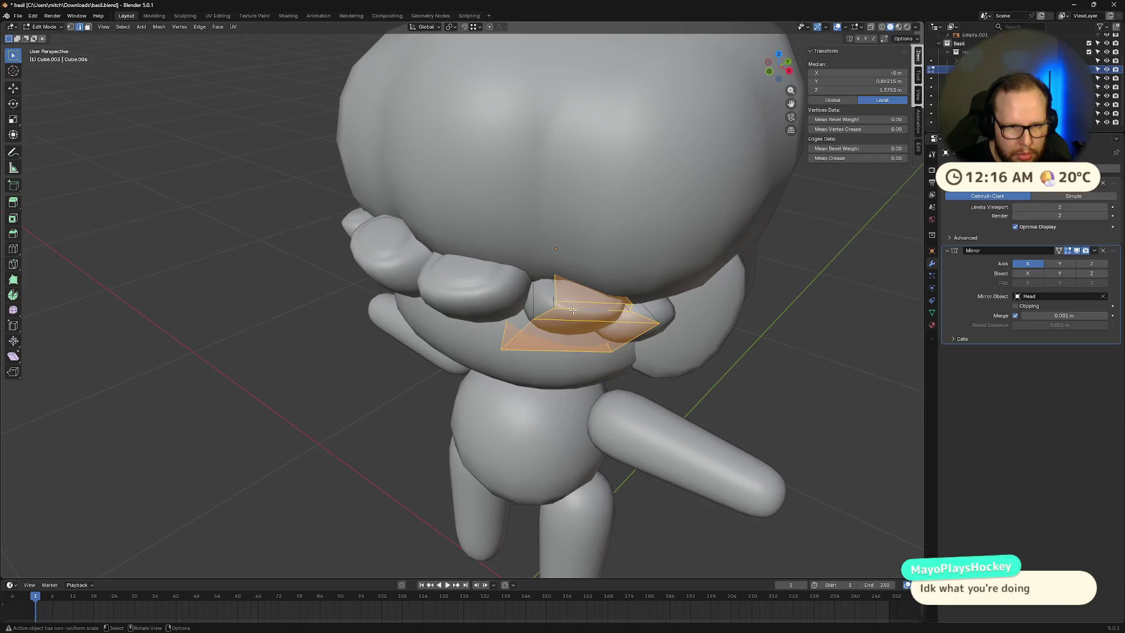
Step: Mark the chosen bang strand edge as sharp and clear the selection
right_click(572, 309)
left_click(573, 309)
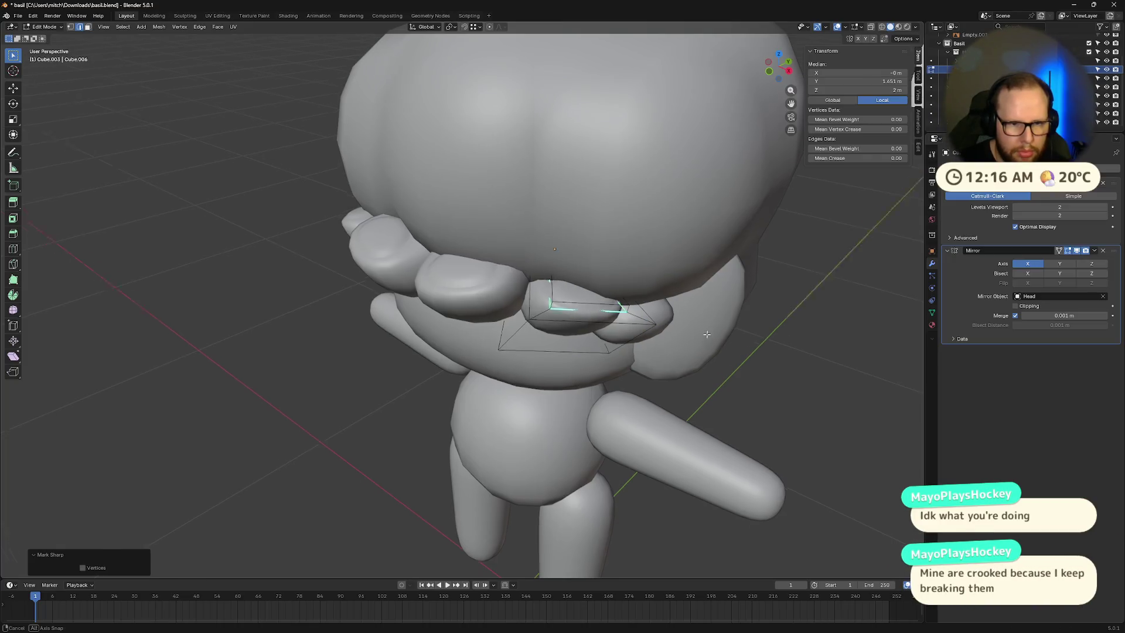
middle_click_drag(573, 309, 811, 390)
left_click(764, 389)
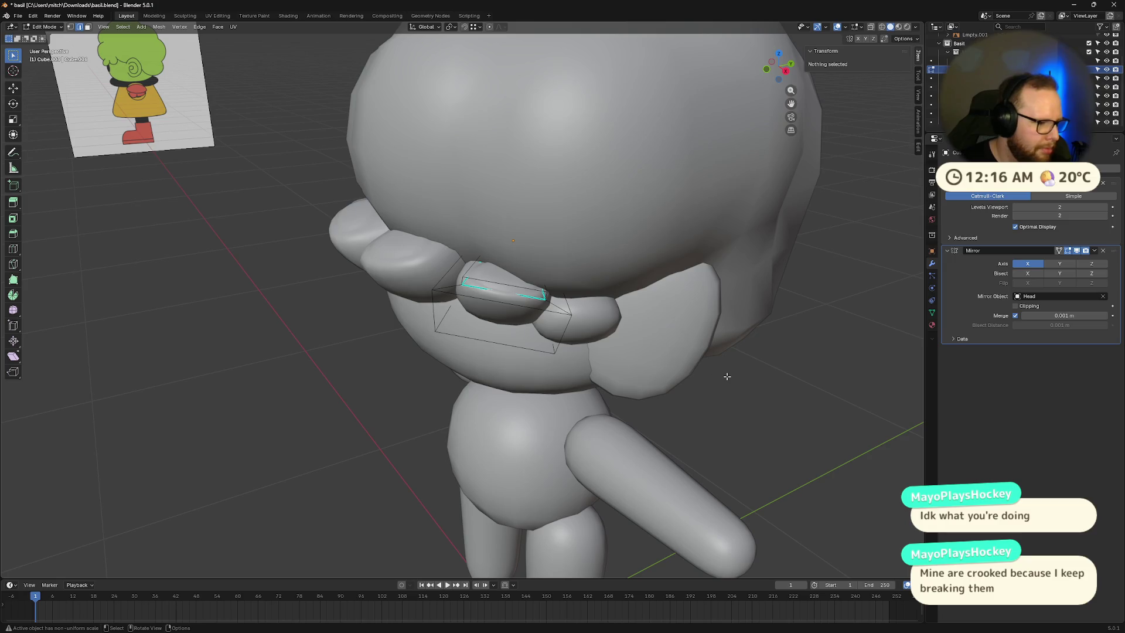
mouse_move(621, 341)
middle_mouse_down()
mouse_move(783, 370)
mouse_move(544, 342)
middle_mouse_up()
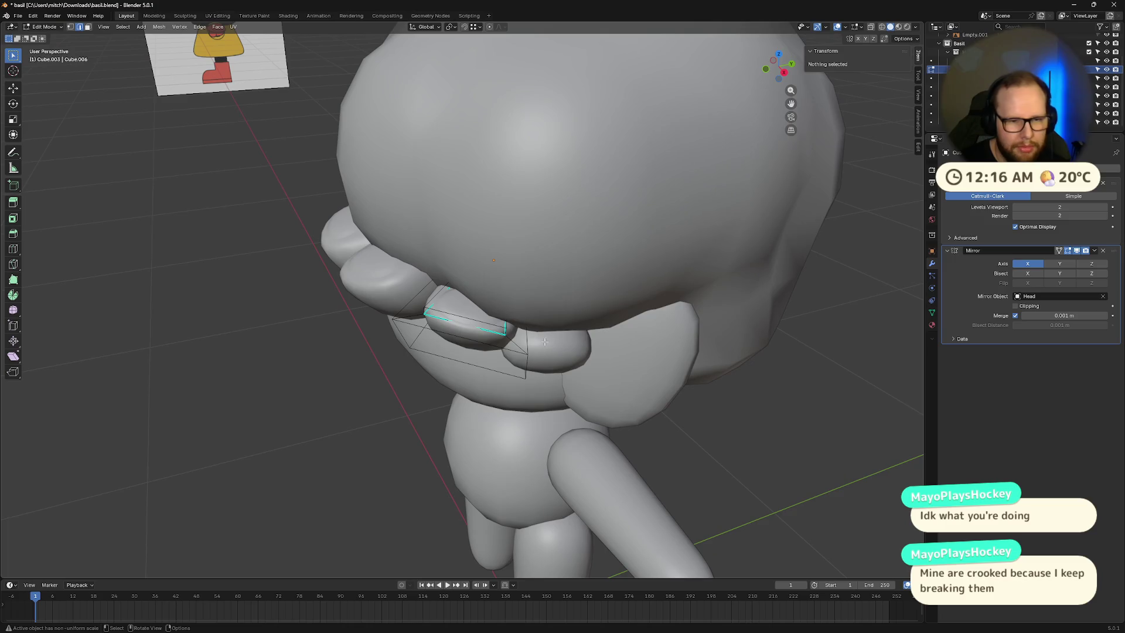
Step: On another bang strand, inset its top face and extrude it slightly outward
key("Tab")
left_click(571, 350)
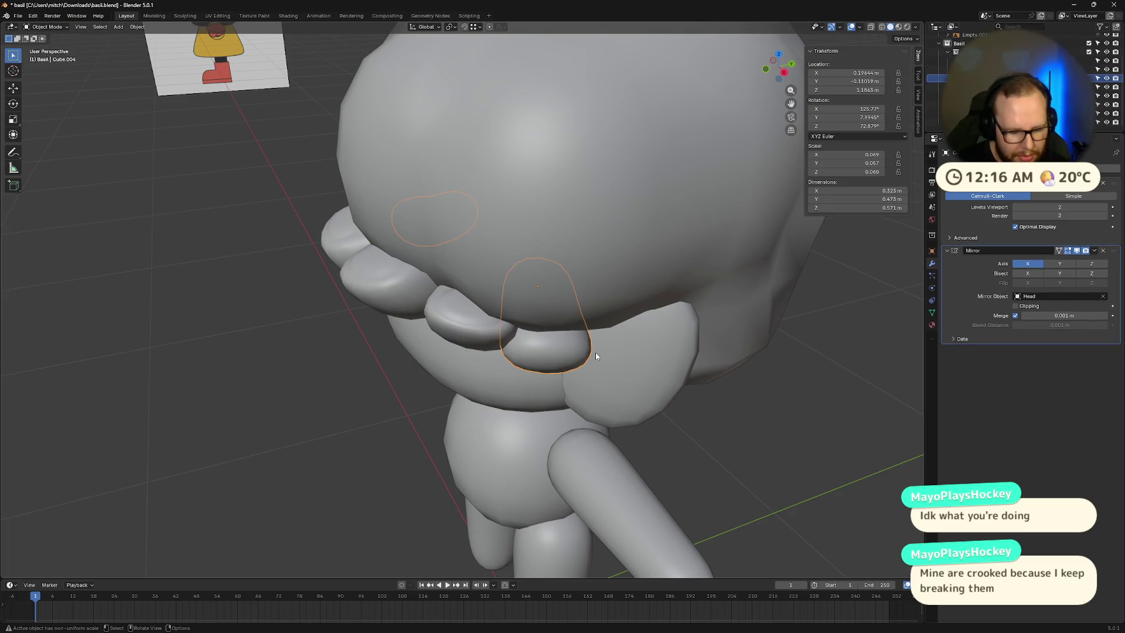
key("Tab")
key("i")
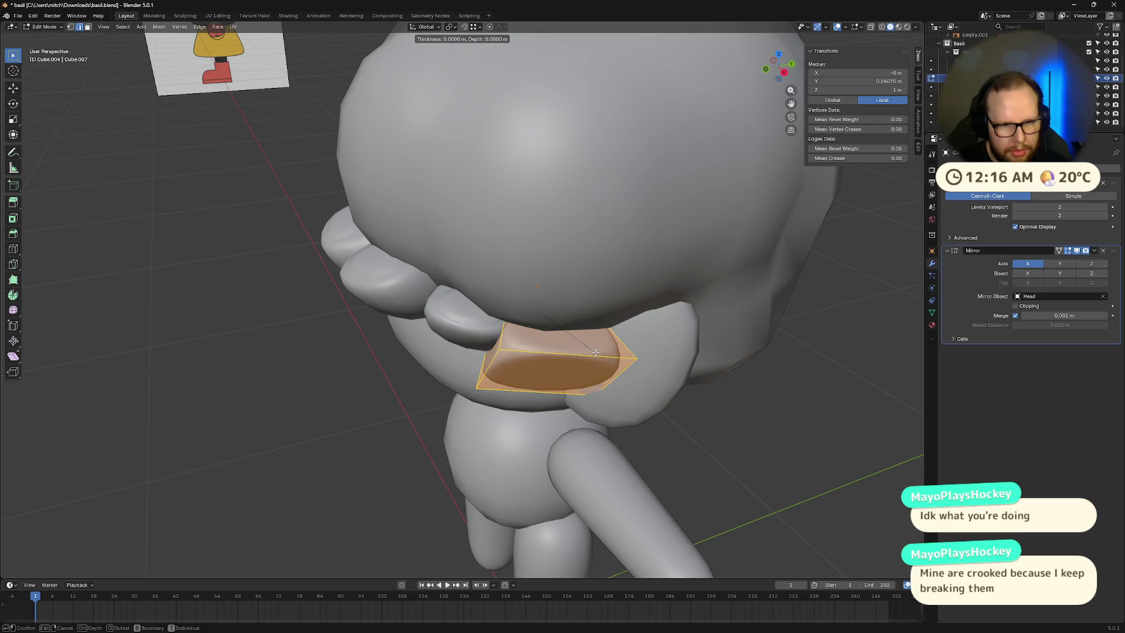
left_click(595, 352)
key("ctrl+z")
key("3")
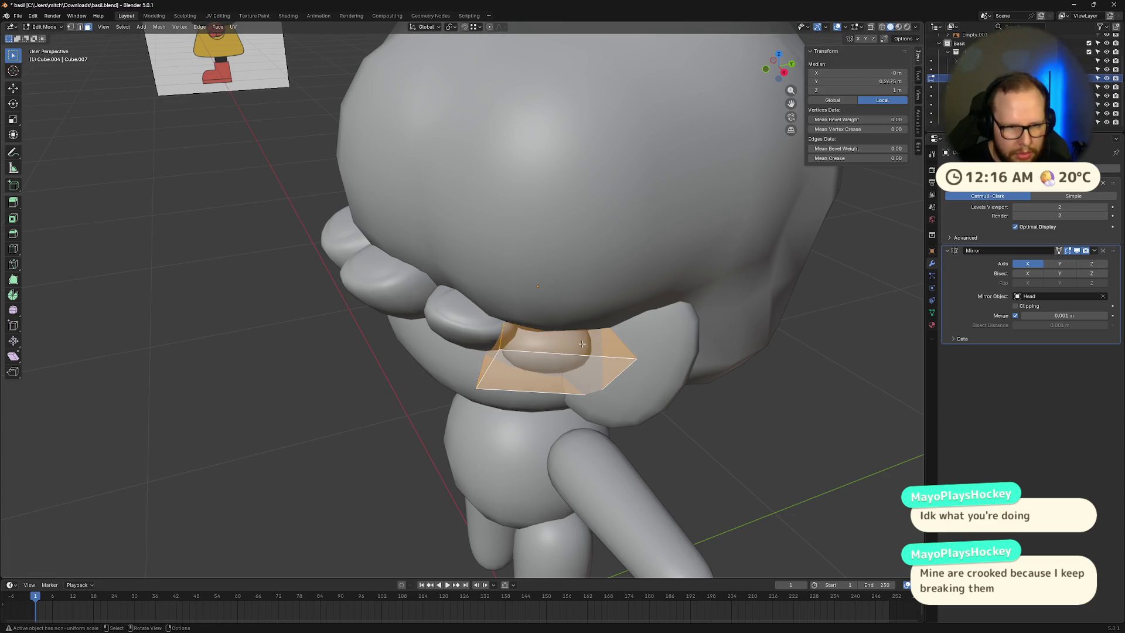
left_click(581, 344)
key("i")
left_click(623, 349)
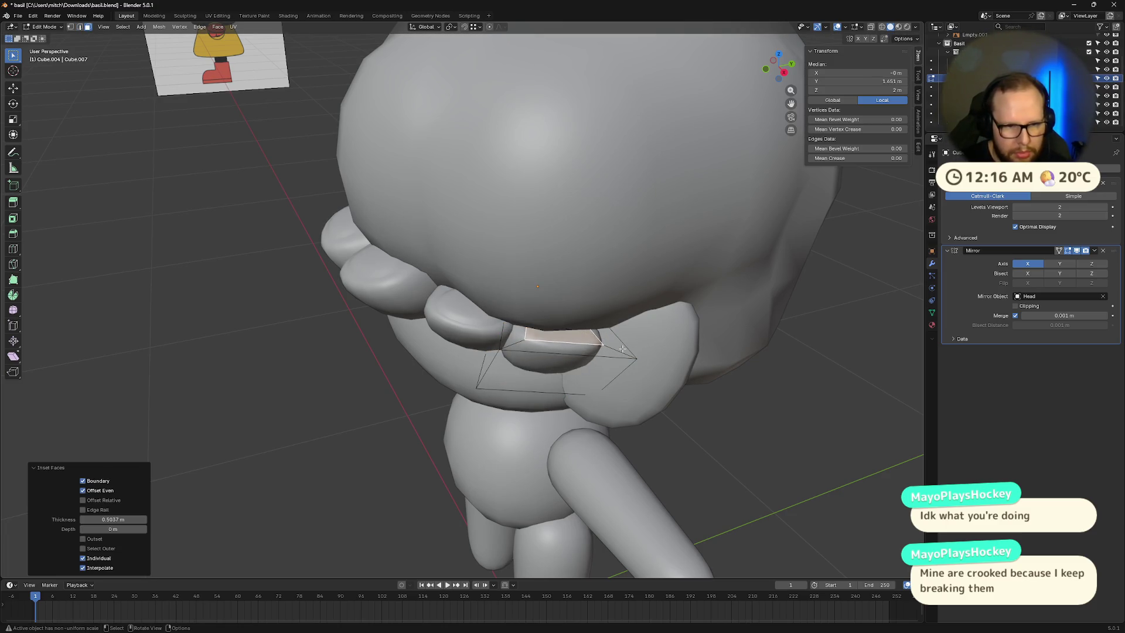
key("e")
left_click(624, 339)
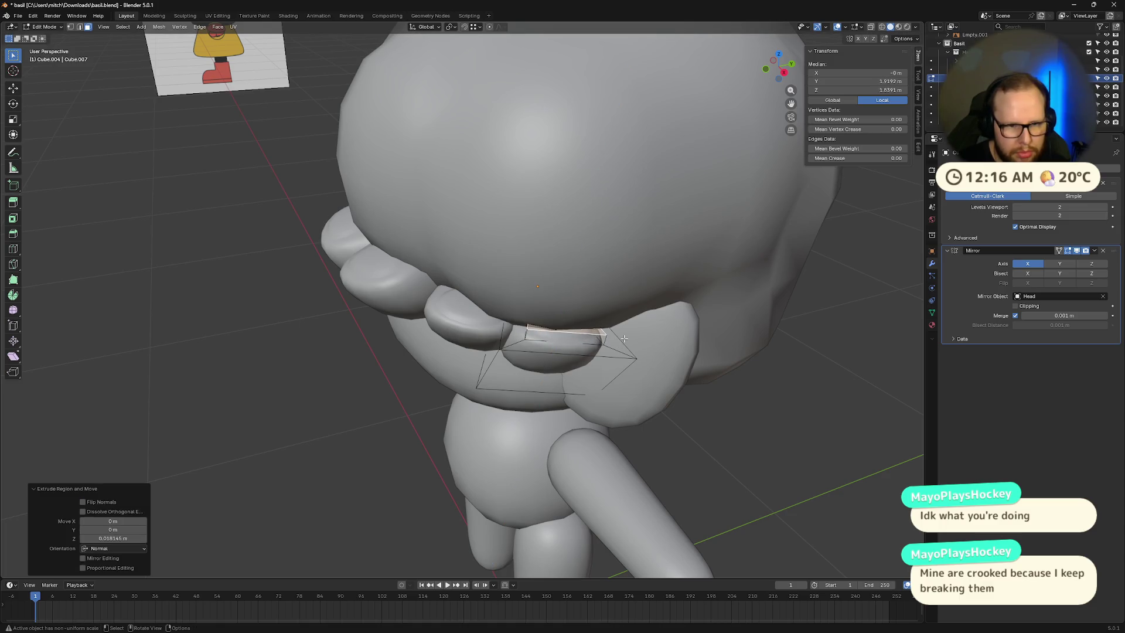
Step: Mark an edge of that strand as sharp, then deselect everything
key("2")
left_click(535, 341)
right_click(536, 343)
left_click(533, 343)
key("alt+a")
mouse_move(533, 343)
middle_mouse_down()
mouse_move(599, 375)
mouse_move(670, 352)
mouse_move(586, 365)
mouse_move(562, 275)
mouse_move(541, 265)
mouse_move(574, 285)
mouse_move(611, 406)
mouse_move(675, 388)
mouse_move(700, 410)
mouse_move(588, 434)
mouse_move(532, 395)
mouse_move(556, 384)
mouse_move(617, 399)
middle_mouse_up()
scroll(558, 251, "up", 4)
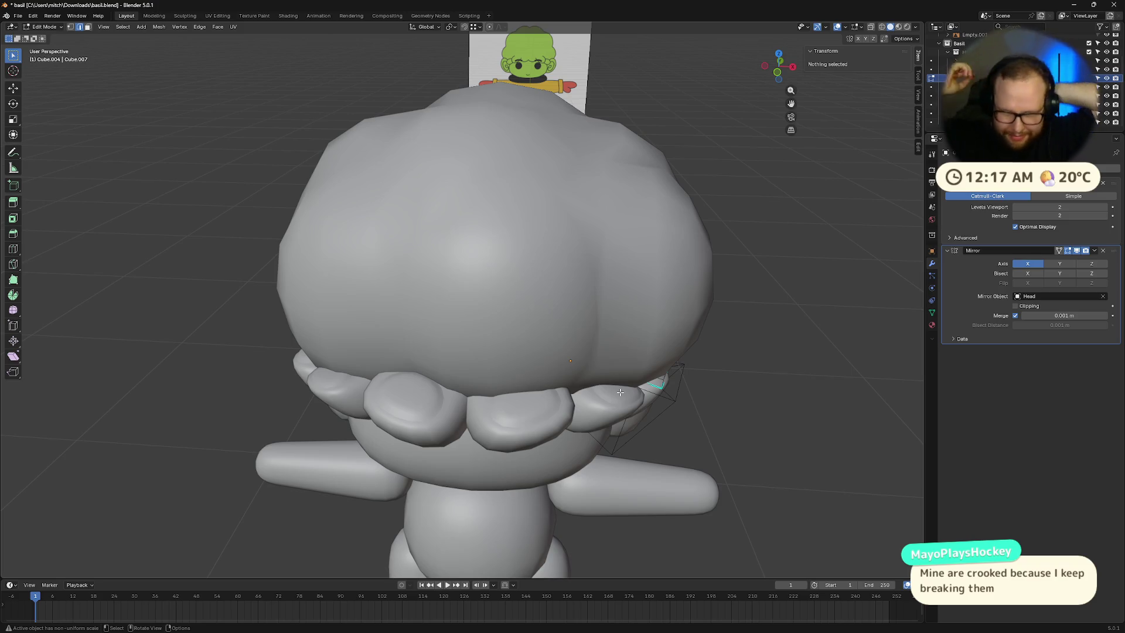
scroll(539, 376, "down", 5)
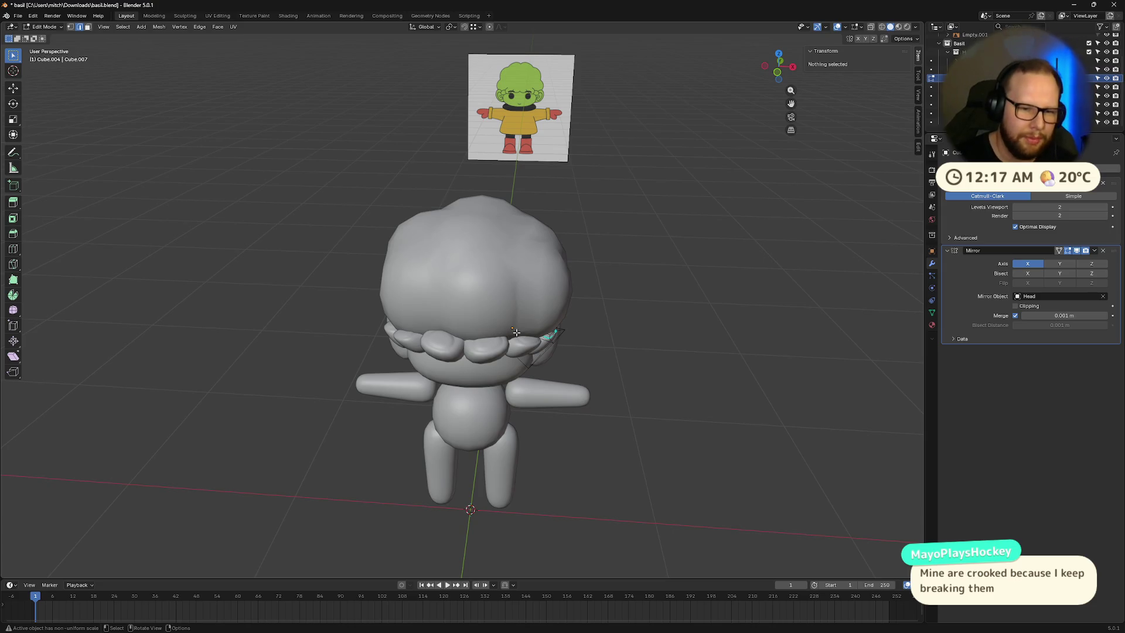
key("Tab")
left_click(436, 356)
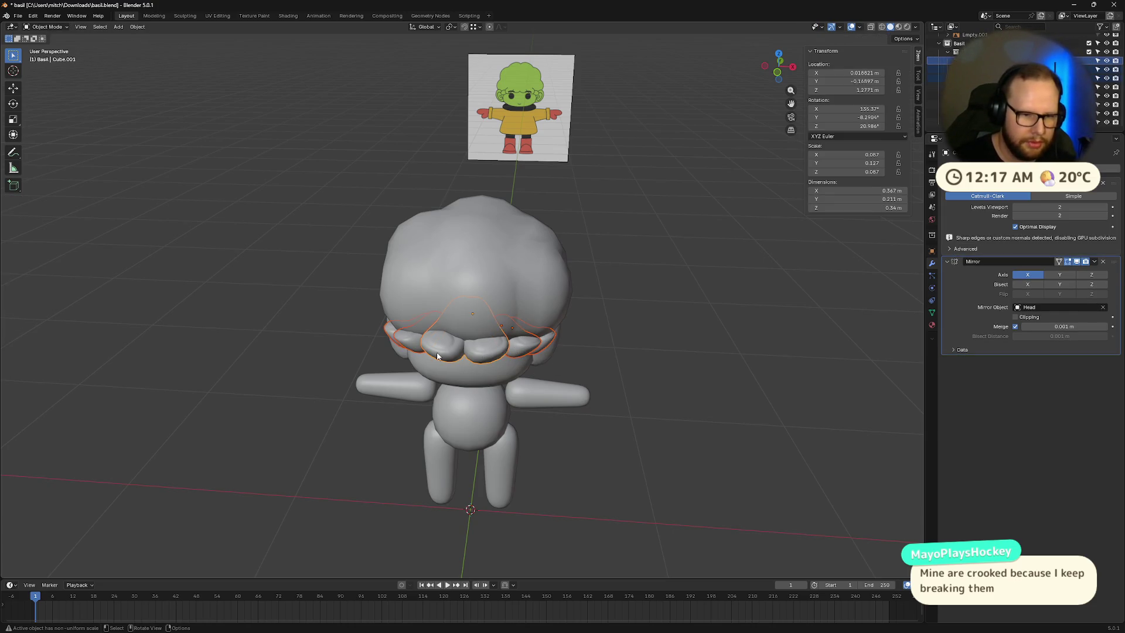
key("KP_Divide")
mouse_move(439, 355)
middle_mouse_down()
mouse_move(670, 404)
mouse_move(670, 423)
middle_mouse_up()
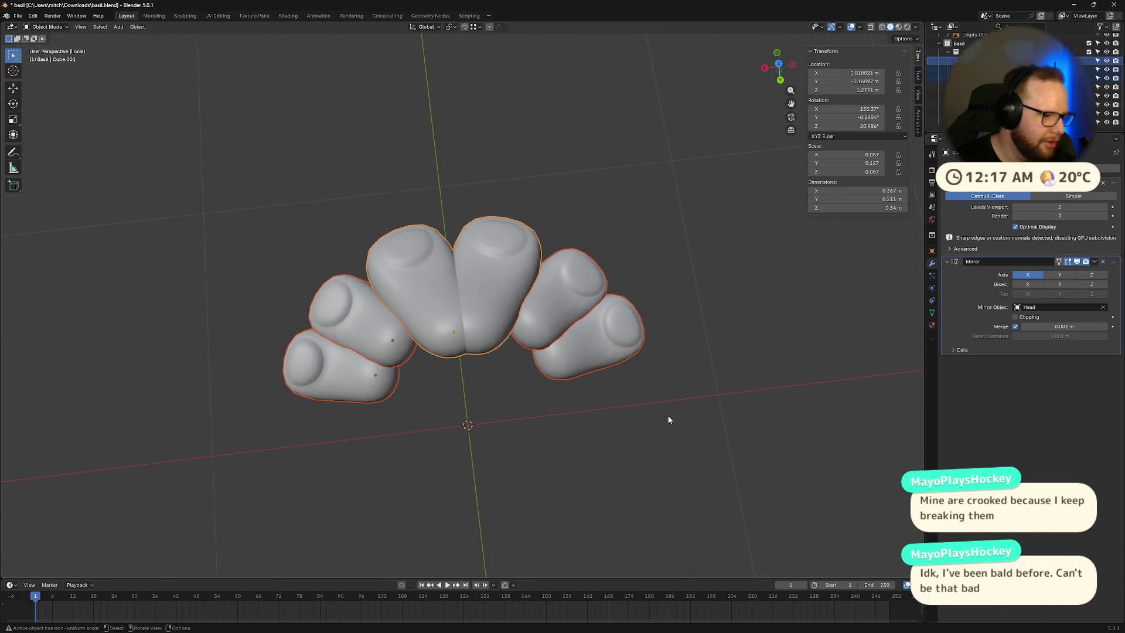
mouse_move(738, 366)
middle_mouse_down()
mouse_move(572, 336)
mouse_move(732, 355)
mouse_move(667, 346)
mouse_move(468, 264)
middle_mouse_up()
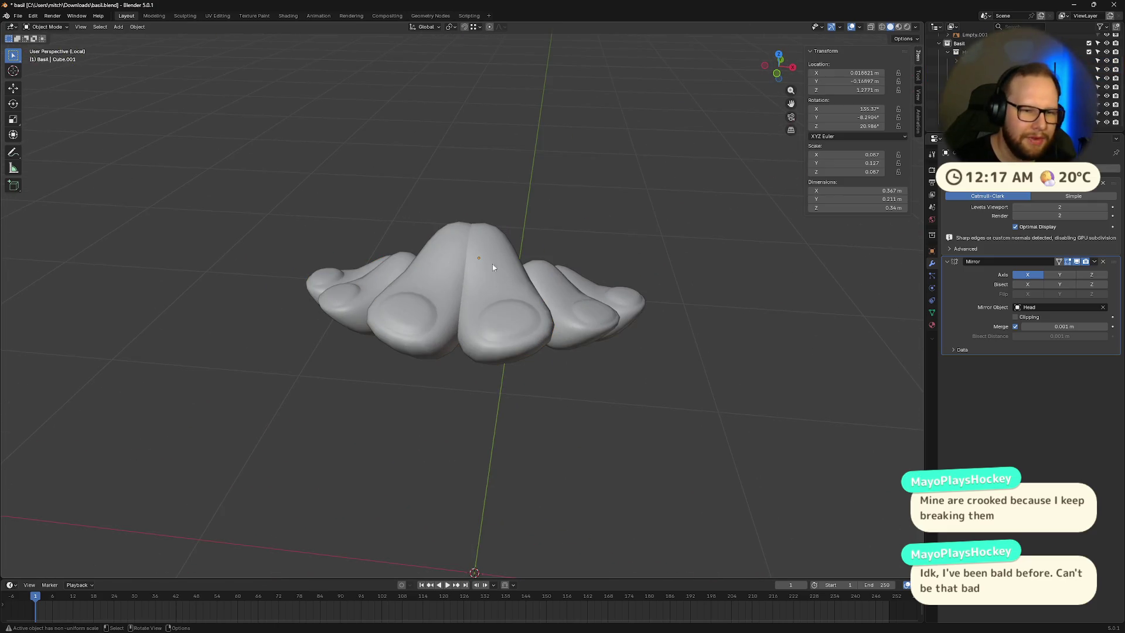
key("a")
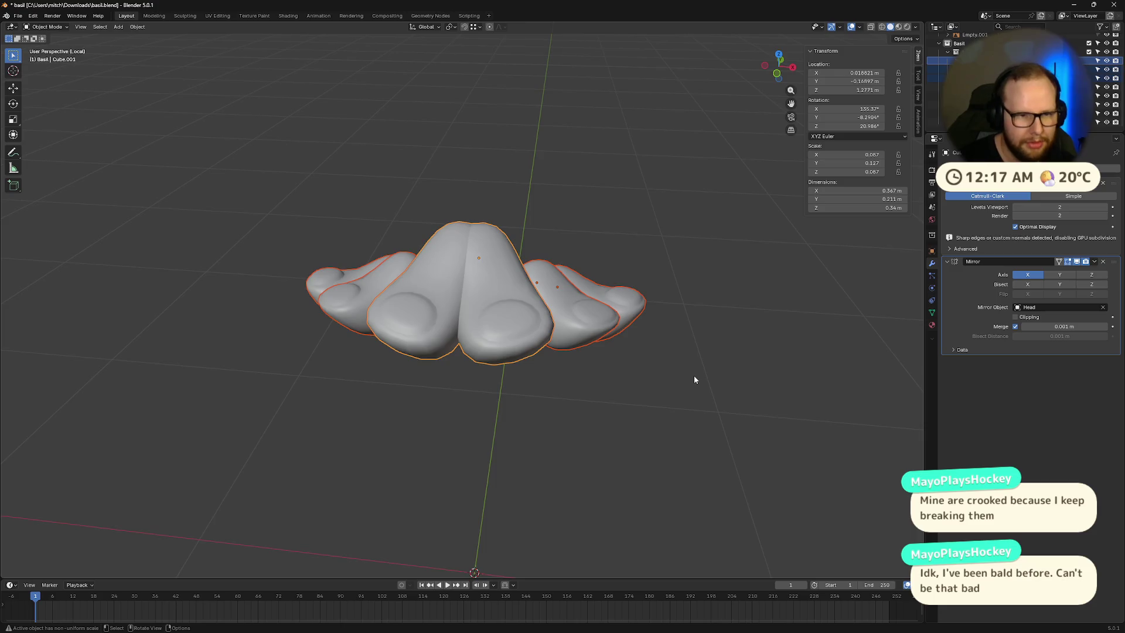
key("KP_Divide")
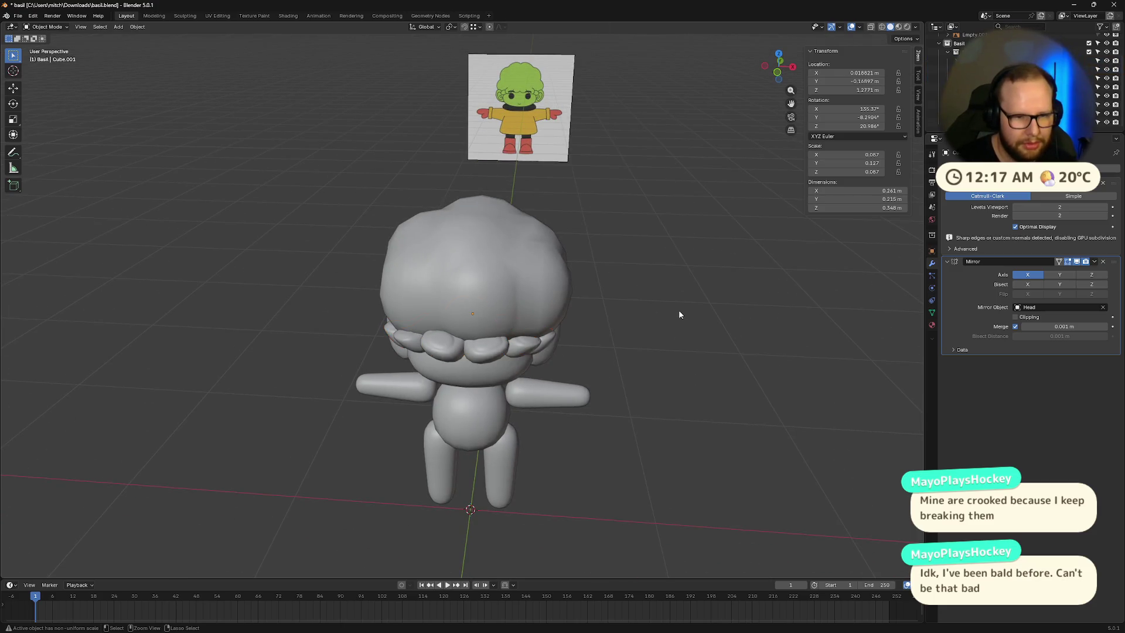
key("Tab")
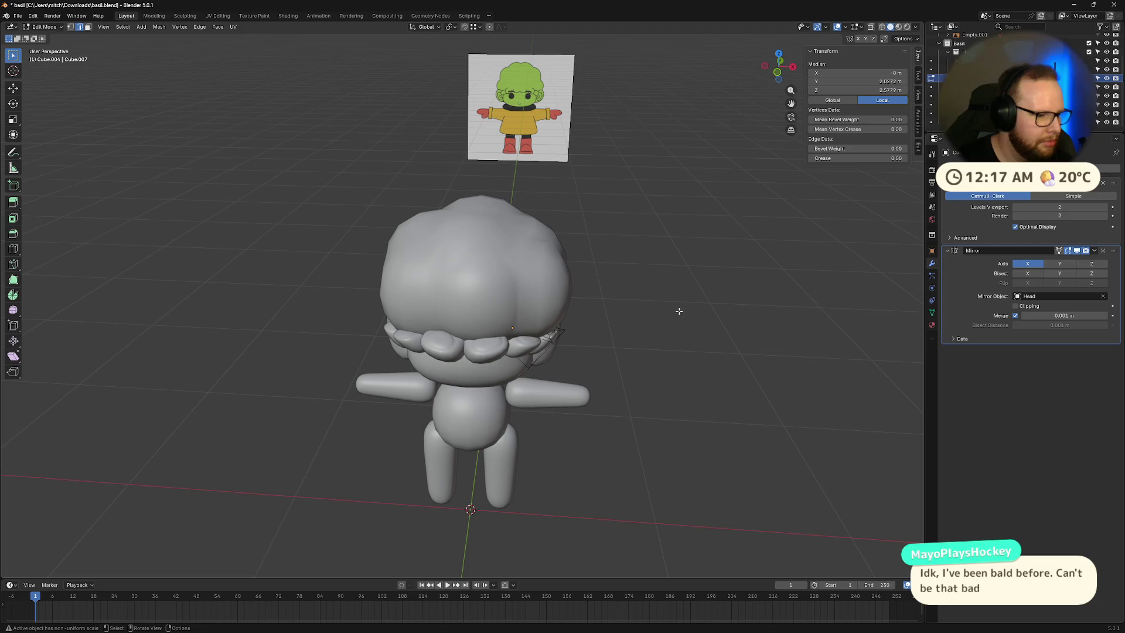
Step: Undo the last three changes and return to Edit Mode on the character
key("ctrl+z")
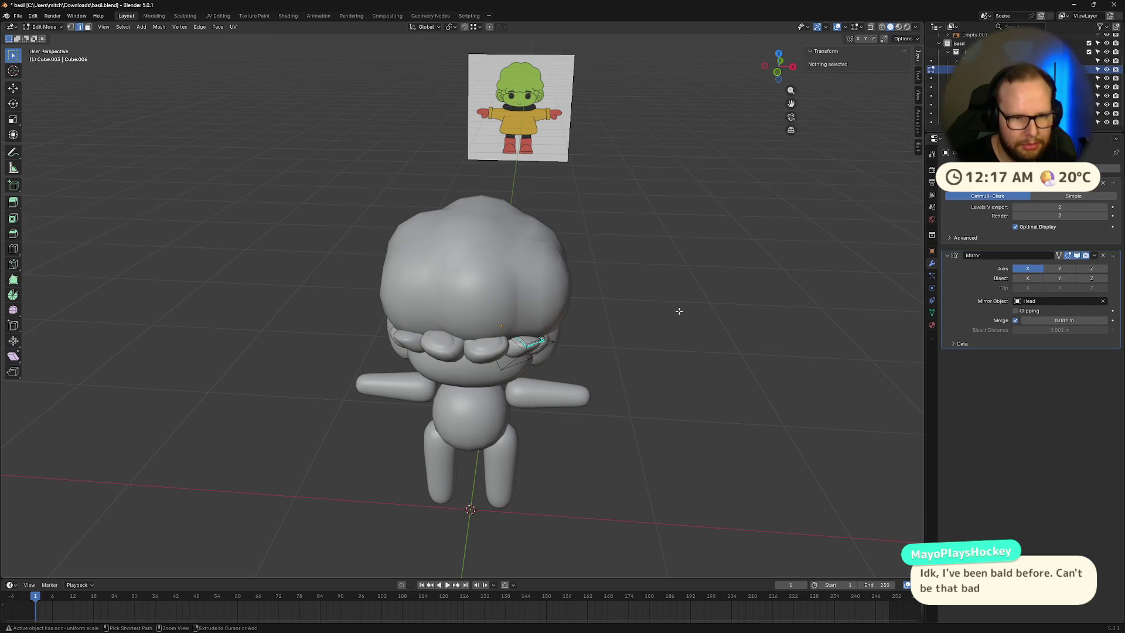
key("ctrl+z")
key("ctrl+z")
key("ctrl+z")
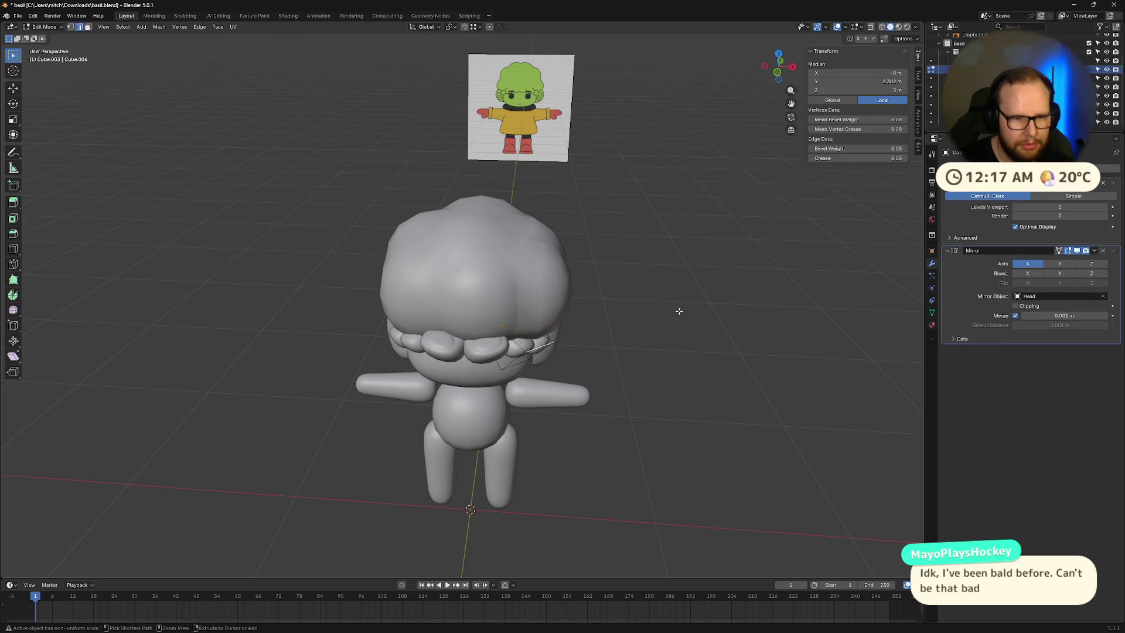
key("ctrl+z")
key("ctrl+z")
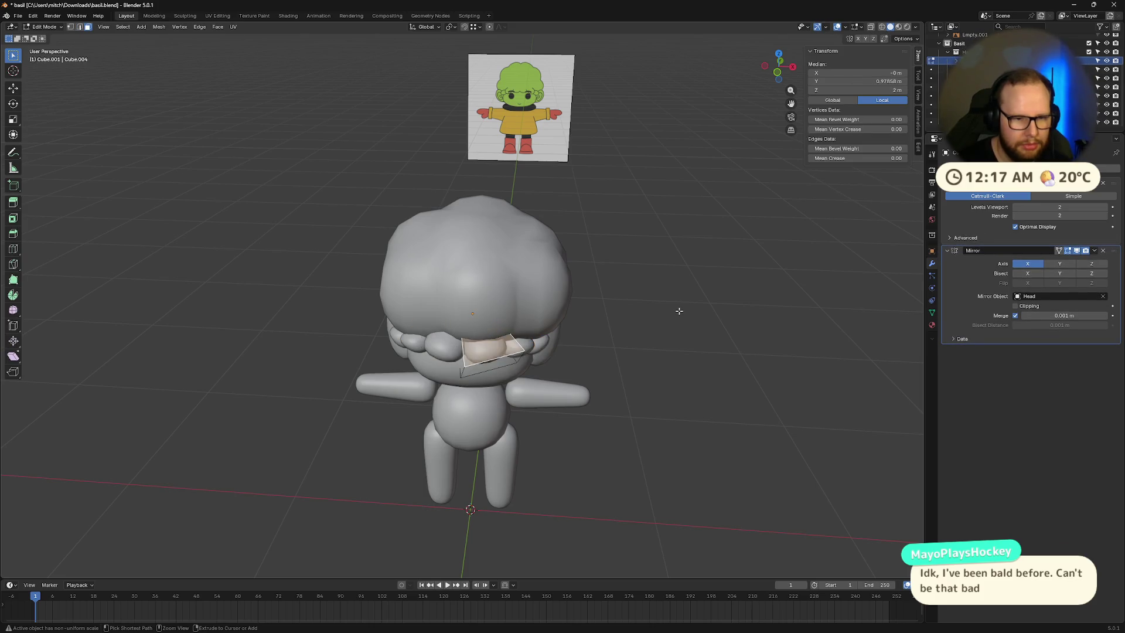
middle_click_drag(650, 365, 632, 344)
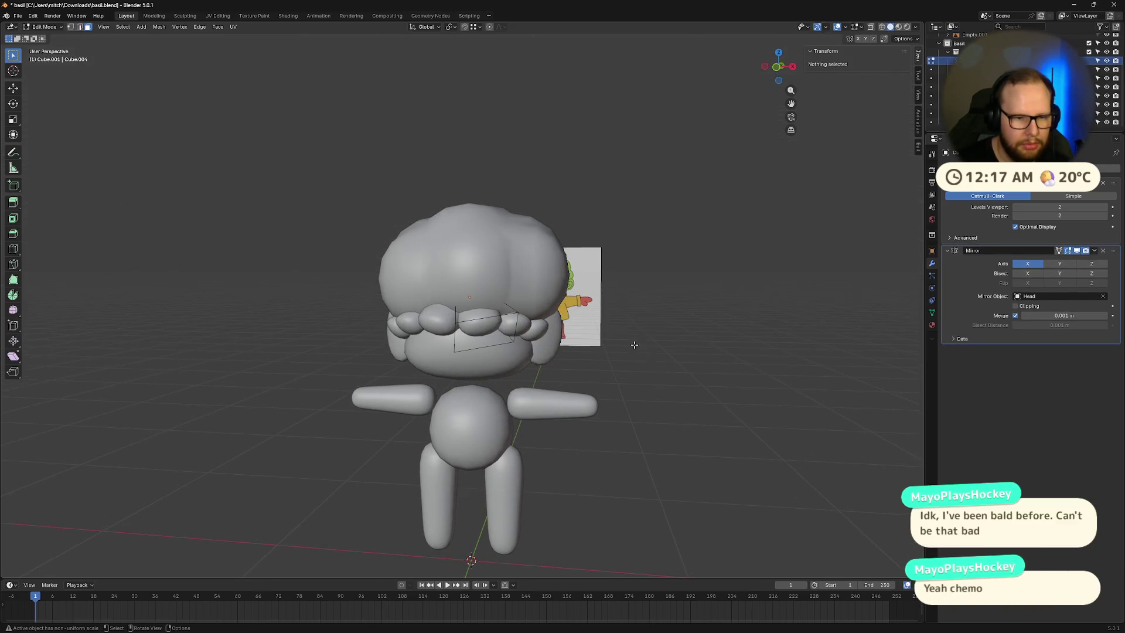
mouse_move(678, 377)
middle_mouse_down()
mouse_move(637, 390)
mouse_move(601, 350)
mouse_move(514, 332)
mouse_move(508, 342)
mouse_move(585, 326)
mouse_move(489, 337)
mouse_move(561, 331)
middle_mouse_up()
key("Tab")
key("Tab")
Step: Select the central strand's front face and stretch it about 1.55 times along local Y
left_click(489, 337)
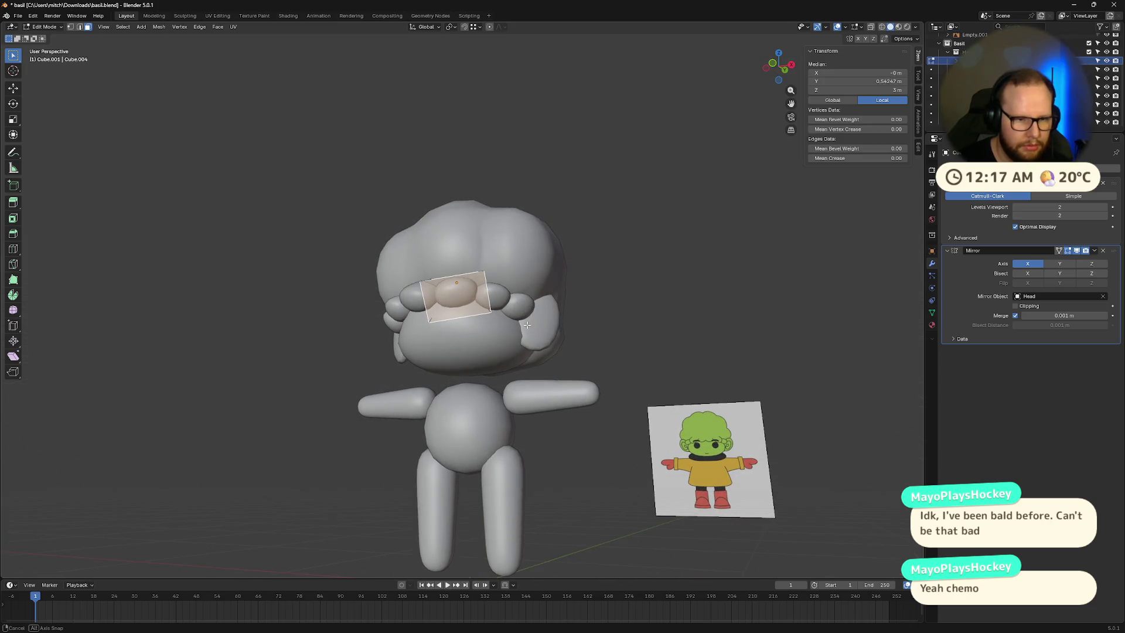
middle_click_drag(677, 329, 654, 354)
key("s")
key("y")
key("y")
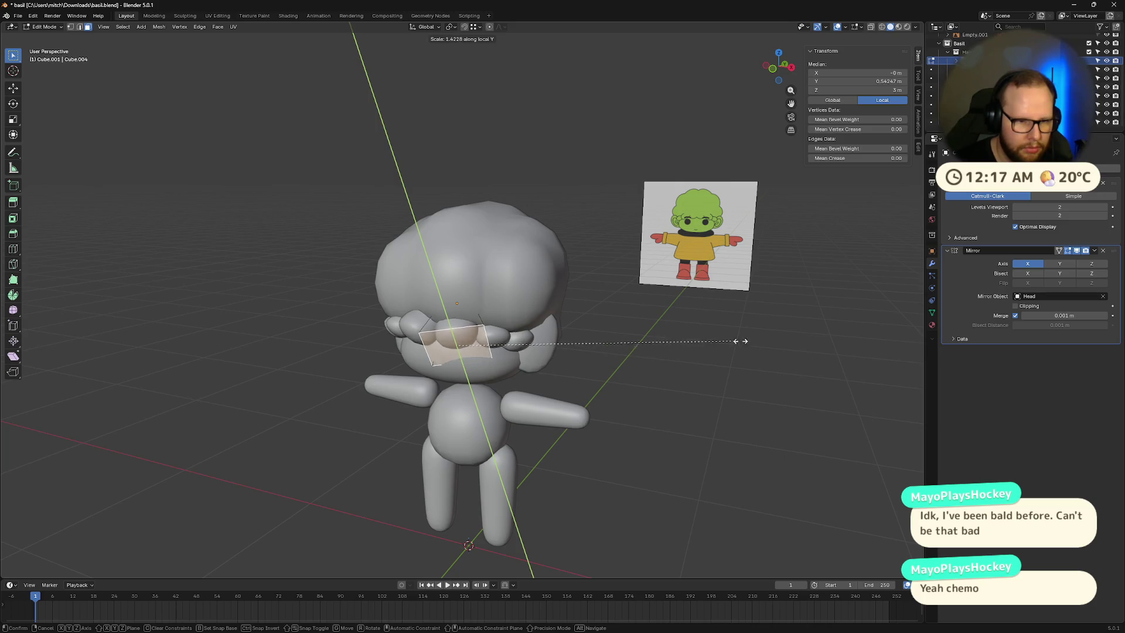
left_click(728, 340)
Step: Lift the face 0.066 m along its local Z axis, then clear the selection
mouse_move(728, 340)
middle_mouse_down()
mouse_move(795, 301)
mouse_move(778, 289)
mouse_move(836, 338)
middle_mouse_up()
key("g")
key("x")
key("x")
key("z")
key("z")
left_click(847, 348)
mouse_move(847, 349)
middle_mouse_down()
mouse_move(768, 346)
mouse_move(884, 354)
mouse_move(832, 350)
mouse_move(762, 378)
mouse_move(636, 389)
mouse_move(703, 344)
mouse_move(736, 384)
mouse_move(686, 377)
mouse_move(645, 344)
mouse_move(662, 375)
mouse_move(690, 364)
mouse_move(733, 377)
mouse_move(767, 356)
mouse_move(700, 379)
mouse_move(706, 366)
middle_mouse_up()
key("g")
key("Escape")
left_click(735, 378)
key("ctrl+z")
left_click(736, 385)
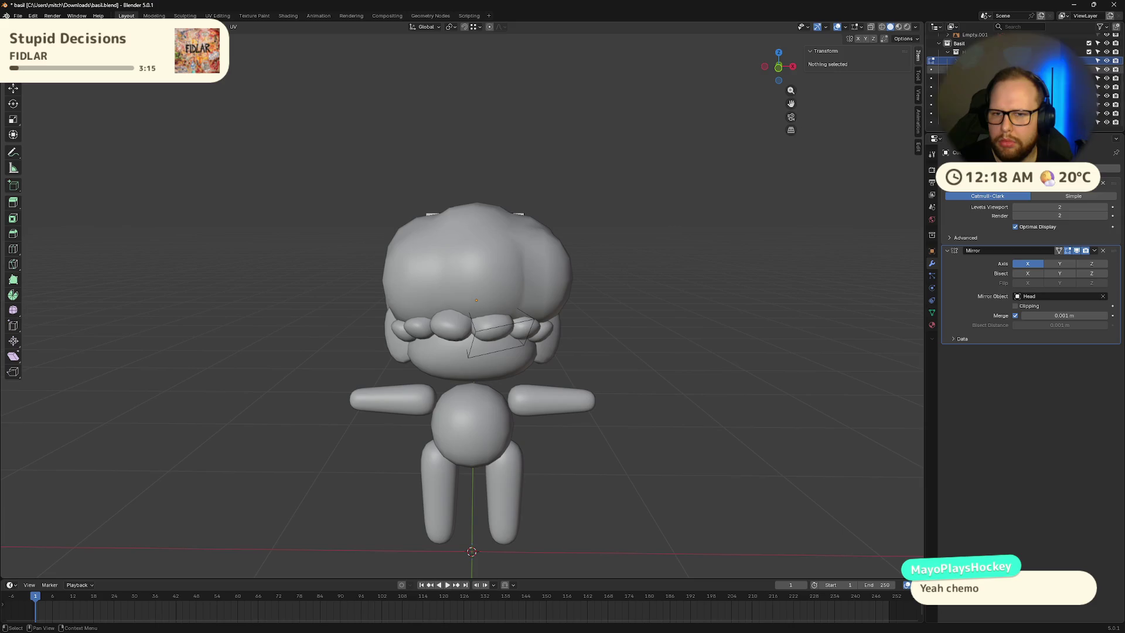
Step: Select the bangs and apply their Mirror modifier in Object Mode
left_click(995, 78)
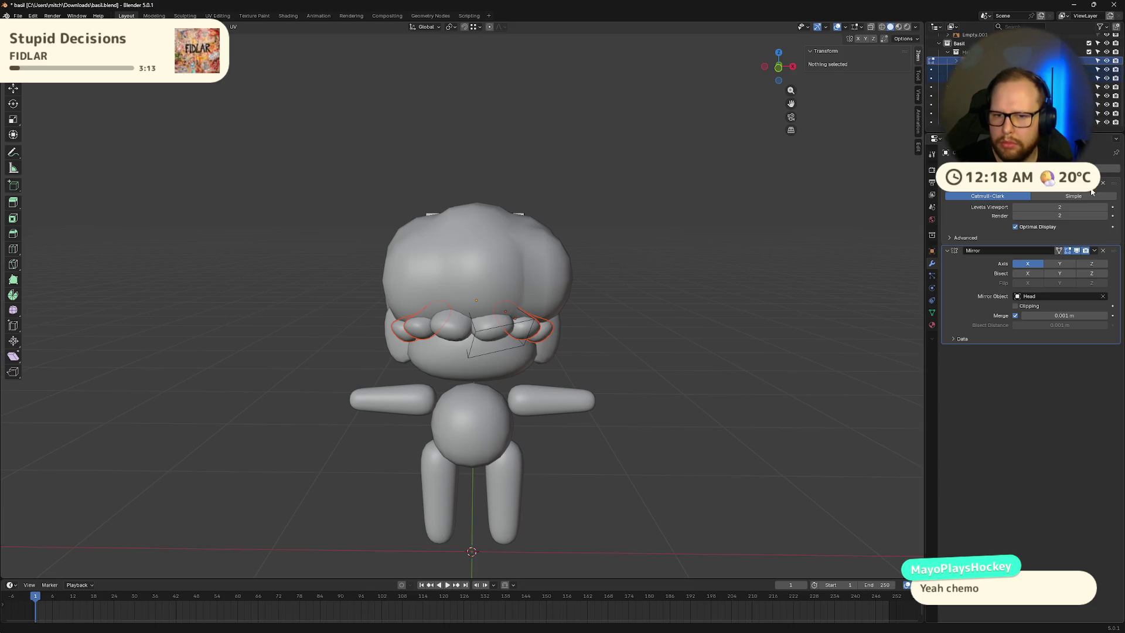
left_click(1093, 251)
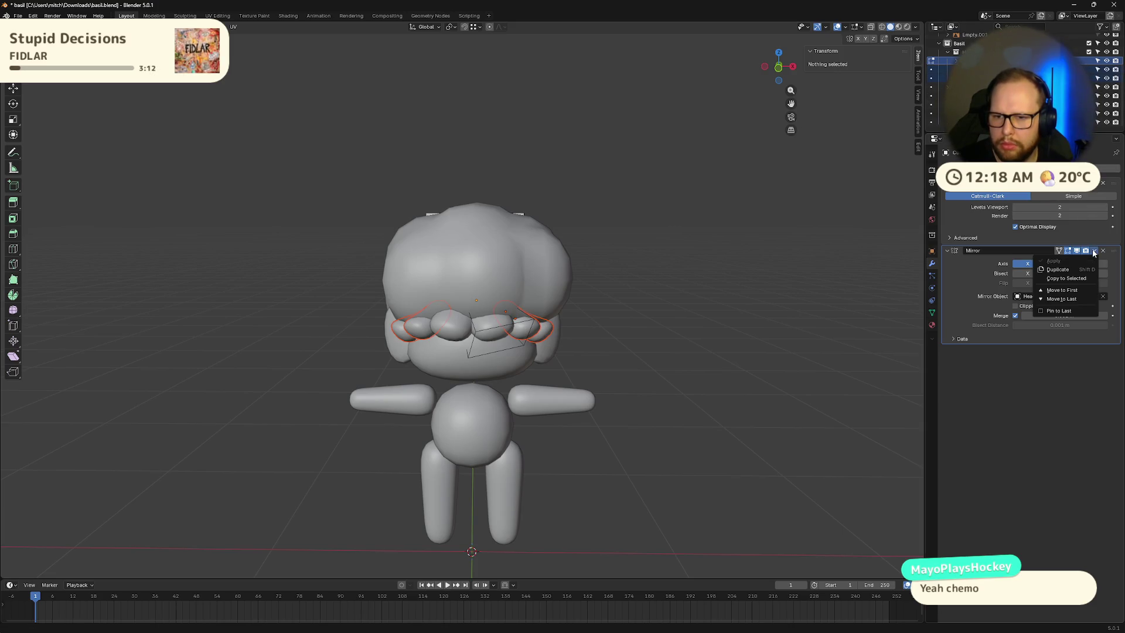
left_click(1067, 264)
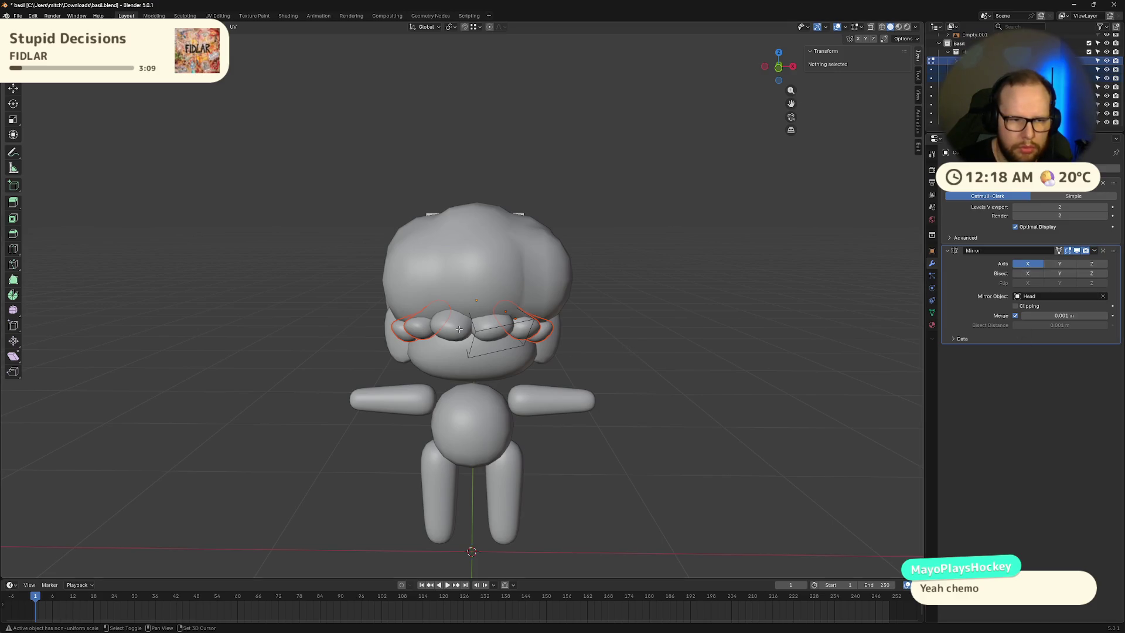
key("Tab")
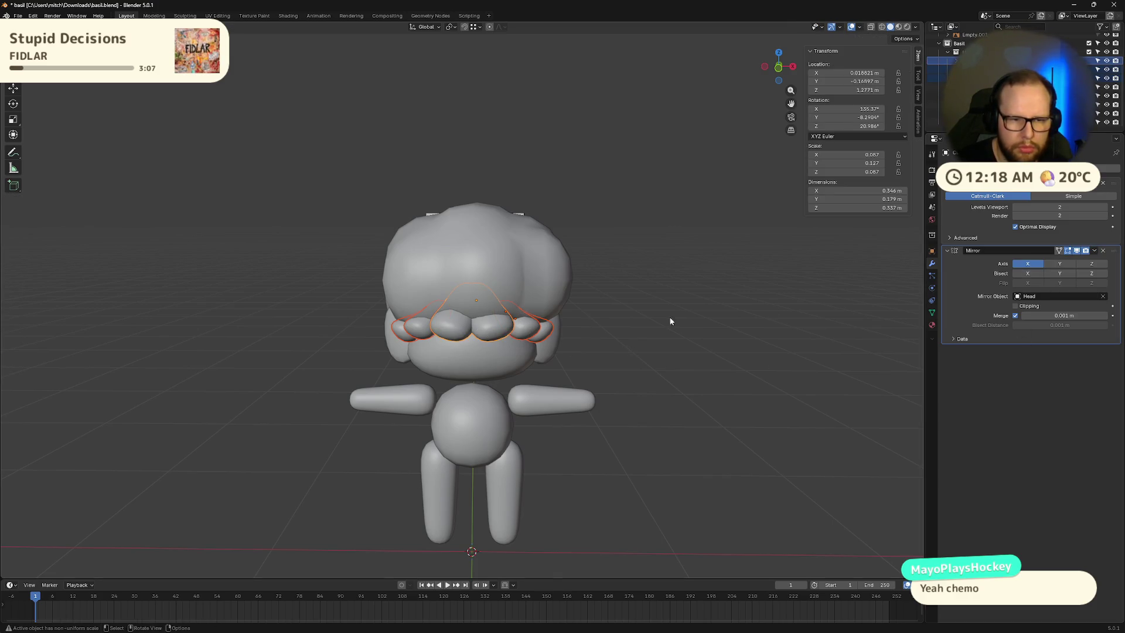
left_click(1094, 251)
left_click(1072, 259)
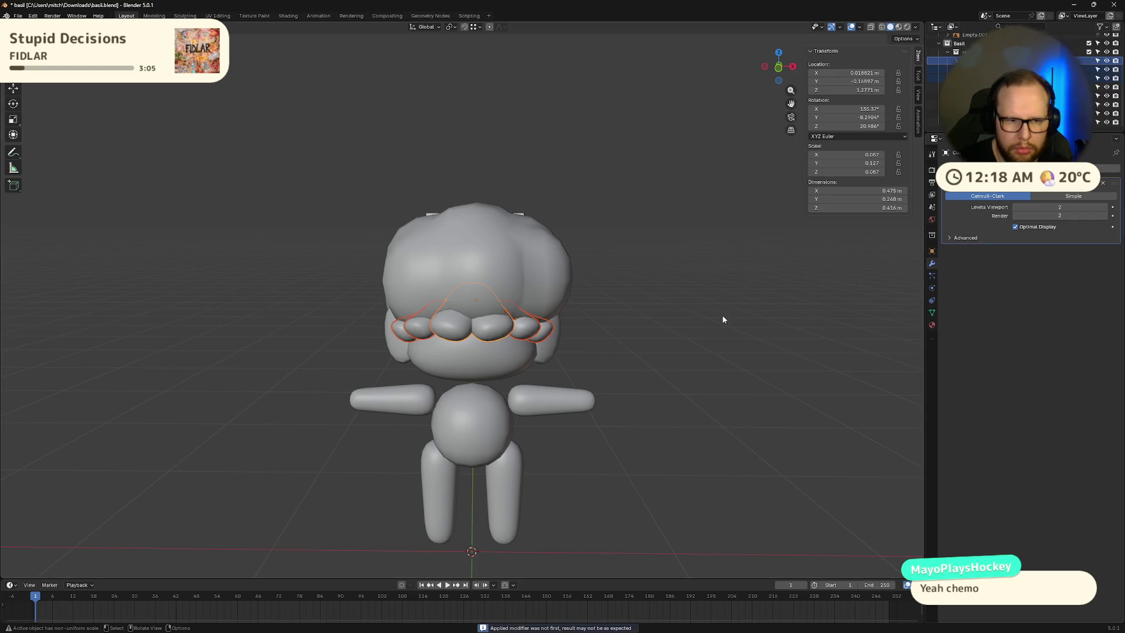
mouse_move(714, 304)
middle_mouse_down()
mouse_move(491, 336)
mouse_move(673, 371)
middle_mouse_up()
Step: Try resizing another forehead piece, then undo back to having the bangs selected
left_click(491, 336)
key("KP_Decimal")
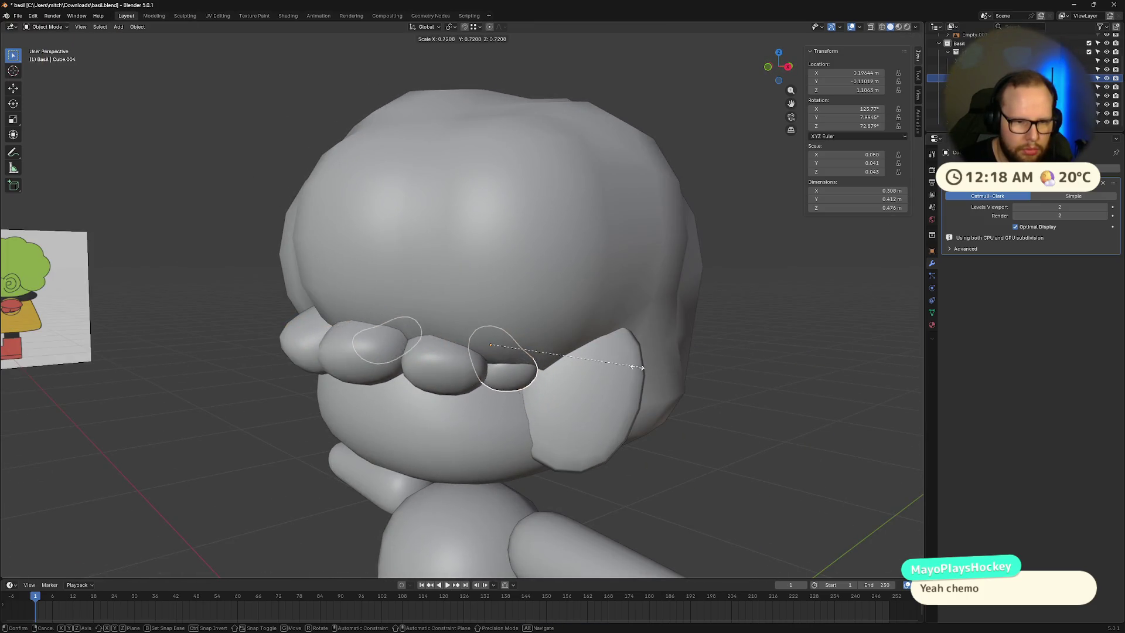
key("ctrl+z")
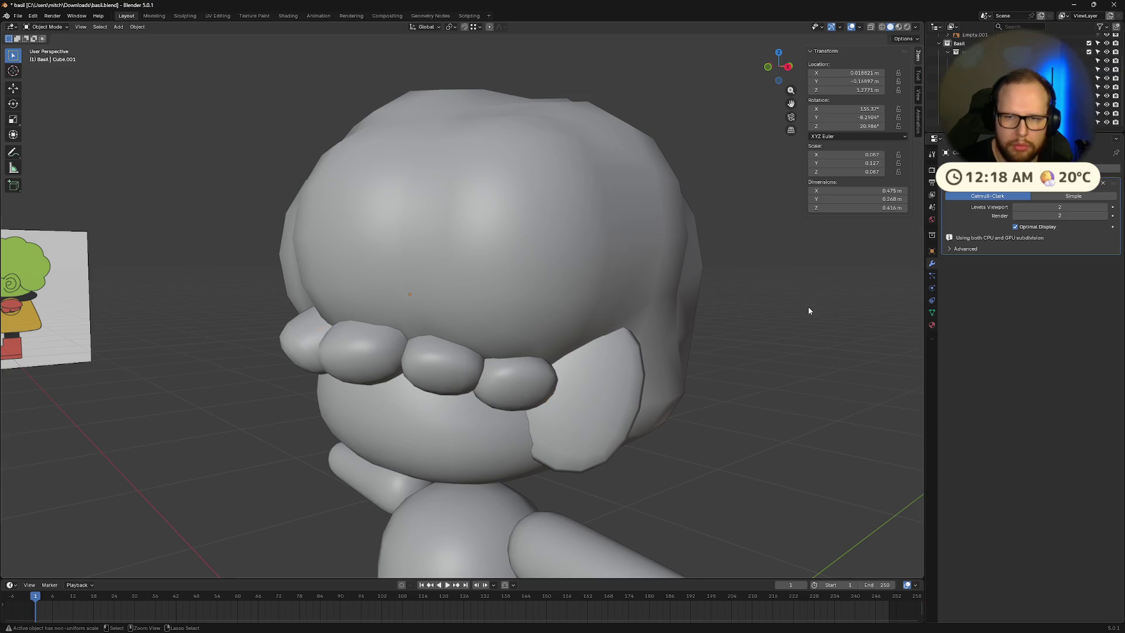
mouse_move(703, 387)
middle_mouse_down()
mouse_move(689, 401)
mouse_move(666, 358)
middle_mouse_up()
scroll(676, 378, "down", 5)
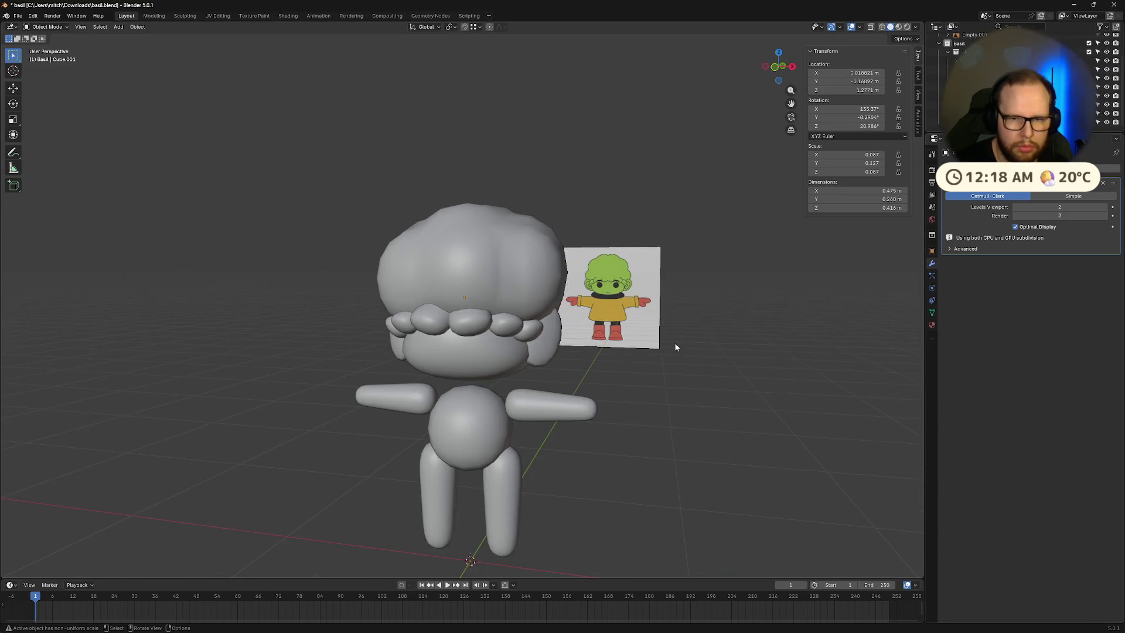
key("ctrl+shift+z")
key("ctrl+z")
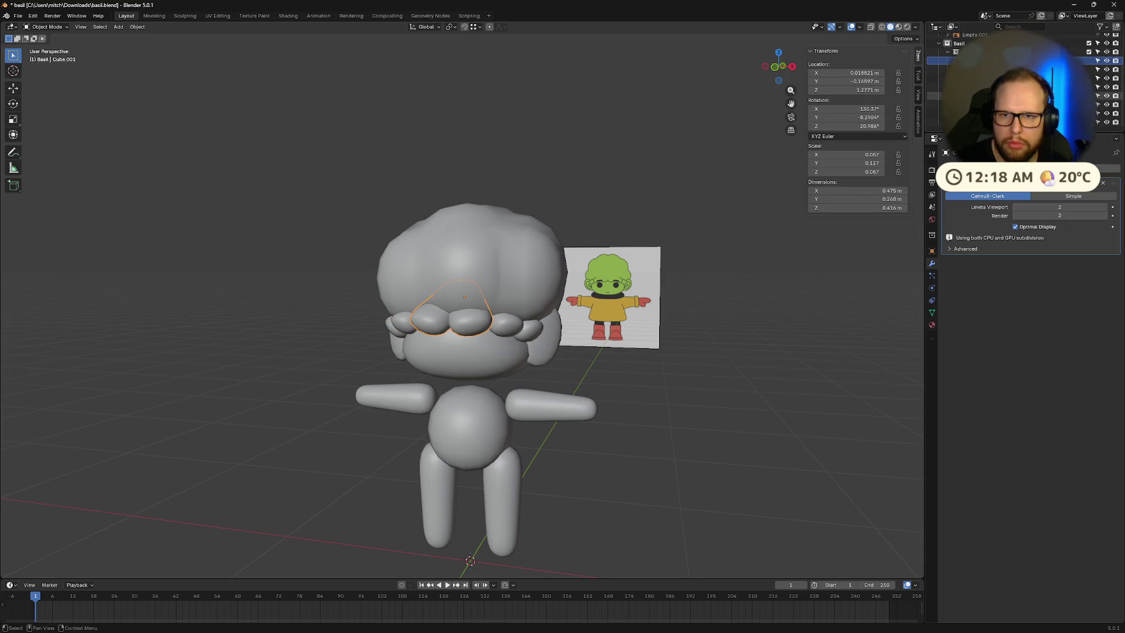
Step: Select the three eyelid pieces and delete them
left_click(966, 87)
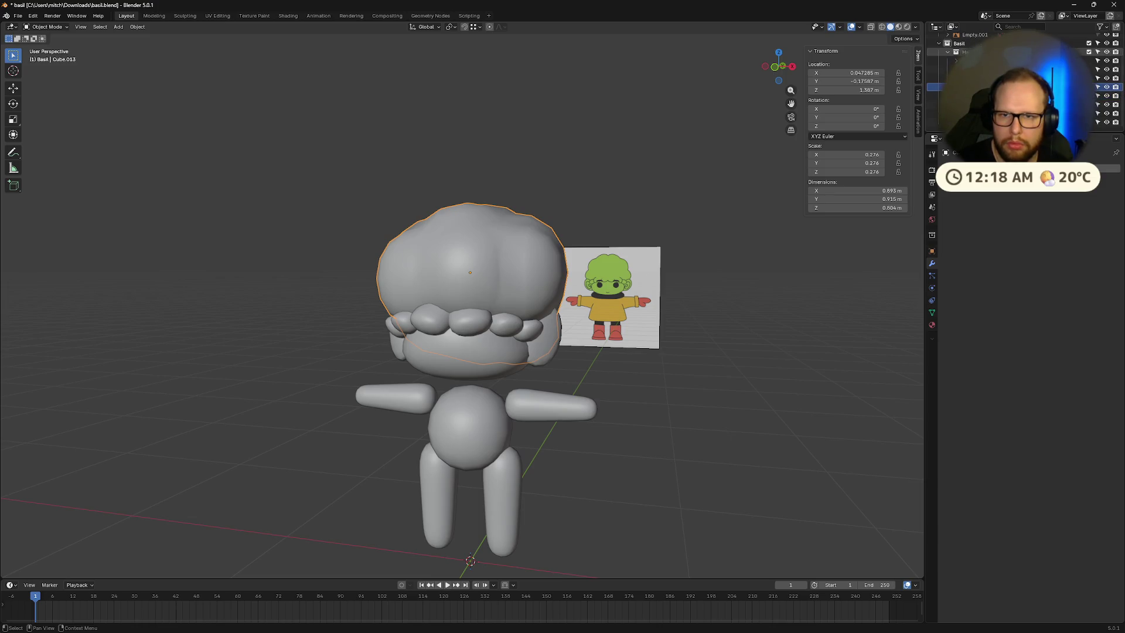
left_click(966, 78)
mouse_move(663, 354)
middle_mouse_down()
mouse_move(511, 343)
mouse_move(545, 351)
mouse_move(517, 373)
mouse_move(459, 357)
mouse_move(604, 377)
mouse_move(597, 394)
middle_mouse_up()
left_click(515, 373, "shift")
key("x")
left_click(459, 358)
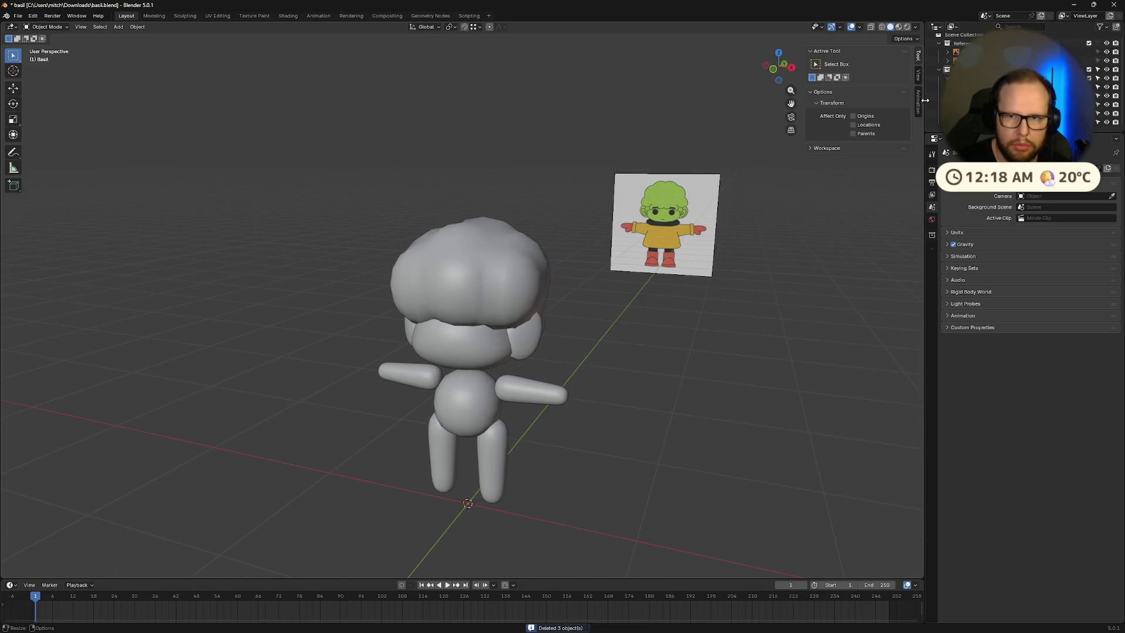
Step: Rename the large hair object to 'Hair' and make Scene Collection the active collection
left_click(996, 86)
double_click(996, 87)
type("hair")
key("Return")
double_click(995, 87)
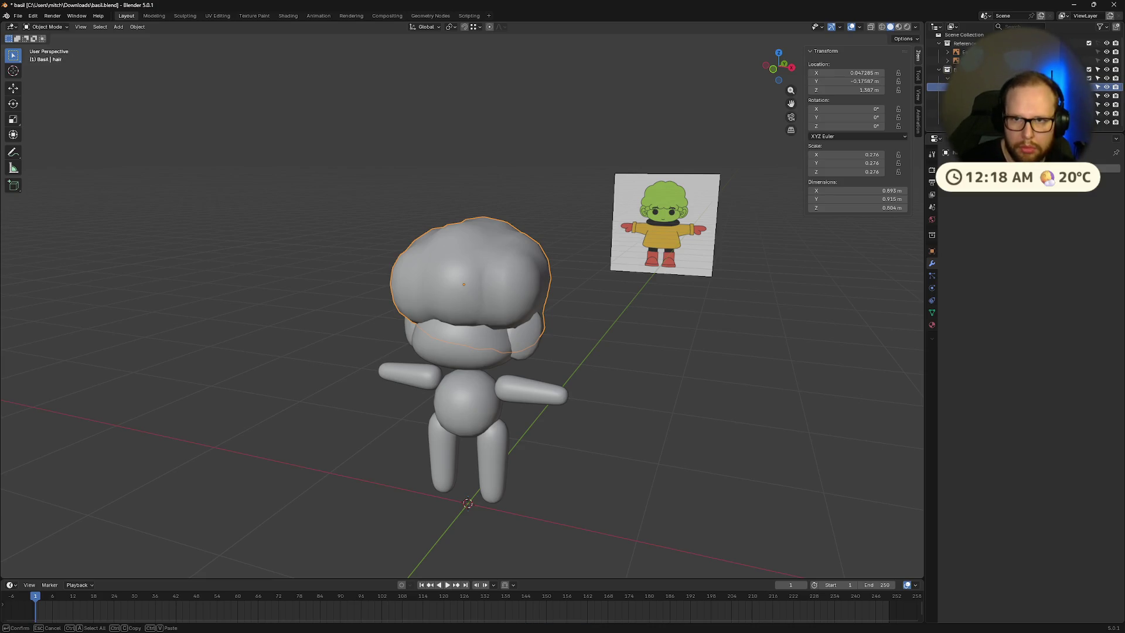
type("Hair")
key("Return")
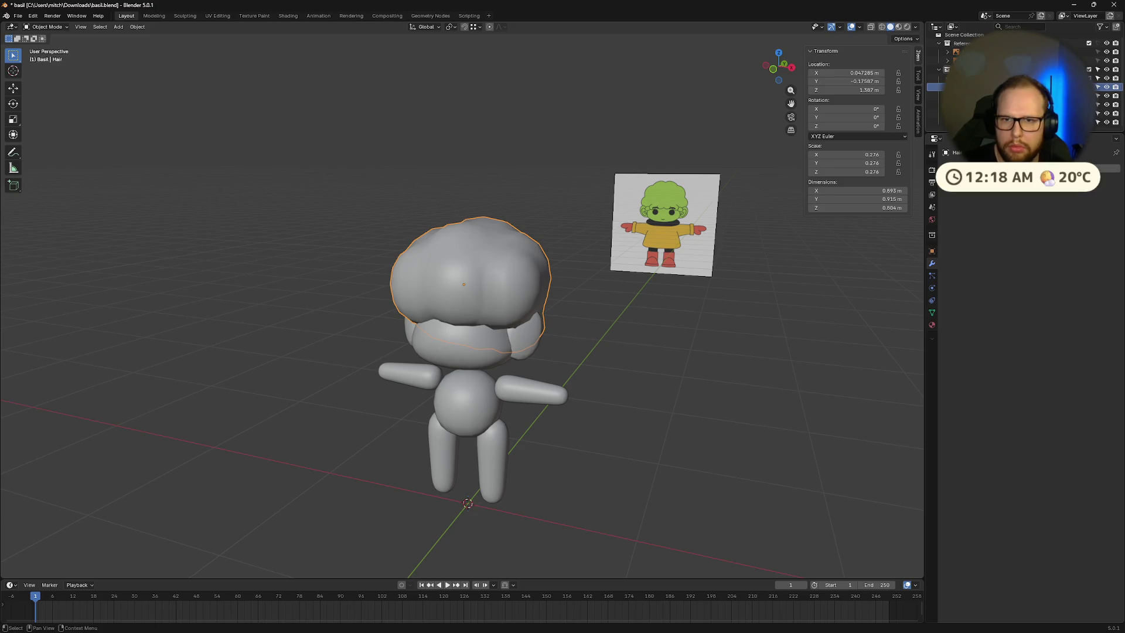
left_click(967, 77)
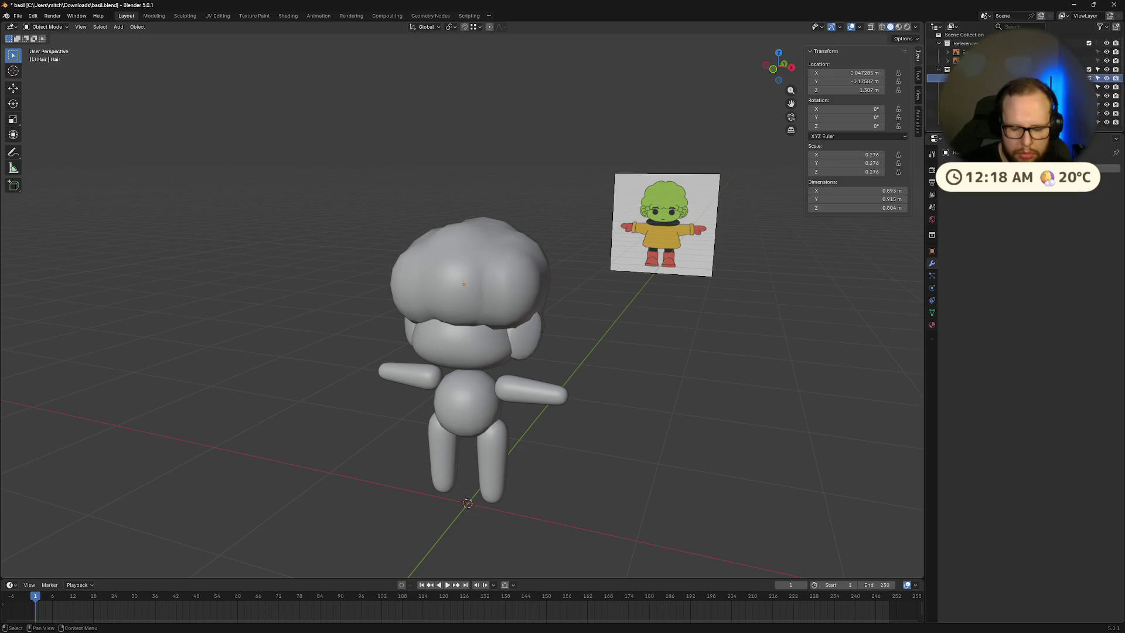
left_click(964, 36)
key("shift+a")
Step: Add a new cube, try shrinking and extruding it, then undo back to the full-size cube
mouse_move(660, 403)
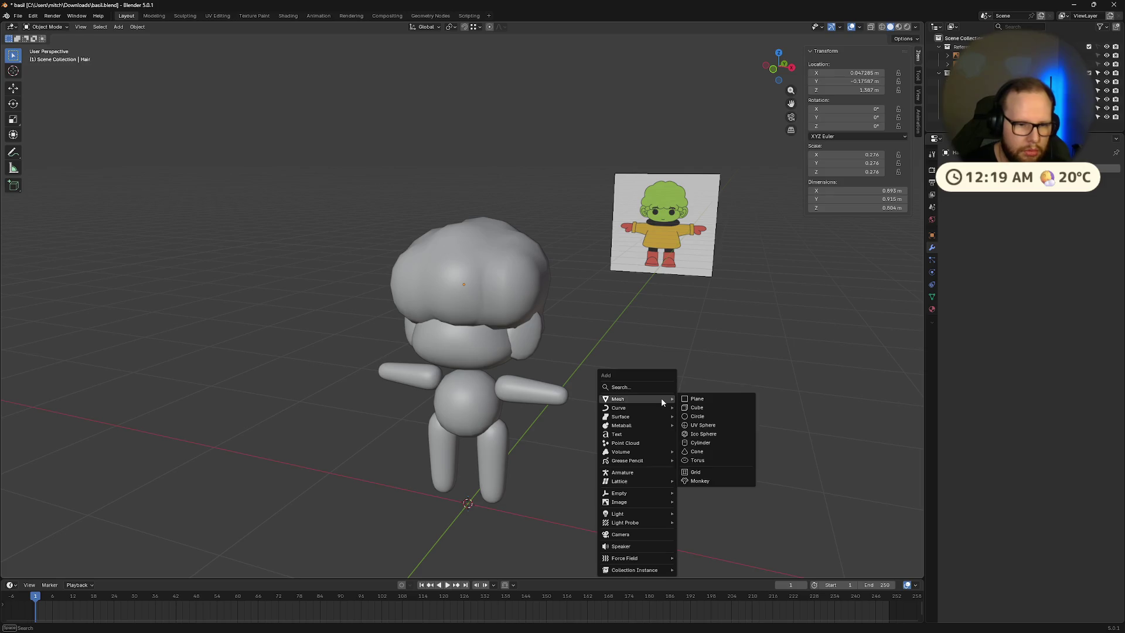
left_click(703, 405)
scroll(620, 438, "down", 5)
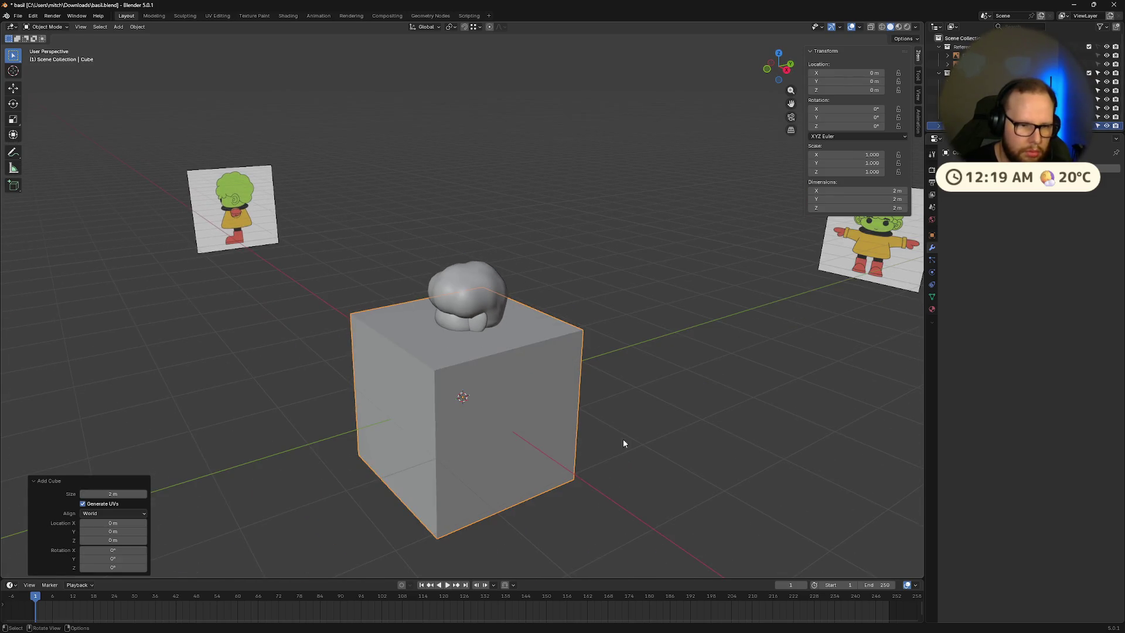
key("s")
left_click(511, 394)
scroll(527, 422, "up", 4)
key("Tab")
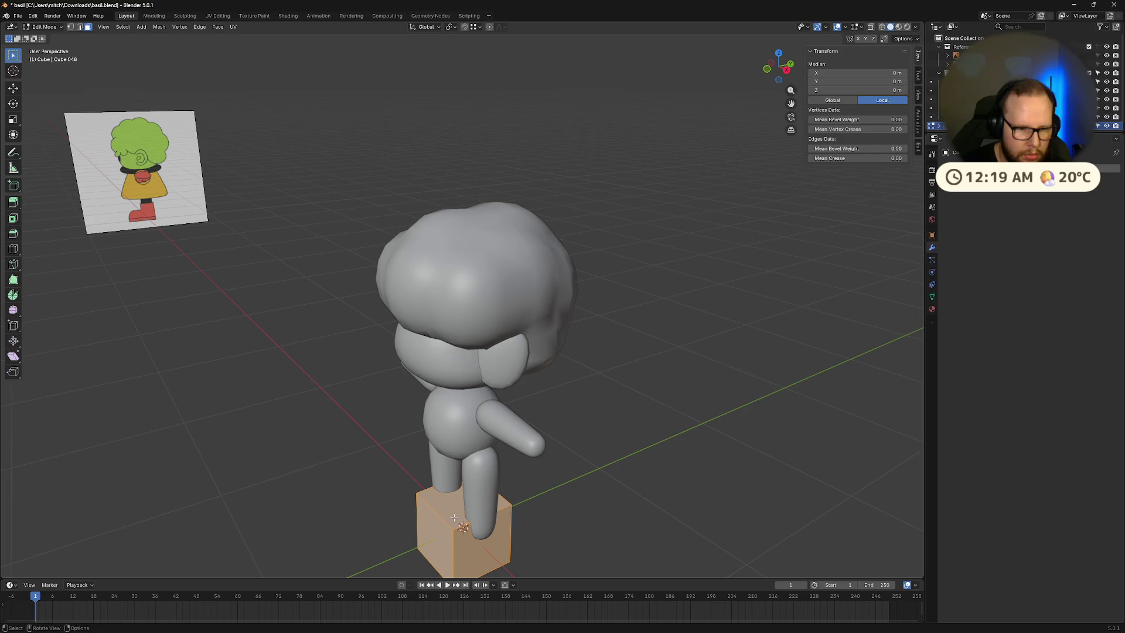
left_click(454, 508)
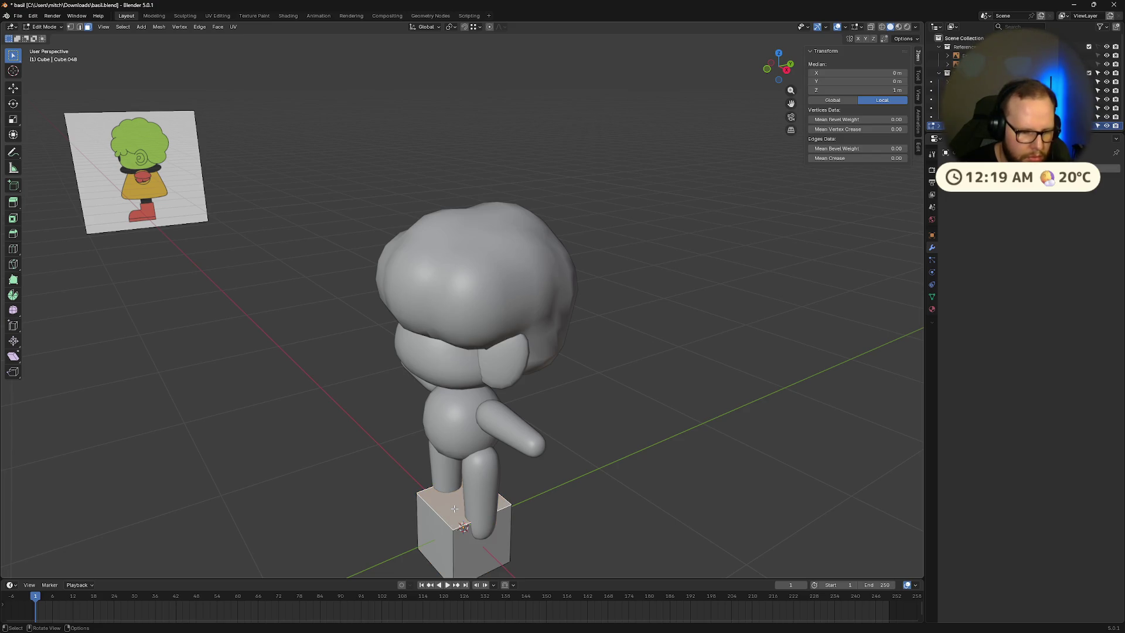
key("e")
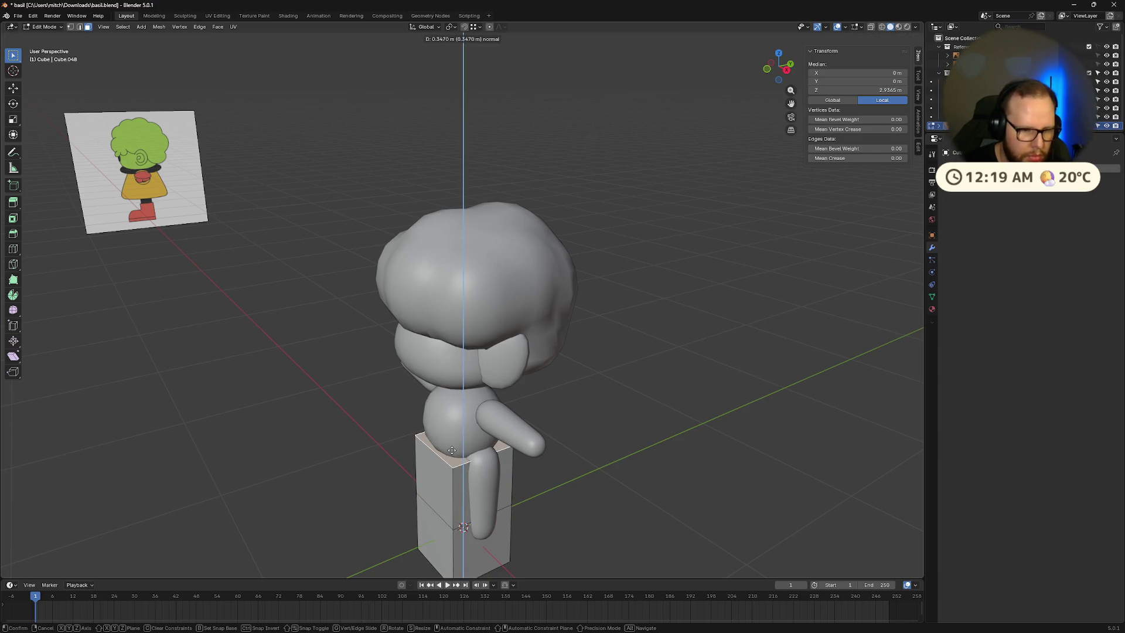
left_click(451, 455)
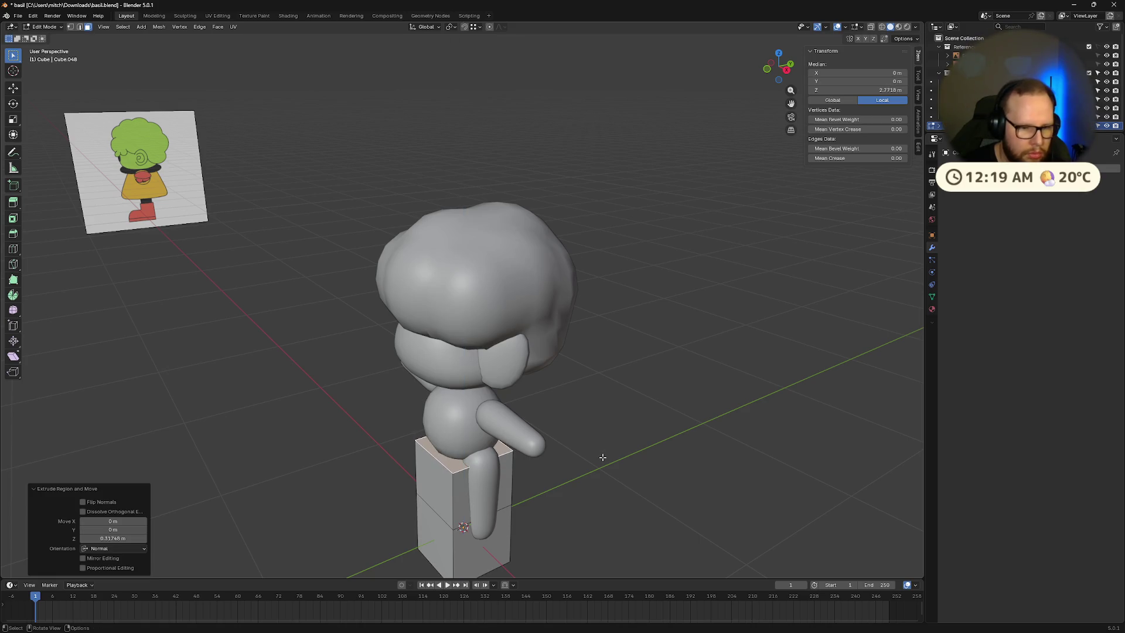
key("ctrl+z")
key("ctrl+z")
key("ctrl+z")
Step: Extrude the cube's top face upward by exactly 2 m
scroll(602, 456, "down", 5)
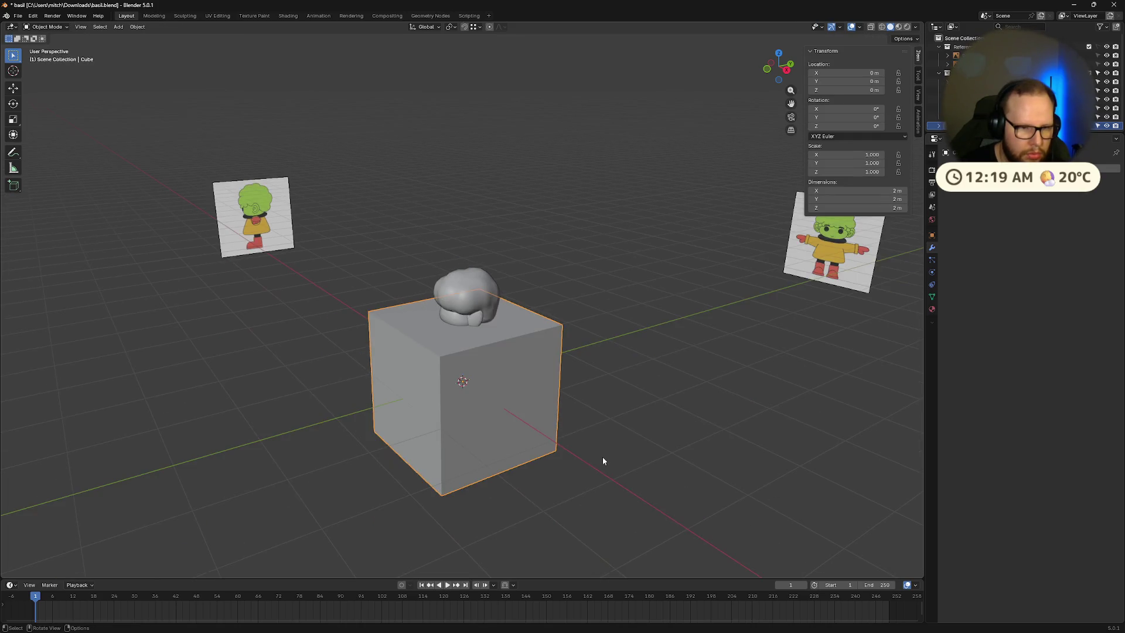
key("Tab")
key("2")
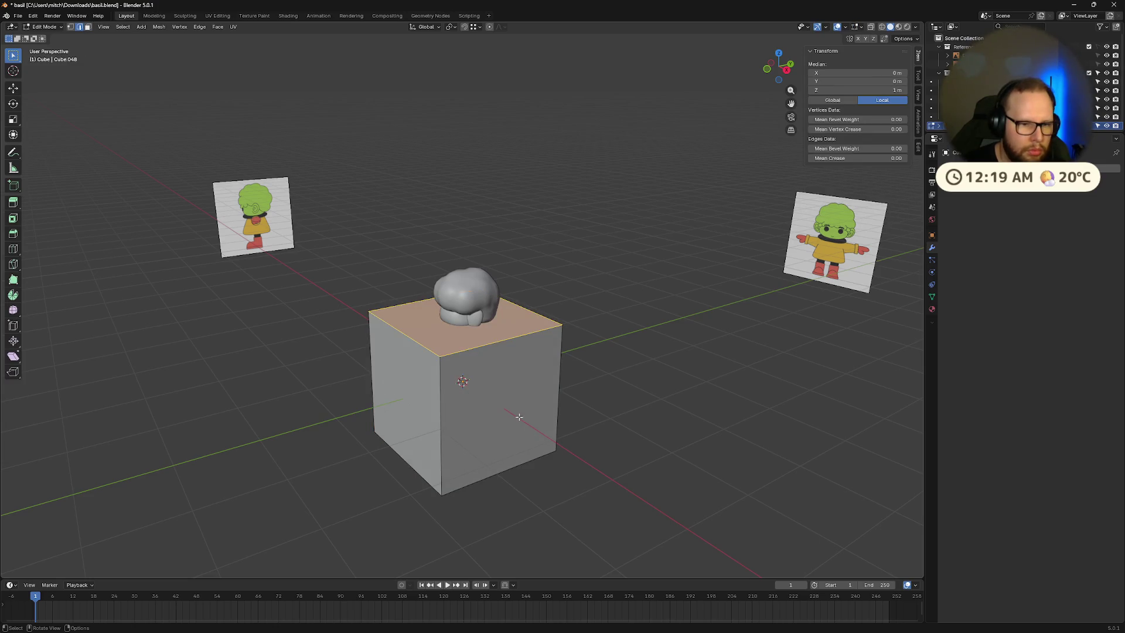
type("e")
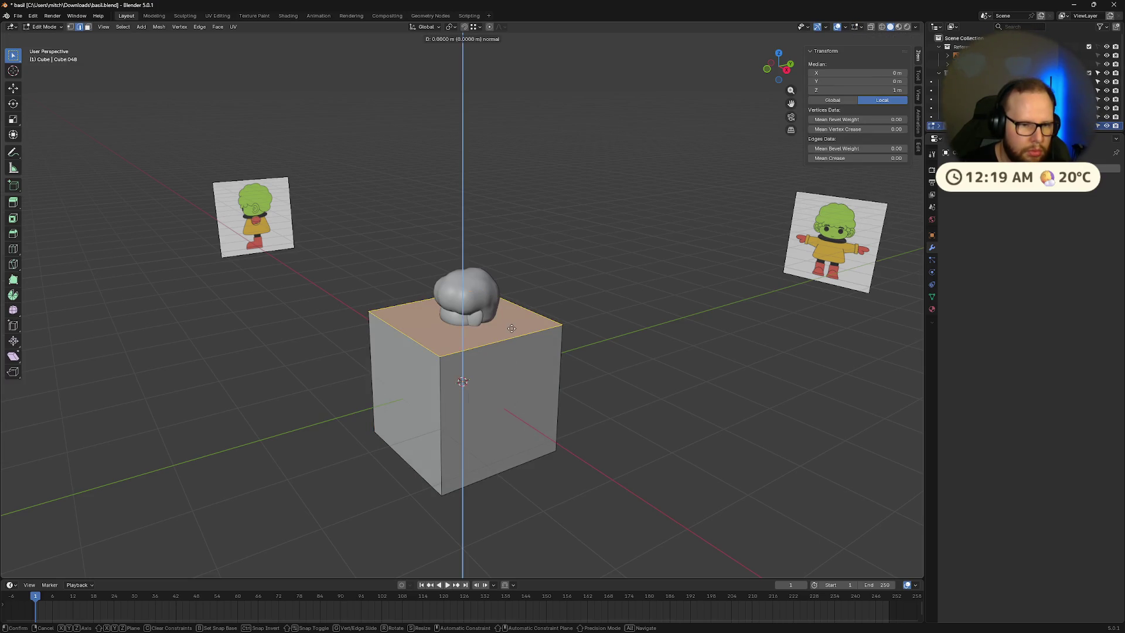
type("2")
key("Return")
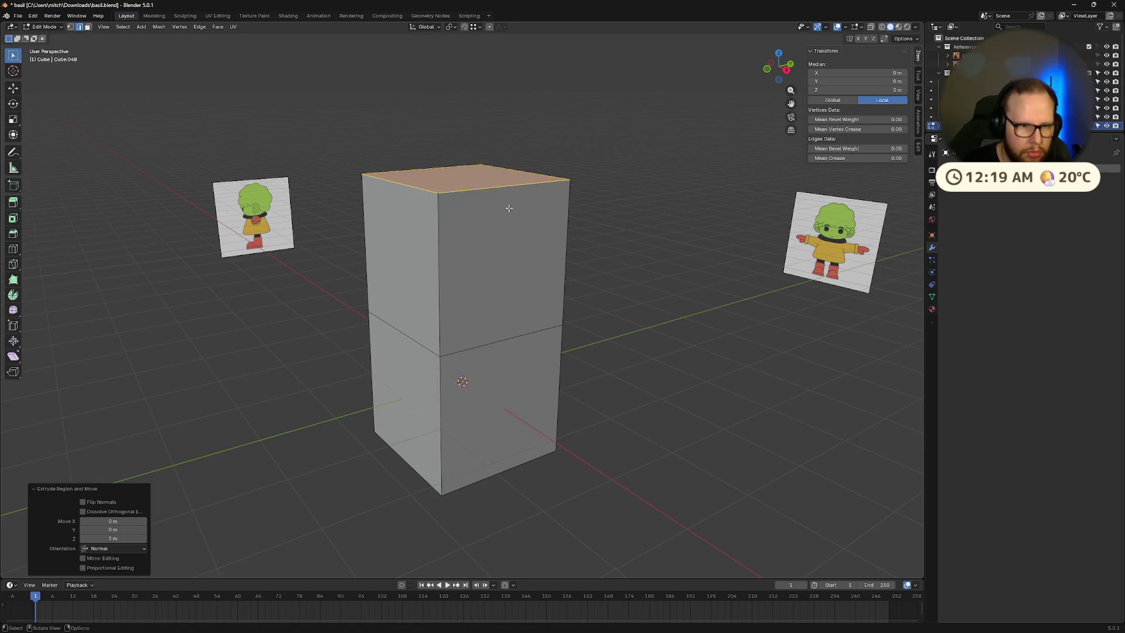
key("Tab")
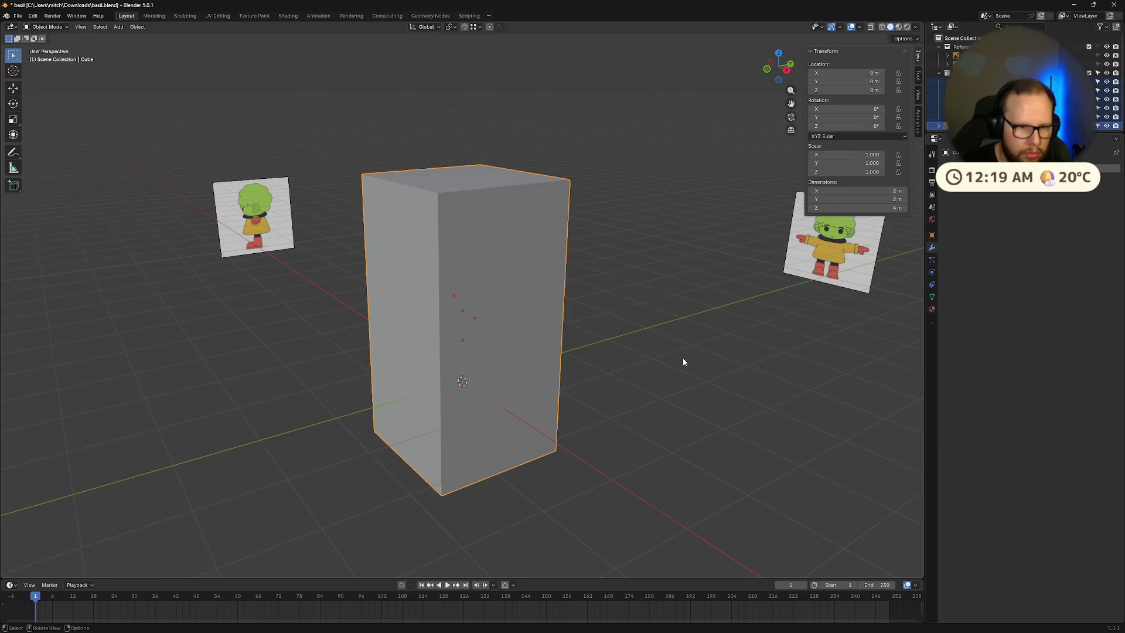
key("Tab")
key("alt+a")
key("Tab")
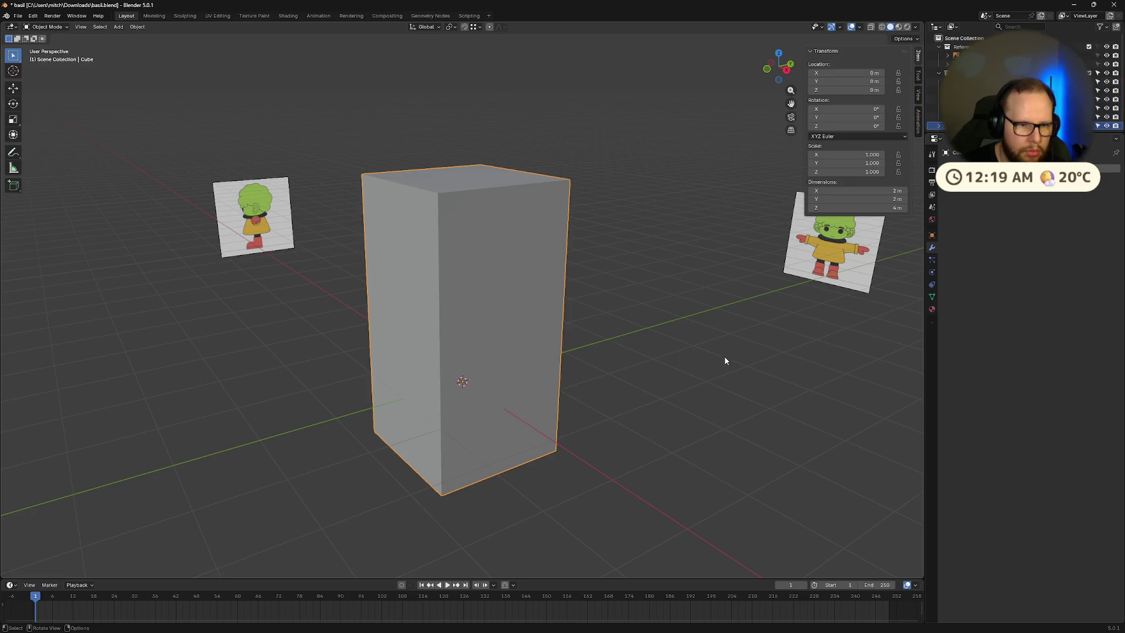
Step: Shrink the tall box and give it level-2 subdivision smoothing
key("s")
left_click(546, 386)
key("ctrl+2")
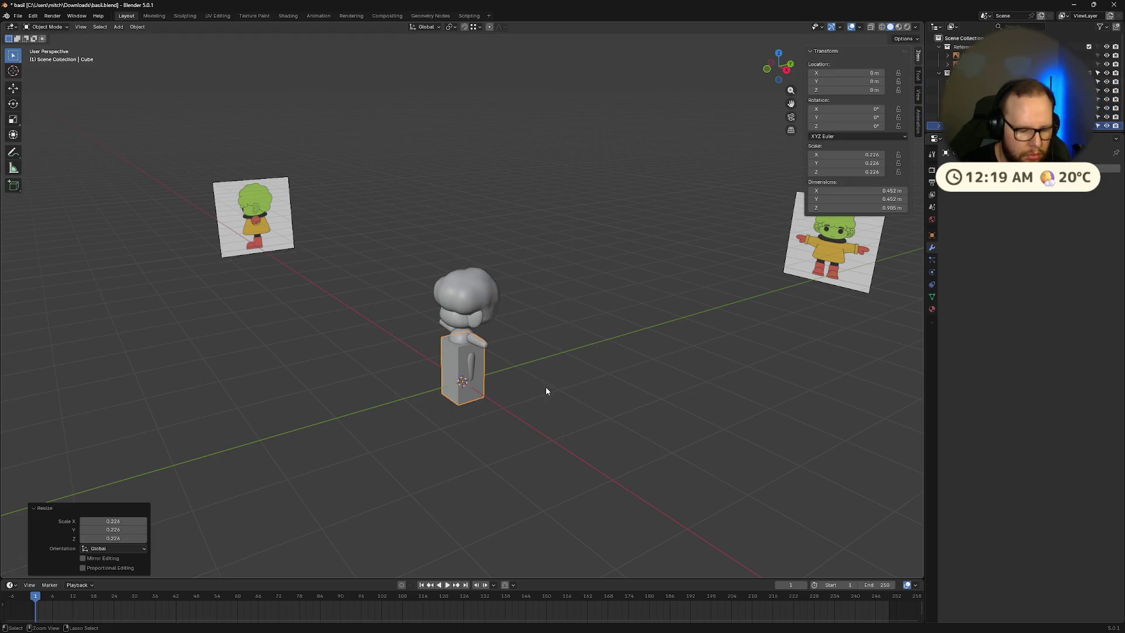
scroll(542, 399, "up", 3)
Step: Shrink the piece further and move it up beside Basil's head
key("s")
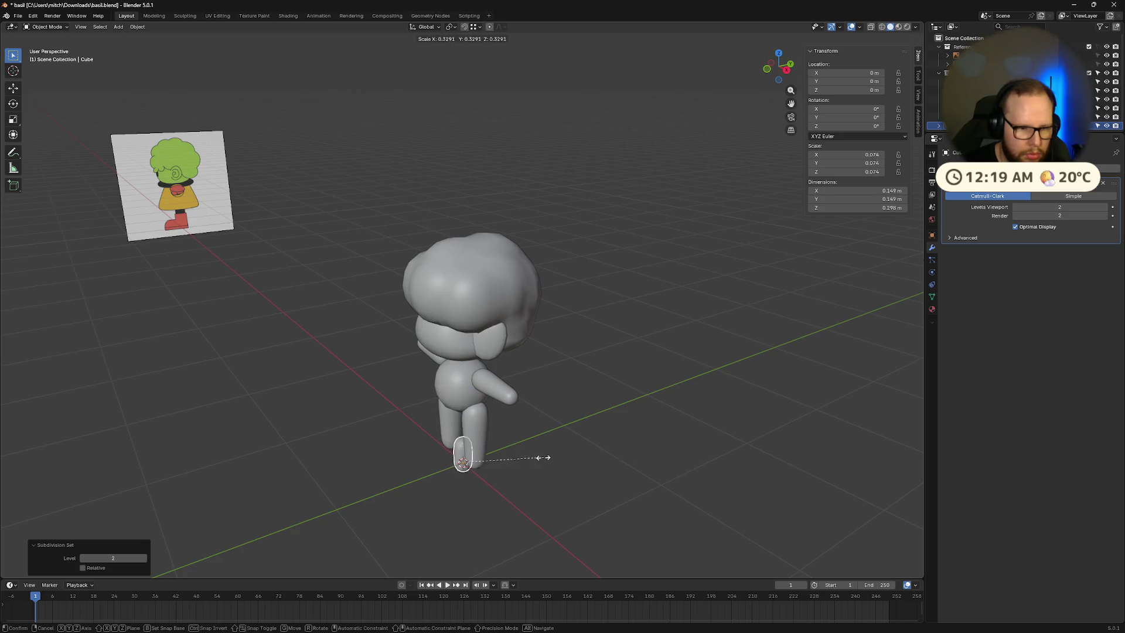
left_click(542, 461)
key("g")
left_click(451, 331)
mouse_move(451, 331)
middle_mouse_down()
mouse_move(500, 412)
mouse_move(469, 420)
middle_mouse_up()
scroll(473, 383, "up", 2)
Step: Taper the piece's top face to about 0.624 scale in Edit Mode
key("Tab")
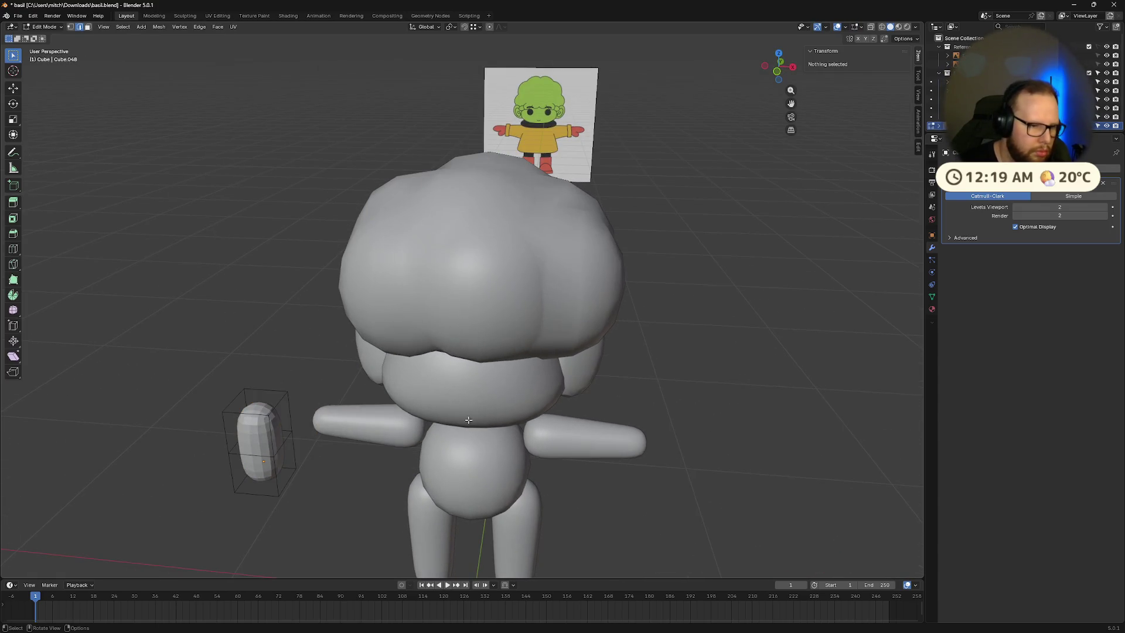
left_click(271, 395)
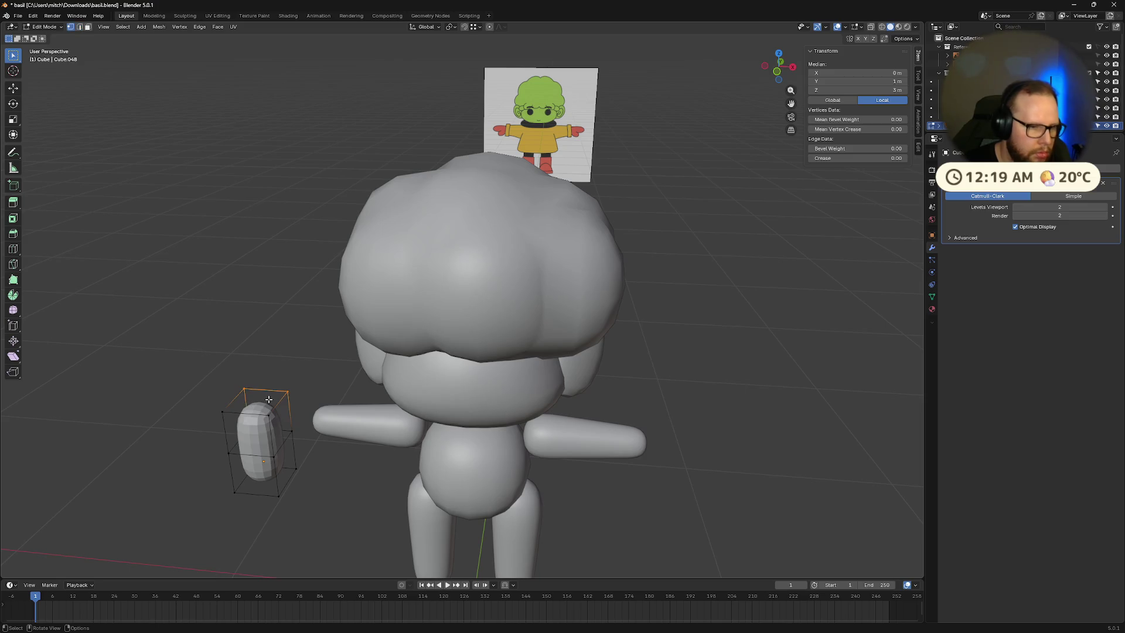
key("3")
left_click(265, 401)
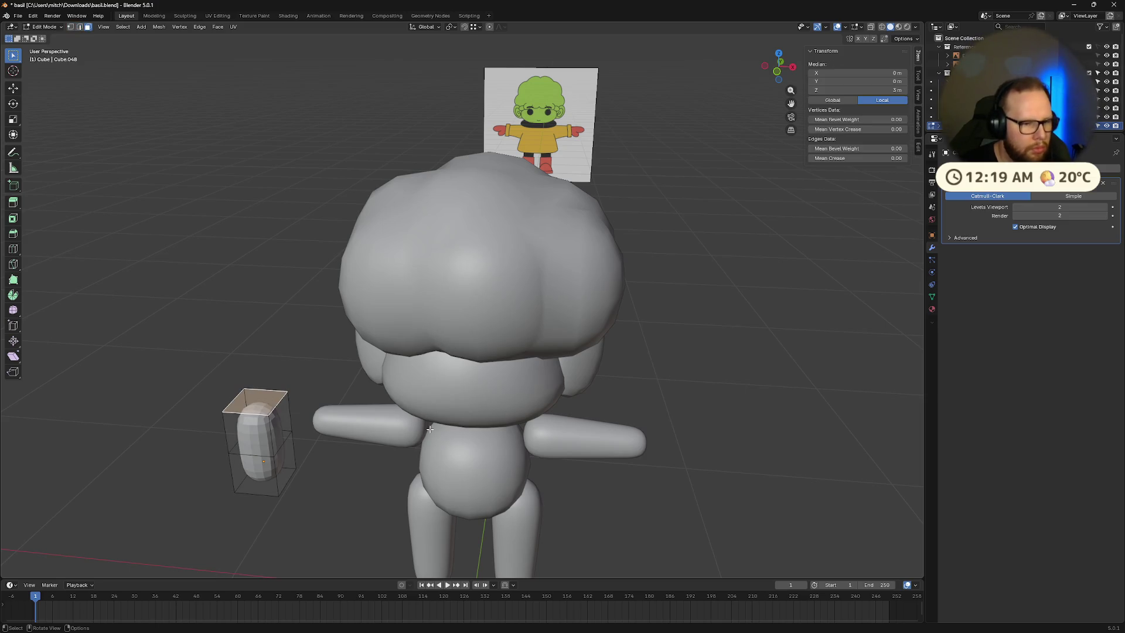
key("s")
left_click(355, 419)
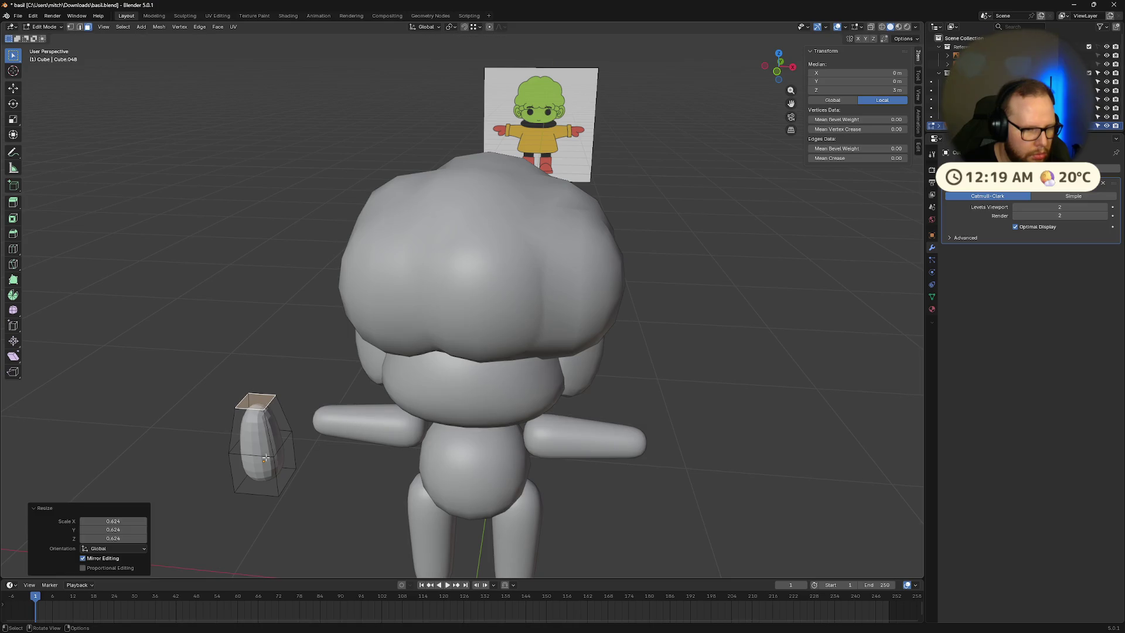
mouse_move(302, 450)
middle_mouse_down()
mouse_move(289, 432)
mouse_move(308, 421)
middle_mouse_up()
key("Tab")
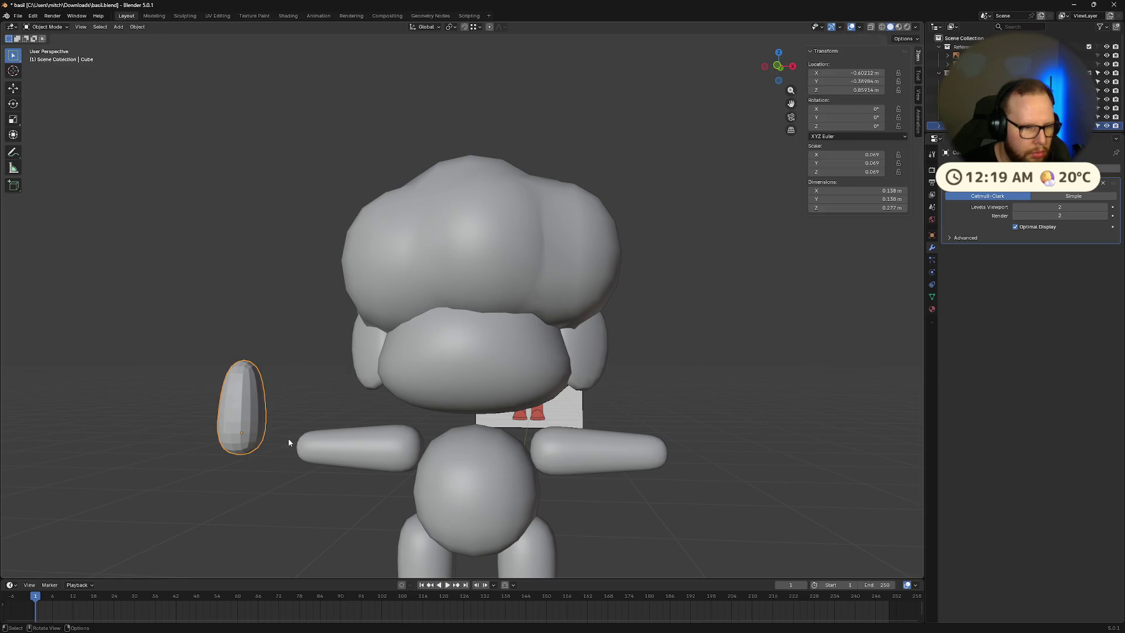
Step: Rotate the egg-shaped piece and apply Shade Smooth to it
key("r")
left_click(337, 294)
right_click(221, 440)
mouse_move(222, 440)
left_click(184, 410)
Step: Move the egg onto Basil's face, clear its rotation, then turn it 90° about X
key("g")
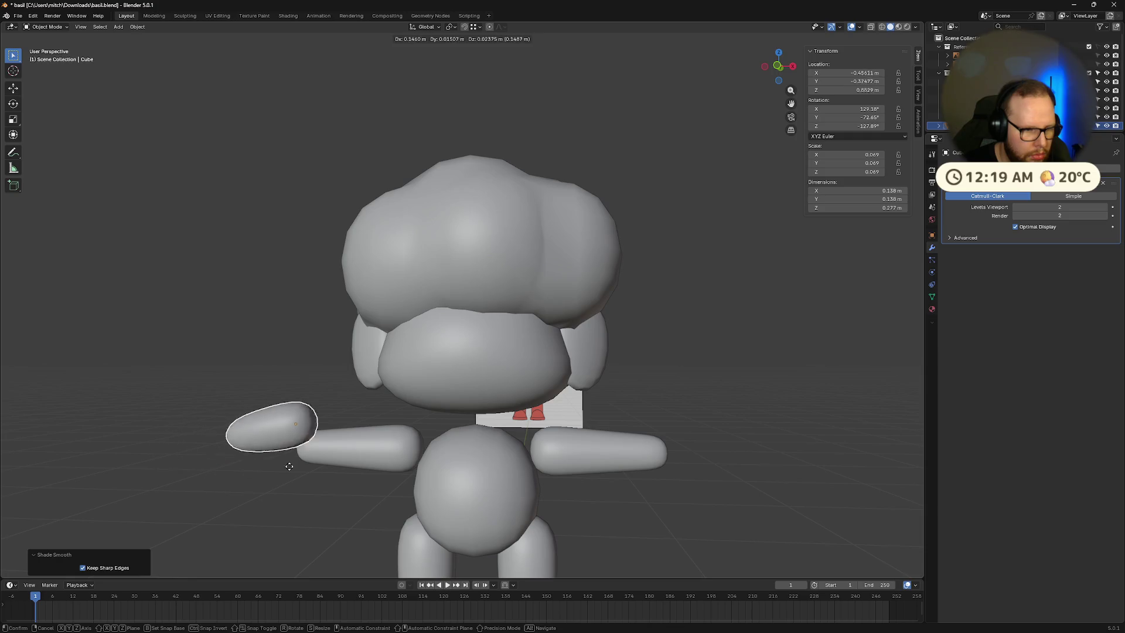
left_click(416, 381)
mouse_move(416, 380)
middle_mouse_down()
mouse_move(550, 413)
mouse_move(512, 410)
middle_mouse_up()
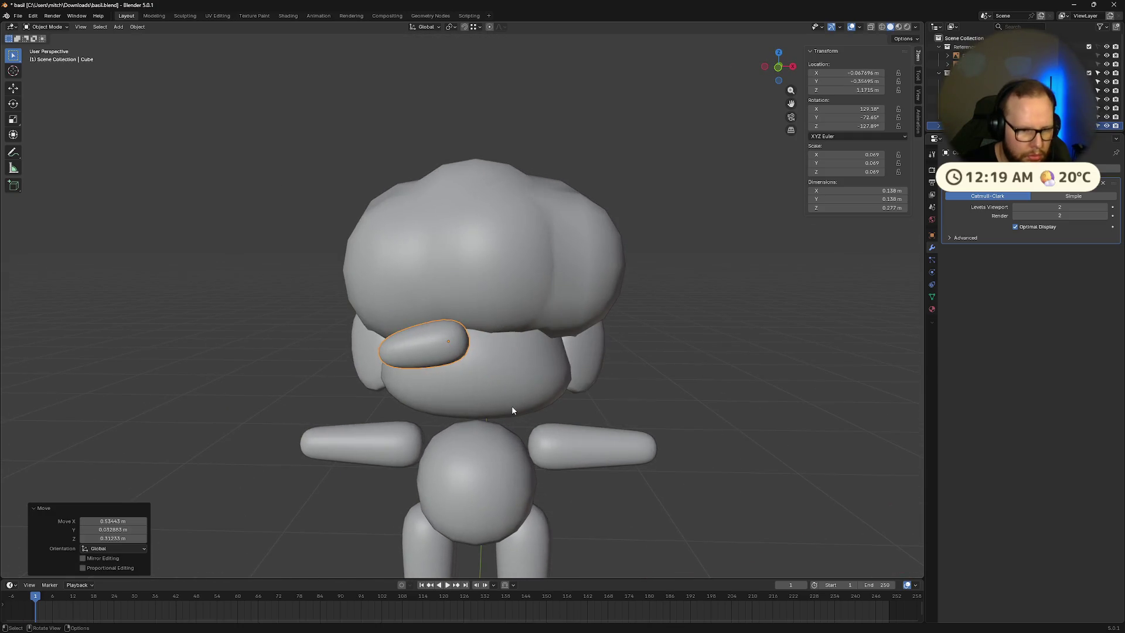
key("alt+r")
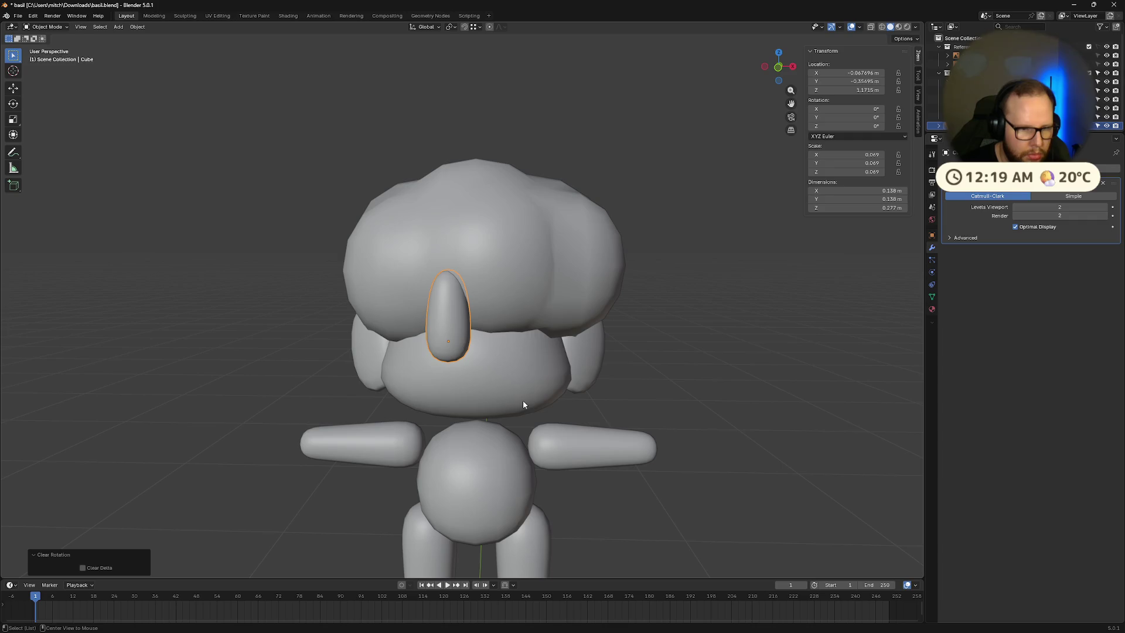
type("rx90")
key("Return")
Step: Slide the strand further onto the head, just under the hairline
middle_click_drag(507, 402, 416, 387)
key("g")
left_click(461, 416)
mouse_move(461, 417)
middle_mouse_down()
mouse_move(584, 395)
mouse_move(573, 402)
mouse_move(640, 404)
mouse_move(547, 397)
middle_mouse_up()
key("g")
left_click(544, 353)
middle_click_drag(543, 353, 581, 359)
Step: Tilt the strand into place: about -43.7°, then 25.2° on X, -55.6° on Z
key("r")
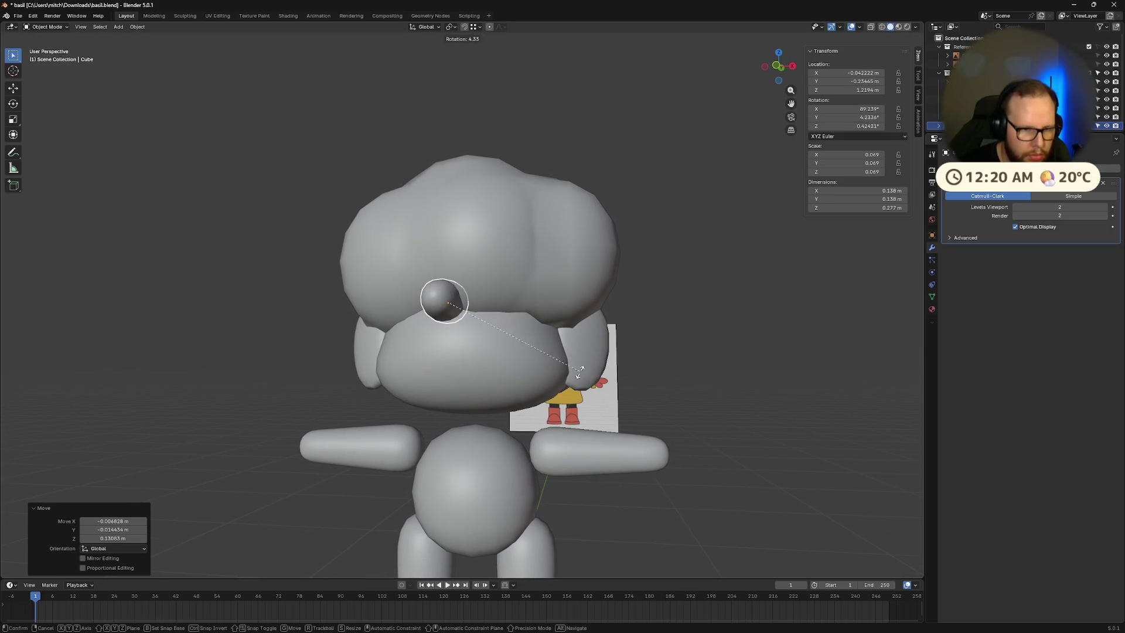
left_click(567, 258)
key("r")
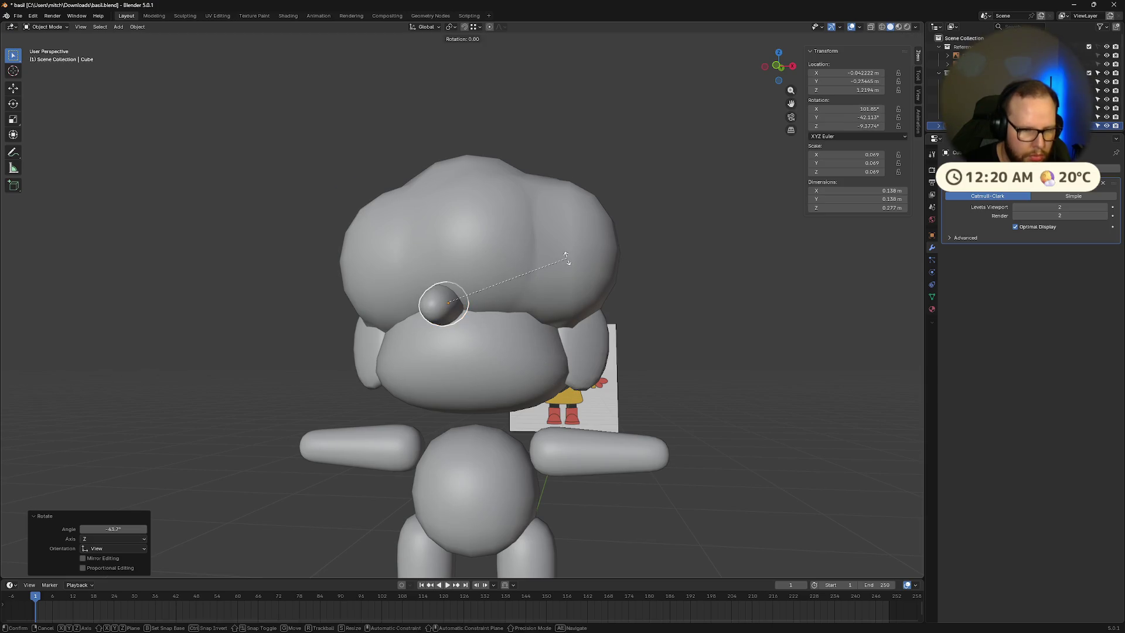
key("x")
left_click(561, 205)
key("r")
key("z")
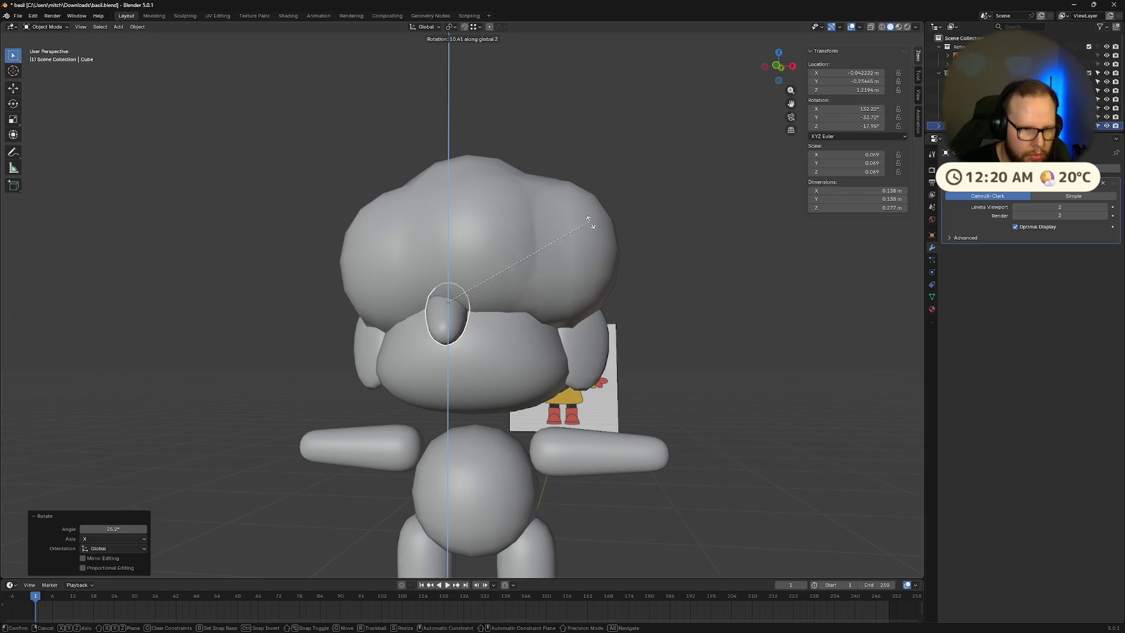
left_click(446, 227)
mouse_move(446, 227)
middle_mouse_down()
mouse_move(512, 252)
mouse_move(495, 253)
mouse_move(505, 328)
middle_mouse_up()
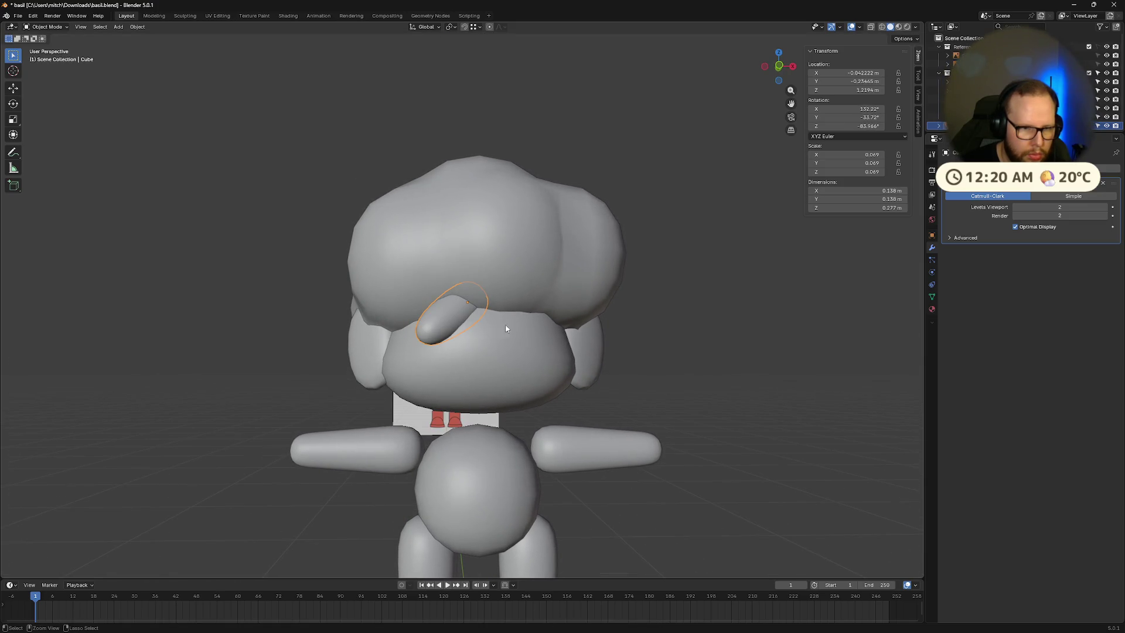
key("r")
left_click(530, 354)
mouse_move(529, 354)
middle_mouse_down()
mouse_move(504, 354)
mouse_move(576, 392)
mouse_move(640, 364)
middle_mouse_up()
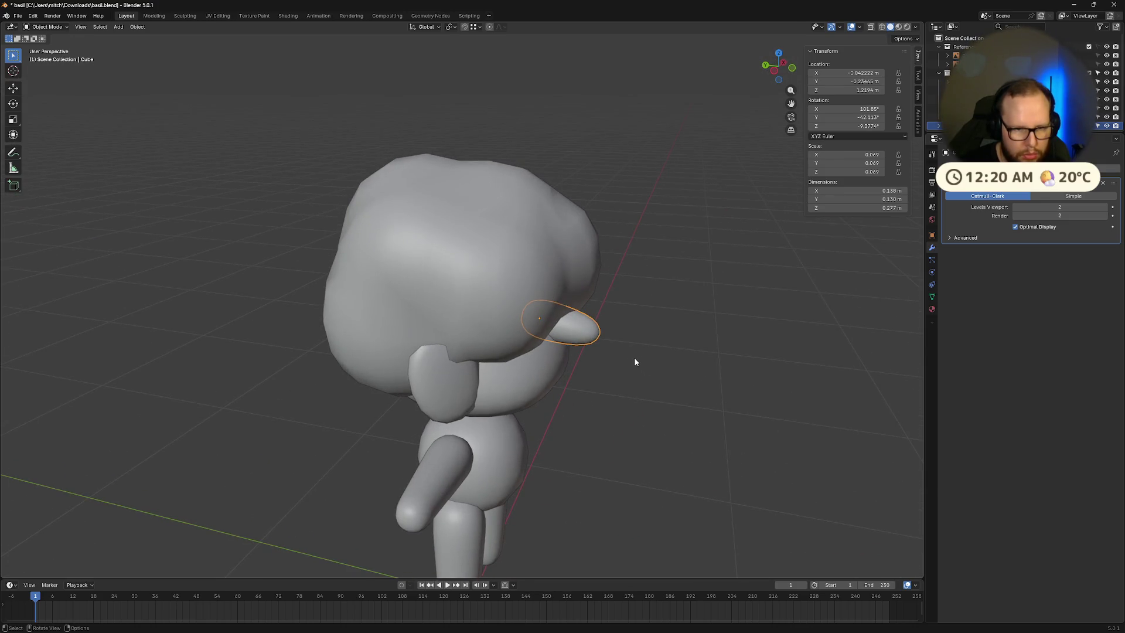
Step: In Edit Mode, pull the piece's end face back along Y and raise it along Z
key("Tab")
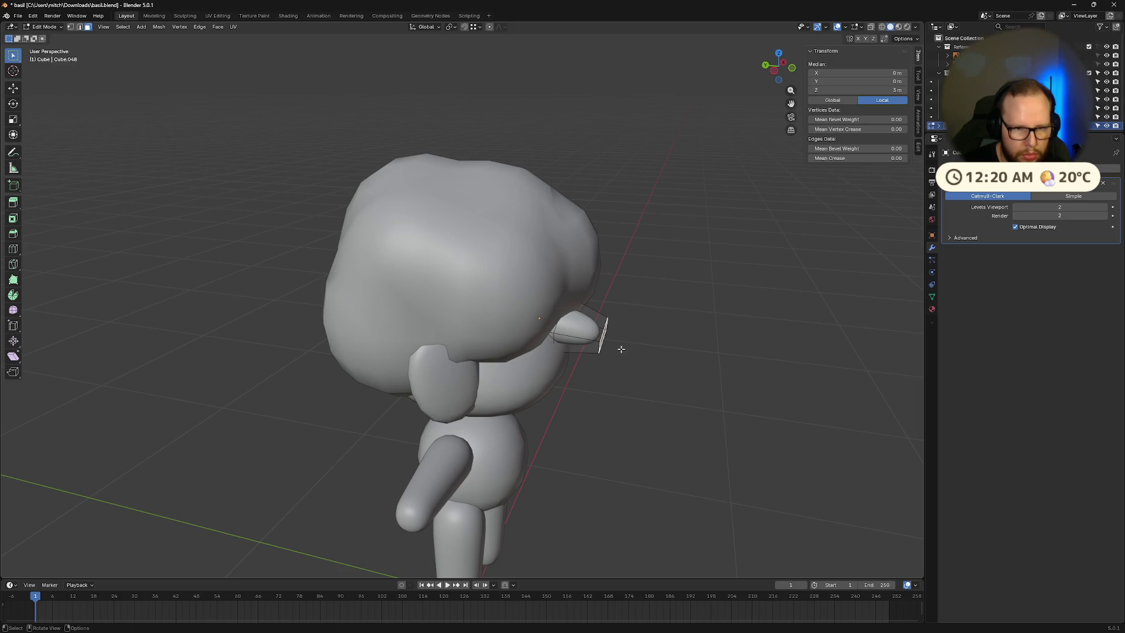
key("g")
key("y")
left_click(643, 353)
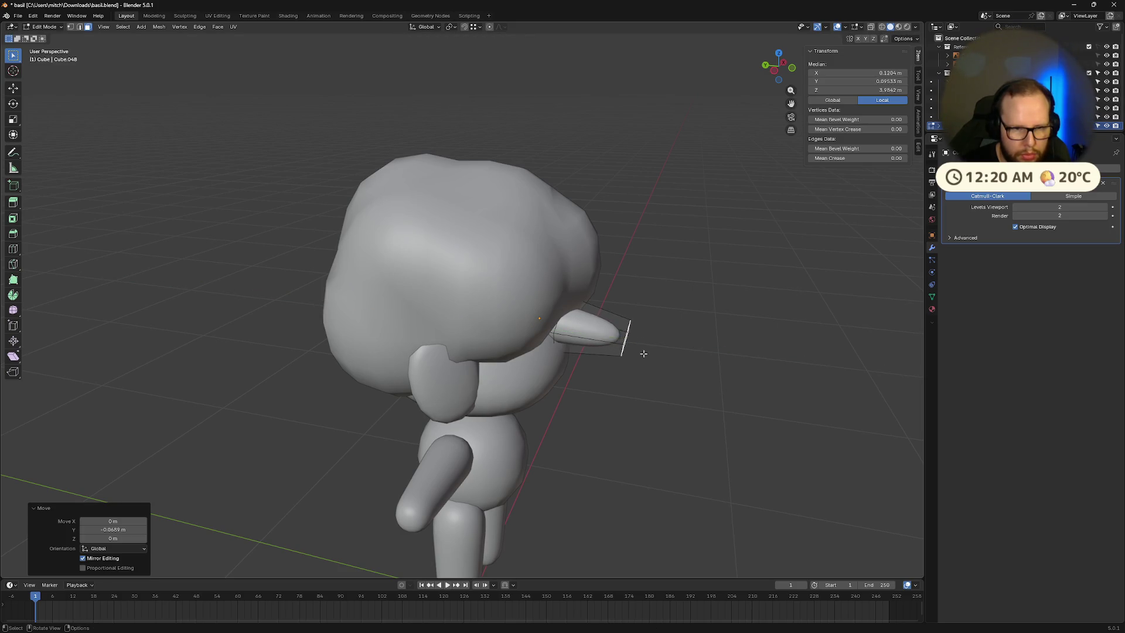
key("g")
key("z")
key("z")
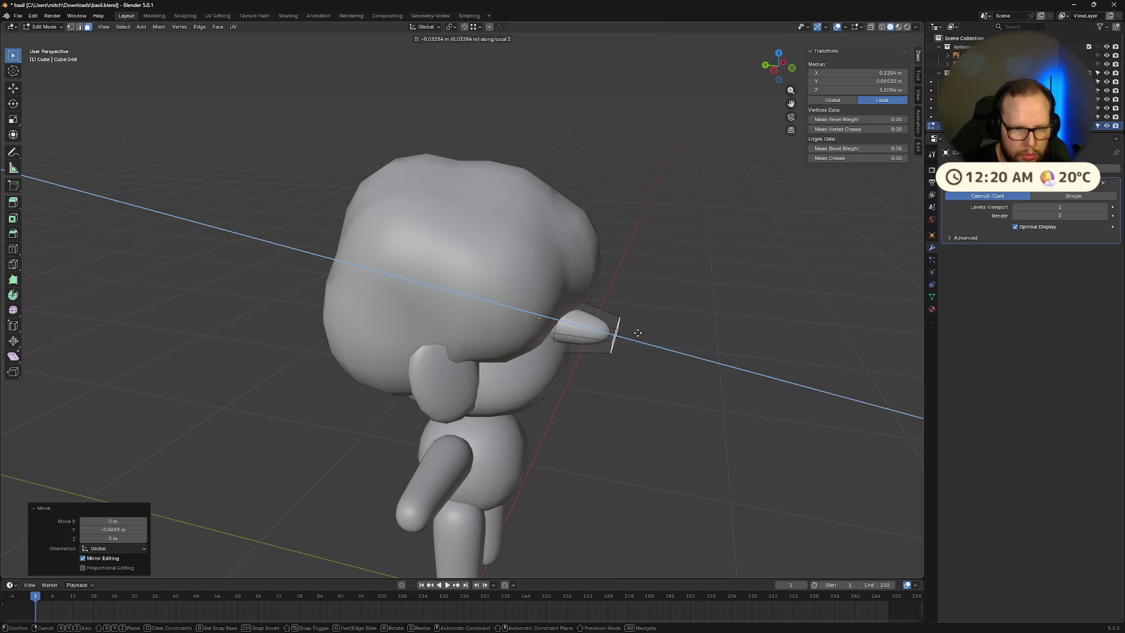
left_click(638, 334)
key("g")
key("z")
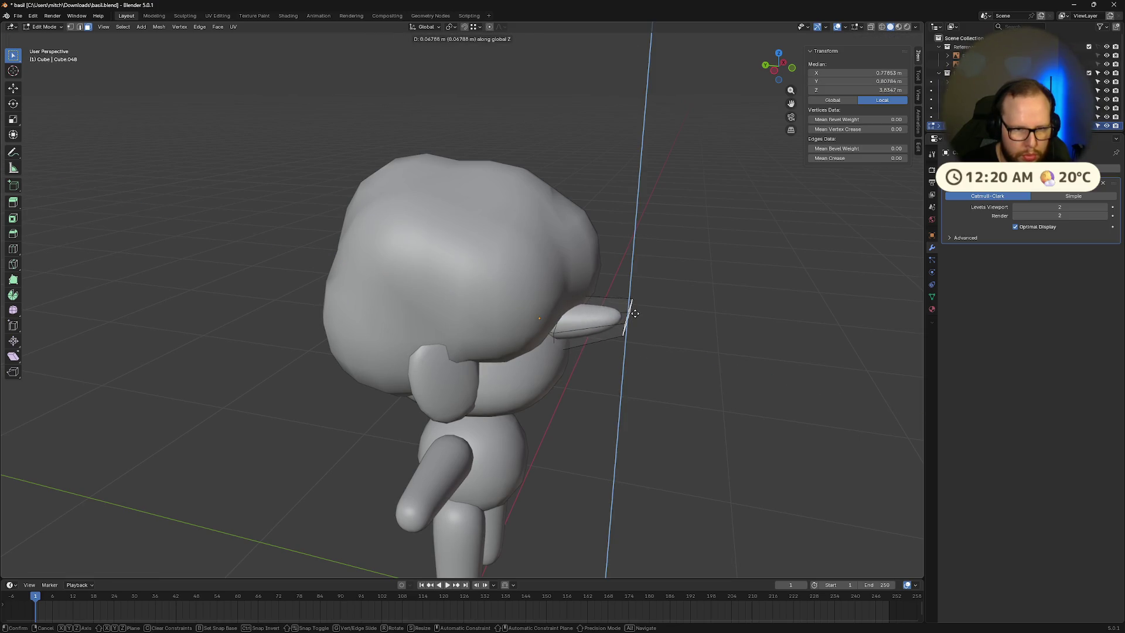
left_click(628, 315)
mouse_move(628, 315)
middle_mouse_down()
mouse_move(626, 345)
mouse_move(625, 322)
mouse_move(488, 336)
middle_mouse_up()
Step: Select the whole mesh and move it out beside the reference image
key("a")
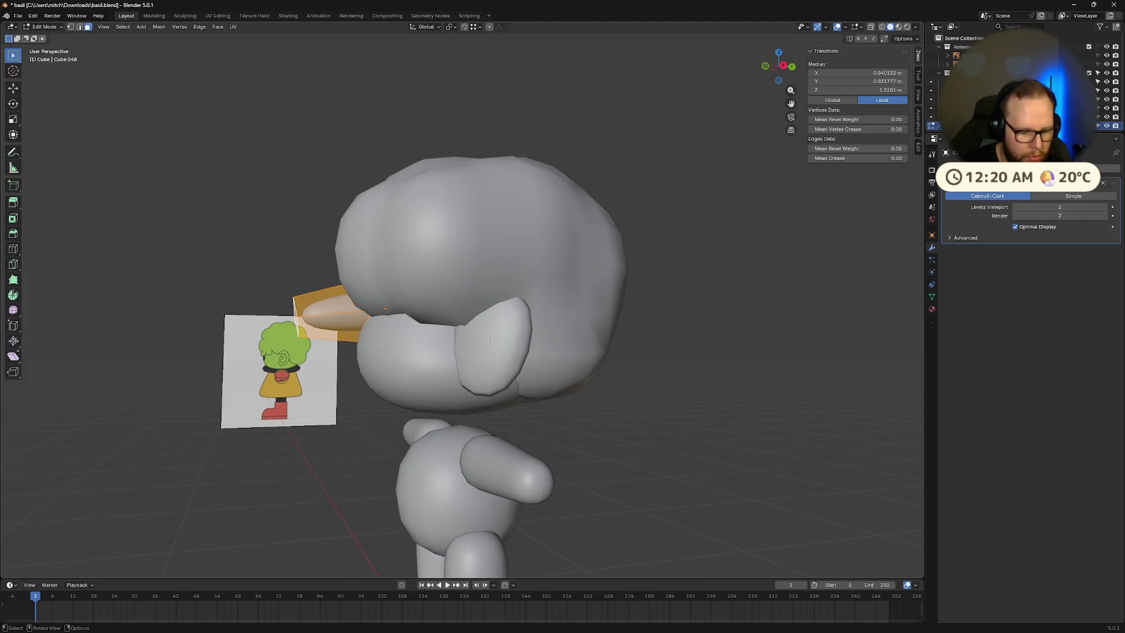
key("g")
left_click(336, 362)
middle_click_drag(336, 362, 191, 348)
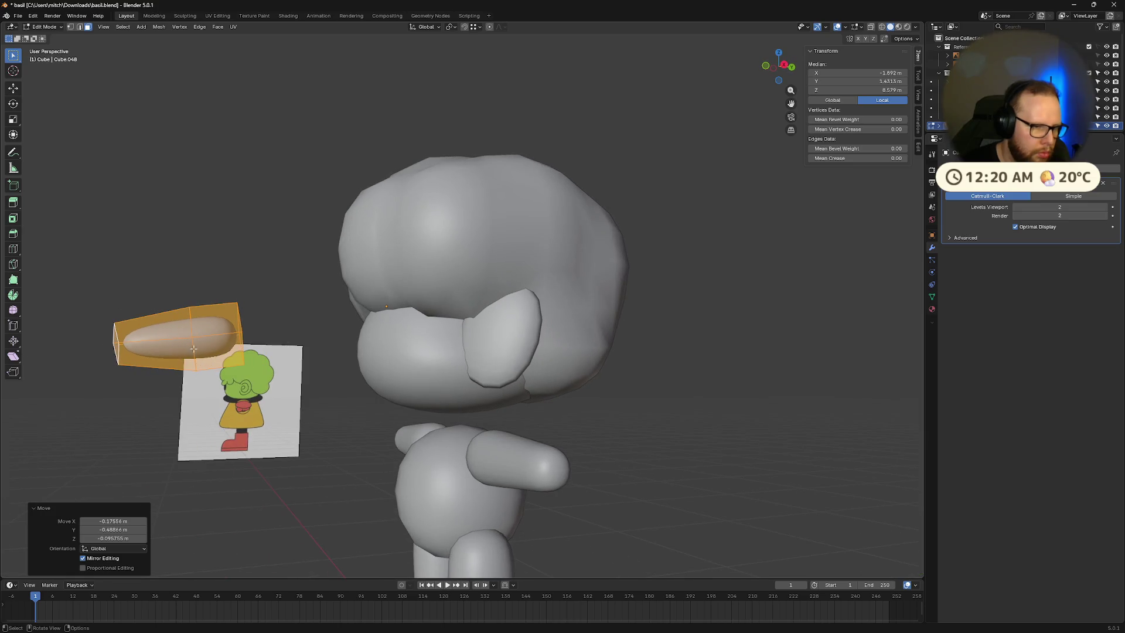
Step: Select the vertical edge at the piece's end in edge select mode
left_click(192, 350)
left_click(186, 325)
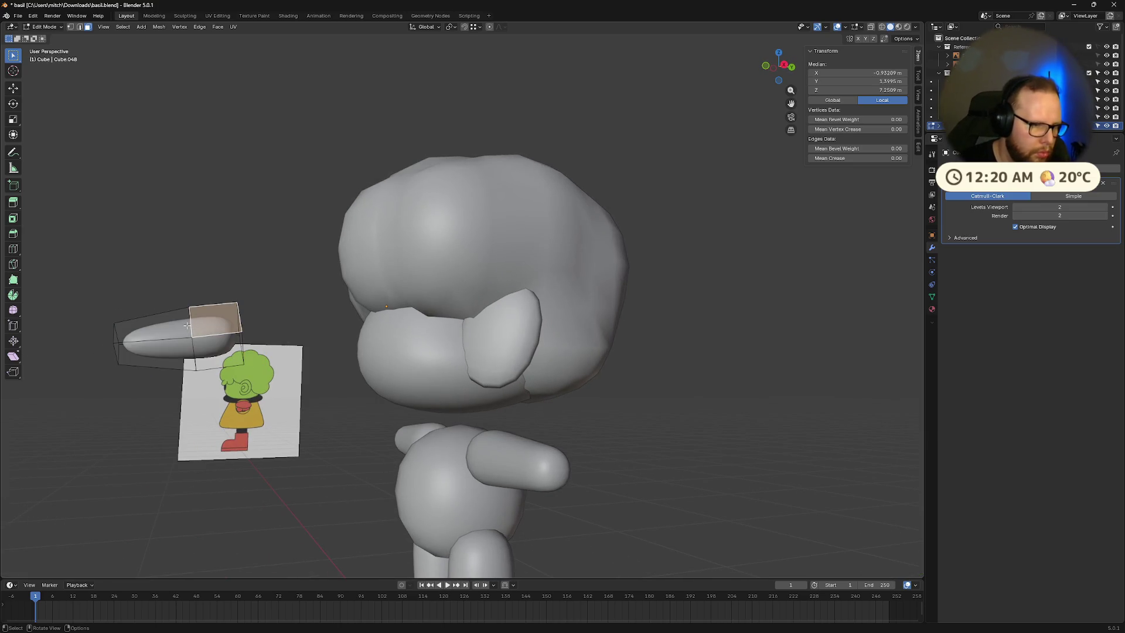
key("2")
left_click(189, 327)
right_click(189, 330)
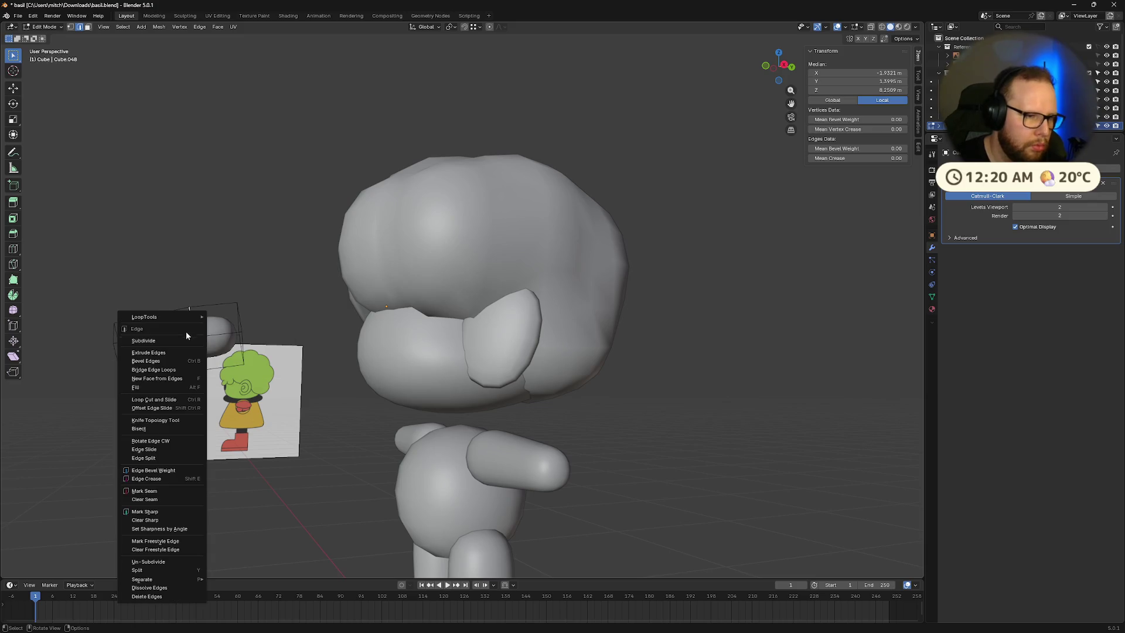
Step: Dissolve the selected end edge of the capsule
key("Escape")
key("x")
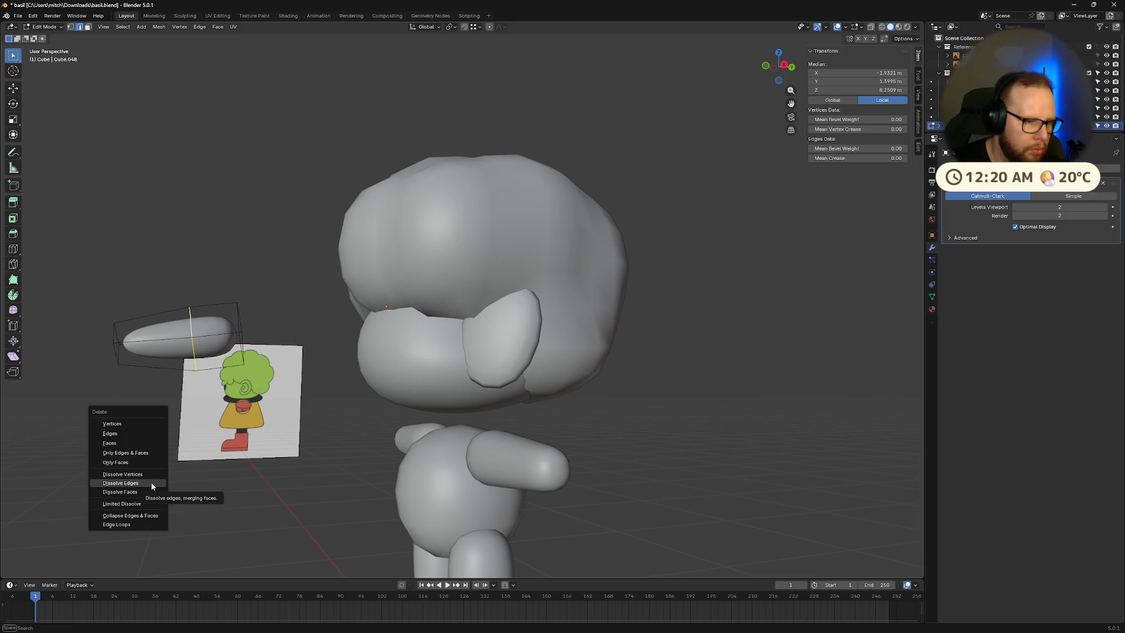
left_click(152, 482)
middle_click_drag(174, 332, 301, 354, "shift")
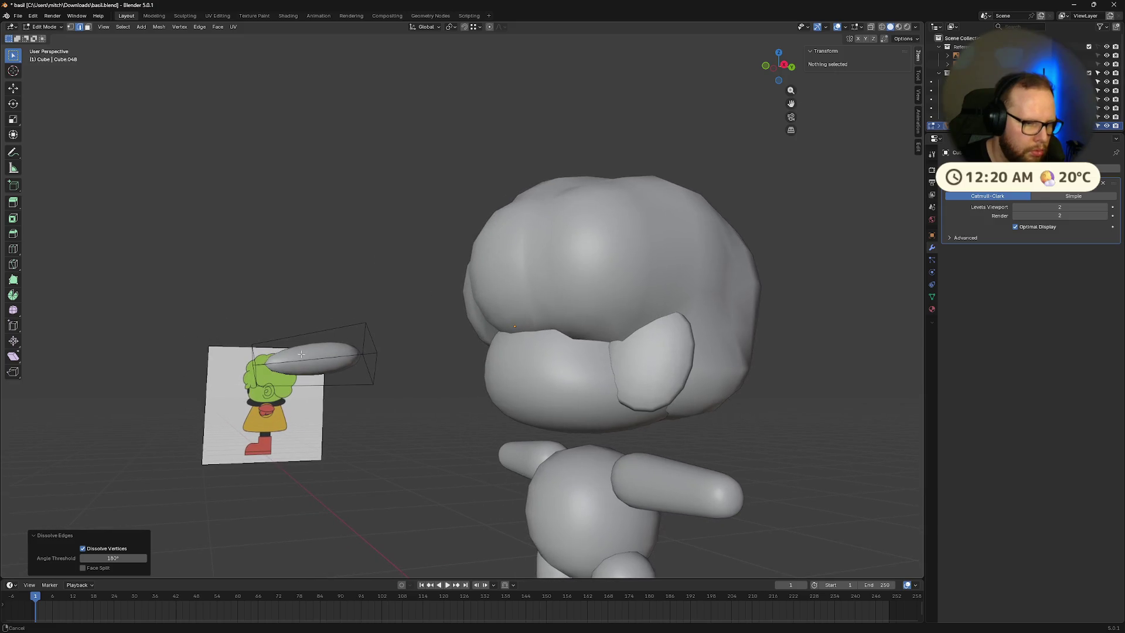
Step: Add two centred loop cuts and select the ring of faces around the middle
key("ctrl+r")
left_click(299, 360)
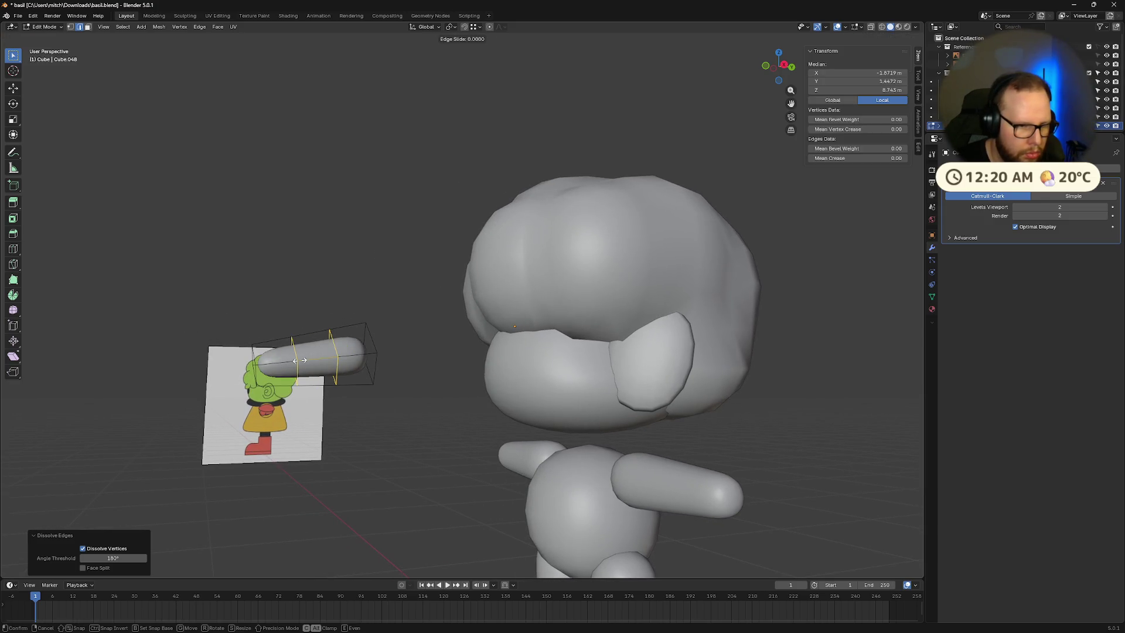
right_click(299, 360)
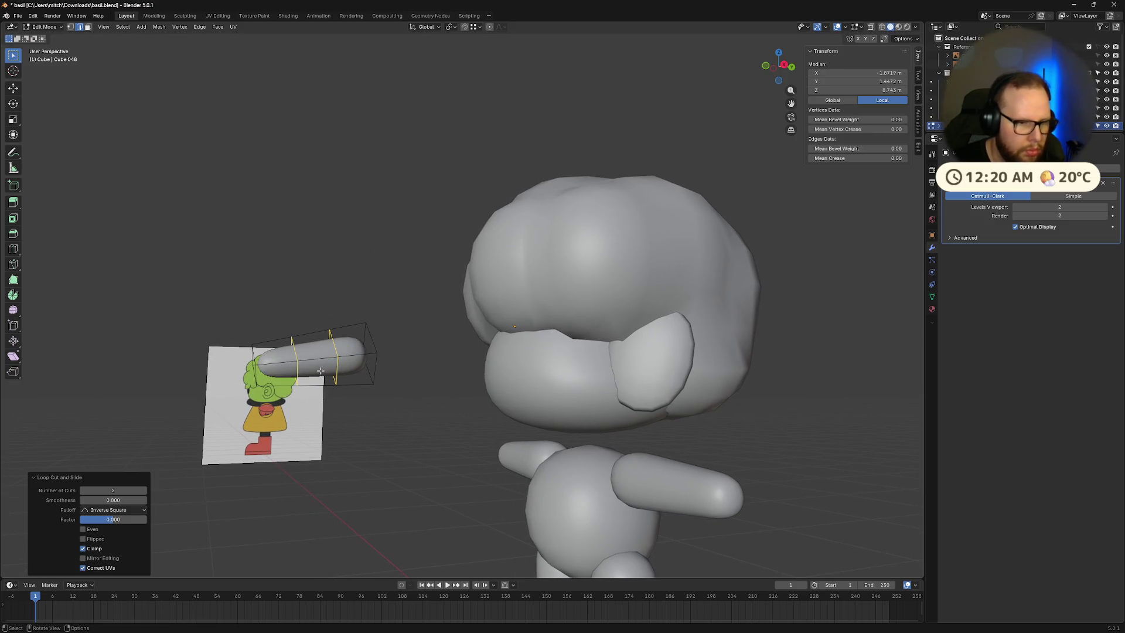
left_click(321, 370, "alt")
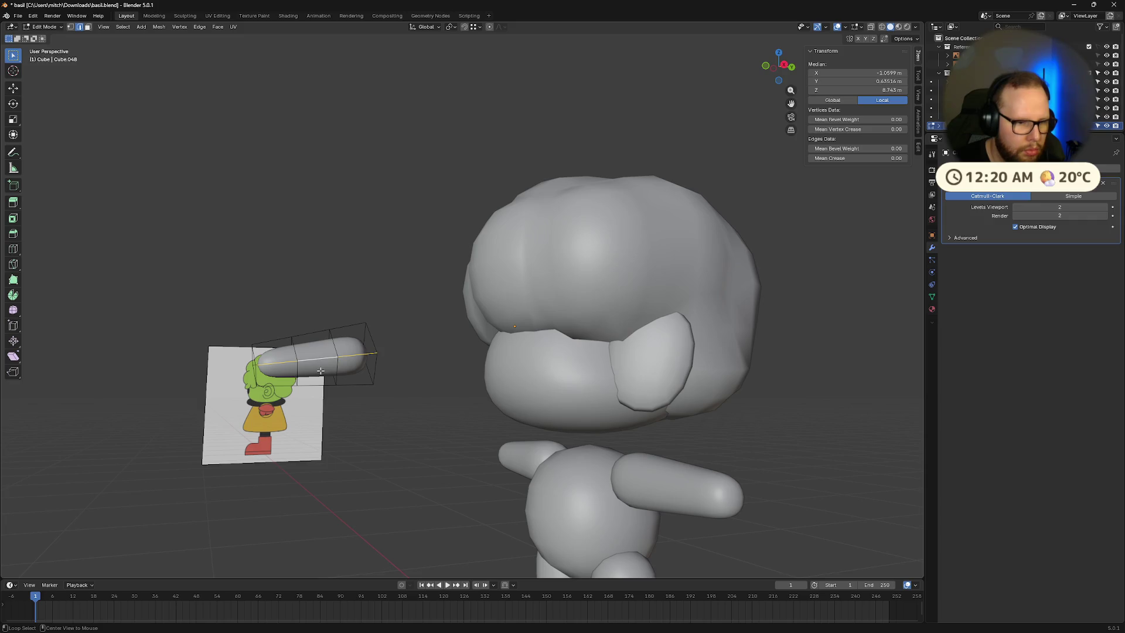
key("3")
left_click(317, 371, "alt")
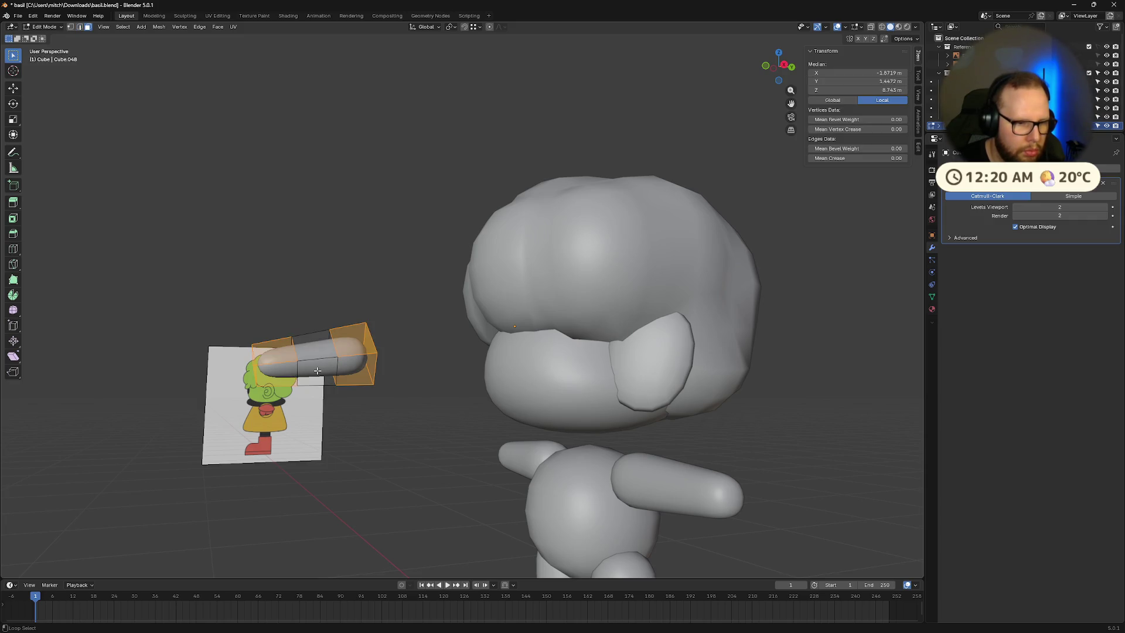
left_click(311, 350)
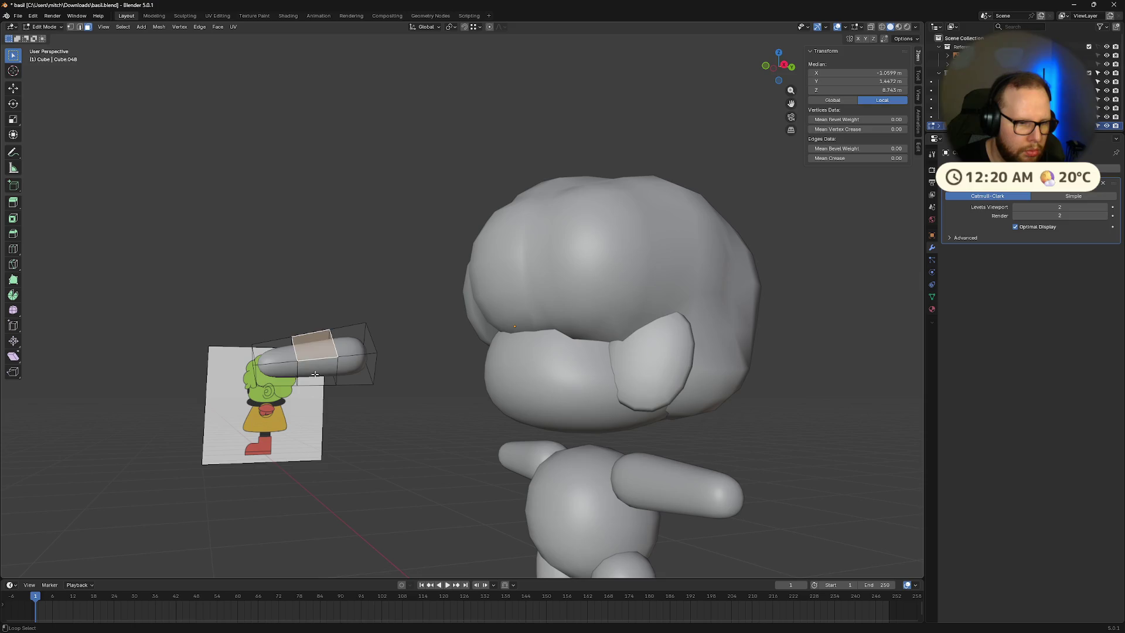
left_click(314, 374, "alt")
Step: Lower the middle face ring along Z to dip the strand's centre
key("g")
key("z")
left_click(407, 417)
mouse_move(382, 353)
middle_mouse_down()
mouse_move(397, 389)
mouse_move(376, 414)
mouse_move(383, 398)
mouse_move(358, 389)
middle_mouse_up()
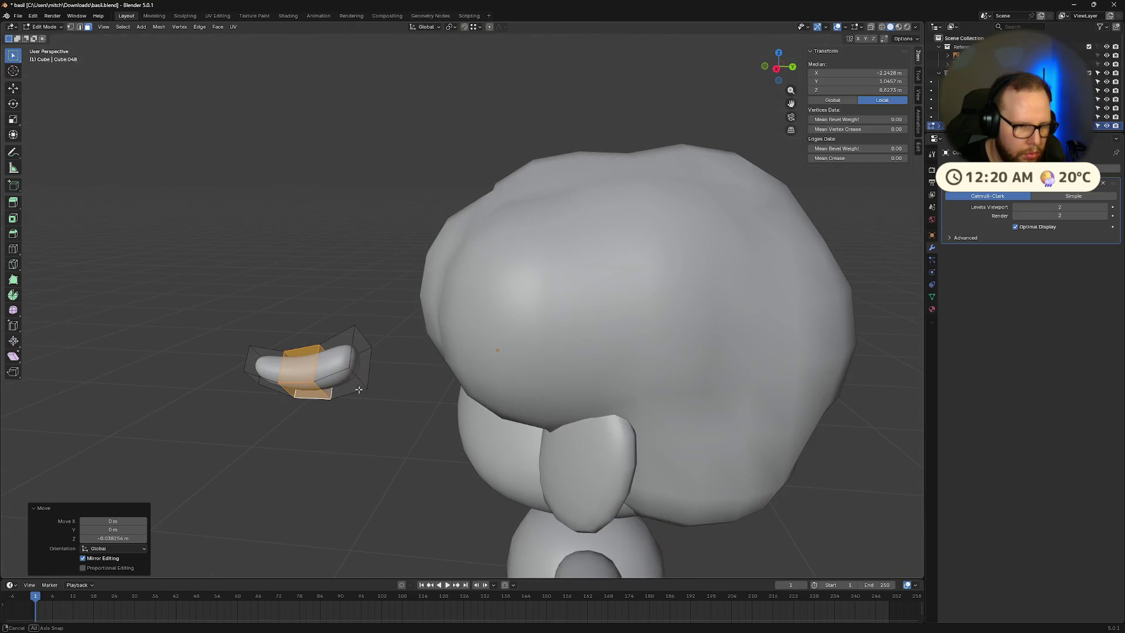
Step: Tilt the capsule's end faces about local X, one by about -14°
left_click(363, 358)
key("r")
key("z")
key("x")
key("x")
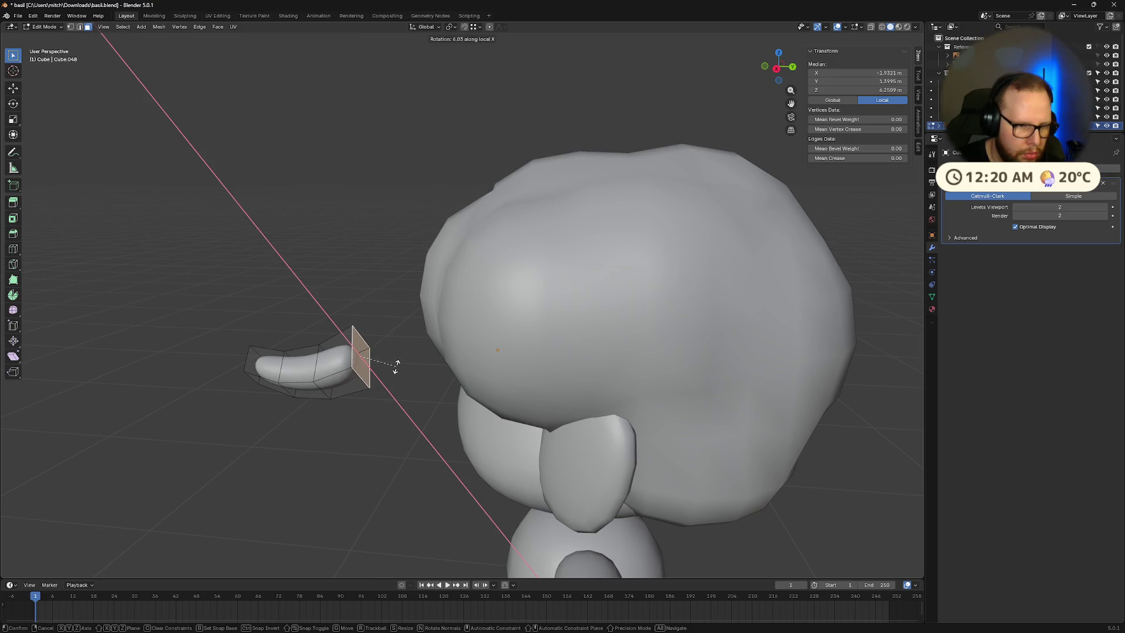
left_click(397, 365)
middle_click_drag(435, 372, 332, 406)
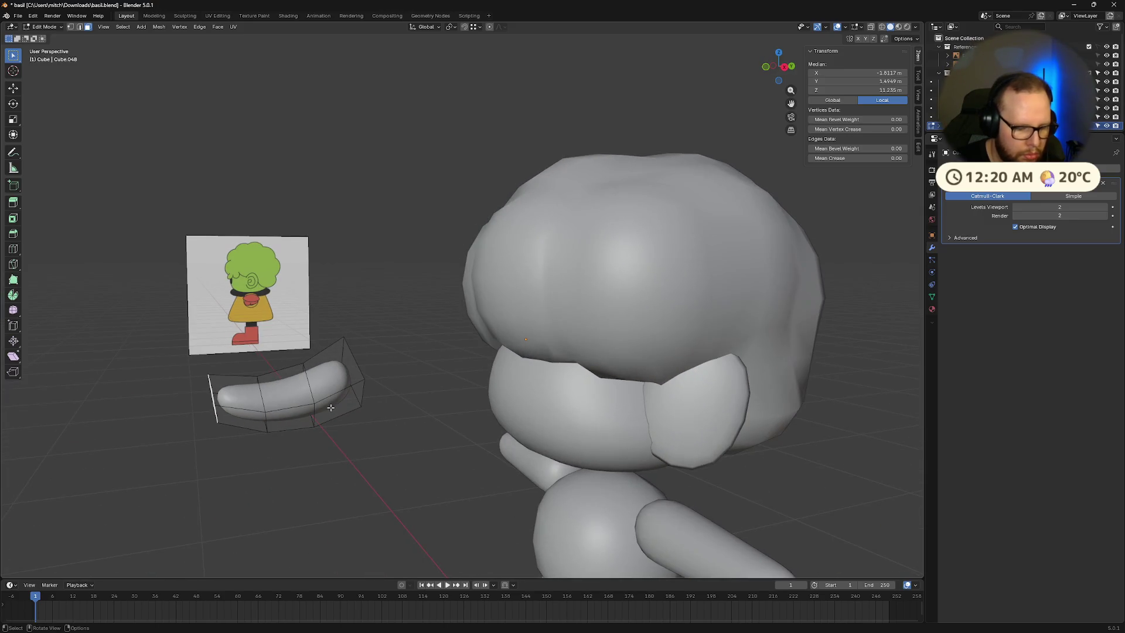
key("r")
key("x")
key("x")
left_click(314, 432)
mouse_move(314, 432)
middle_mouse_down()
mouse_move(386, 437)
mouse_move(387, 420)
mouse_move(356, 417)
middle_mouse_up()
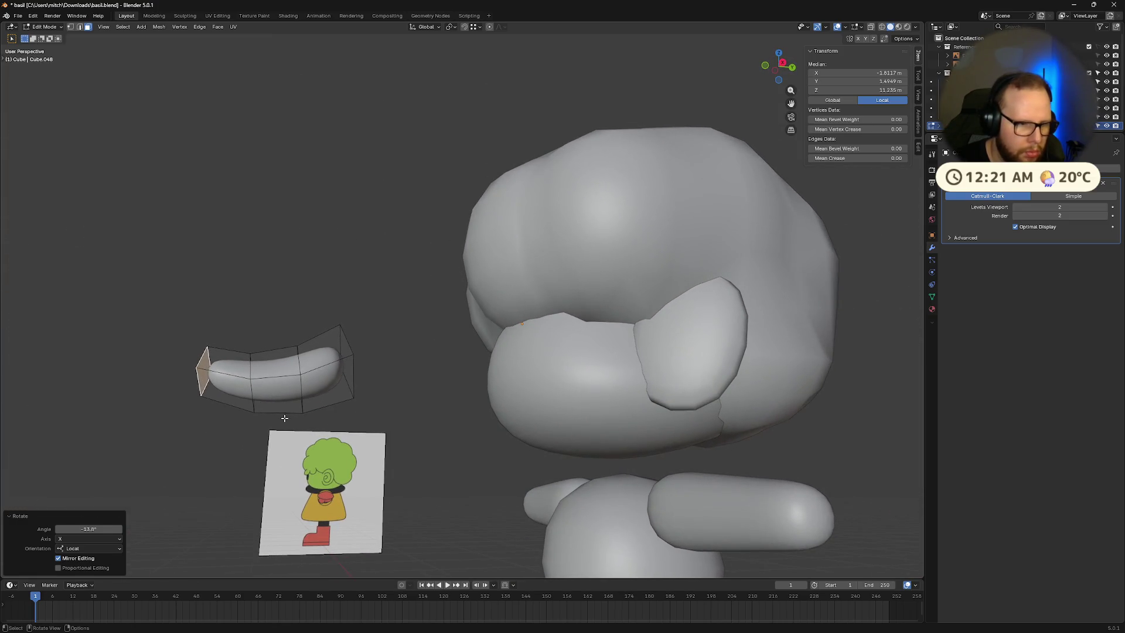
Step: Raise the strand's end face along Z, fine-tune its position, and return to Object Mode
key("g")
key("z")
left_click(193, 369)
mouse_move(193, 369)
middle_mouse_down()
mouse_move(322, 387)
mouse_move(382, 371)
mouse_move(424, 324)
mouse_move(437, 359)
mouse_move(424, 382)
mouse_move(437, 359)
mouse_move(531, 354)
mouse_move(379, 408)
middle_mouse_up()
key("g")
key("z")
left_click(378, 355)
key("g")
left_click(379, 353)
key("Tab")
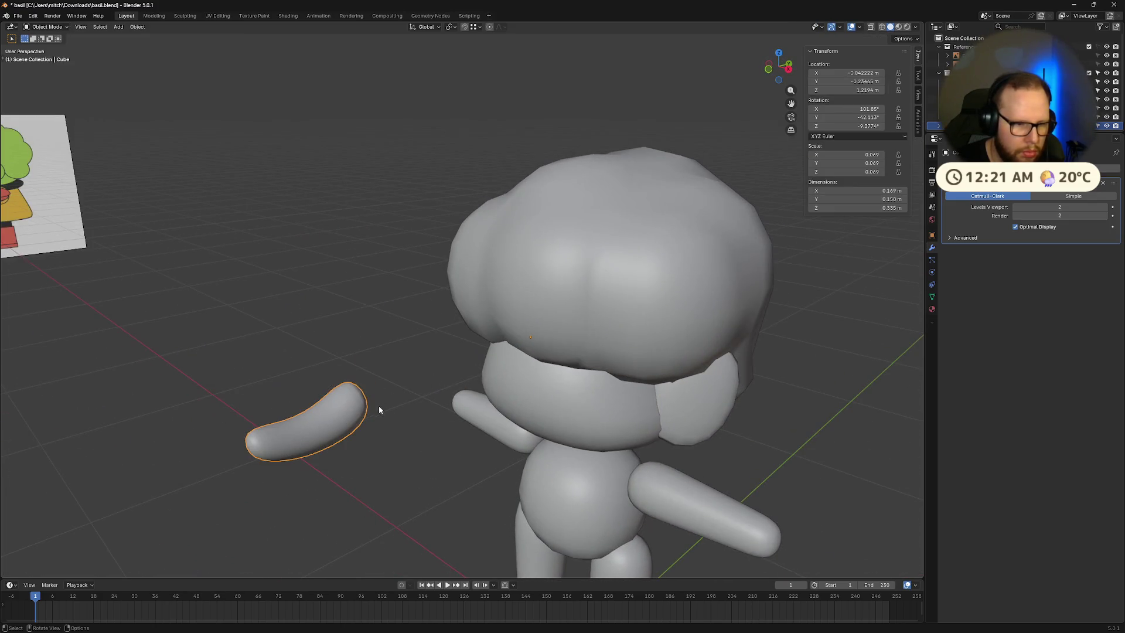
Step: Place the curved strand on Basil's forehead under the hair, tilted on X to about -39°/-19.5°
key("g")
left_click(586, 436)
mouse_move(586, 437)
middle_mouse_down()
mouse_move(577, 426)
mouse_move(604, 405)
mouse_move(561, 406)
middle_mouse_up()
key("r")
key("x")
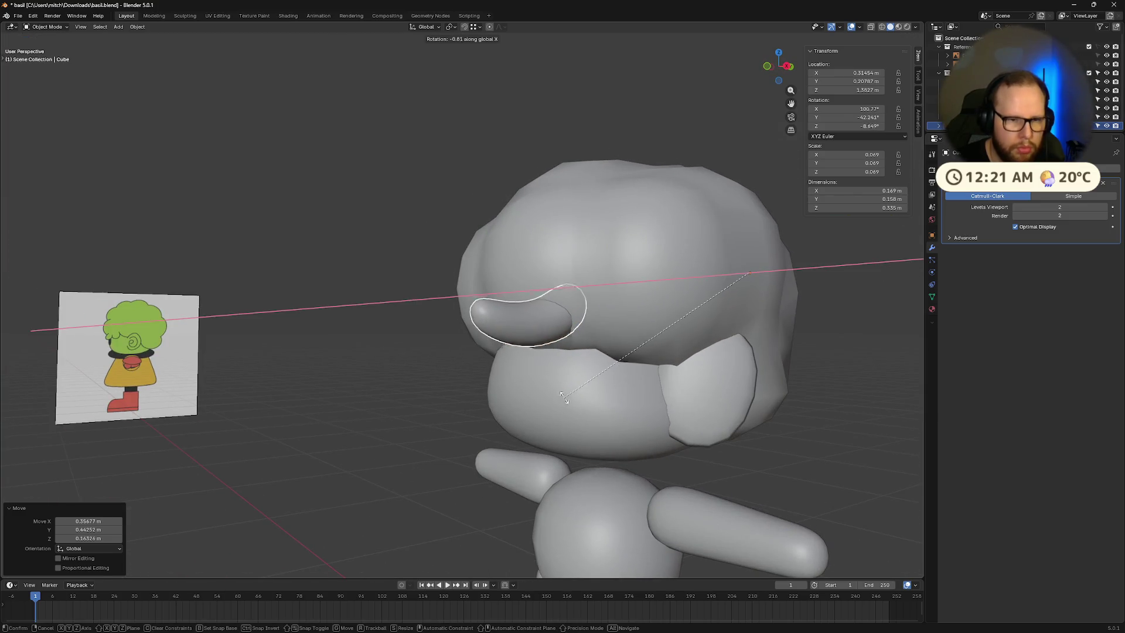
left_click(584, 453)
mouse_move(584, 453)
middle_mouse_down()
mouse_move(638, 439)
mouse_move(573, 435)
middle_mouse_up()
key("g")
left_click(640, 433)
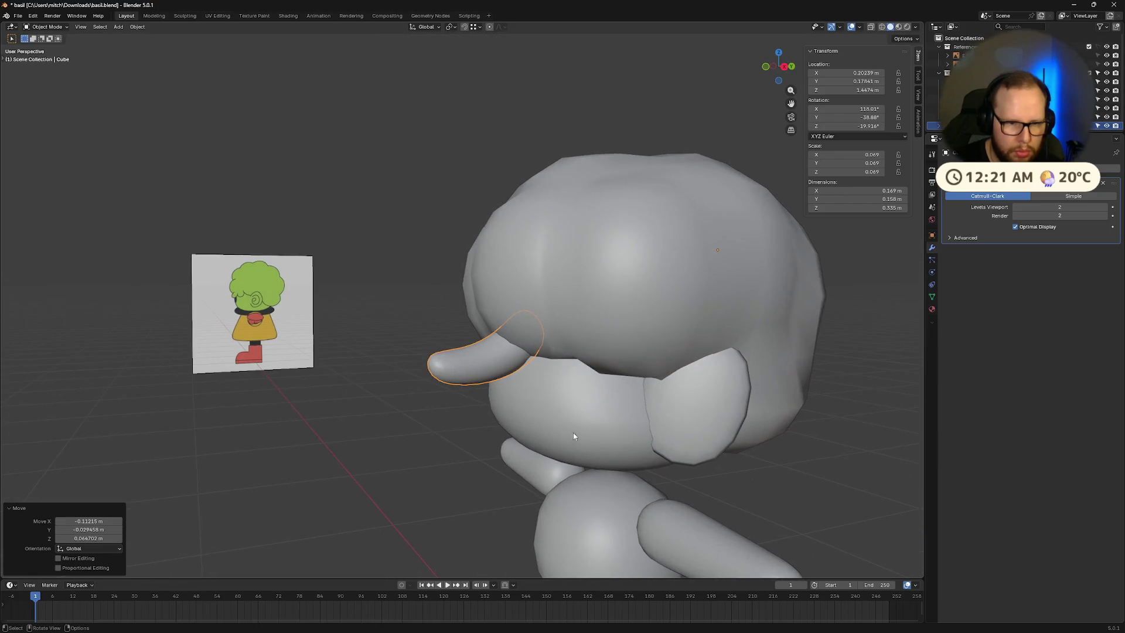
left_click(481, 371)
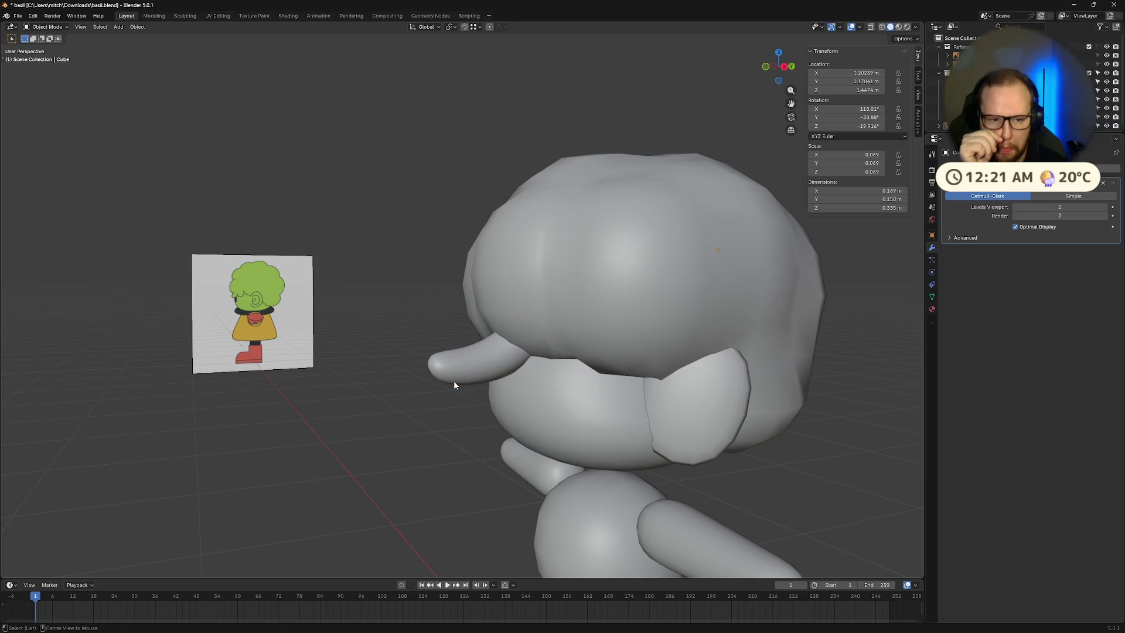
right_click(488, 361)
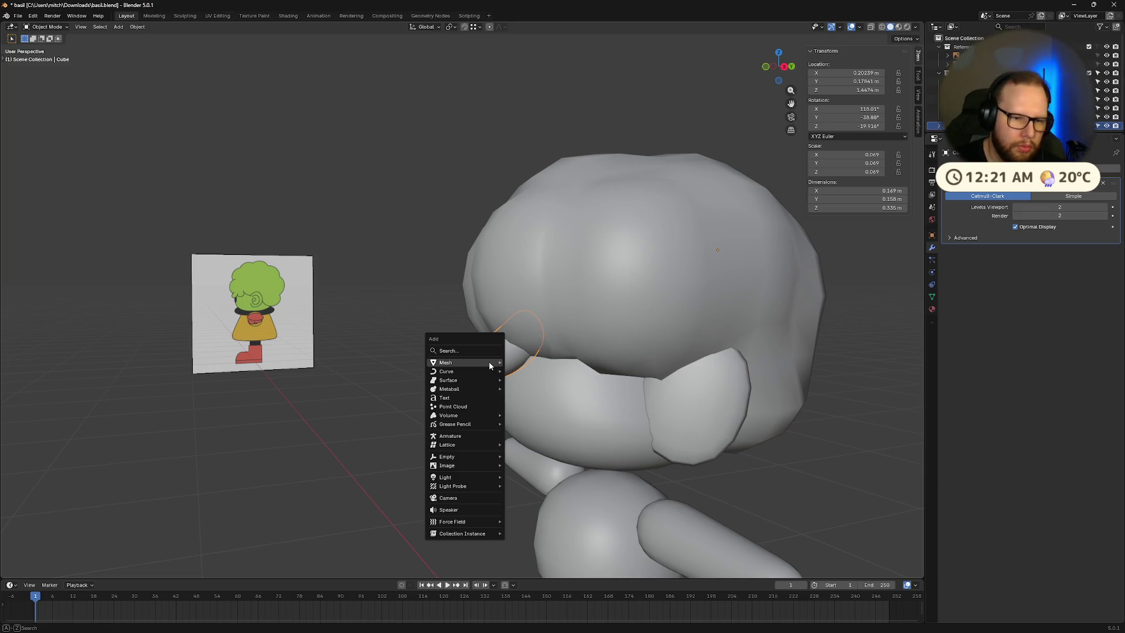
left_click(485, 505)
key("ctrl+a")
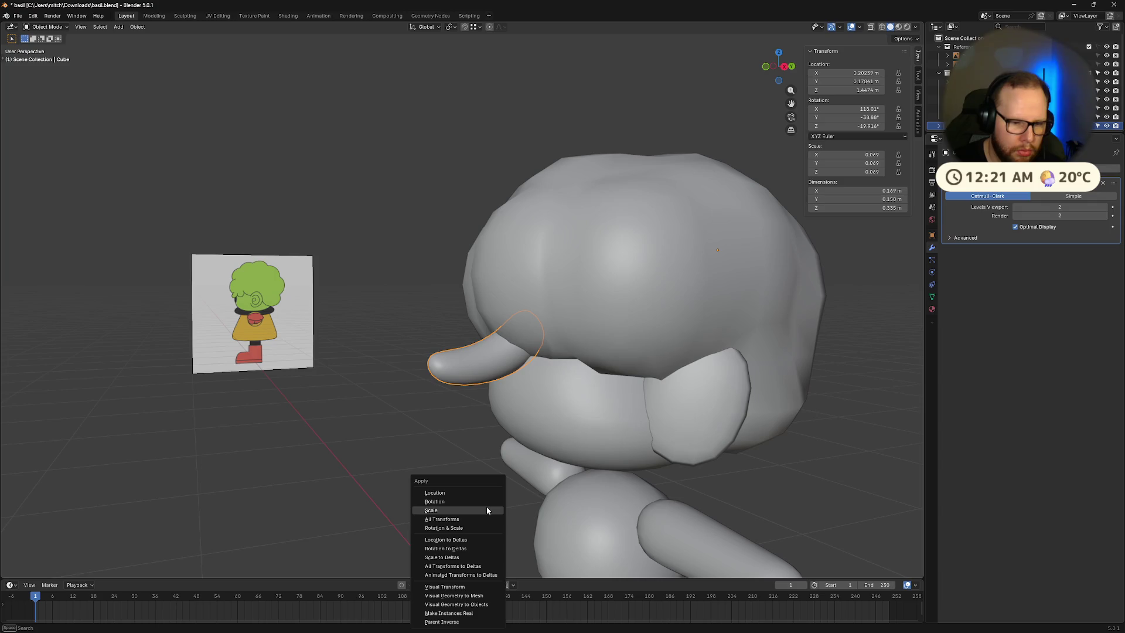
left_click(487, 510)
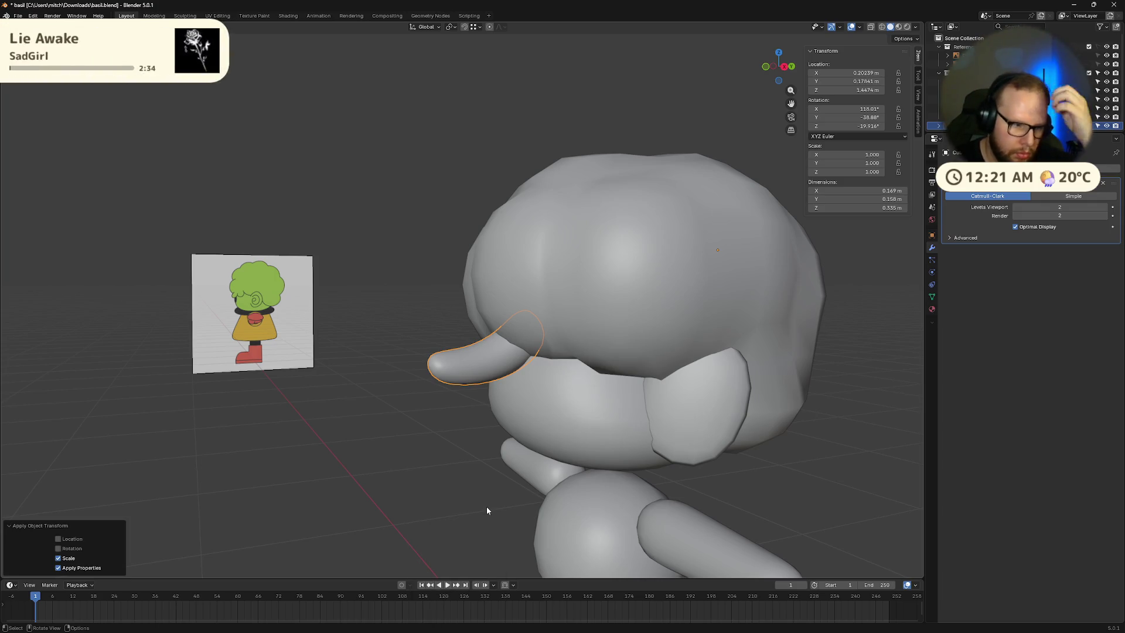
key("ctrl+a")
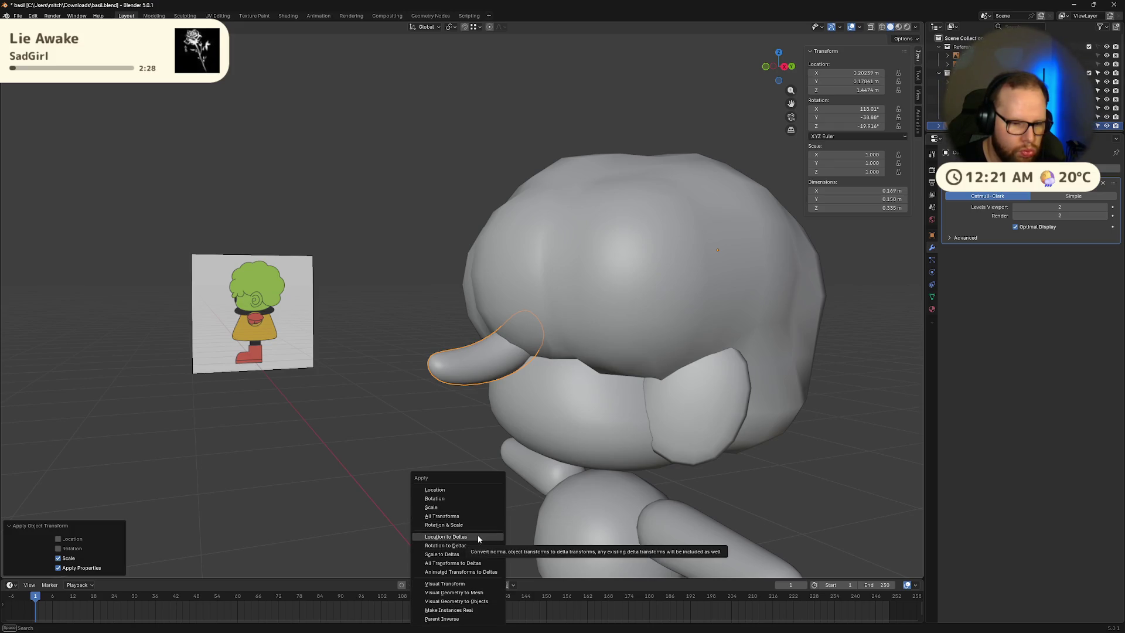
mouse_move(314, 424)
middle_mouse_down()
mouse_move(584, 416)
mouse_move(517, 442)
mouse_move(497, 391)
middle_mouse_up()
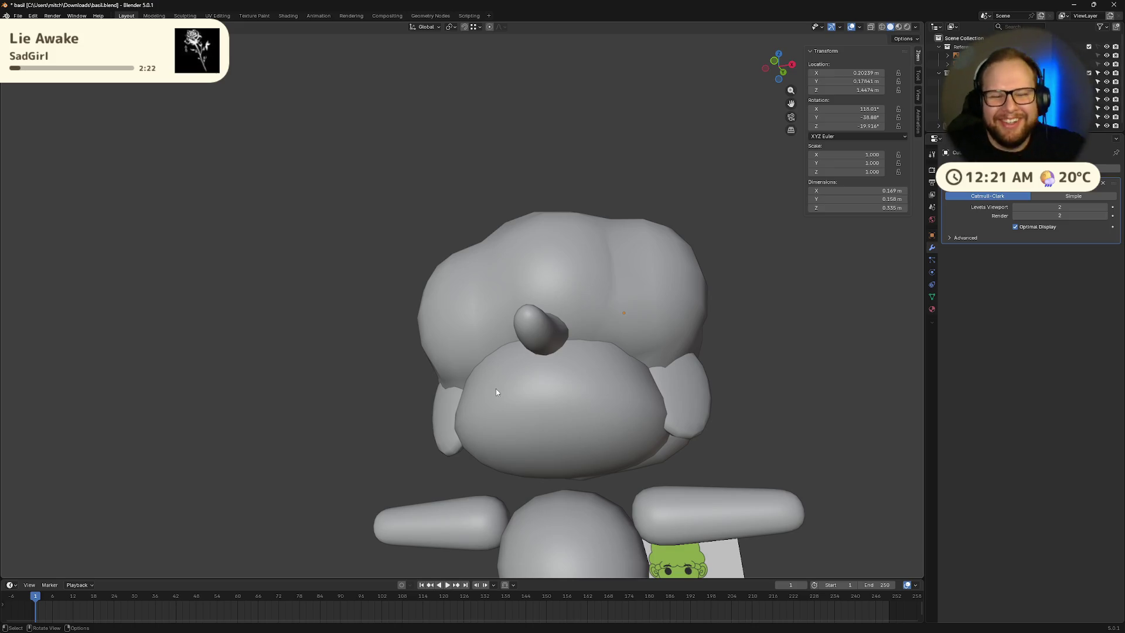
scroll(496, 389, "down", 5)
mouse_move(496, 388)
middle_mouse_down()
mouse_move(577, 432)
mouse_move(557, 430)
mouse_move(584, 432)
mouse_move(478, 432)
middle_mouse_up()
key("Tab")
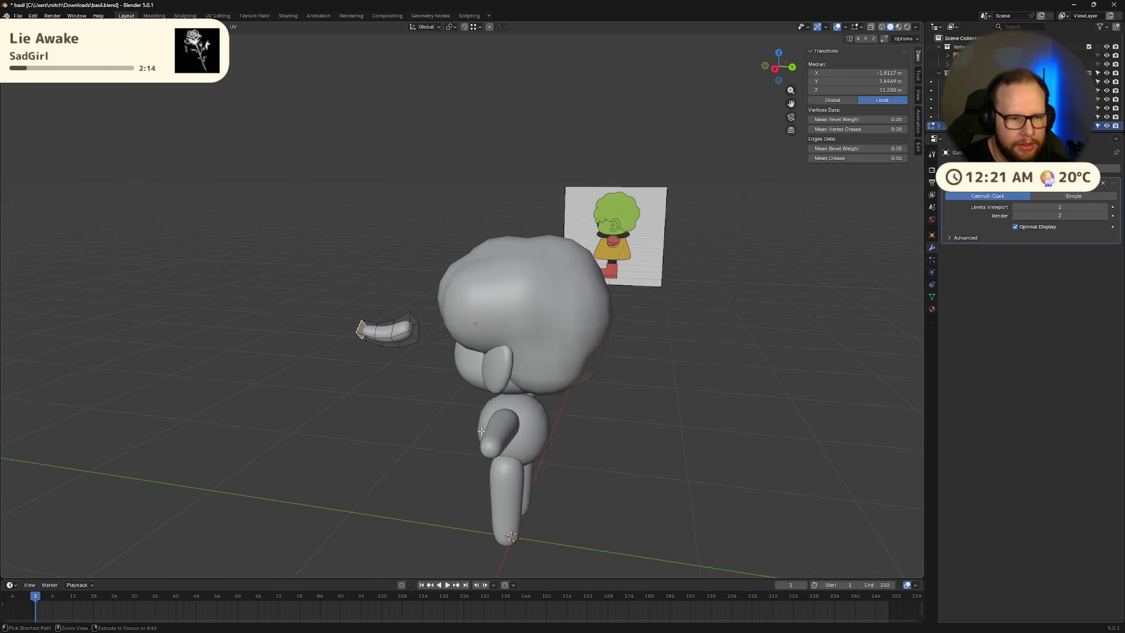
Step: Delete the nose object
left_click_drag(280, 255, 437, 383)
key("x")
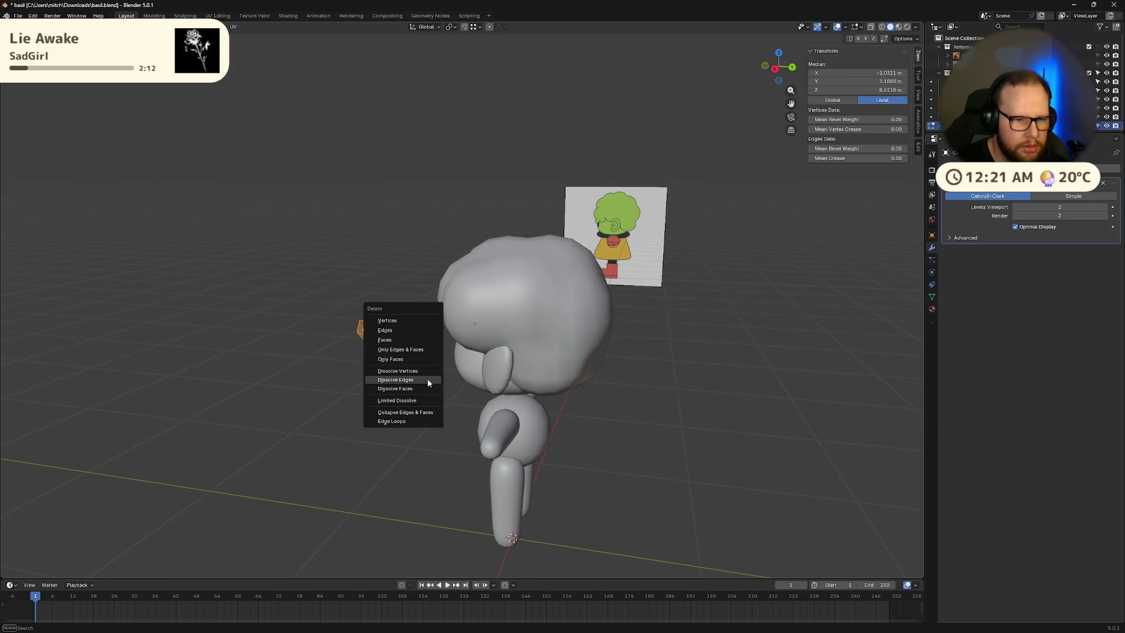
key("Escape")
key("Tab")
key("x")
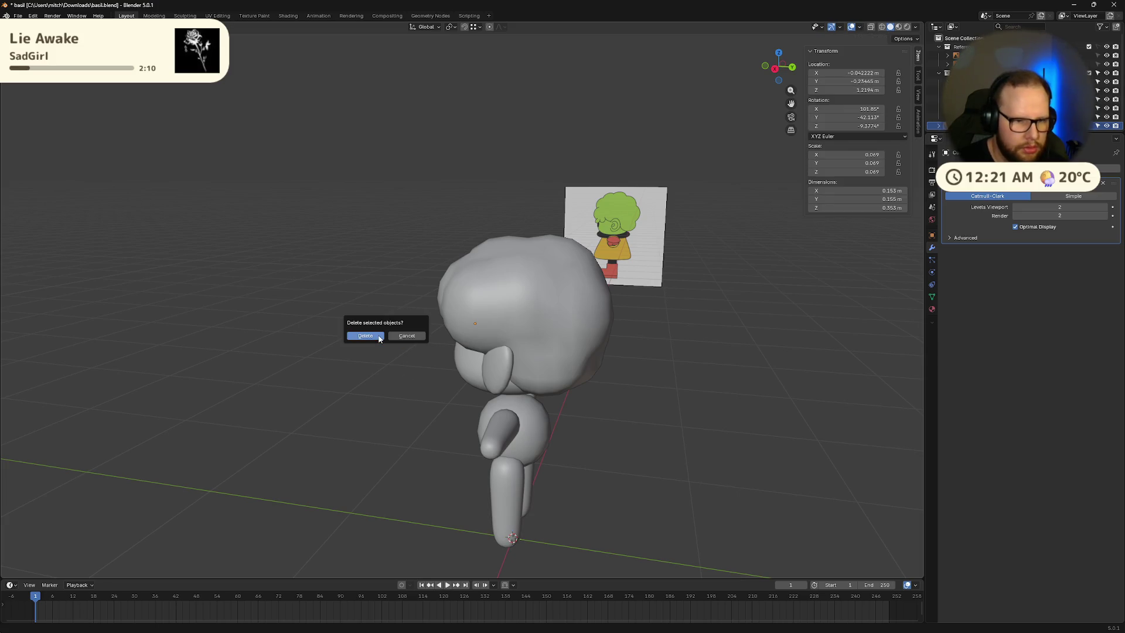
left_click(379, 338)
Step: Add a new cube, shrink it and place it beside the character
middle_click_drag(418, 367, 431, 367)
key("shift+a")
mouse_move(431, 367)
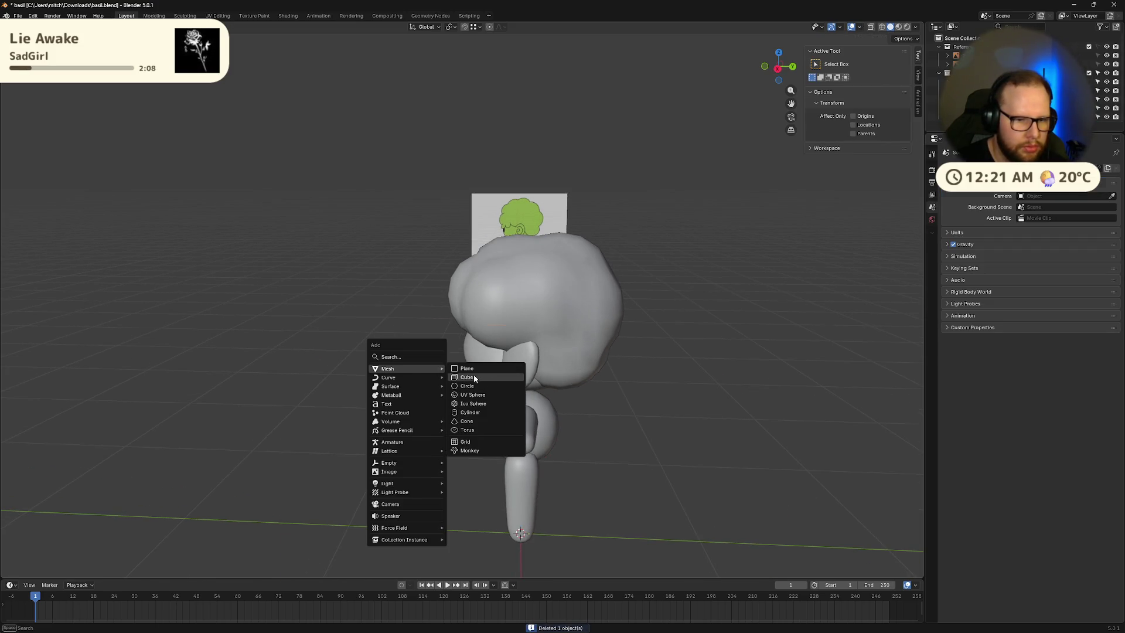
left_click(475, 378)
key("s")
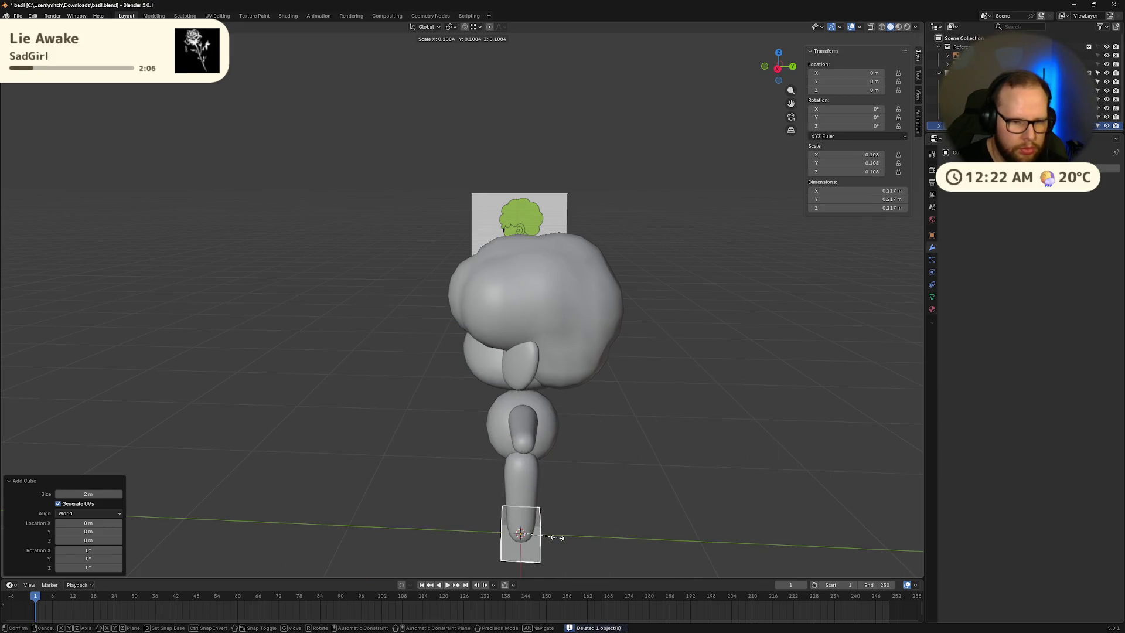
left_click(553, 537)
key("g")
left_click(359, 351)
scroll(338, 353, "up", 1)
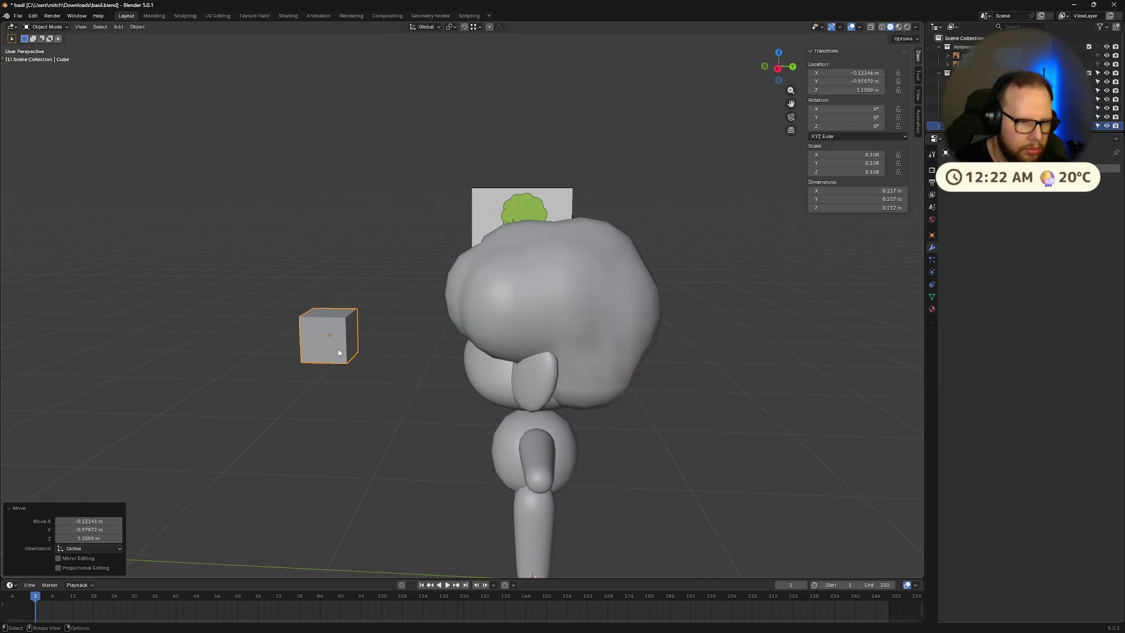
Step: Give the cube level-2 smooth subdivision and select its left face in Edit Mode
key("ctrl+2")
key("Tab")
middle_click_drag(340, 354, 392, 345)
key("alt+a")
key("3")
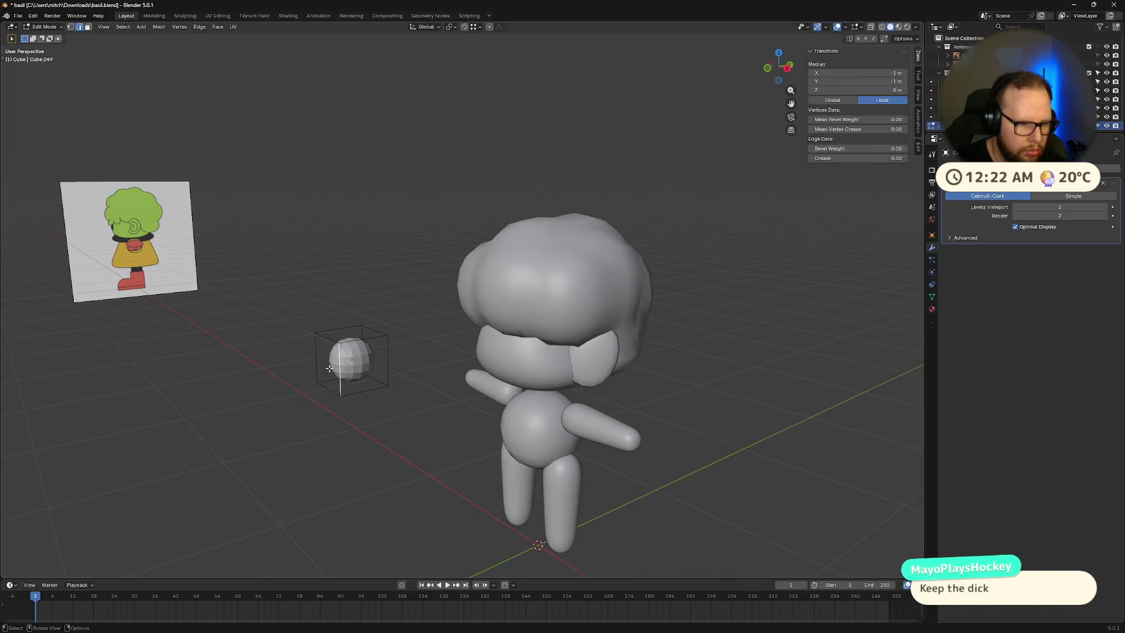
left_click(327, 364)
middle_click_drag(432, 372, 440, 375)
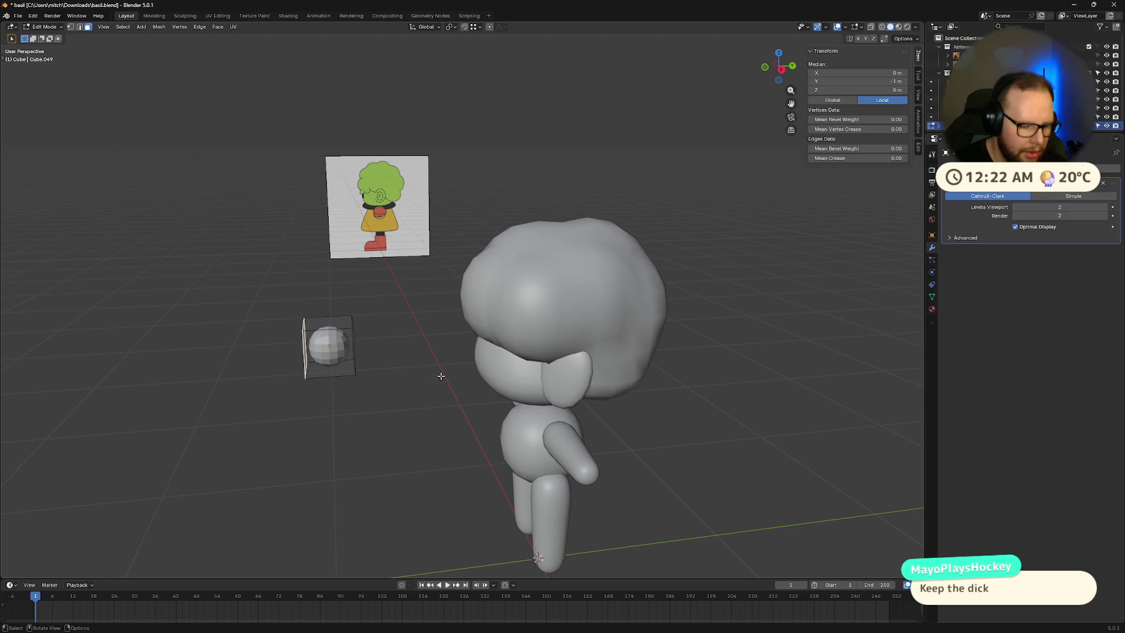
Step: Add two loop cuts around the cube
key("ctrl+r")
left_click(474, 373)
left_click(463, 375)
key("ctrl+r")
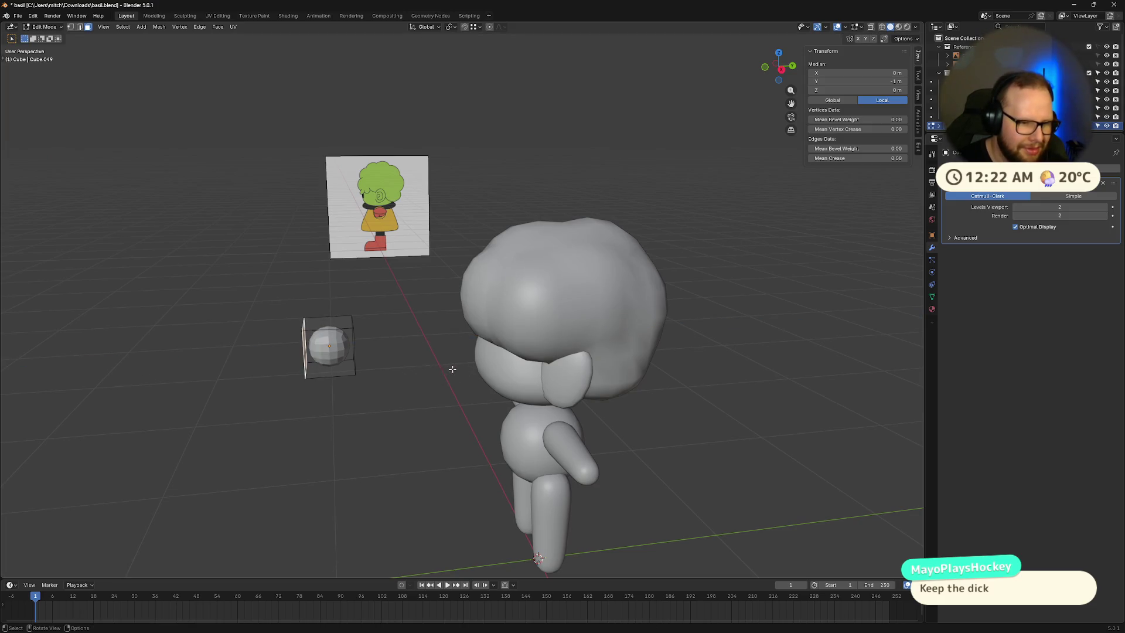
middle_click_drag(462, 374, 463, 370)
left_click(462, 370)
left_click(414, 291)
mouse_move(414, 291)
middle_mouse_down()
mouse_move(451, 340)
mouse_move(410, 352)
mouse_move(557, 380)
mouse_move(524, 387)
middle_mouse_up()
Step: Stretch the selected face along Y to lengthen the cube into a capsule
key("g")
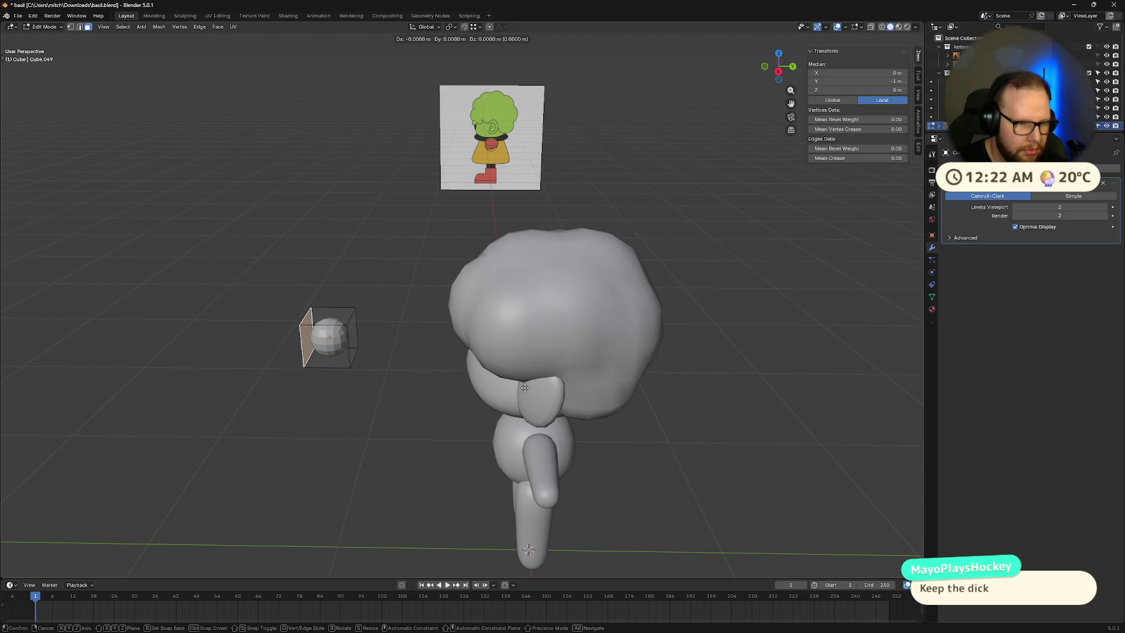
key("y")
left_click(466, 387)
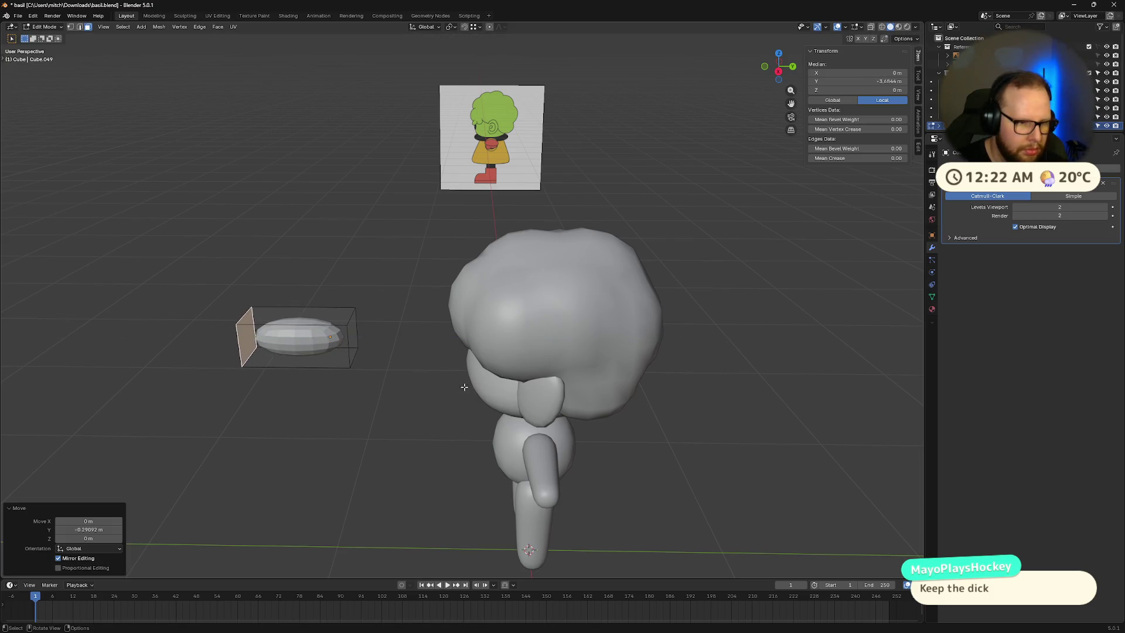
middle_click_drag(465, 387, 383, 367)
Step: Add two centred loop cuts along the capsule's length
key("ctrl+r")
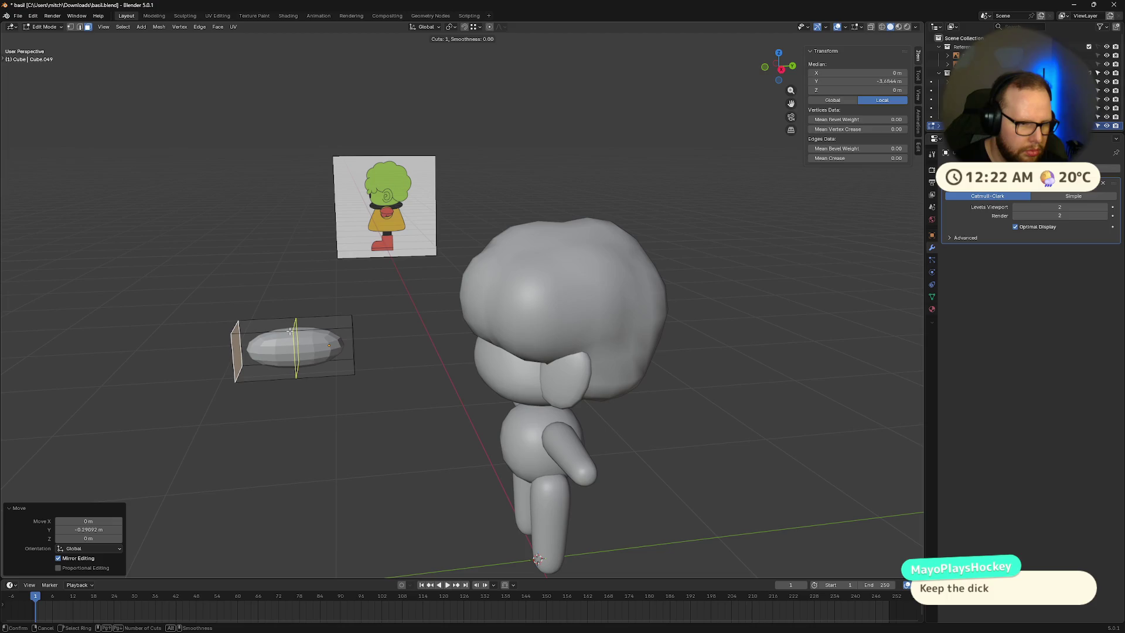
scroll(290, 331, "up", 1)
left_click(290, 331)
right_click(290, 331)
middle_click_drag(353, 358, 411, 368)
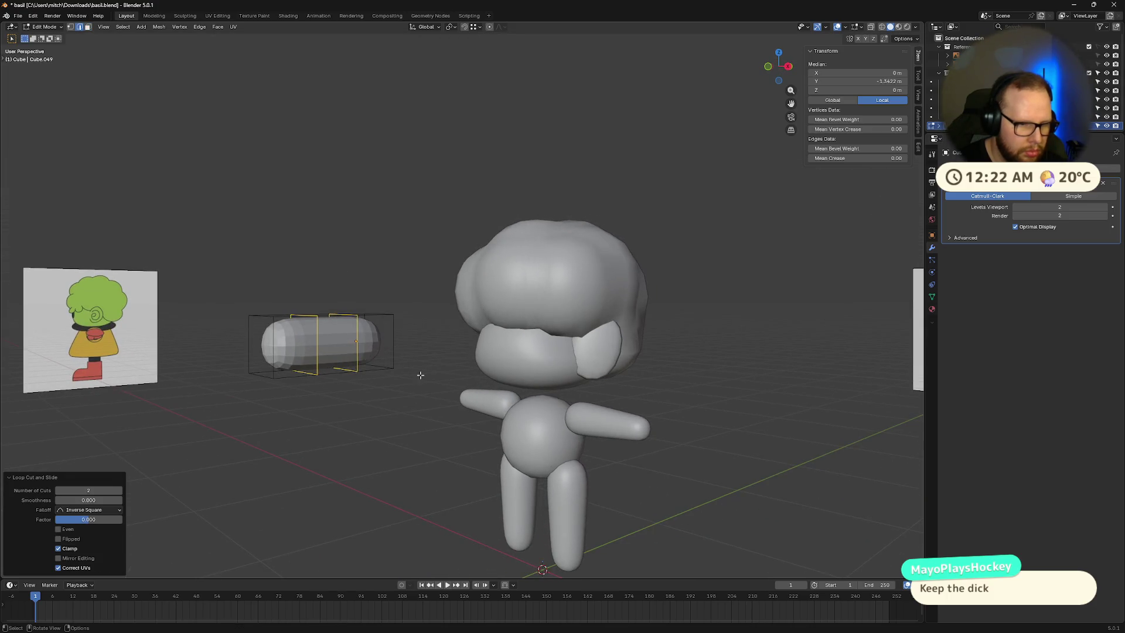
Step: In Object Mode, select only the capsule and scale it down to 0.51
key("Tab")
left_click(459, 413, "shift")
key("Tab")
key("Tab")
left_click(340, 359, "shift")
left_click(347, 349)
key("s")
left_click(400, 367)
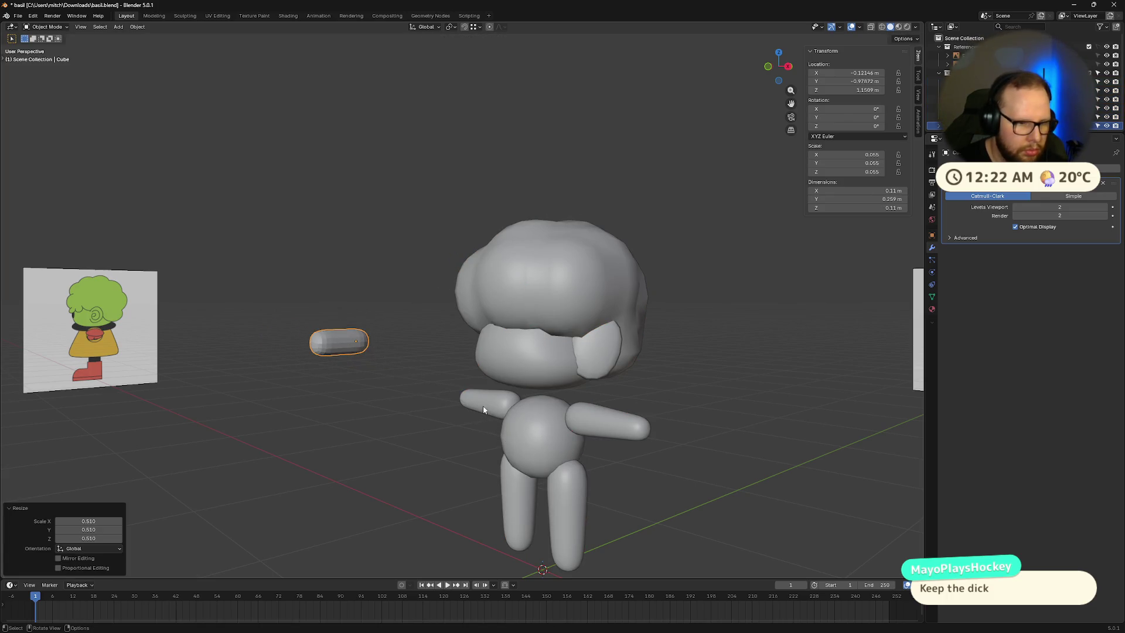
Step: Flatten the capsule by scaling it along Z
middle_click_drag(400, 368, 444, 400)
key("s")
key("y")
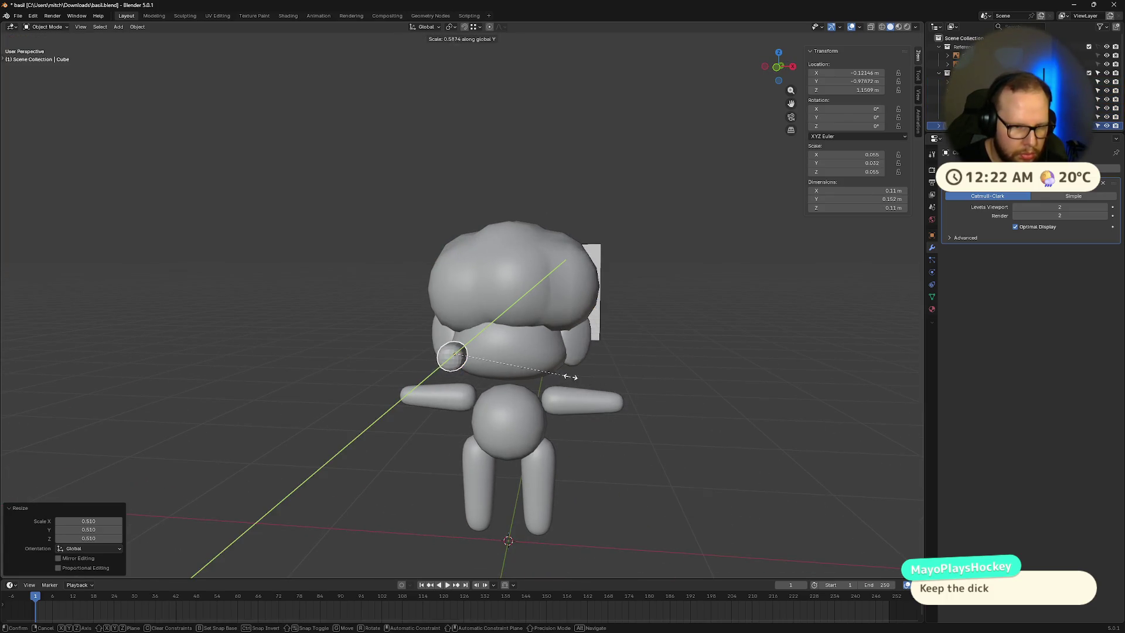
right_click(571, 378)
key("s")
key("z")
left_click(523, 363)
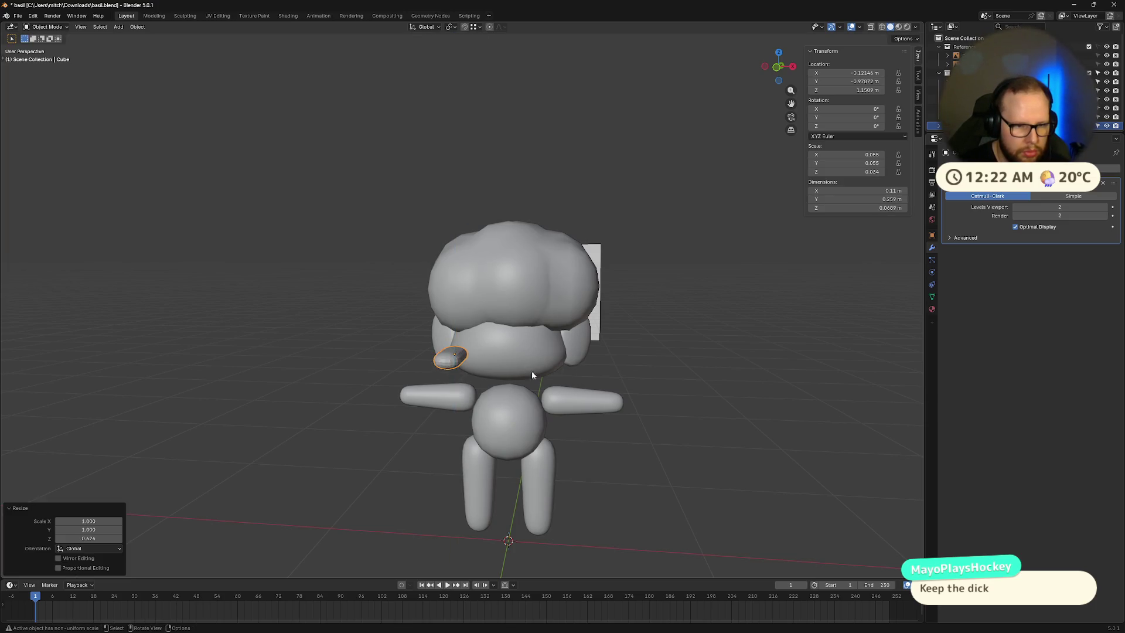
Step: Apply Shade Smooth to the capsule
middle_click_drag(523, 364, 354, 384)
right_click(354, 384)
left_click(354, 384)
scroll(393, 416, "up", 3)
mouse_move(393, 416)
middle_mouse_down()
mouse_move(412, 407)
mouse_move(404, 442)
middle_mouse_up()
Step: In face select mode, select one end face of the capsule and enlarge it slightly
key("Tab")
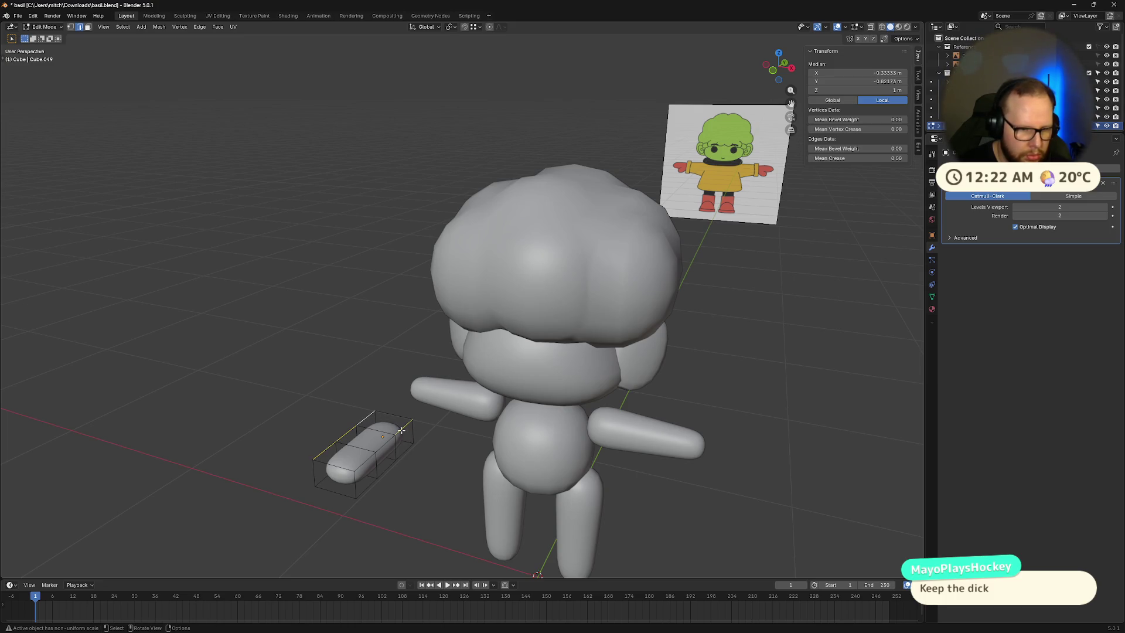
key("3")
left_click(404, 450)
key("a")
left_click(390, 422)
mouse_move(390, 422)
middle_mouse_down()
mouse_move(310, 430)
mouse_move(467, 455)
middle_mouse_up()
left_click(312, 431)
key("s")
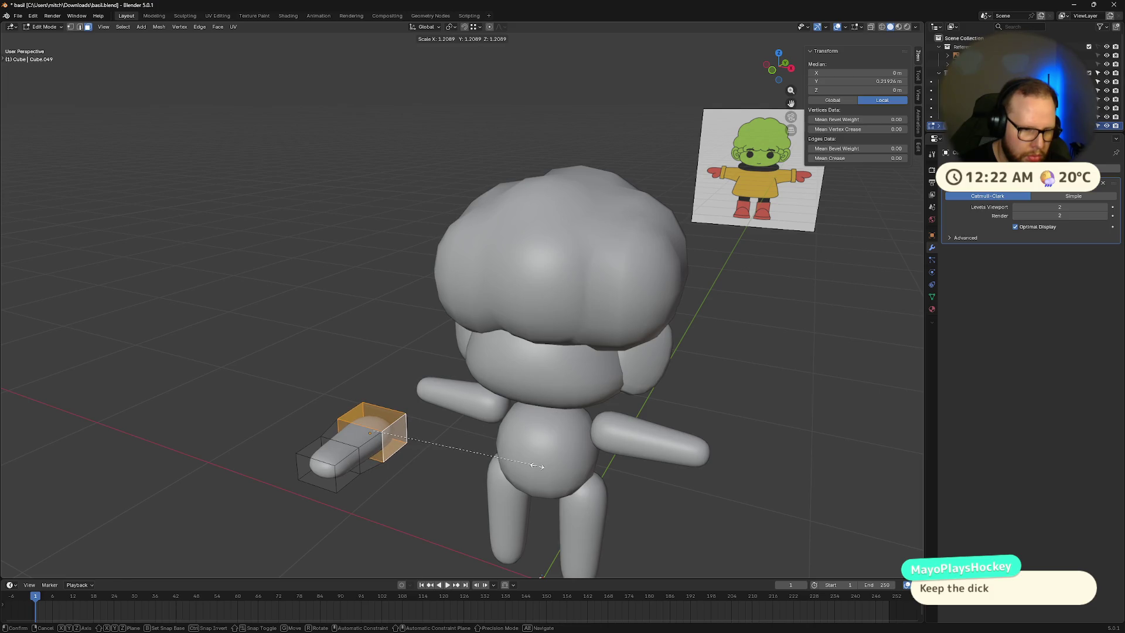
left_click(535, 466)
Step: Shrink the capsule's near end face
middle_click_drag(528, 468, 516, 471)
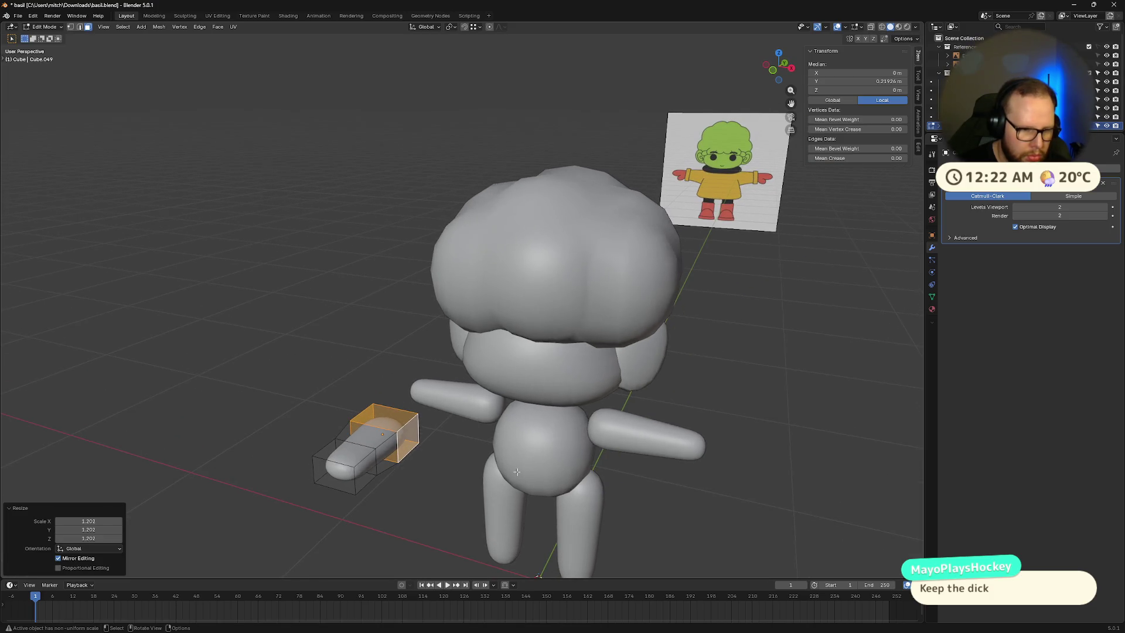
left_click(339, 475, "shift")
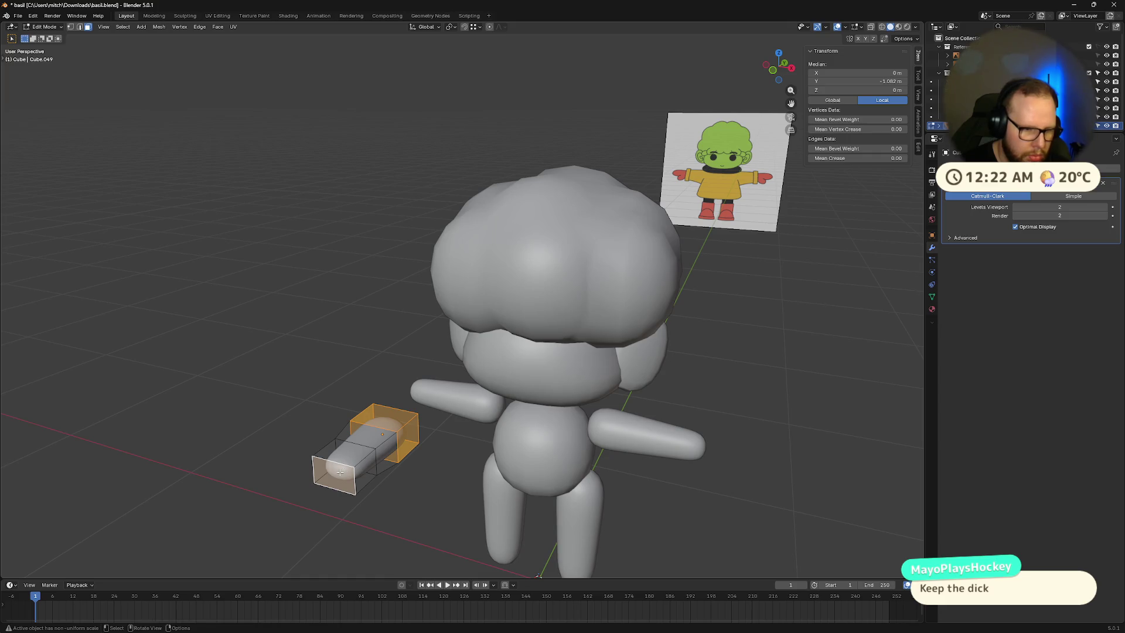
left_click(340, 472)
key("s")
left_click(544, 485)
mouse_move(544, 486)
middle_mouse_down()
mouse_move(489, 484)
mouse_move(489, 469)
mouse_move(501, 483)
middle_mouse_up()
key("Tab")
middle_click_drag(434, 444, 423, 443)
key("Tab")
Step: Raise the end faces along Z to curve the piece into a banana shape
key("g")
key("z")
mouse_move(377, 416)
middle_mouse_down()
mouse_move(295, 350)
mouse_move(351, 326)
mouse_move(372, 338)
middle_mouse_up()
left_click(296, 350)
key("g")
key("z")
left_click(299, 346)
Step: Scale the whole strand mesh taller along Z
key("a")
key("s")
key("z")
left_click(419, 434)
mouse_move(419, 435)
middle_mouse_down()
mouse_move(442, 389)
mouse_move(471, 396)
middle_mouse_up()
Step: Narrow the strand to 0.841 along X and adjust its Z scale
key("s")
key("x")
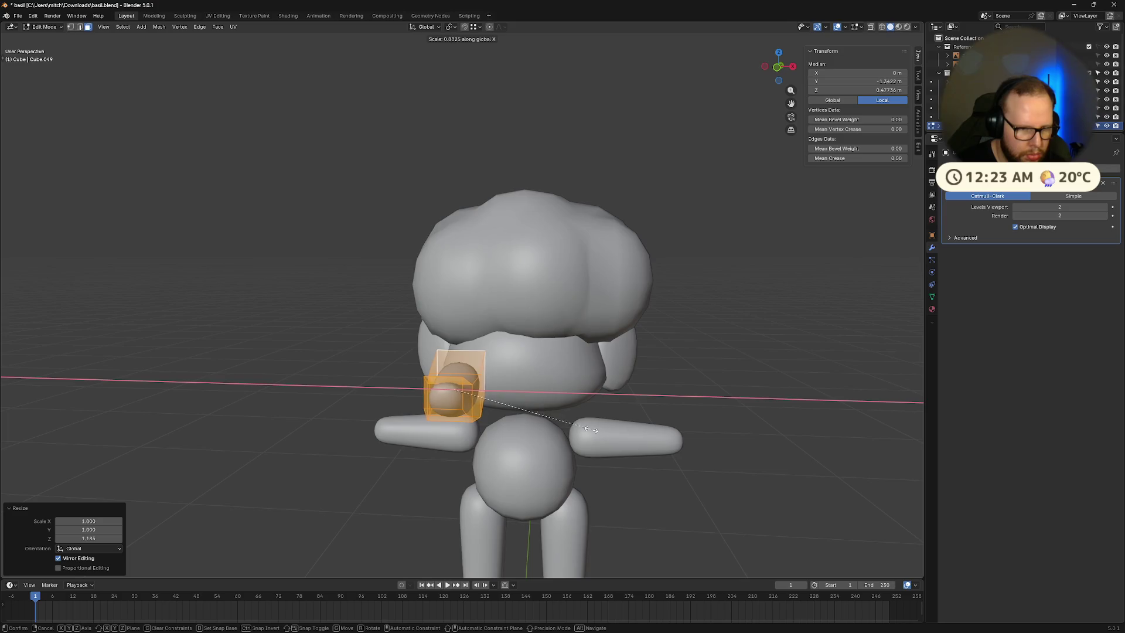
left_click(586, 430)
middle_click_drag(586, 430, 529, 440)
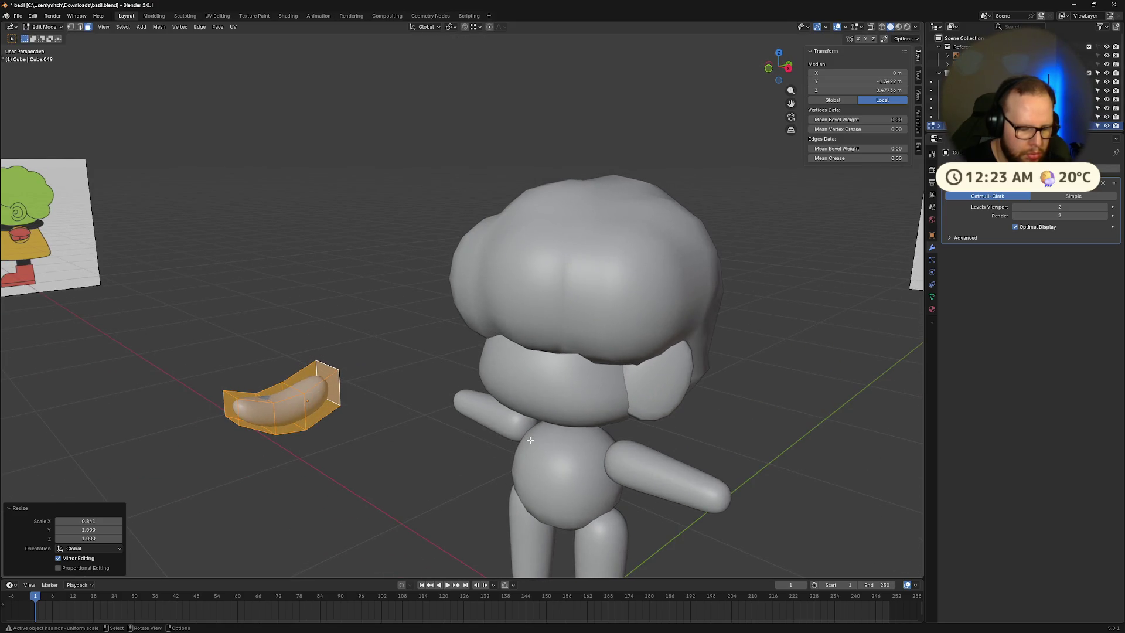
key("s")
key("z")
left_click(508, 430)
Step: Move the strand onto the front of the head and rotate it 15° around Z
key("Tab")
key("g")
left_click(706, 508)
middle_click_drag(707, 507, 766, 471)
key("r")
key("z")
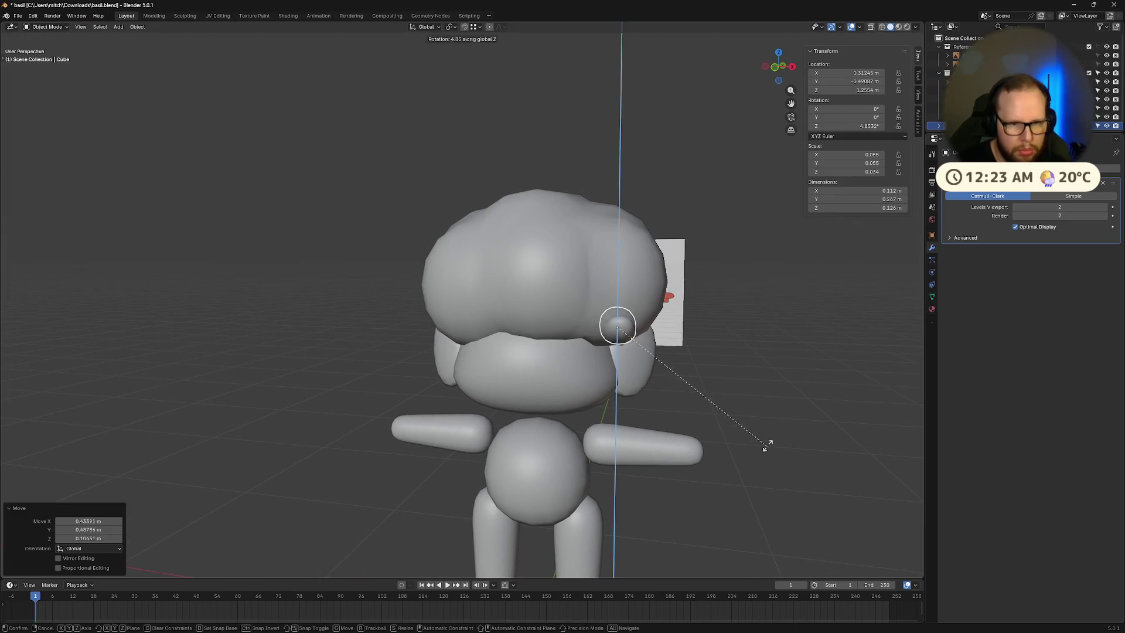
left_click(762, 404)
mouse_move(763, 404)
middle_mouse_down()
mouse_move(795, 413)
mouse_move(656, 413)
middle_mouse_up()
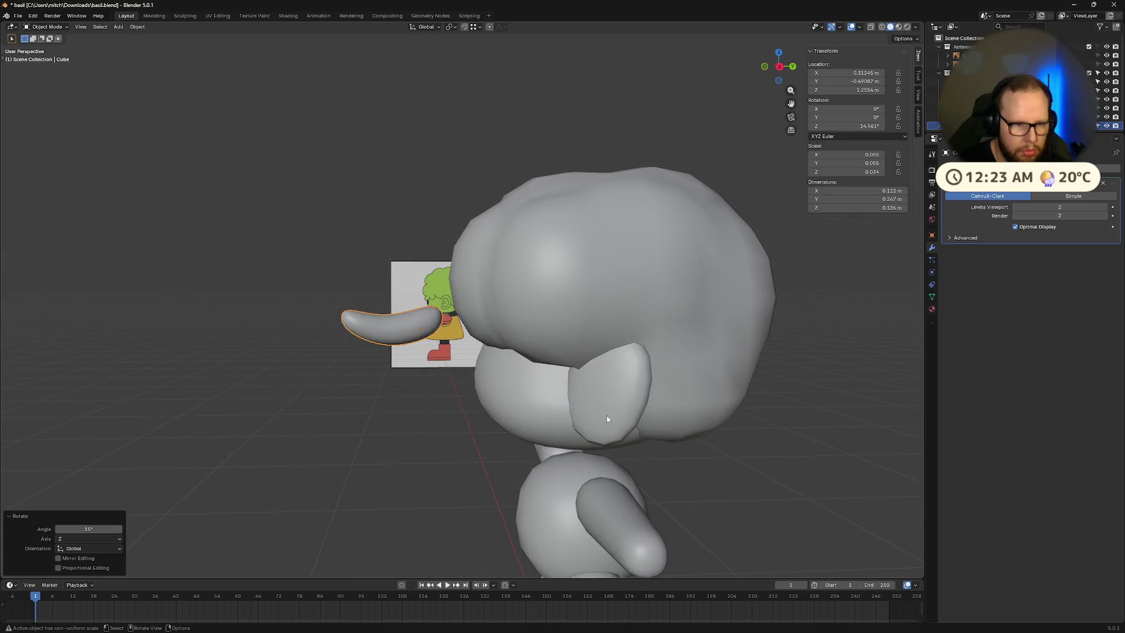
Step: Lower one end face slightly and extend the tip outward along the strand's local Y
key("Tab")
middle_click_drag(467, 393, 494, 395)
left_click(472, 355)
key("g")
key("z")
left_click(540, 382)
middle_click_drag(540, 382, 514, 377)
key("g")
key("x")
key("x")
key("y")
key("y")
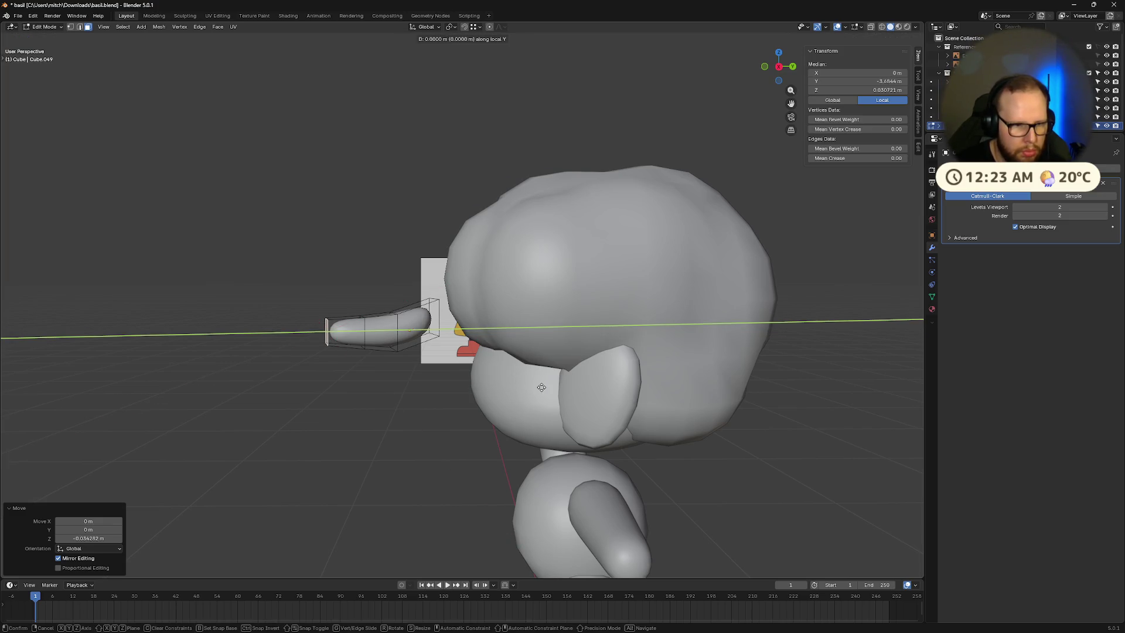
left_click(551, 389)
middle_click_drag(551, 389, 495, 399)
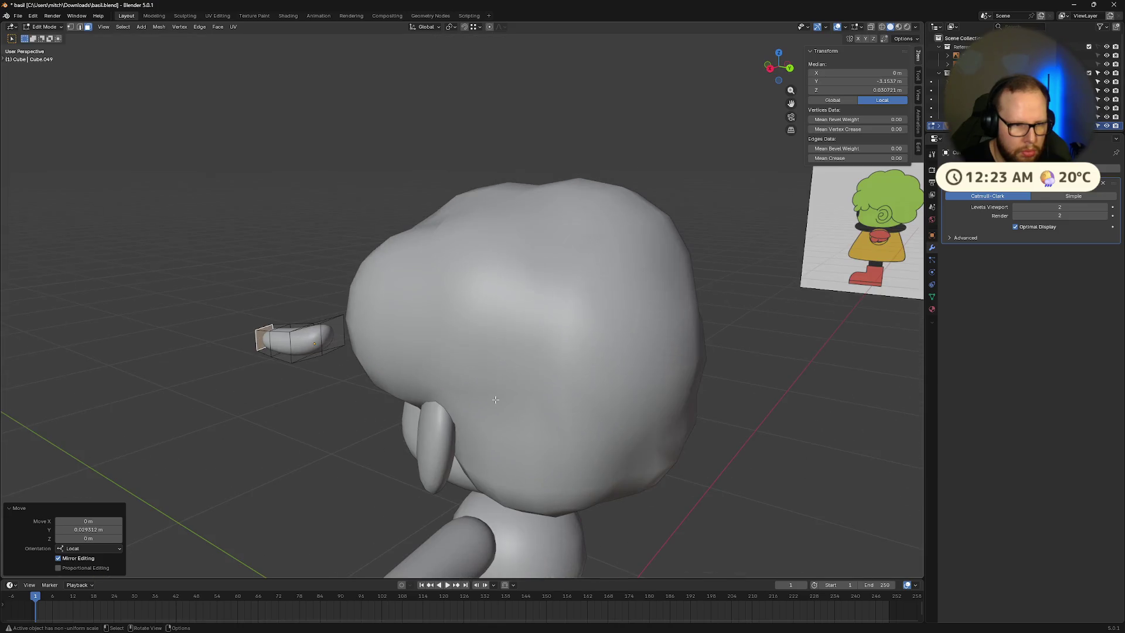
Step: Move the opposite end face along the strand's length and lower it slightly
left_click(333, 340)
key("g")
key("y")
key("y")
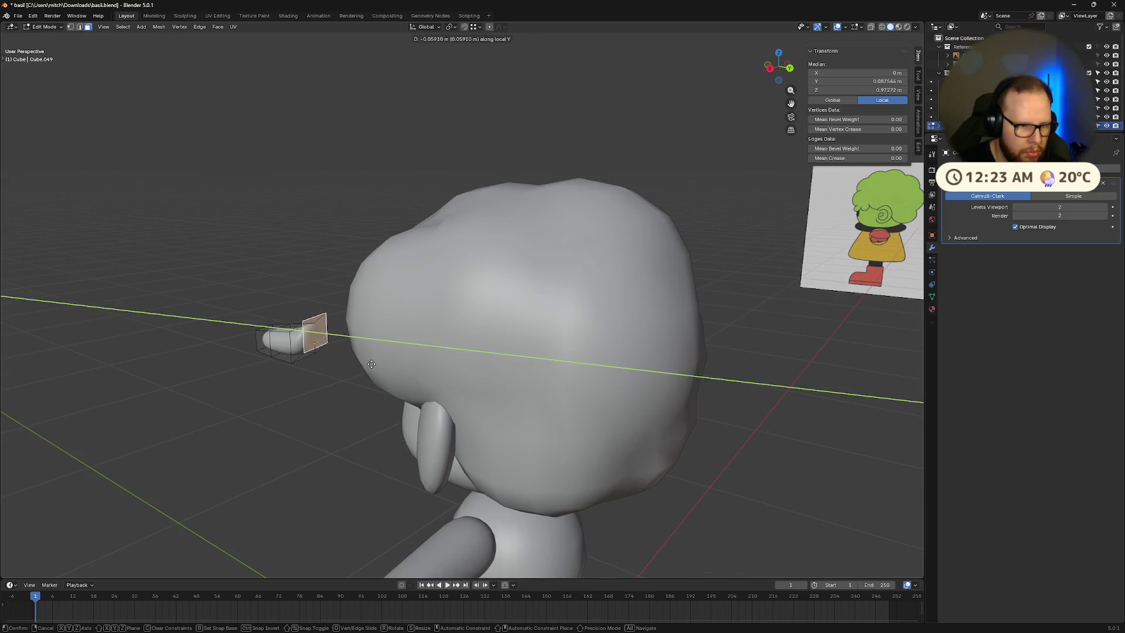
left_click(371, 364)
key("g")
key("z")
left_click(374, 368)
Step: Fine-tune that end face's lengthwise and vertical position
mouse_move(373, 368)
middle_mouse_down()
mouse_move(379, 379)
mouse_move(452, 381)
mouse_move(419, 383)
middle_mouse_up()
key("g")
key("y")
key("y")
left_click(427, 382)
key("g")
key("z")
left_click(427, 379)
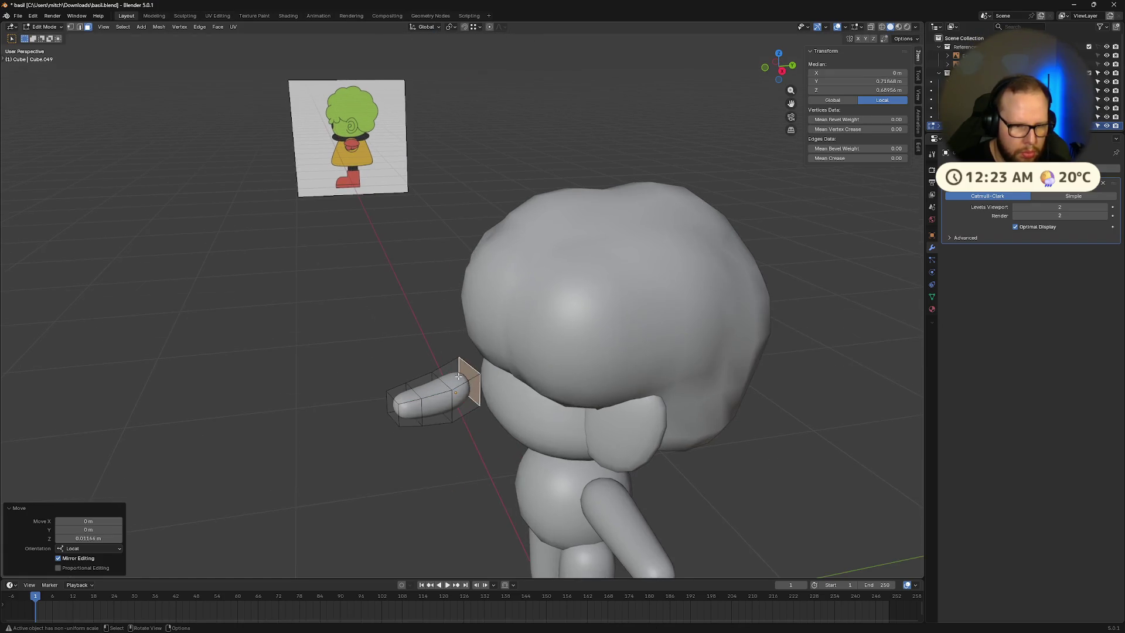
Step: Back in Object Mode, scale the strand up 1.44 times
key("Tab")
mouse_move(550, 427)
middle_mouse_down()
mouse_move(638, 410)
mouse_move(619, 402)
middle_mouse_up()
key("s")
left_click(690, 396)
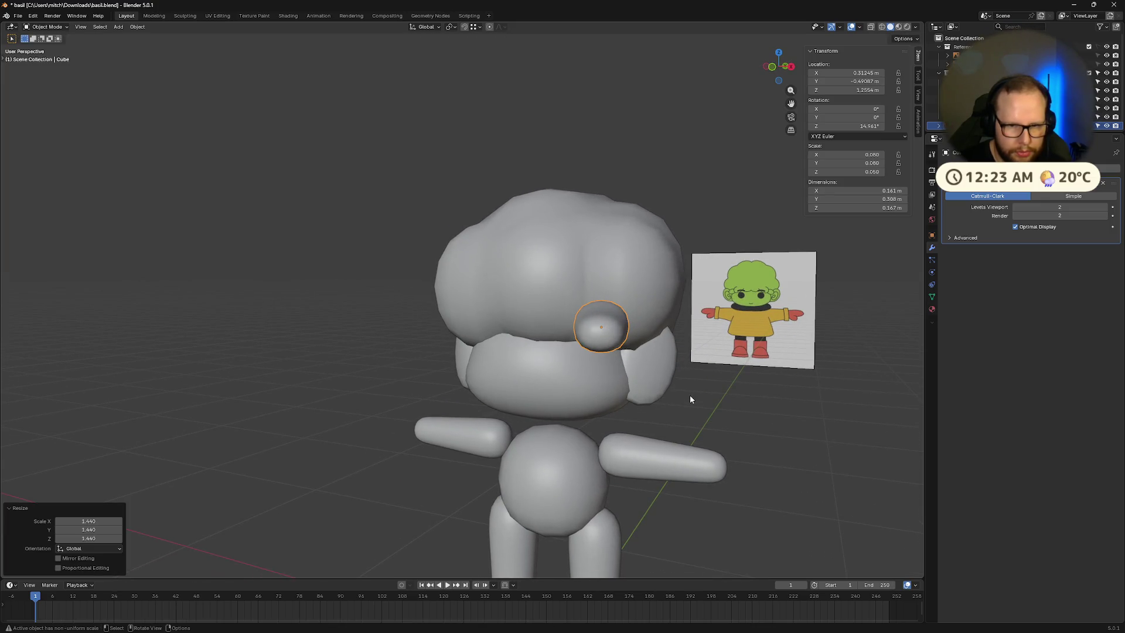
Step: Tilt the copied strand forward on X and move it onto Basil's forehead
key("r")
key("x")
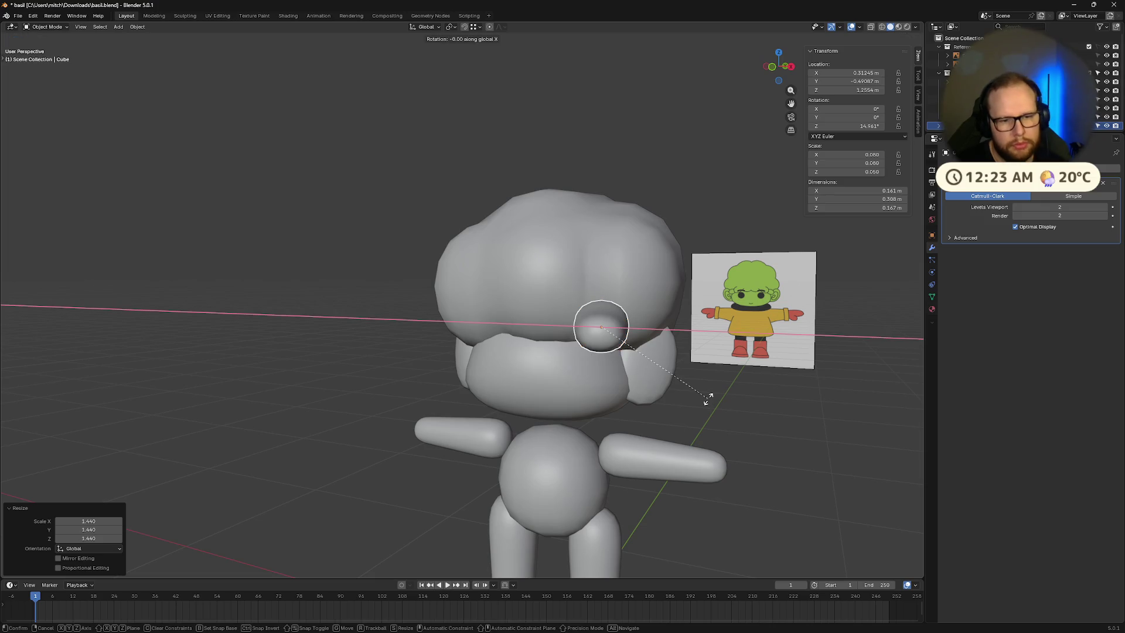
left_click(698, 355)
middle_click_drag(698, 355, 785, 373)
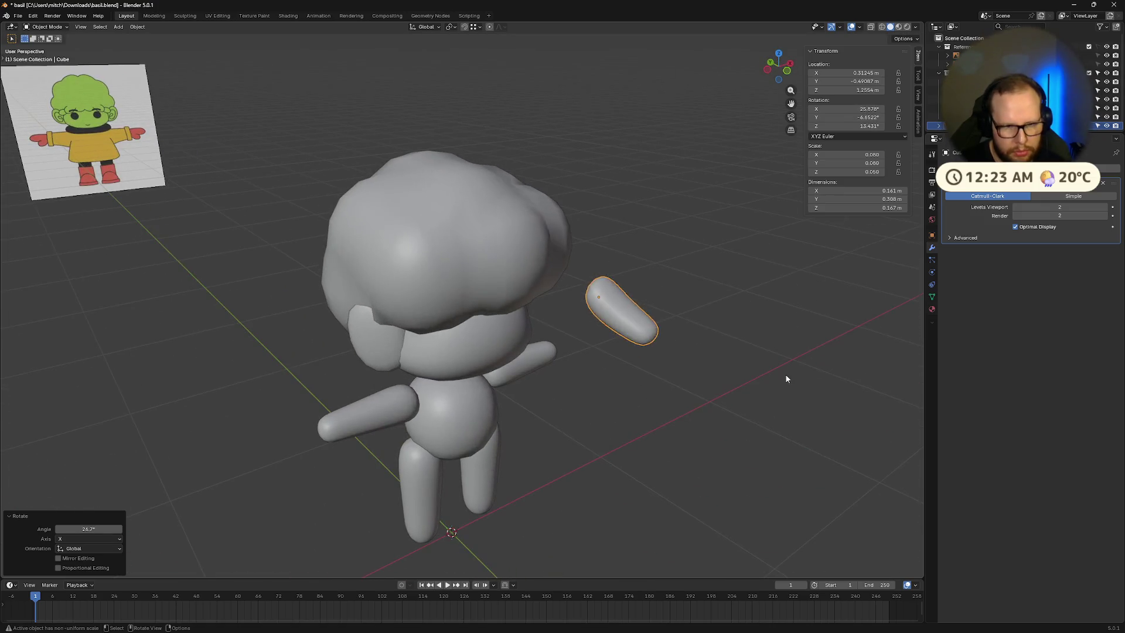
key("h")
key("g")
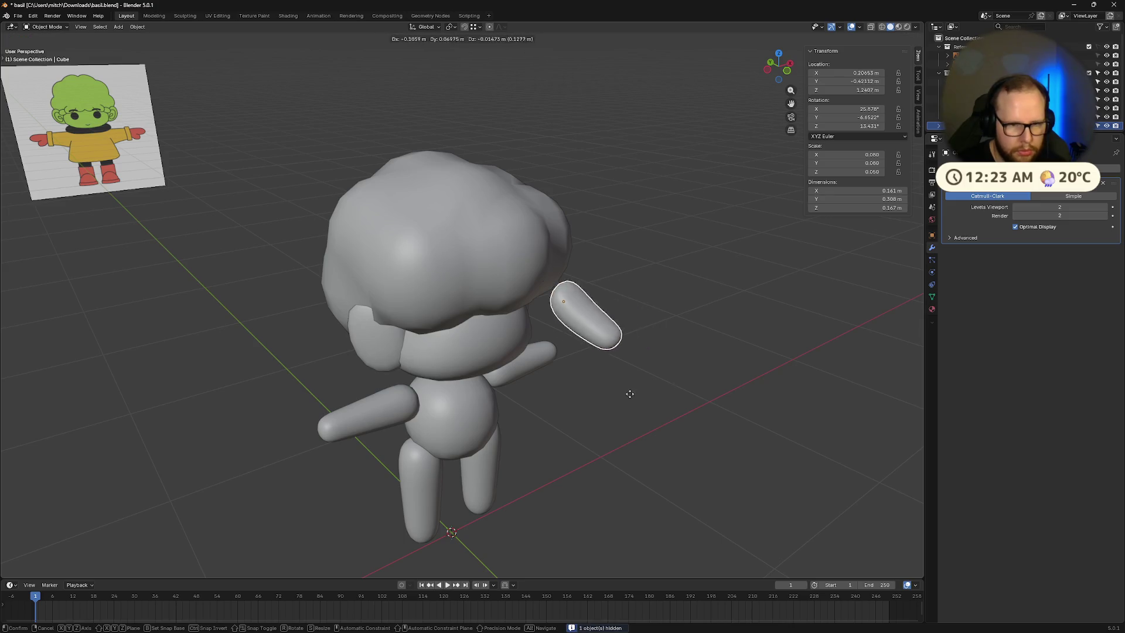
left_click(595, 394)
mouse_move(595, 394)
middle_mouse_down()
mouse_move(496, 359)
mouse_move(530, 349)
mouse_move(639, 369)
middle_mouse_up()
key("g")
left_click(539, 352)
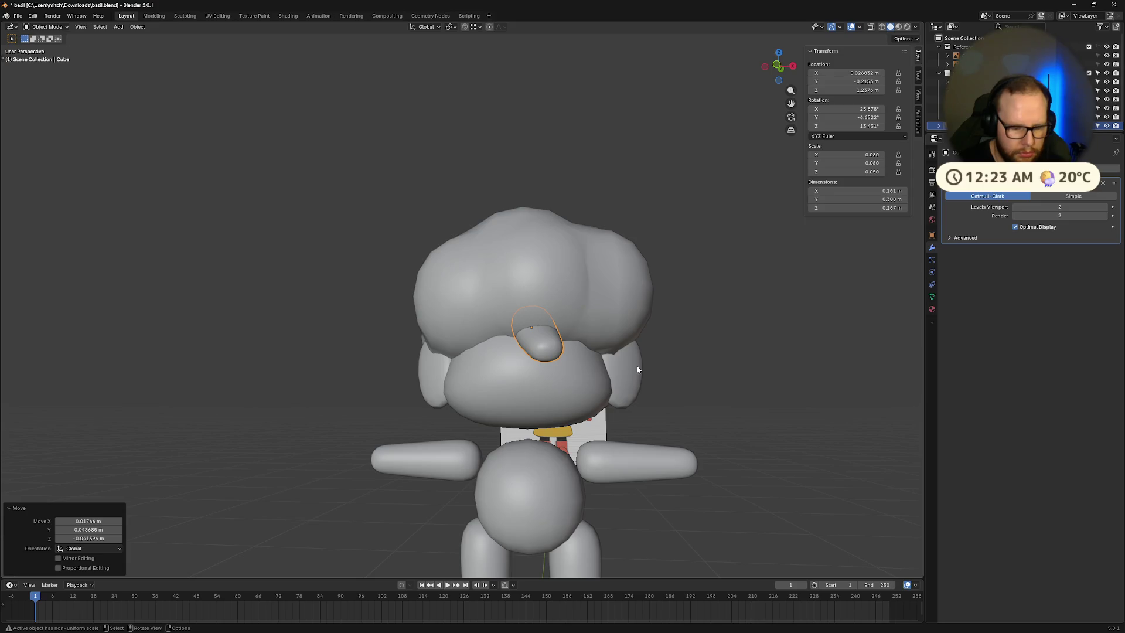
Step: Turn the strand around its local Z and raise it slightly along Z
key("r")
key("z")
key("z")
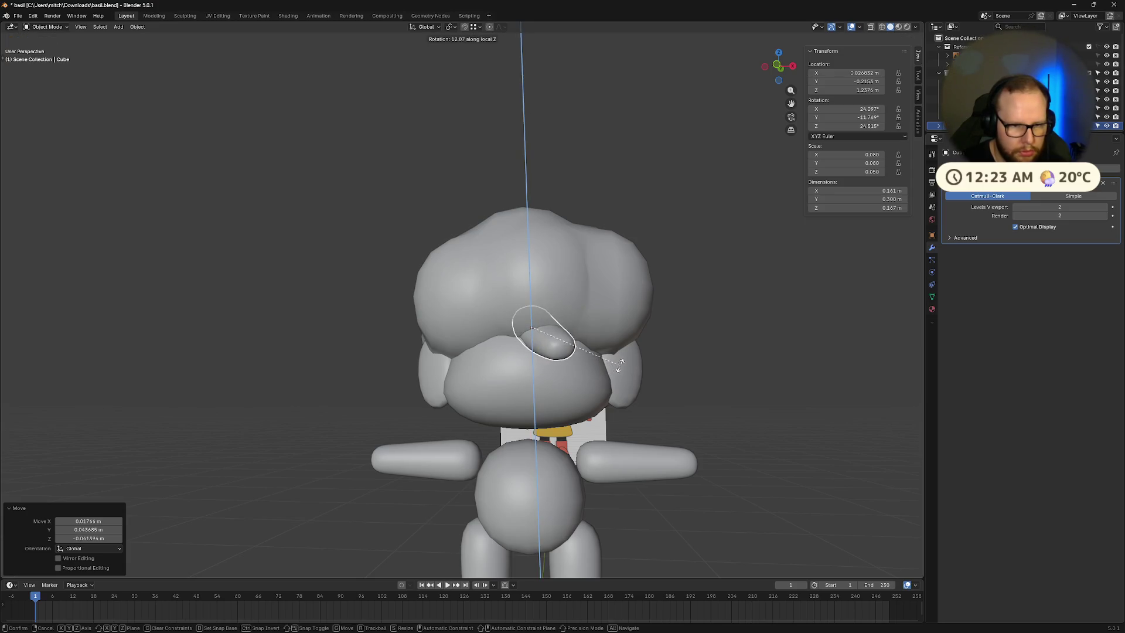
left_click(633, 358)
key("g")
key("z")
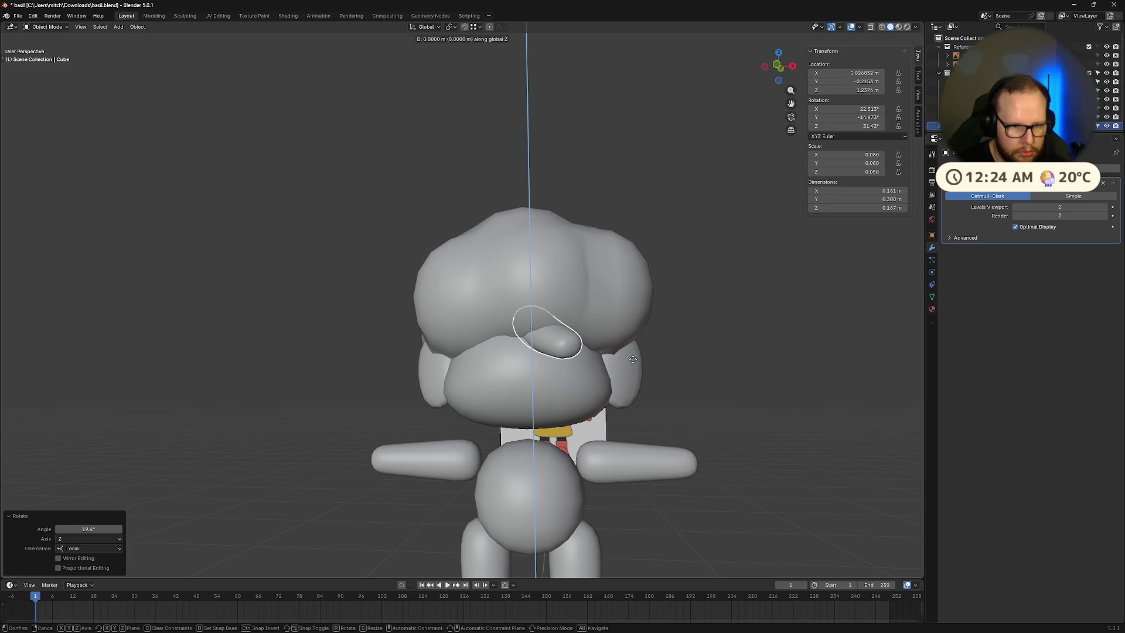
left_click(632, 352)
middle_click_drag(632, 357, 632, 387)
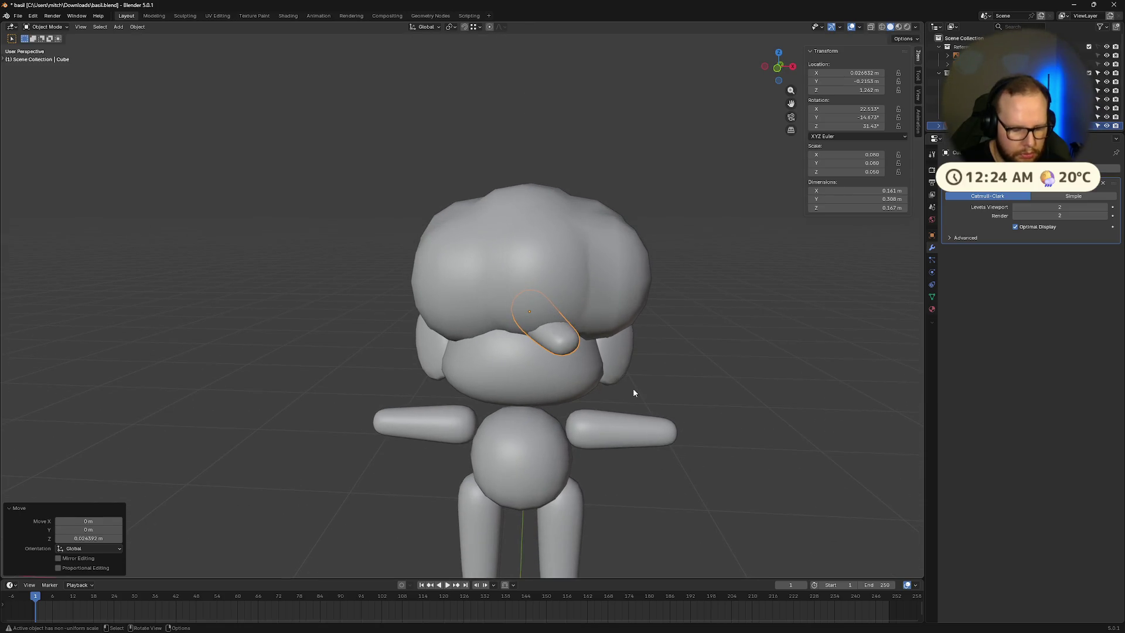
Step: Duplicate the strand and move the copy into position, cancelling an unwanted rotation
key("shift+d")
left_click(612, 389)
key("r")
key("z")
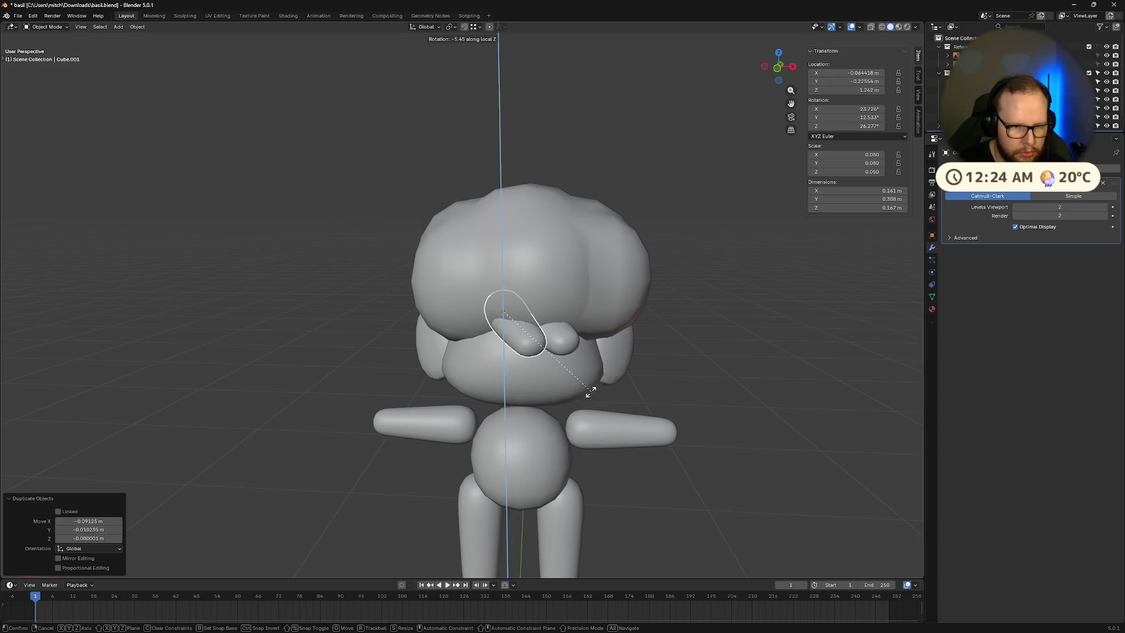
key("Escape")
key("g")
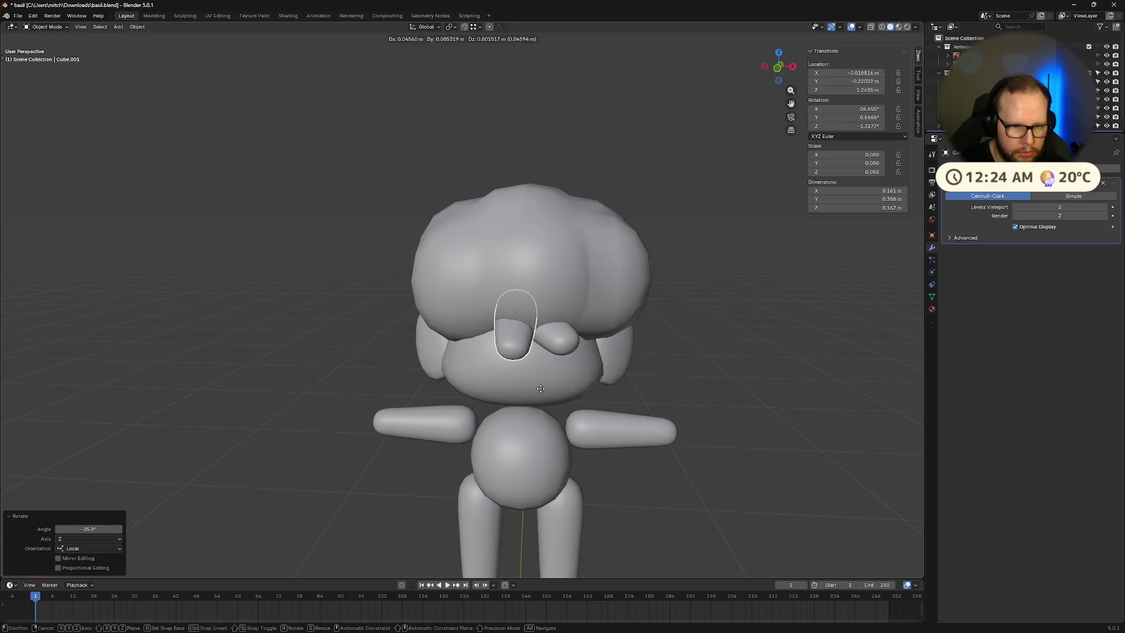
left_click(542, 389)
key("z")
left_click(542, 391)
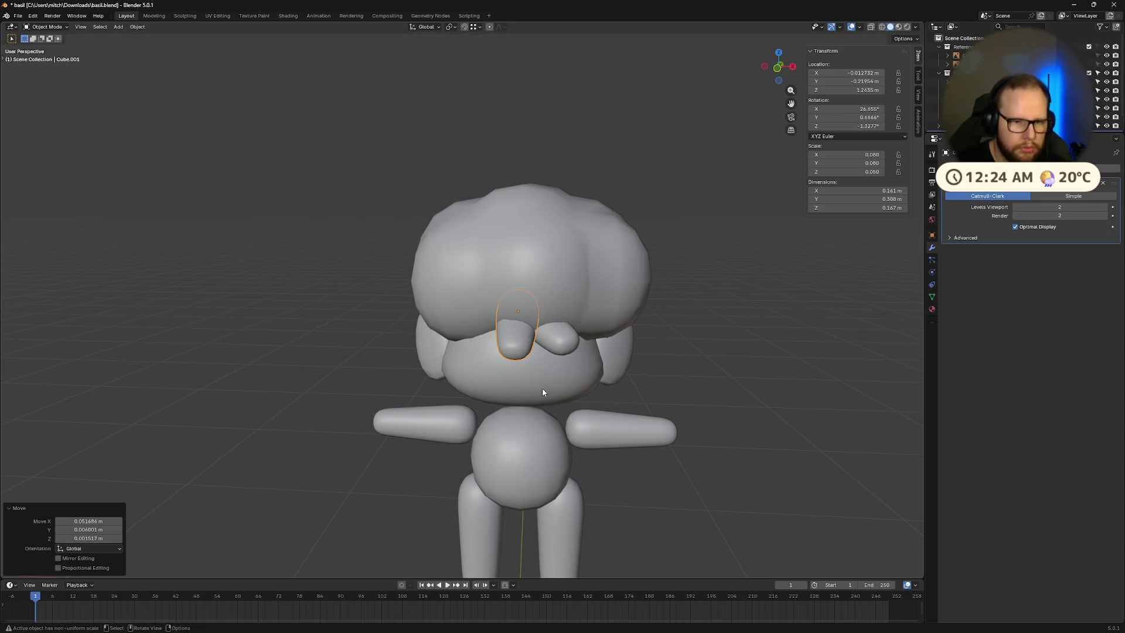
Step: Tilt the strand copy on its local X and slide it along its local Z
key("r")
key("x")
key("x")
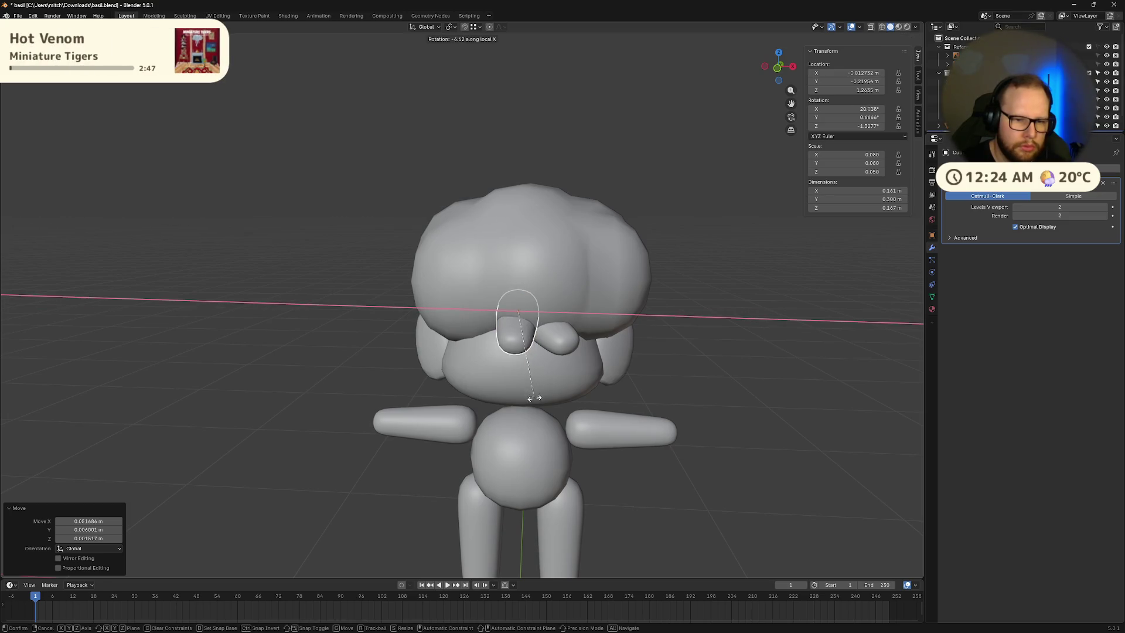
left_click(522, 399)
key("g")
key("z")
key("z")
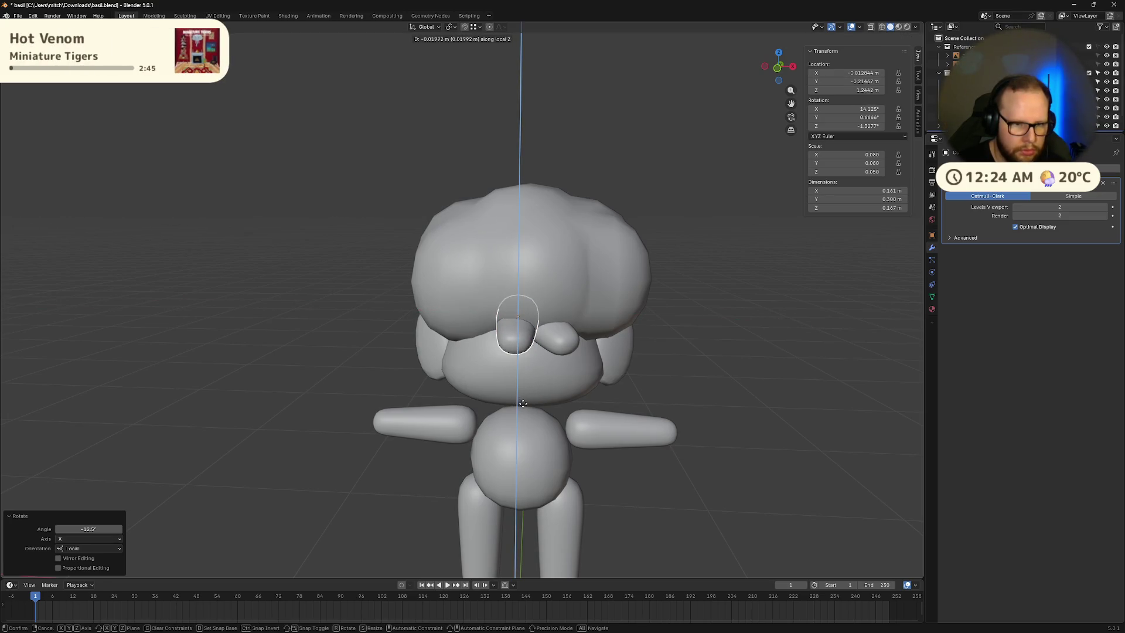
left_click(523, 410)
mouse_move(523, 410)
middle_mouse_down()
mouse_move(491, 397)
mouse_move(458, 405)
middle_mouse_up()
Step: Resize the strand copy and shift it along its local Z axis
key("s")
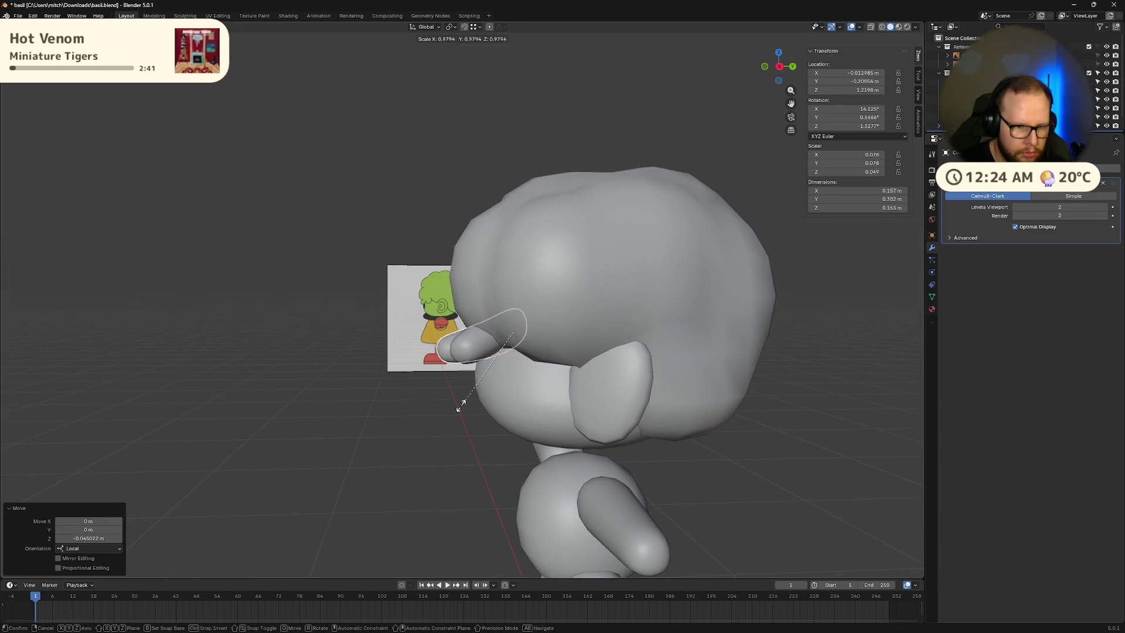
left_click(460, 416)
mouse_move(462, 416)
middle_mouse_down()
mouse_move(515, 421)
mouse_move(554, 402)
mouse_move(768, 402)
mouse_move(666, 441)
mouse_move(462, 353)
mouse_move(609, 339)
mouse_move(713, 394)
mouse_move(658, 399)
middle_mouse_up()
key("g")
key("z")
key("z")
left_click(518, 414)
Step: Push the copy along local Y, enlarge it slightly twice, then make another copy
key("g")
key("y")
key("y")
left_click(473, 351)
key("s")
left_click(690, 354)
mouse_move(798, 420)
middle_mouse_down()
mouse_move(850, 404)
mouse_move(784, 405)
middle_mouse_up()
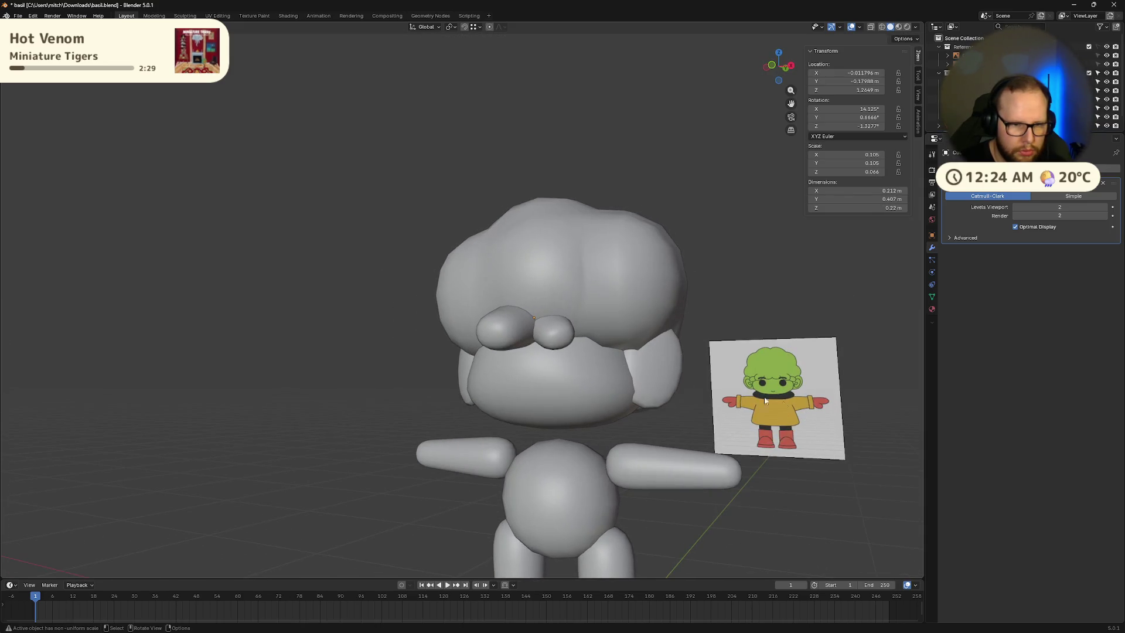
key("s")
left_click(577, 340)
middle_click_drag(786, 466, 834, 495)
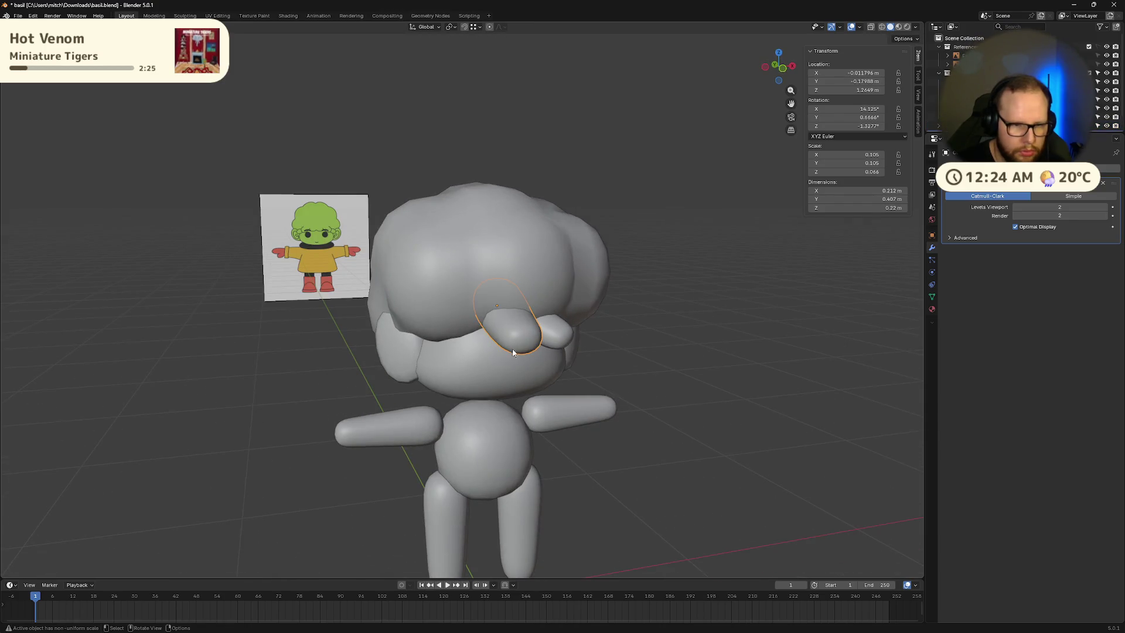
key("g")
left_click(609, 395)
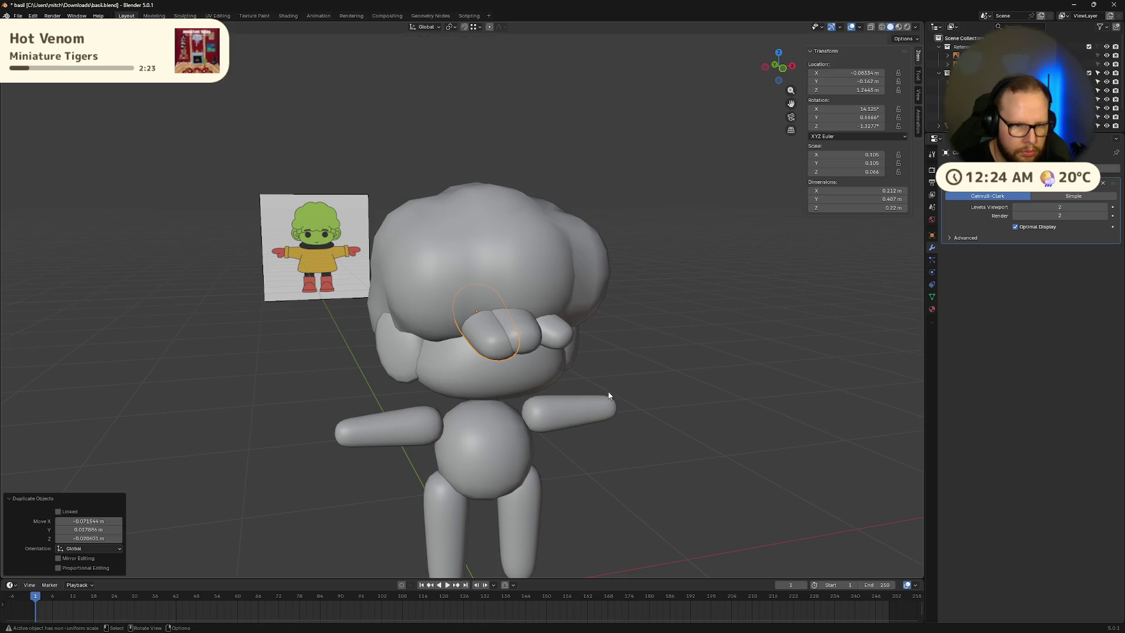
Step: Tilt the new strand copy and shrink it, dropping an unwanted X-axis stretch
key("r")
left_click(760, 408)
key("s")
left_click(712, 398)
key("s")
key("x")
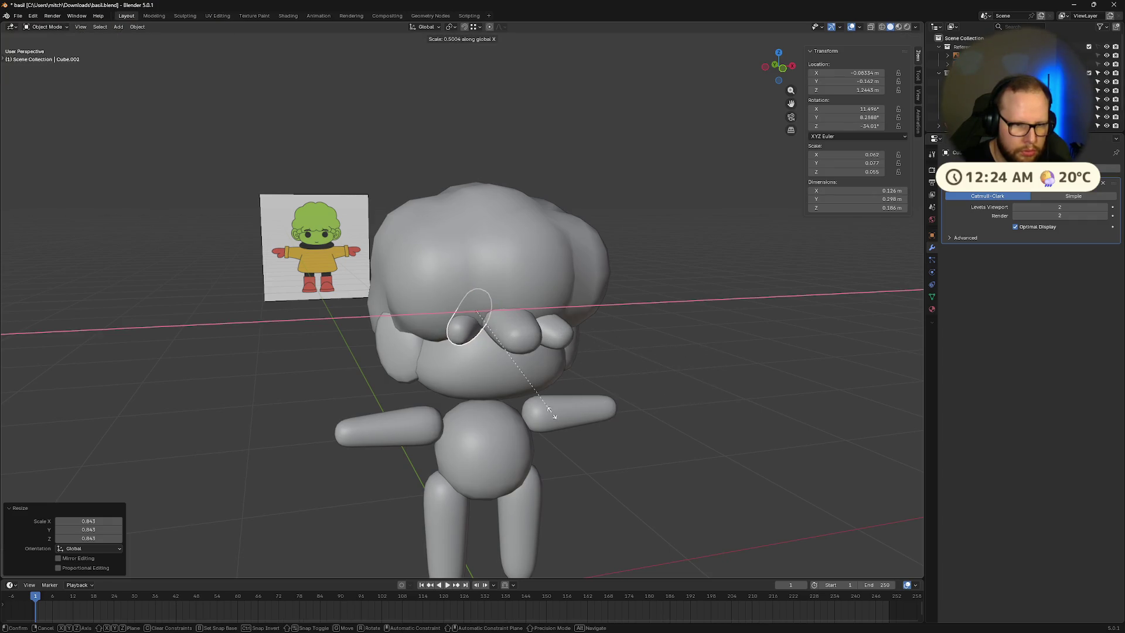
key("Escape")
mouse_move(833, 389)
middle_mouse_down()
mouse_move(717, 399)
mouse_move(716, 384)
mouse_move(705, 409)
middle_mouse_up()
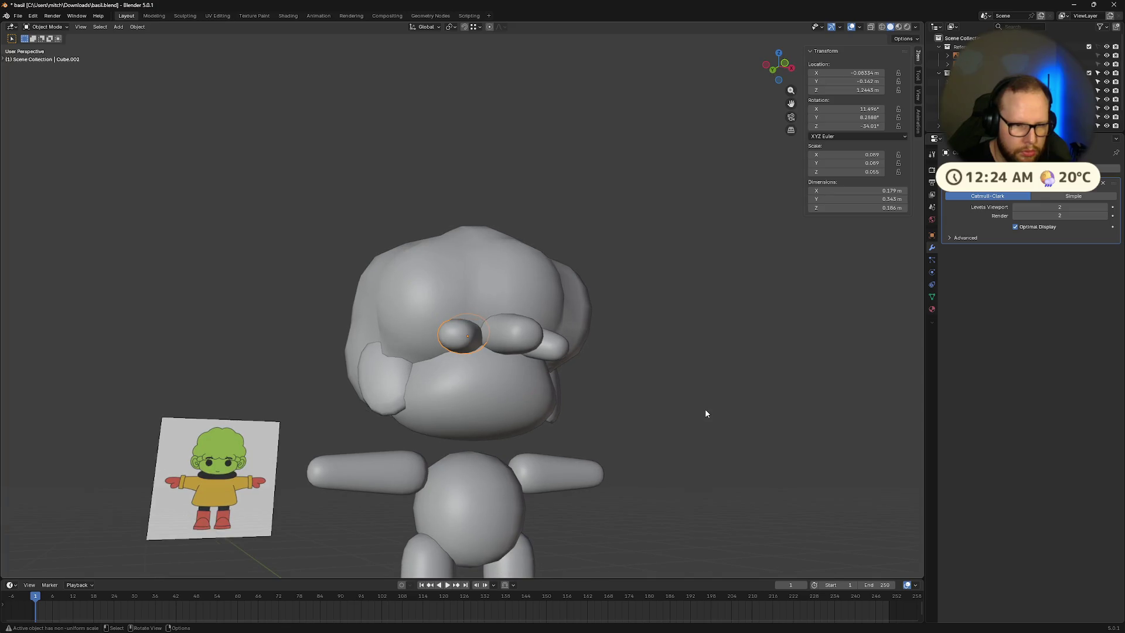
Step: Tilt the second strand on its local X and lower it along local Z
key("r")
key("x")
key("x")
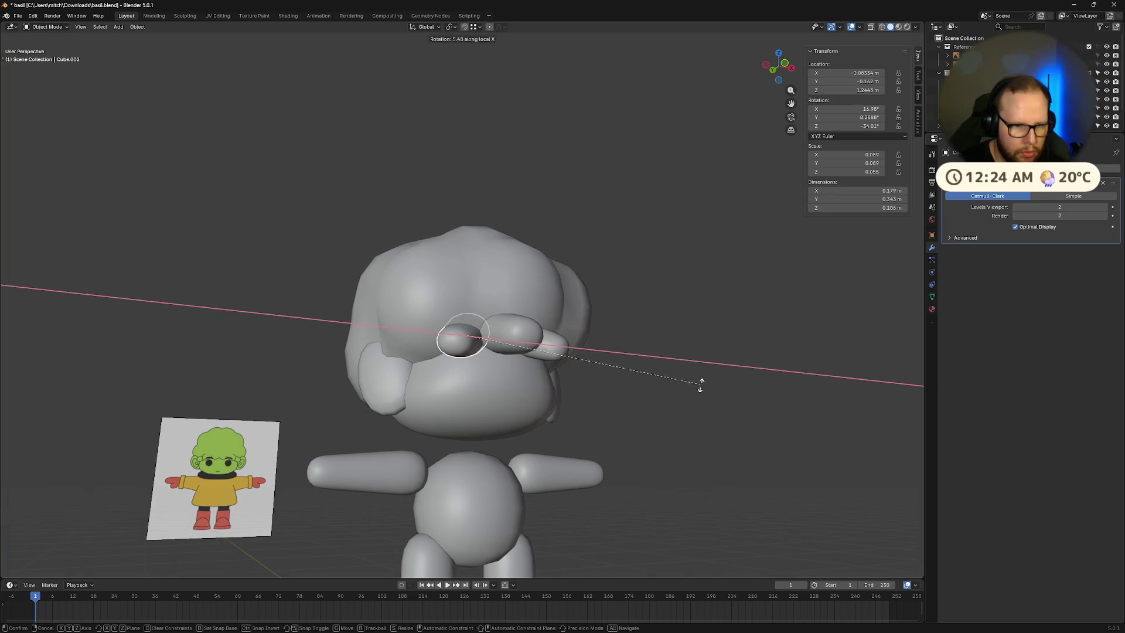
left_click(638, 416)
middle_click_drag(638, 416, 557, 462)
key("z")
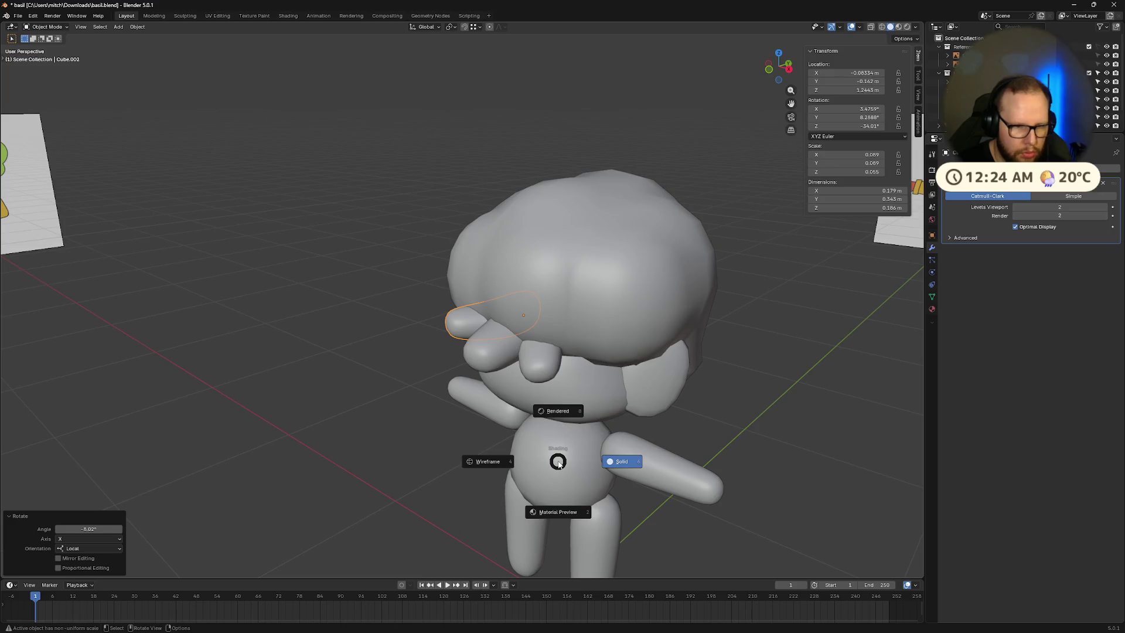
key("Escape")
key("g")
key("z")
key("z")
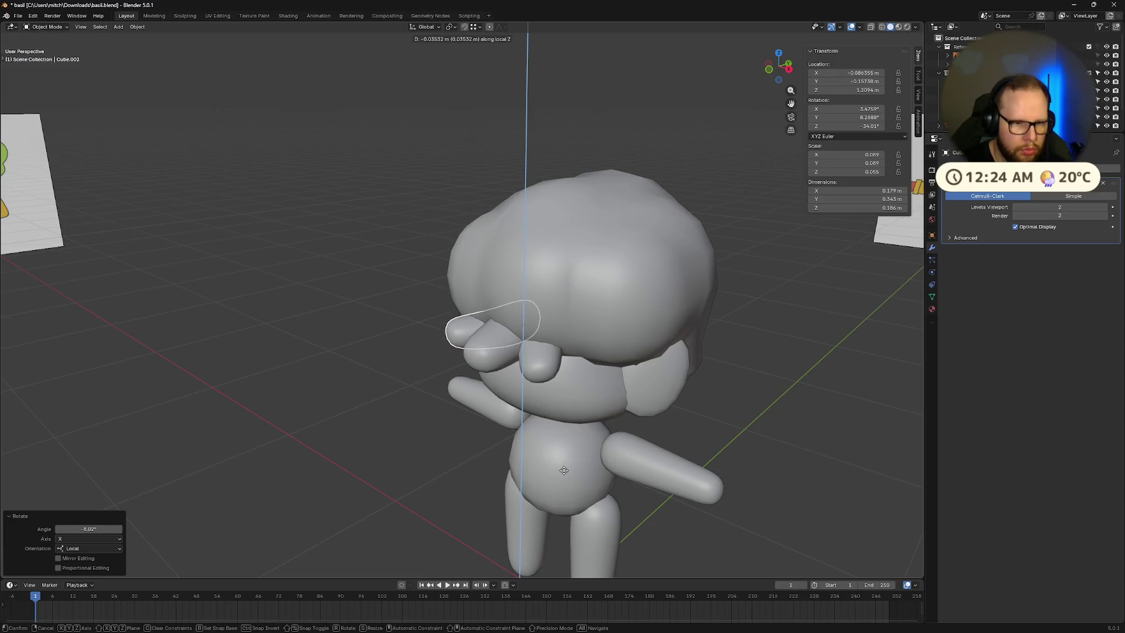
left_click(581, 468)
middle_click_drag(580, 468, 618, 422)
Step: Shift the second strand up-left, tilt it about -23° on X, and settle it on the left forehead
key("g")
mouse_move(745, 427)
middle_mouse_down()
mouse_move(718, 437)
mouse_move(798, 455)
mouse_move(770, 465)
middle_mouse_up()
key("g")
left_click(584, 390)
key("r")
key("z")
key("z")
key("x")
key("x")
left_click(591, 327)
mouse_move(595, 336)
middle_mouse_down()
mouse_move(561, 350)
mouse_move(565, 382)
mouse_move(511, 339)
mouse_move(561, 392)
middle_mouse_up()
key("g")
left_click(565, 377)
Step: Select the first bang strand and nudge its position
left_click(561, 393)
key("g")
left_click(560, 392)
Step: Tilt the first strand on its local X and lower it
key("r")
key("x")
key("x")
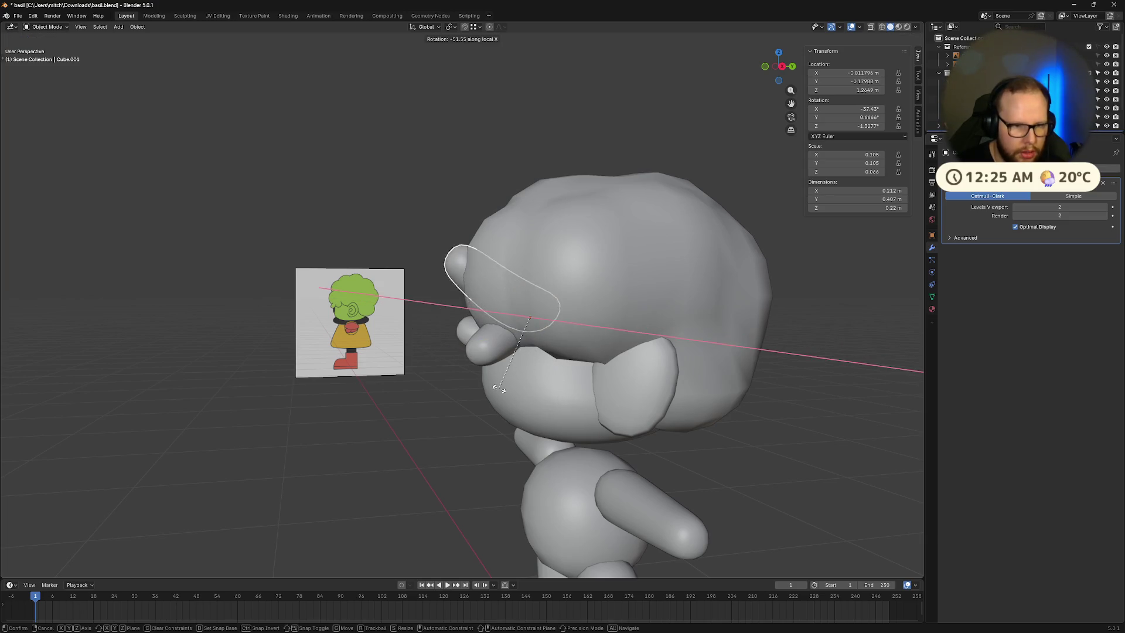
left_click(515, 388)
key("g")
left_click(526, 434)
mouse_move(526, 433)
middle_mouse_down()
mouse_move(621, 417)
mouse_move(588, 402)
mouse_move(649, 411)
middle_mouse_up()
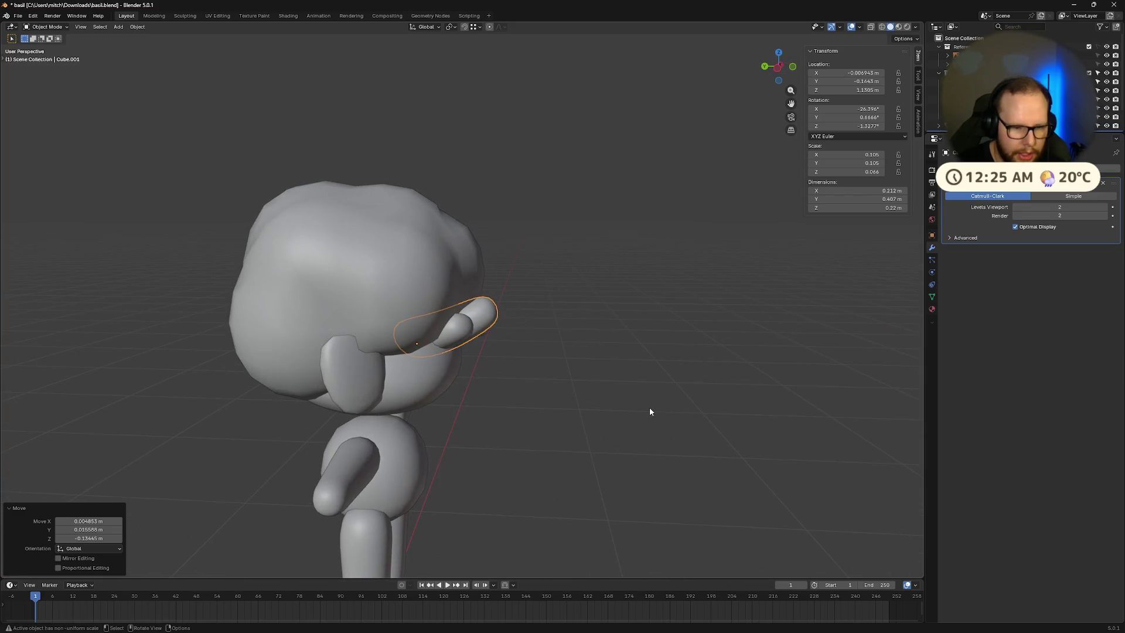
Step: Reduce the first strand's X tilt and reposition it
key("r")
key("x")
key("x")
left_click(615, 417)
key("g")
left_click(603, 419)
mouse_move(602, 417)
middle_mouse_down()
mouse_move(545, 375)
mouse_move(504, 363)
mouse_move(546, 363)
middle_mouse_up()
Step: Reposition the first strand, lowering it along Z and pulling it along local Y
key("r")
key("z")
key("z")
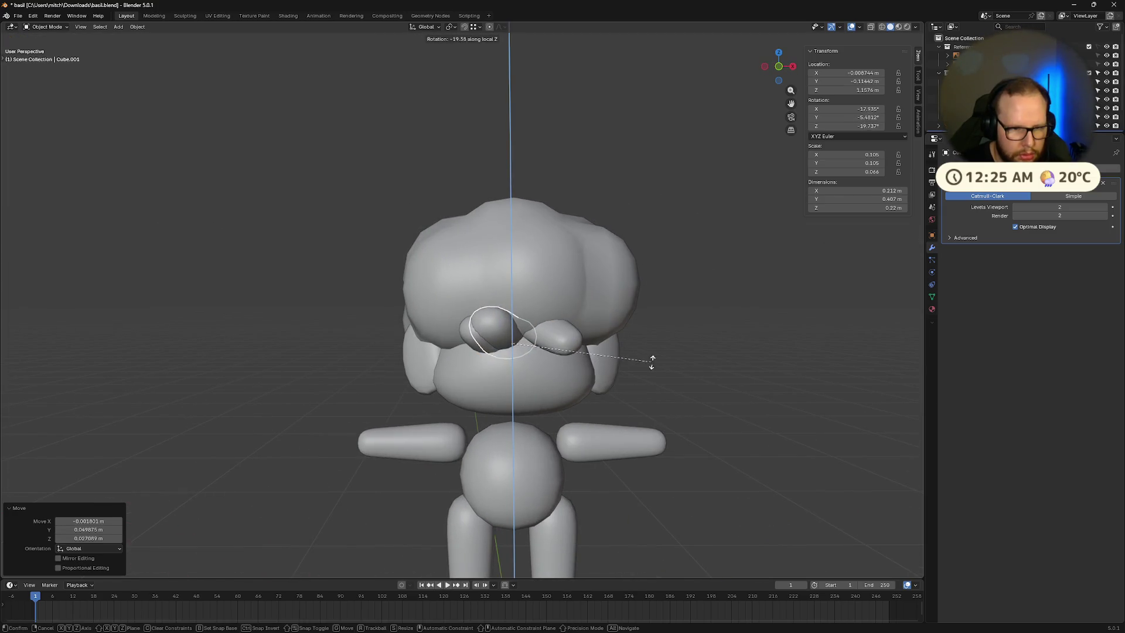
key("g")
left_click(621, 369)
mouse_move(623, 370)
middle_mouse_down()
mouse_move(623, 355)
mouse_move(620, 381)
mouse_move(557, 377)
middle_mouse_up()
key("g")
key("z")
left_click(540, 380)
key("g")
key("y")
key("y")
left_click(535, 372)
Step: Give the first strand its final tilt around local X
key("r")
key("z")
key("x")
key("x")
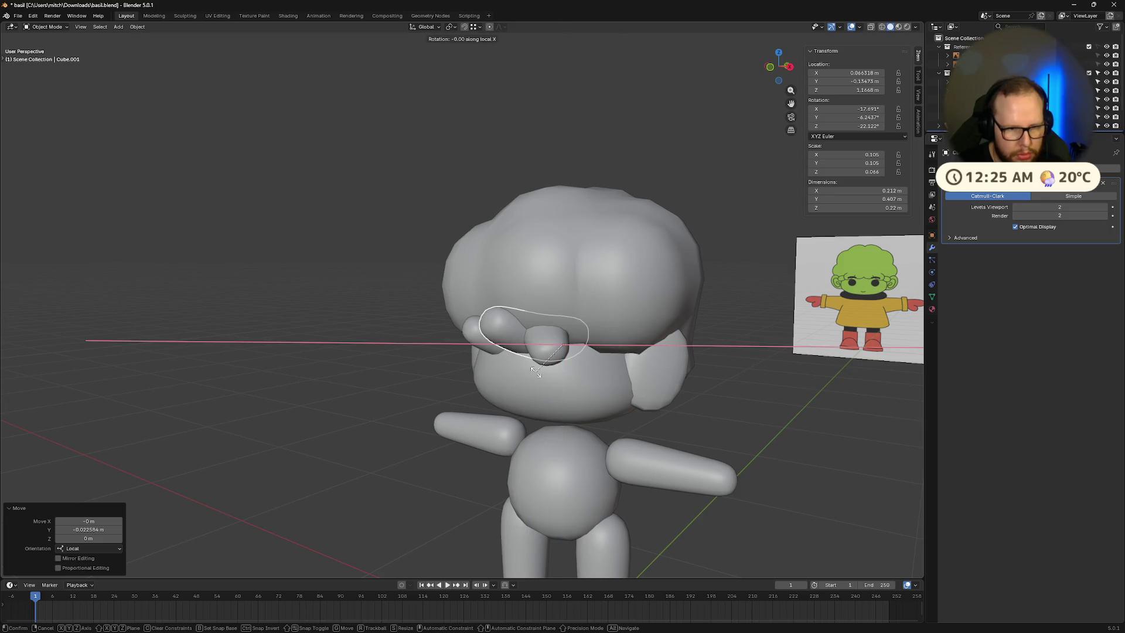
left_click(530, 374)
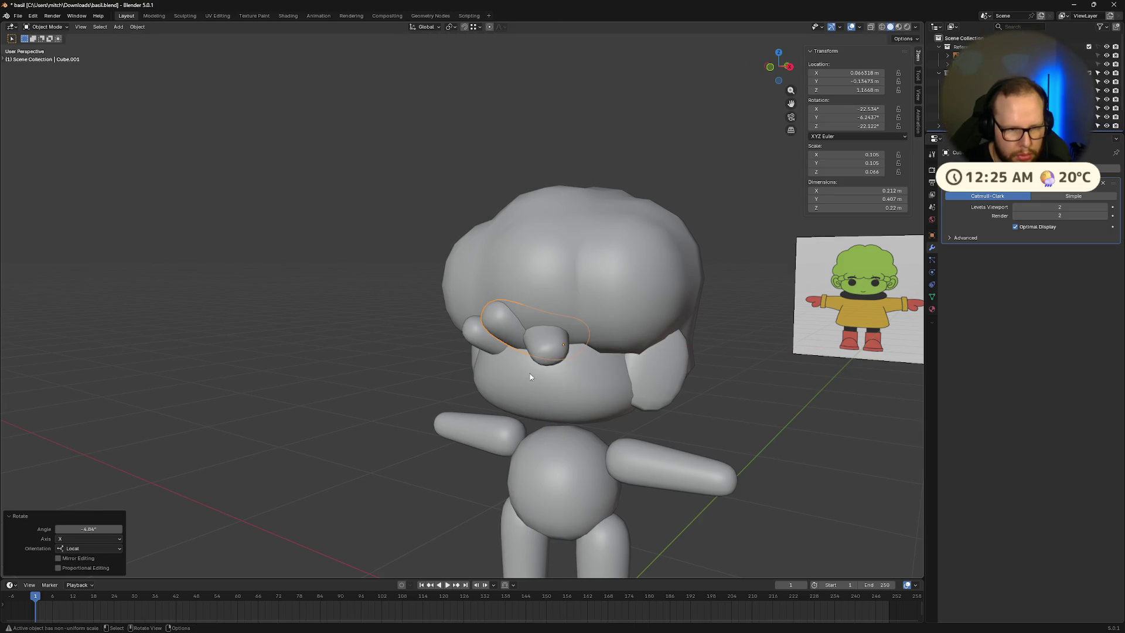
middle_click_drag(530, 374, 563, 371)
Step: Select the leftover extra strand piece and delete it
left_click(563, 371)
mouse_move(669, 379)
middle_mouse_down()
mouse_move(715, 360)
mouse_move(633, 369)
mouse_move(635, 338)
middle_mouse_up()
key("Delete")
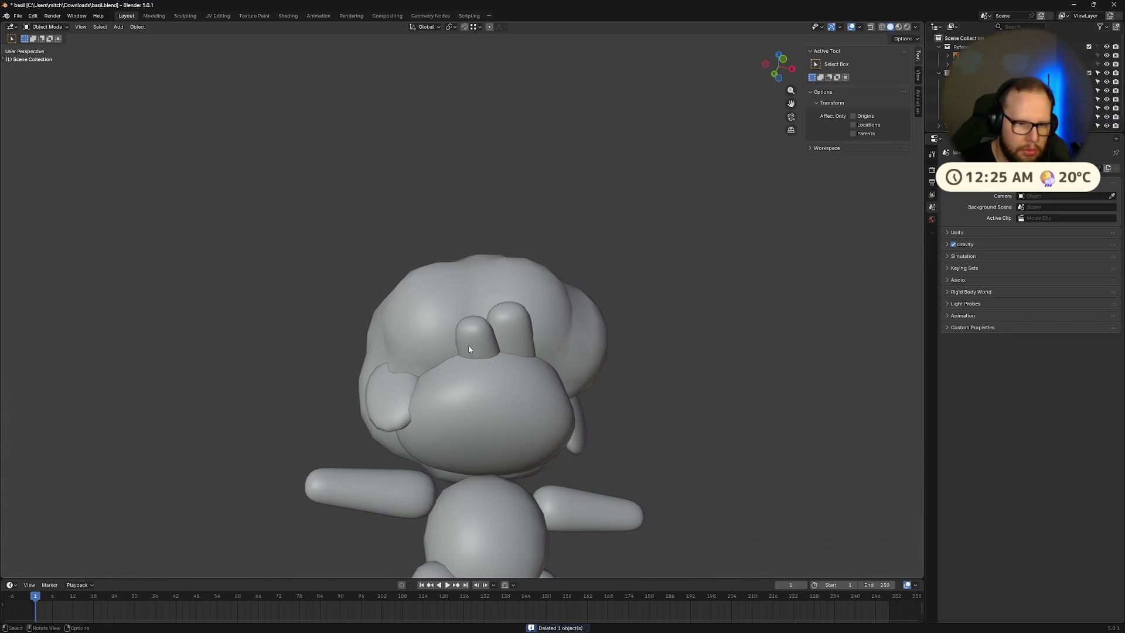
Step: Duplicate the first strand, enlarge it 1.029 times, twist it on Z, and nudge it left
left_click(527, 341)
mouse_move(546, 348)
middle_mouse_down()
mouse_move(561, 377)
mouse_move(595, 374)
middle_mouse_up()
key("shift+d")
left_click(584, 371)
key("s")
left_click(596, 369)
key("r")
key("z")
key("z")
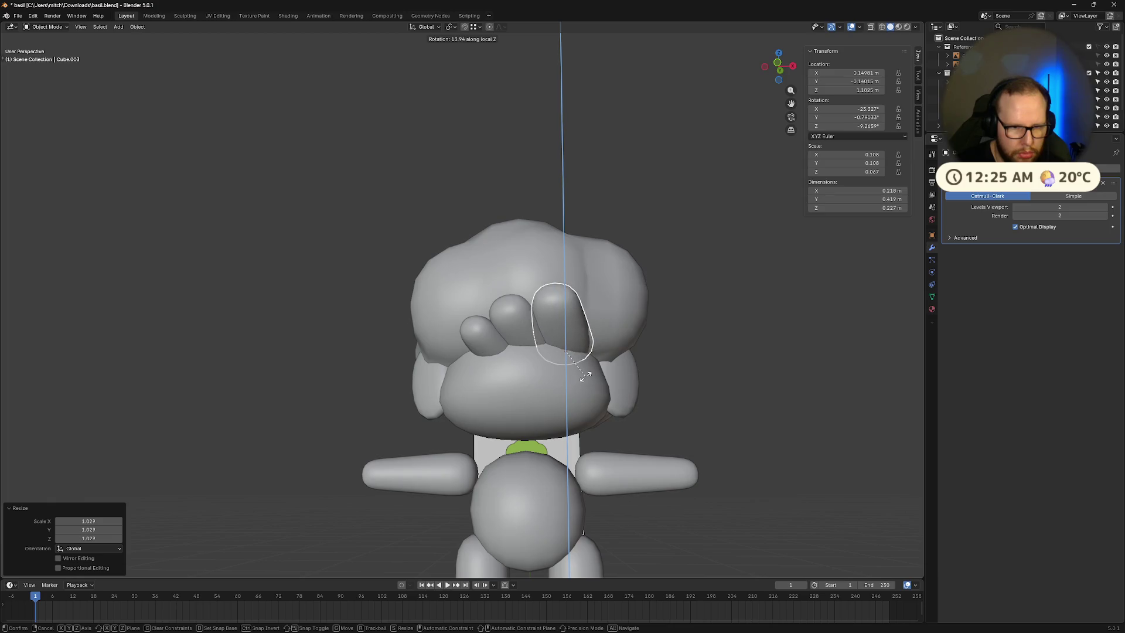
left_click(580, 377)
key("g")
left_click(576, 382)
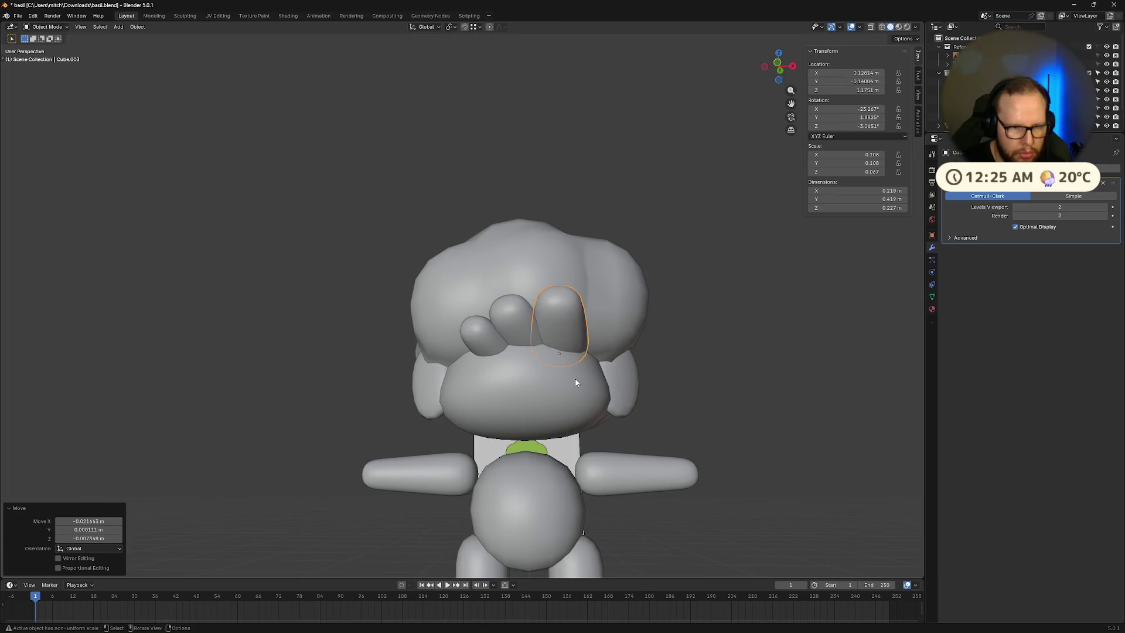
mouse_move(738, 381)
middle_mouse_down()
mouse_move(698, 396)
mouse_move(675, 427)
mouse_move(644, 395)
mouse_move(736, 398)
mouse_move(467, 379)
mouse_move(464, 363)
middle_mouse_up()
scroll(467, 379, "up", 4)
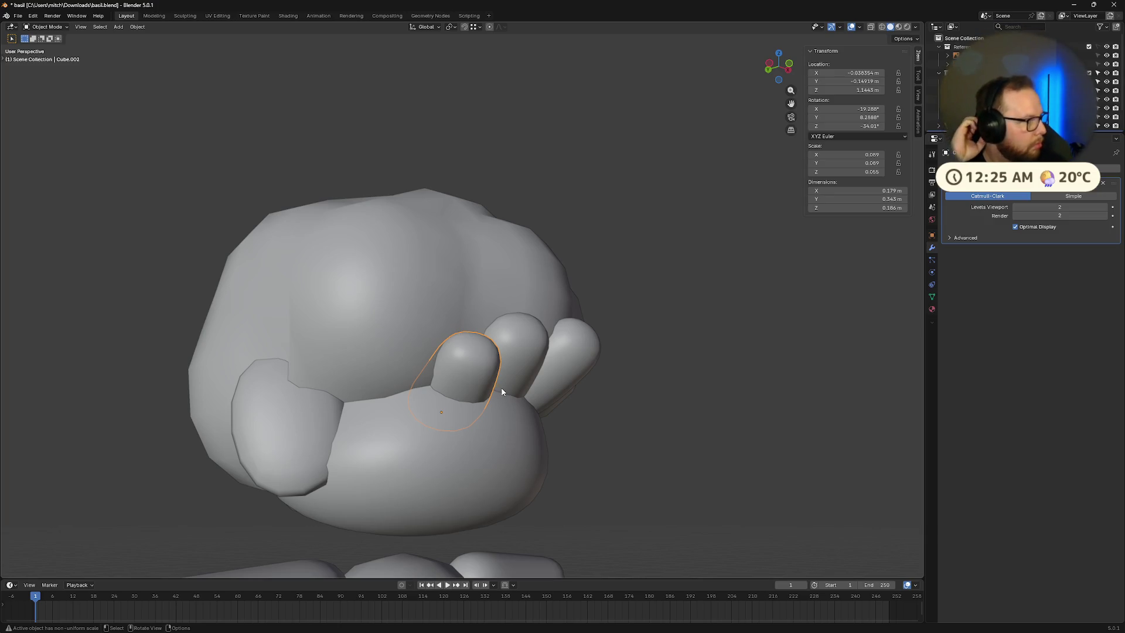
Step: Duplicate the second strand beside the head and enter Edit Mode on the copy
key("shift+d")
left_click(765, 451)
middle_click_drag(764, 451, 616, 462)
key("Tab")
scroll(465, 454, "up", 3)
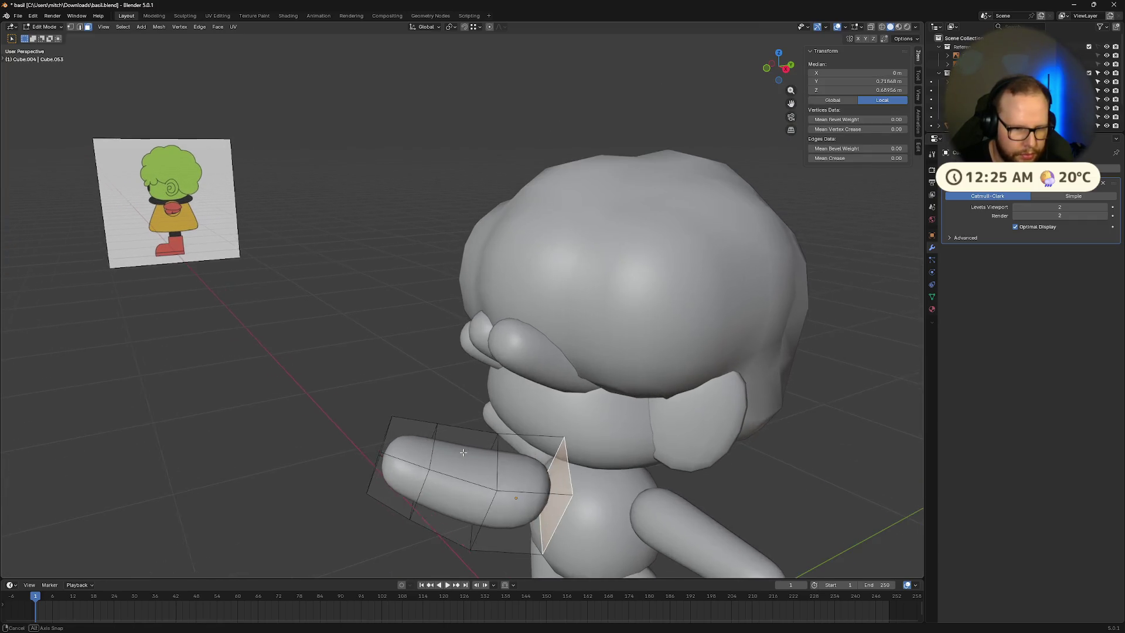
Step: Select the end faces of the strand copy and dissolve them into one face
left_click(400, 476, "ctrl")
key("ctrl+z")
left_click(400, 476, "ctrl+shift")
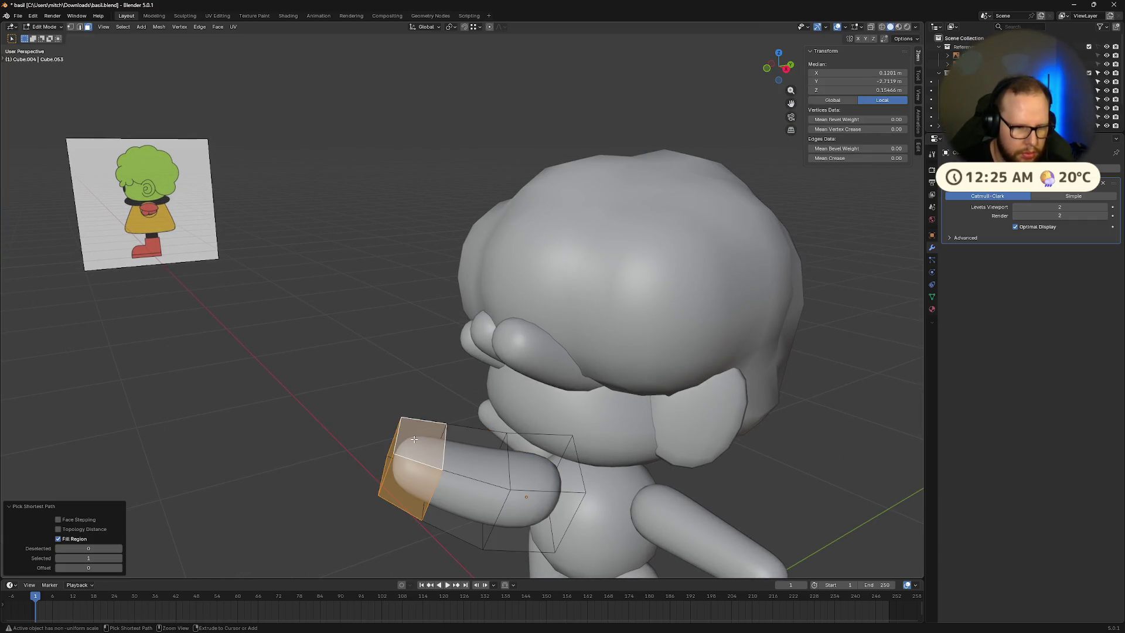
right_click(414, 438)
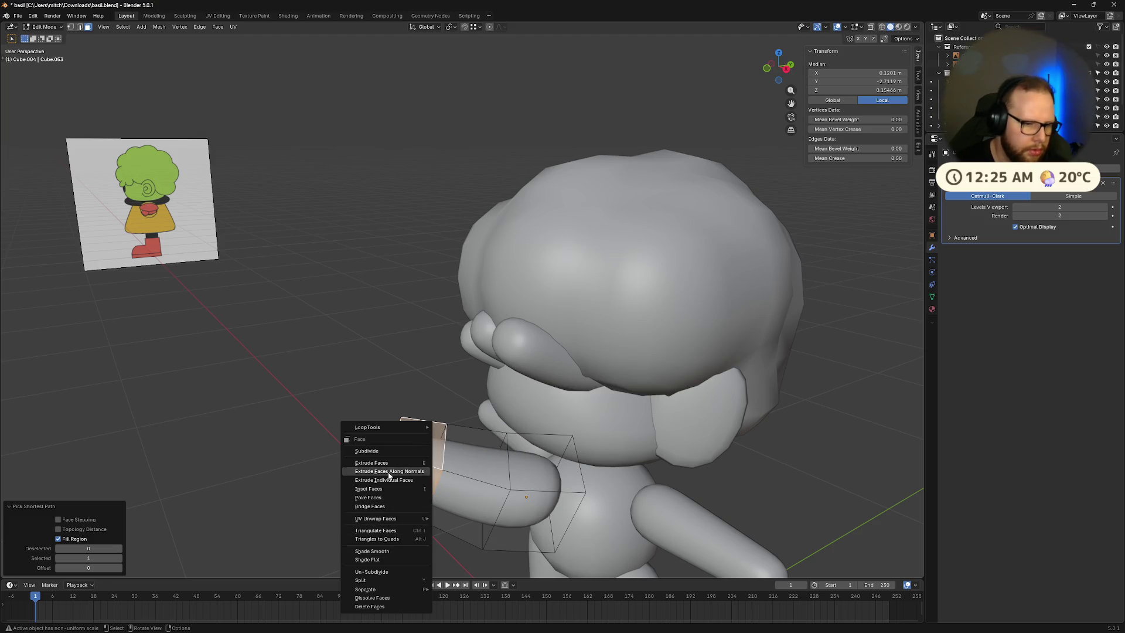
key("Escape")
key("x")
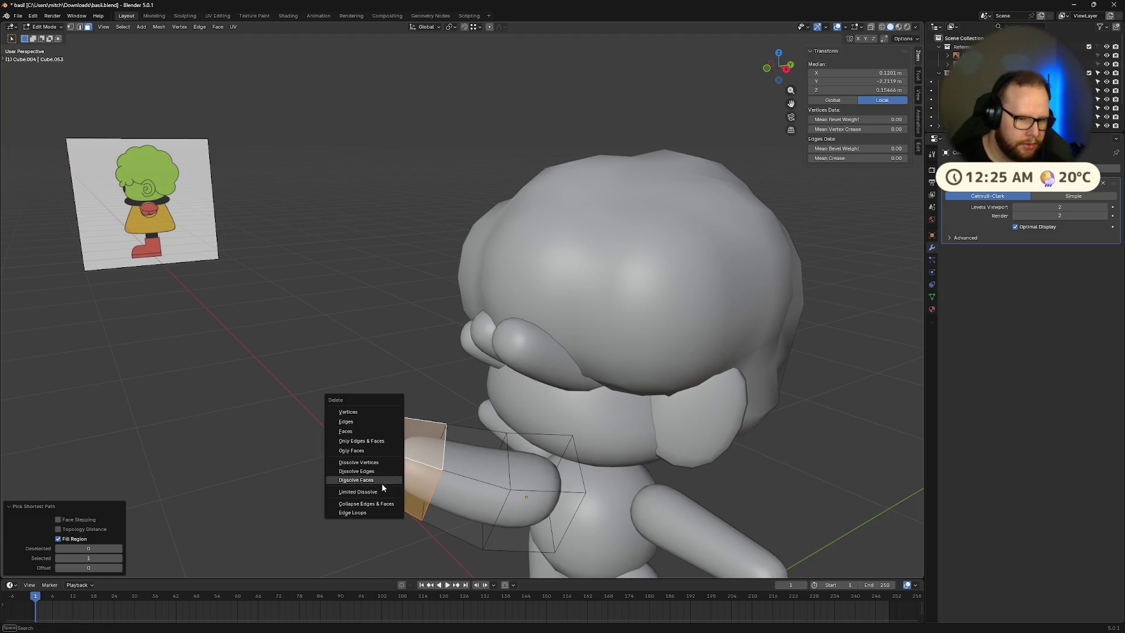
left_click(376, 479)
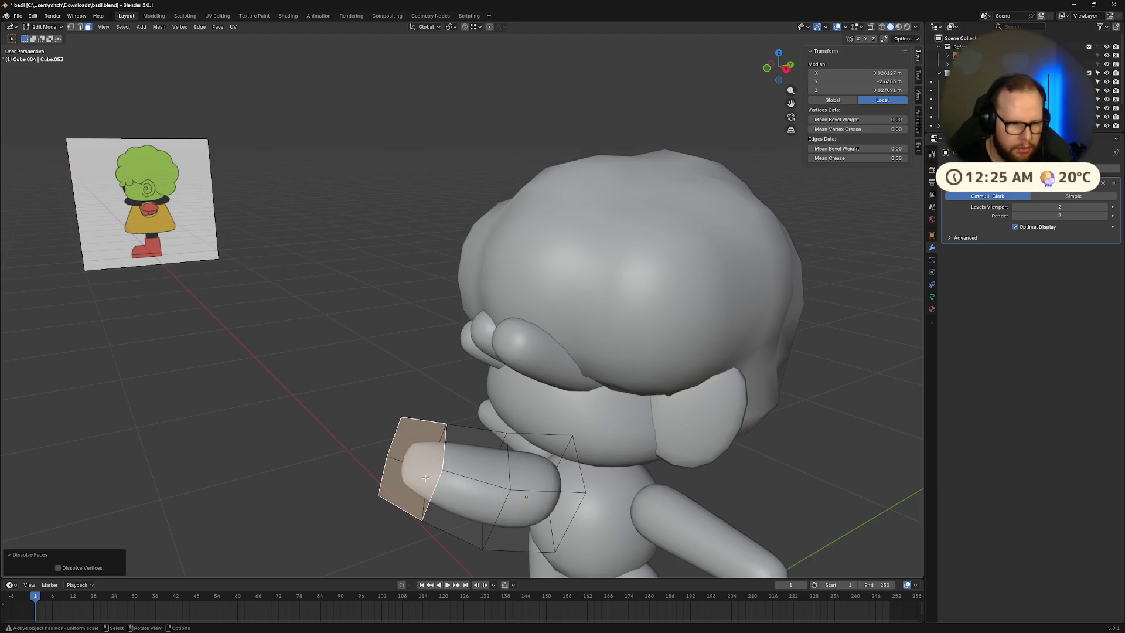
Step: Add another tip face to the selection and dissolve the selected edges
mouse_move(426, 477)
middle_mouse_down()
mouse_move(497, 462)
mouse_move(403, 417)
mouse_move(439, 404)
mouse_move(545, 287)
middle_mouse_up()
left_click(553, 284, "shift")
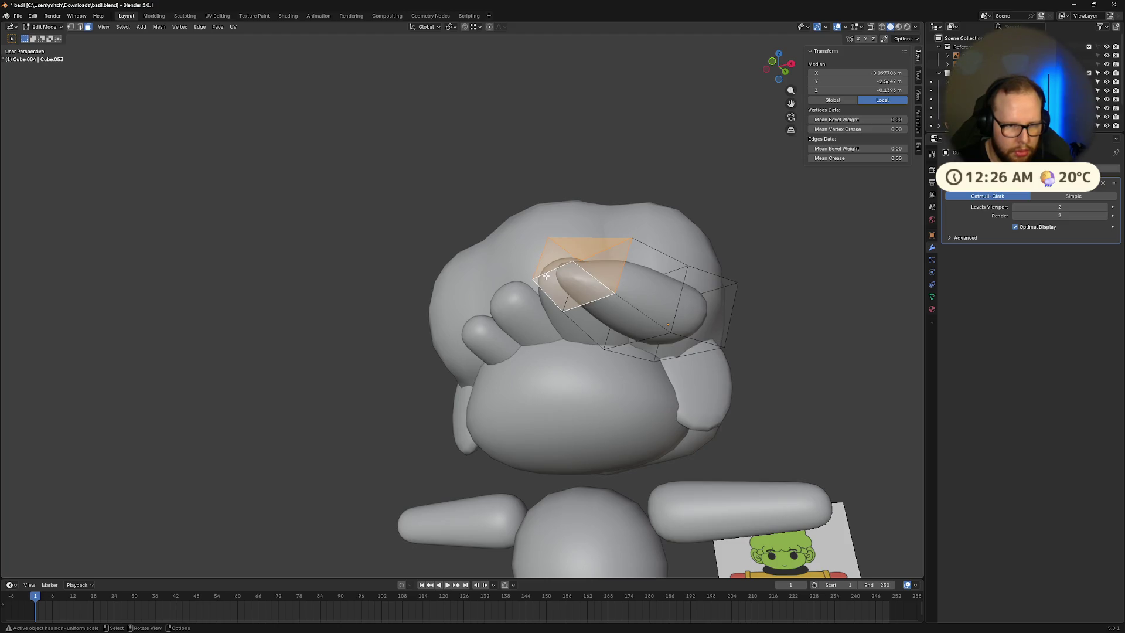
key("x")
left_click(542, 266)
Step: Switch to edge select mode and reselect elements at the strand's tip
mouse_move(542, 267)
middle_mouse_down()
mouse_move(566, 296)
mouse_move(398, 352)
middle_mouse_up()
left_click(399, 351, "shift")
left_click(398, 345, "shift")
left_click(396, 356, "shift")
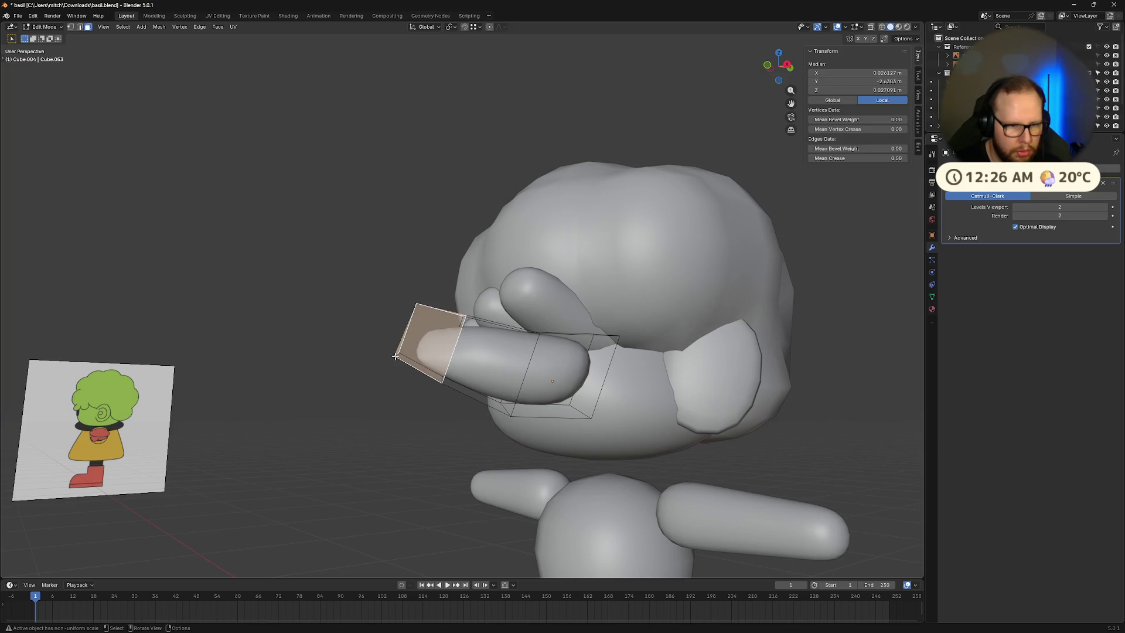
key("2")
left_click(397, 355, "shift")
left_click(394, 354, "shift")
left_click(394, 354, "shift")
left_click(401, 342, "shift")
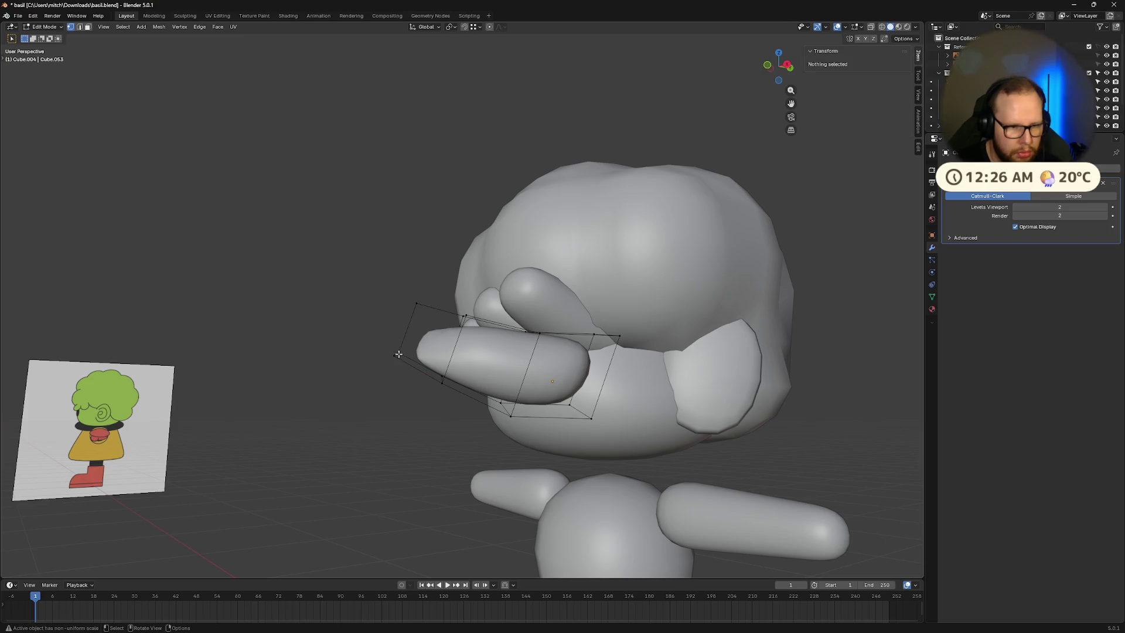
left_click(395, 357)
Step: Select the tip vertices and dissolve them, undoing an accidental face deletion first
mouse_move(402, 349)
middle_mouse_down()
mouse_move(357, 401)
mouse_move(427, 397)
middle_mouse_up()
left_click(373, 388, "shift")
left_click(361, 403, "shift")
left_click(570, 421, "shift")
left_click(589, 373, "shift")
key("x")
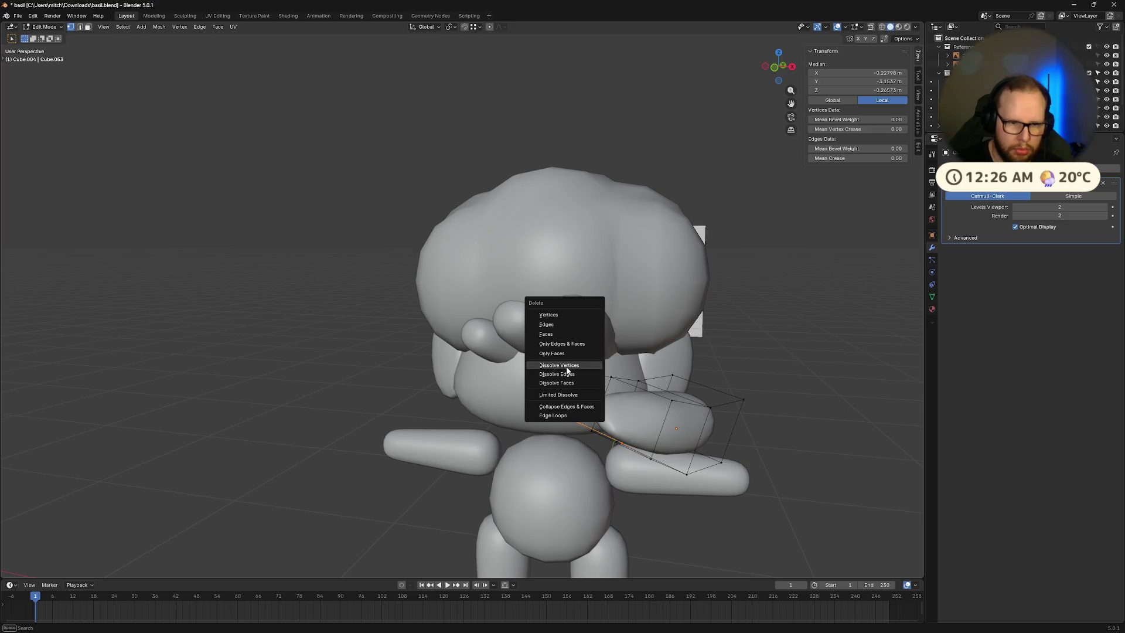
left_click(551, 334)
middle_click_drag(608, 364, 661, 387)
key("ctrl+z")
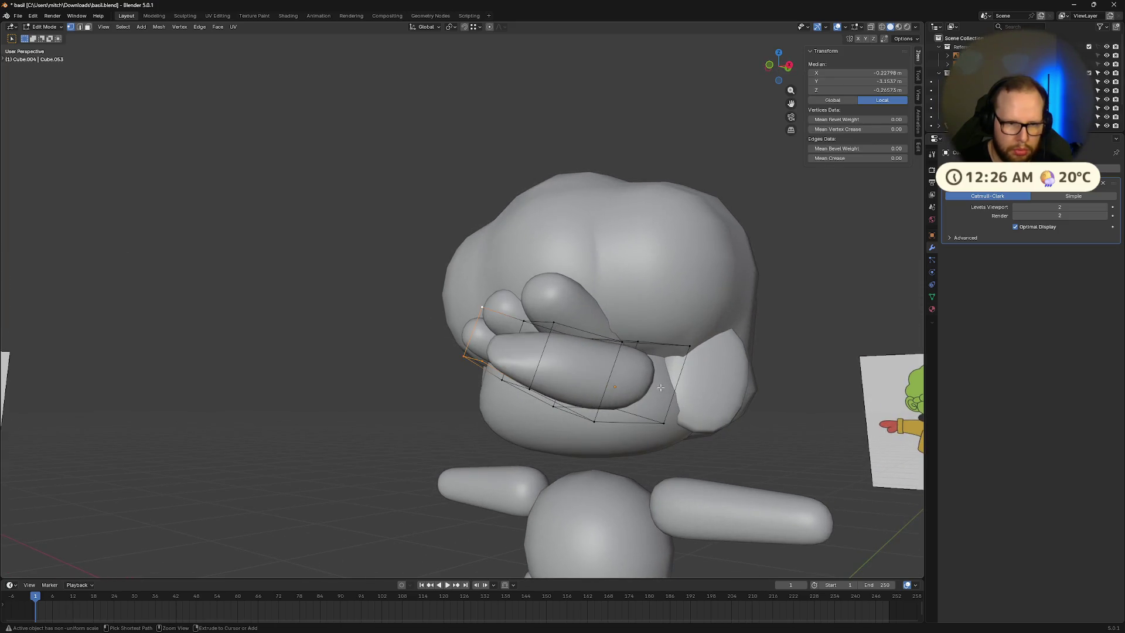
key("x")
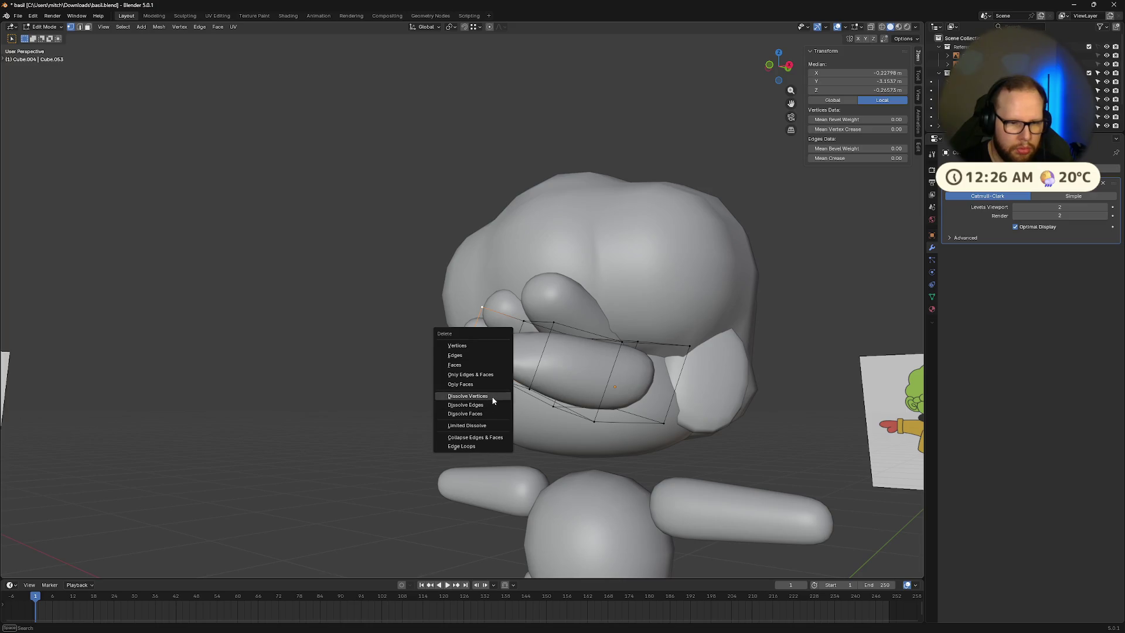
left_click(467, 395)
Step: Back in Object Mode, scale the small sphere down to 0.764
mouse_move(494, 400)
middle_mouse_down()
mouse_move(567, 426)
mouse_move(694, 417)
middle_mouse_up()
key("Tab")
key("s")
left_click(803, 434)
Step: Move the small sphere onto the face and give it a first rotation
key("g")
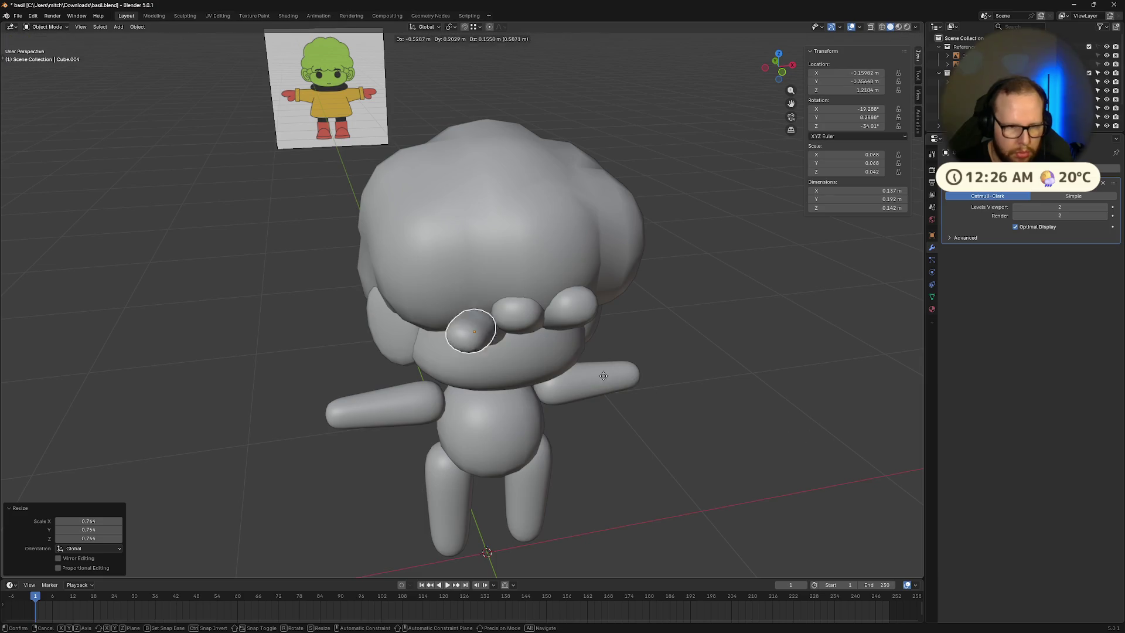
left_click(611, 375)
mouse_move(611, 376)
middle_mouse_down()
mouse_move(670, 364)
mouse_move(638, 375)
middle_mouse_up()
key("g")
left_click(606, 386)
key("r")
left_click(527, 407)
middle_click_drag(527, 408, 535, 428)
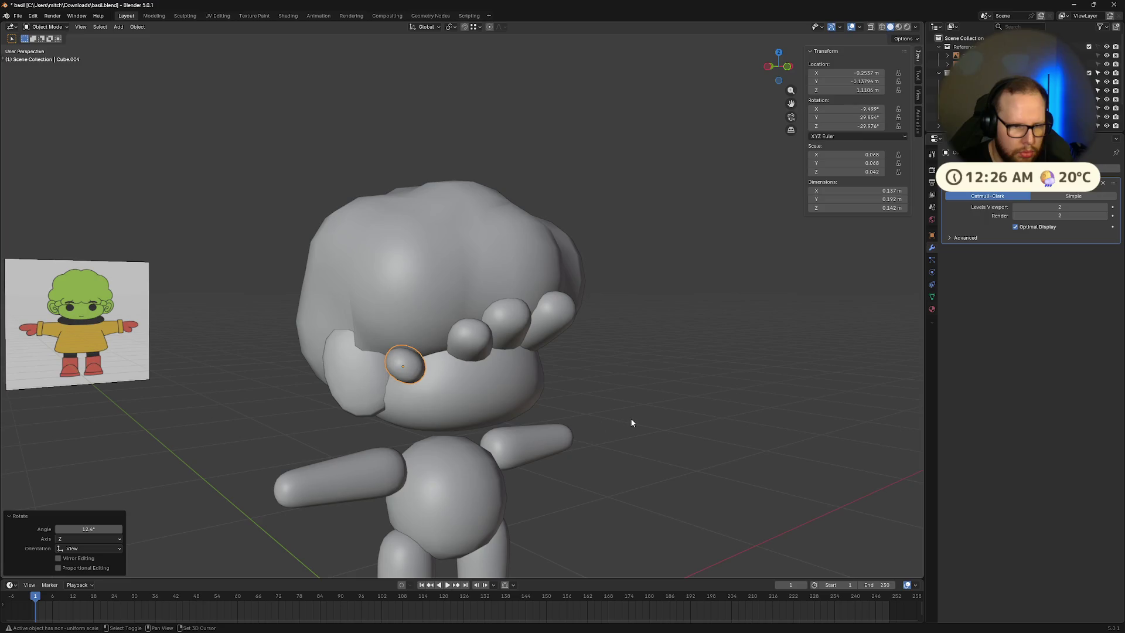
Step: Tilt the sphere around its local X axis
key("shift+r")
key("shift+r")
key("shift+r")
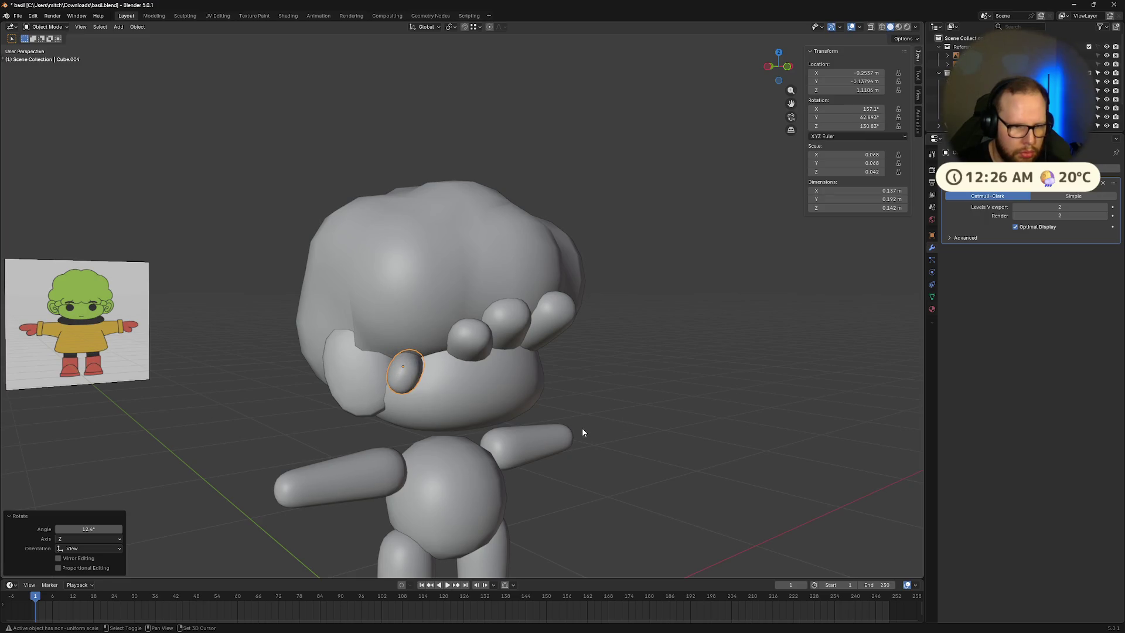
key("shift+r")
key("shift+r")
key("r")
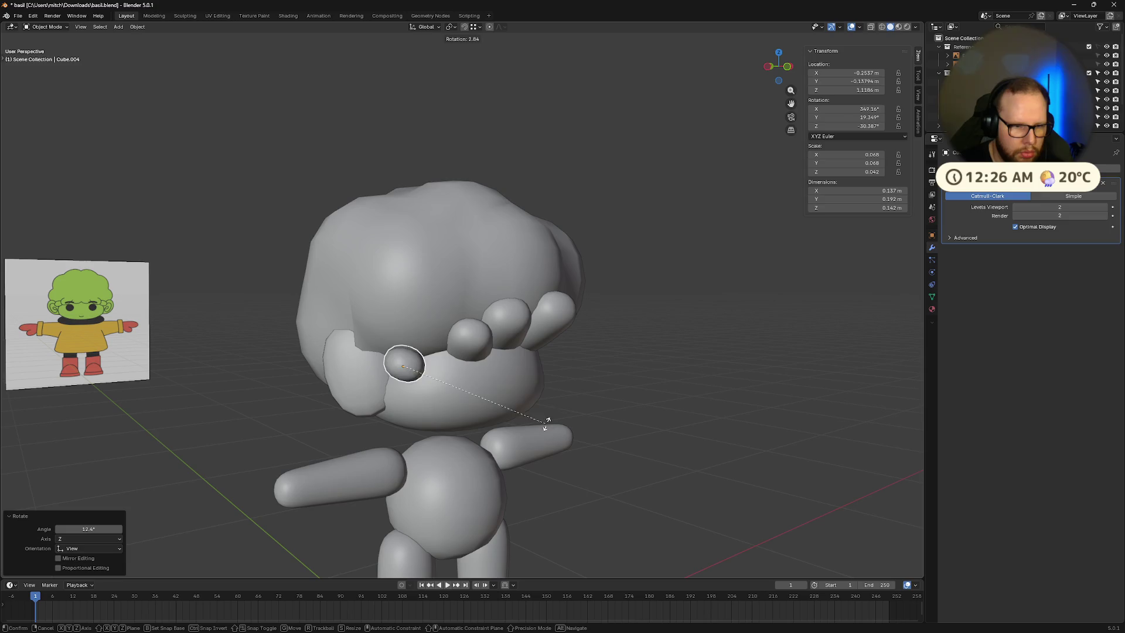
key("z")
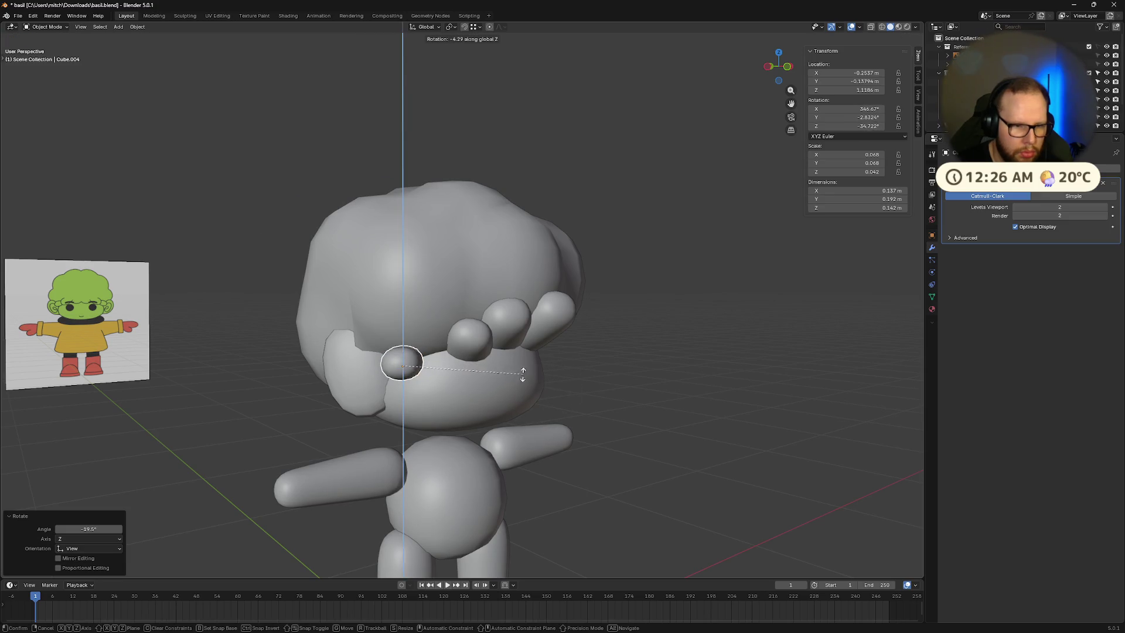
key("z")
key("x")
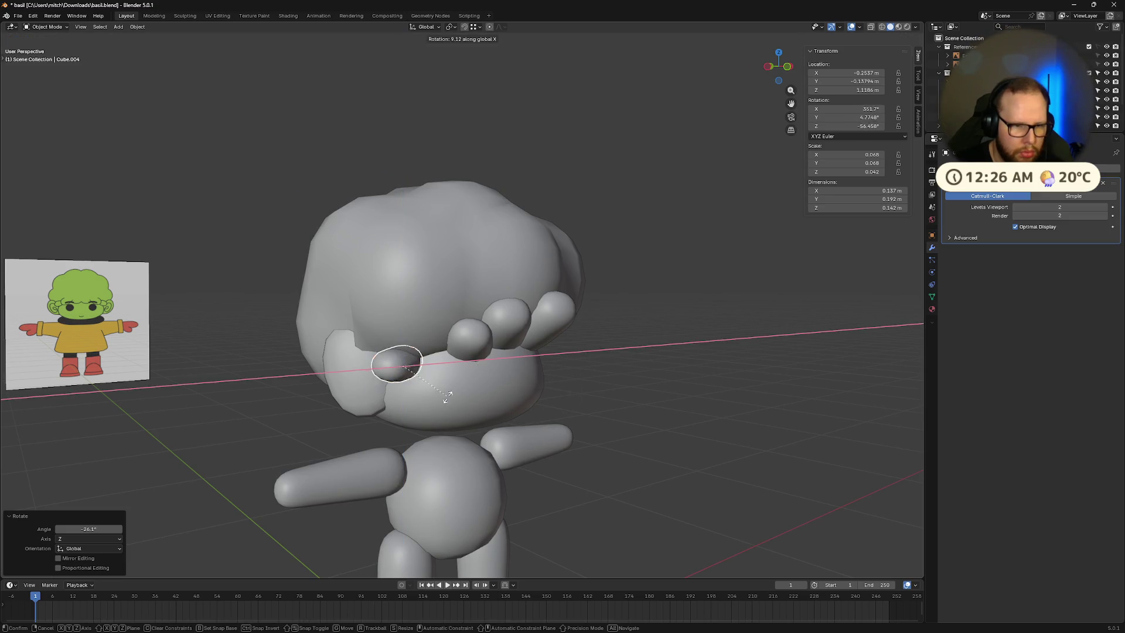
key("x")
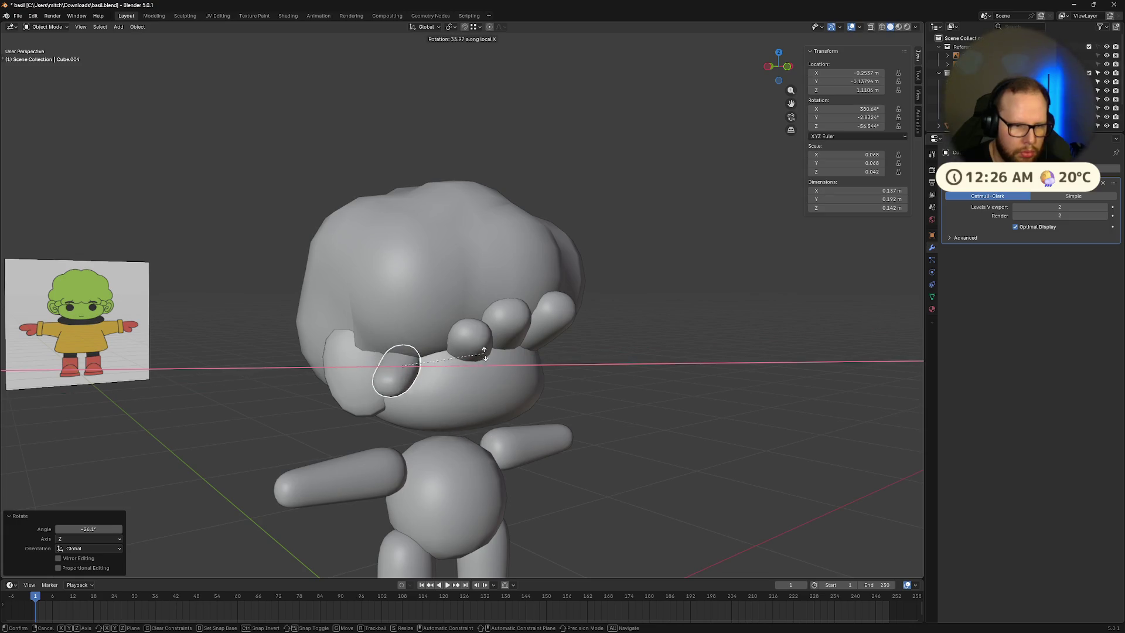
left_click(472, 366)
Step: Raise the sphere, slide it along Y, rotate it on local Z, and flatten it
key("g")
left_click(489, 355)
mouse_move(489, 355)
middle_mouse_down()
mouse_move(581, 356)
mouse_move(535, 365)
mouse_move(525, 399)
mouse_move(494, 423)
mouse_move(462, 419)
mouse_move(533, 416)
middle_mouse_up()
key("g")
key("y")
key("r")
key("z")
key("z")
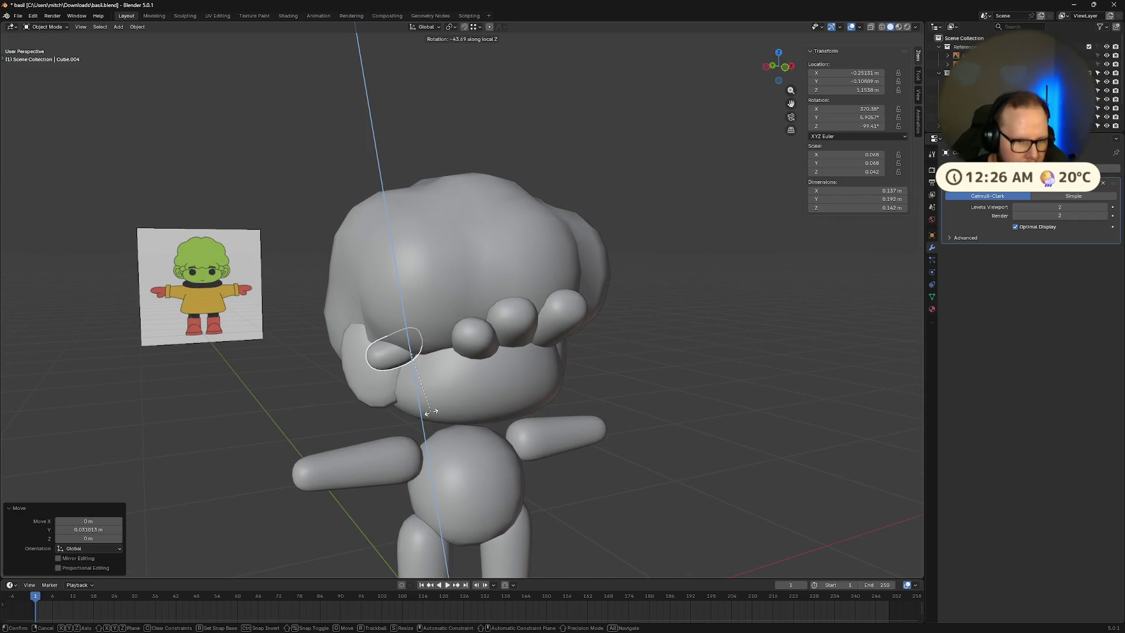
left_click(431, 412)
key("s")
left_click(454, 410)
Step: Nudge the flattened piece into place under the left hairline
key("g")
left_click(477, 410)
mouse_move(477, 410)
middle_mouse_down()
mouse_move(571, 387)
mouse_move(514, 405)
middle_mouse_up()
key("g")
left_click(574, 382)
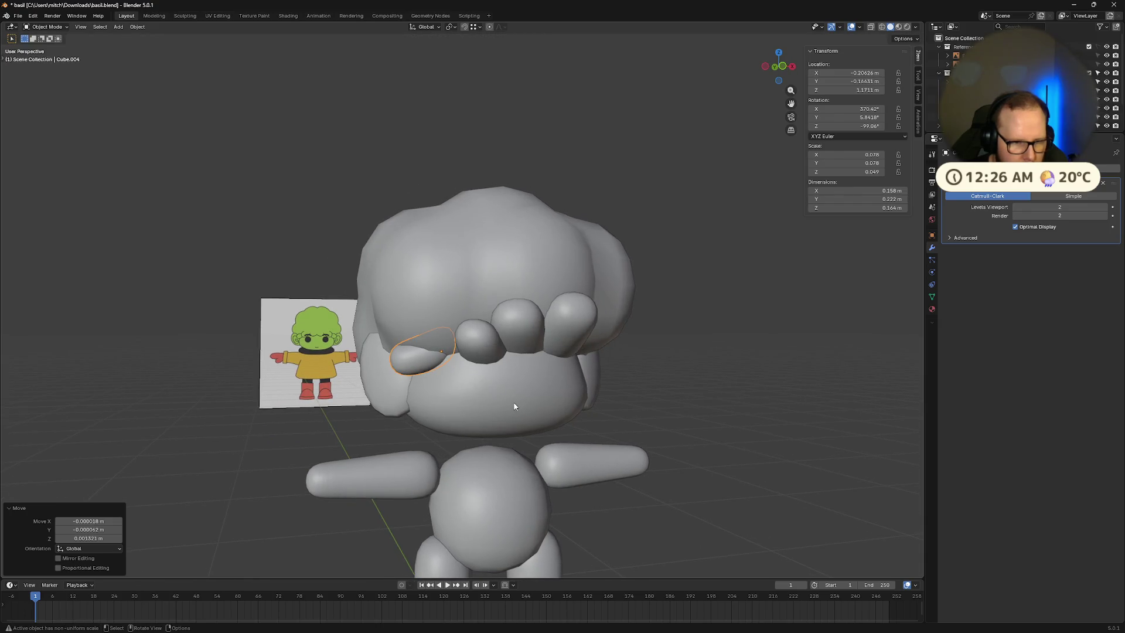
Step: Delete the three round forehead spheres and select the flattened bang piece
left_click(755, 423)
mouse_move(754, 423)
middle_mouse_down()
mouse_move(655, 418)
mouse_move(673, 408)
mouse_move(669, 423)
mouse_move(687, 422)
middle_mouse_up()
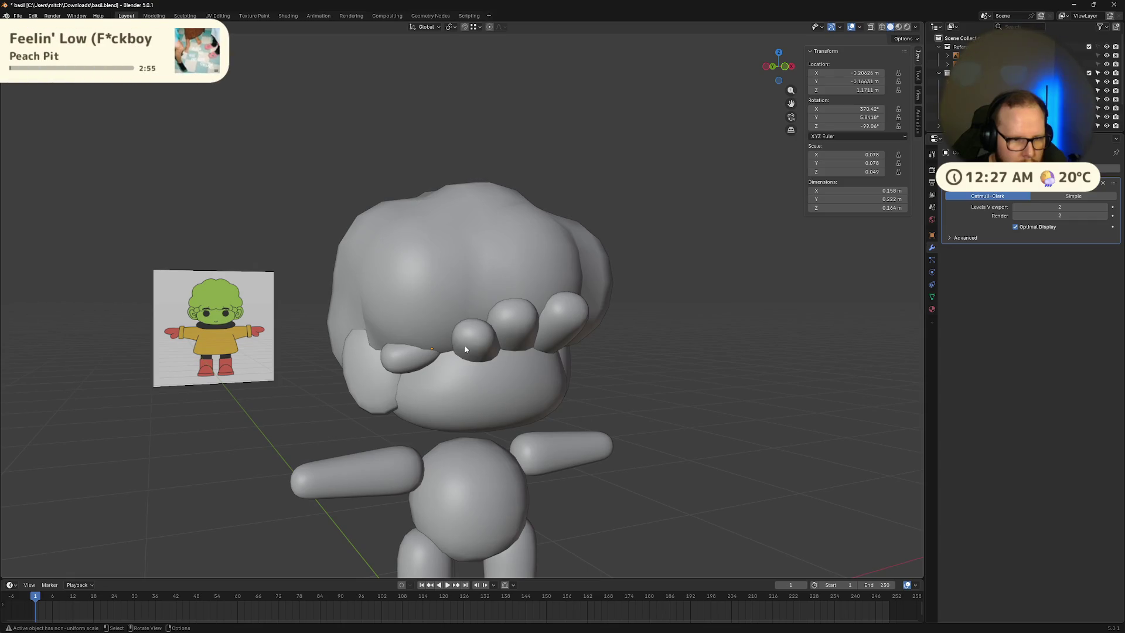
key("Delete")
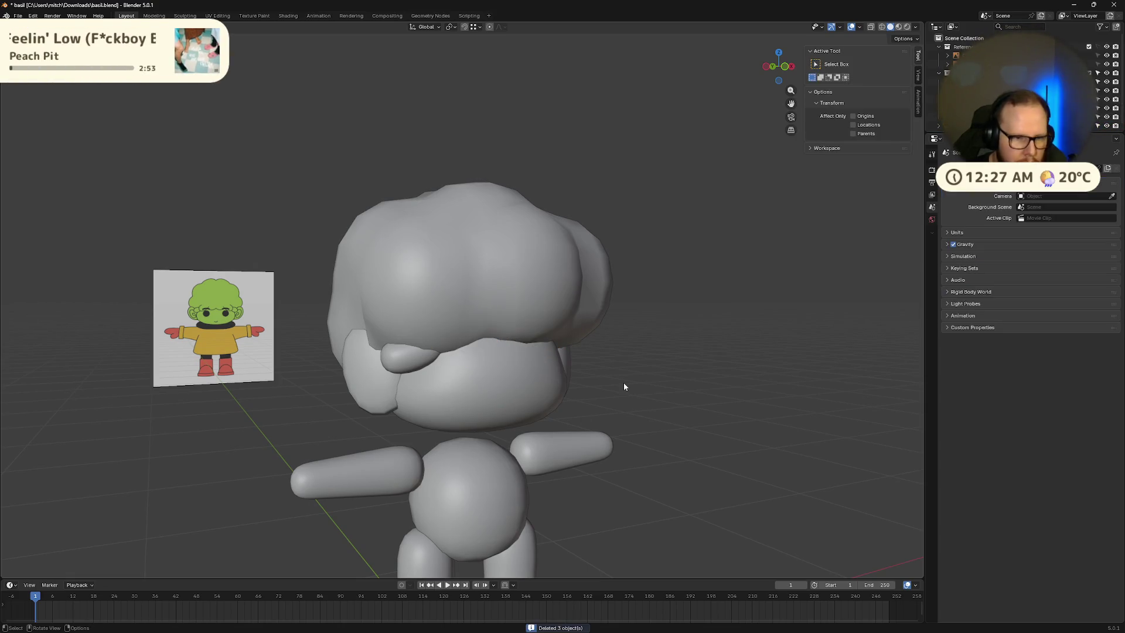
middle_click_drag(623, 382, 614, 380)
left_click(388, 360)
Step: Duplicate the bang strand and enlarge the copy 1.6 times
key("shift+d")
left_click(528, 367)
middle_click_drag(528, 367, 561, 353)
key("s")
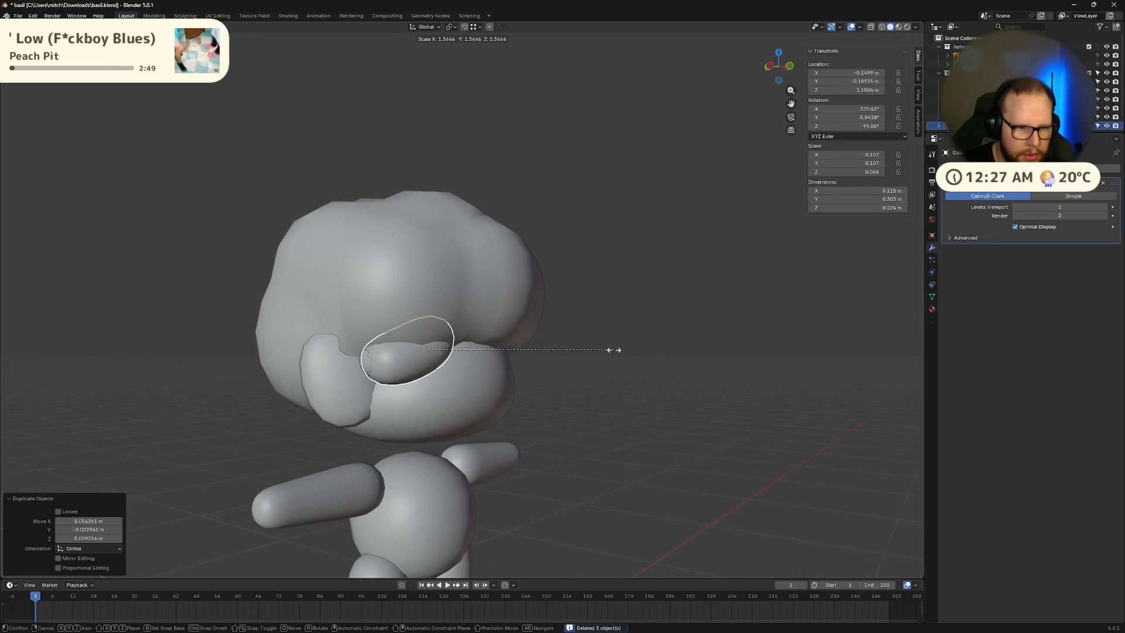
left_click(610, 351)
Step: Raise the copy vertically and rotate it on its local Z axis
key("g")
key("z")
left_click(648, 339)
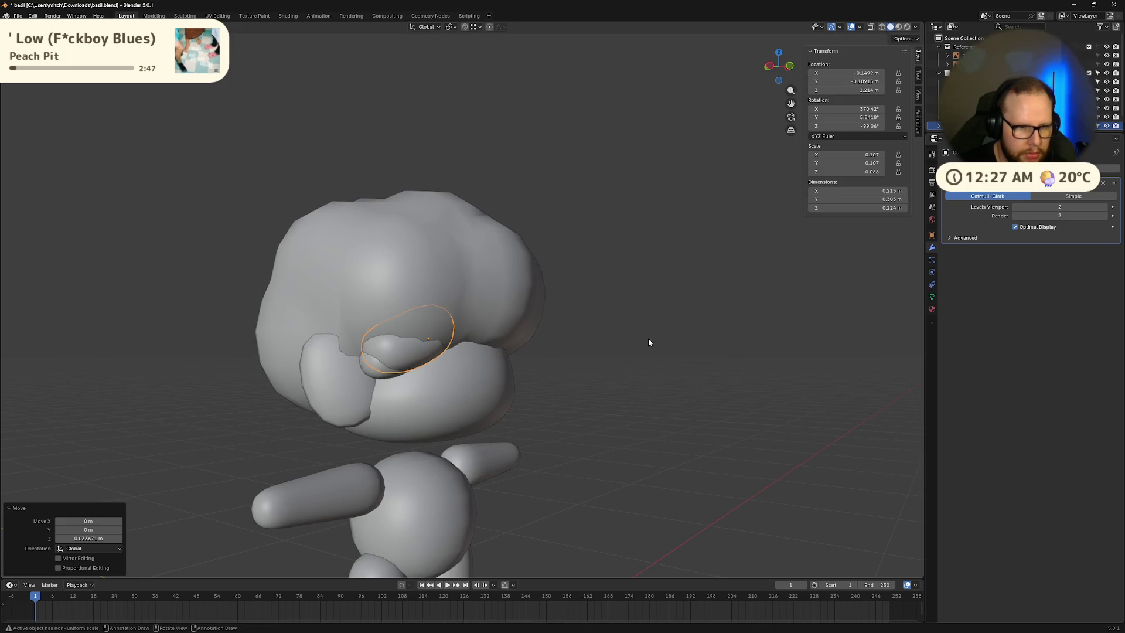
key("r")
key("z")
key("z")
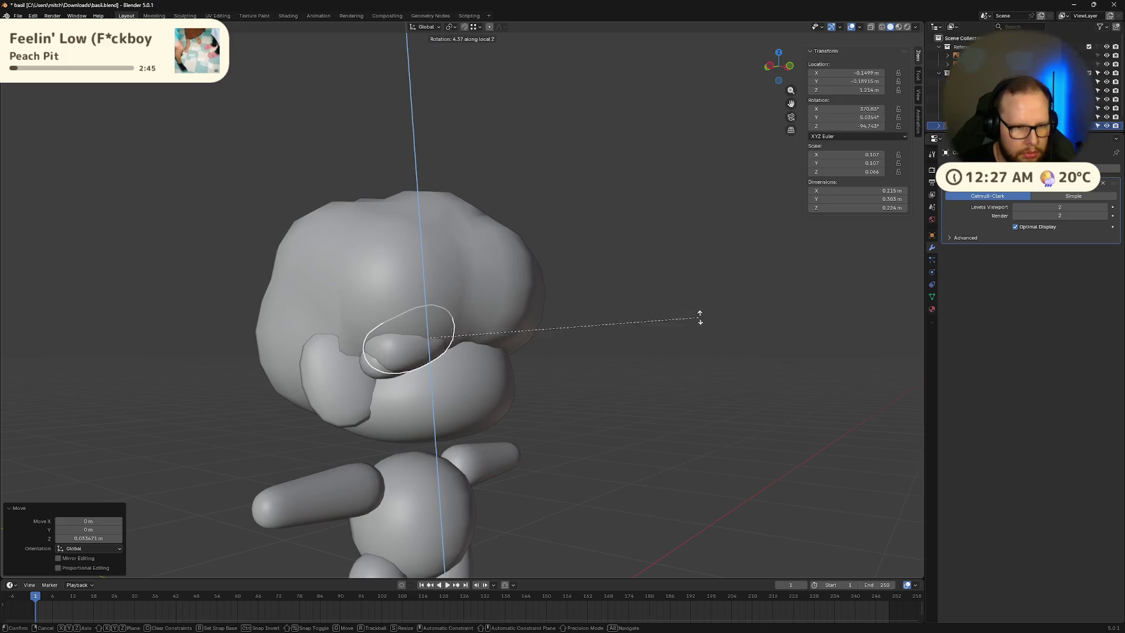
left_click(711, 106)
Step: Reposition the copy from the front view with vertical and free moves
mouse_move(585, 252)
middle_mouse_down()
mouse_move(522, 291)
mouse_move(531, 289)
mouse_move(493, 293)
mouse_move(488, 279)
mouse_move(577, 304)
mouse_move(478, 304)
mouse_move(548, 277)
mouse_move(696, 361)
mouse_move(579, 386)
mouse_move(627, 399)
middle_mouse_up()
key("g")
key("z")
left_click(498, 305)
key("g")
left_click(492, 275)
key("g")
left_click(488, 313)
left_click(696, 361)
Step: Flatten the copy along Y to 0.665 of its thickness
middle_click_drag(465, 343, 561, 323)
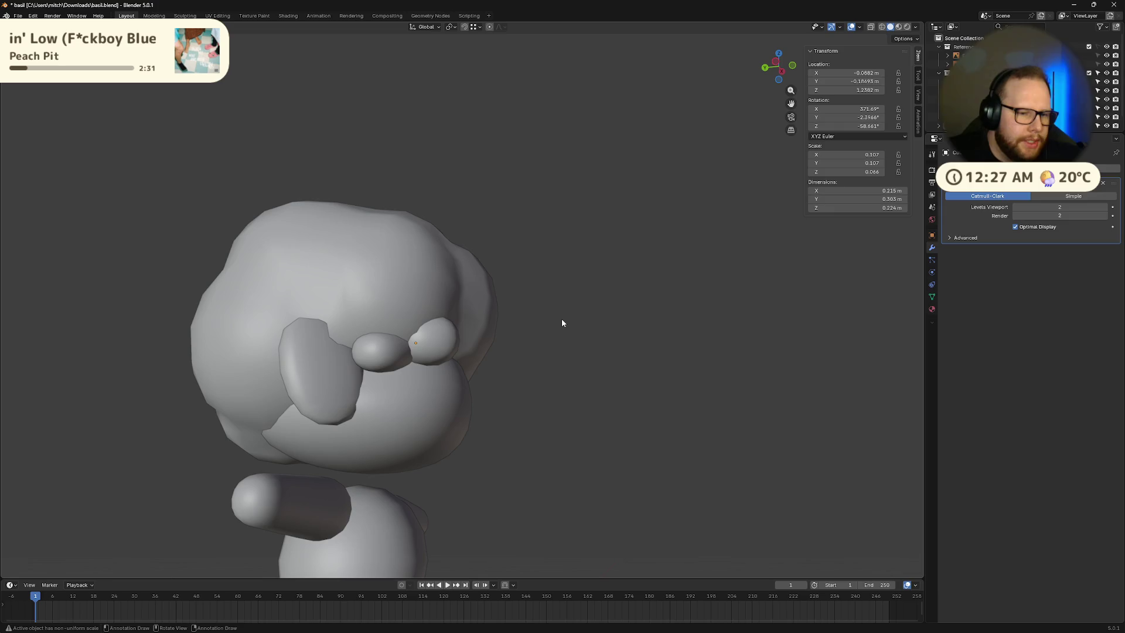
middle_click_drag(451, 365, 445, 352)
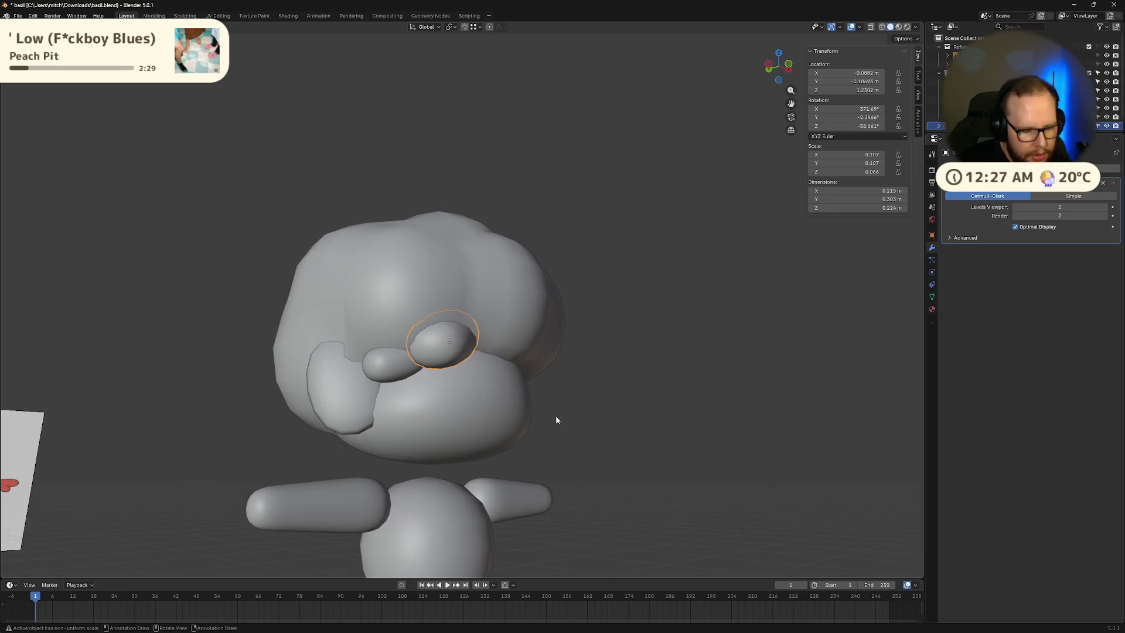
key("s")
key("y")
left_click(545, 403)
key("ctrl+z")
key("s")
key("y")
key("y")
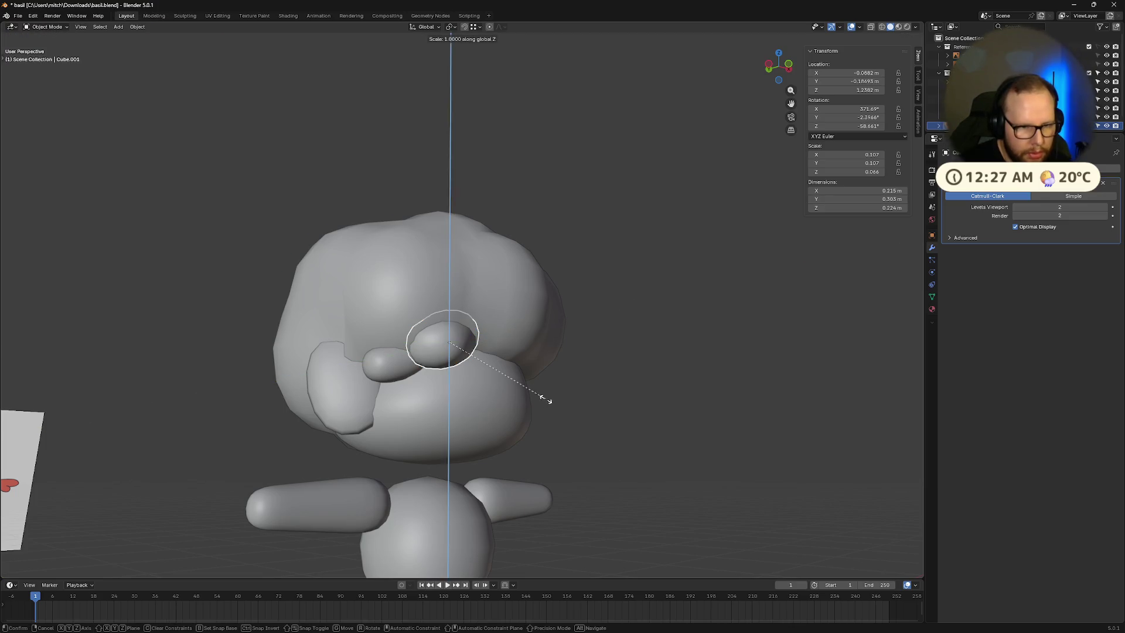
left_click(514, 374)
Step: Adjust the copy's height along the Z axis
middle_click_drag(514, 374, 426, 413)
key("g")
key("z")
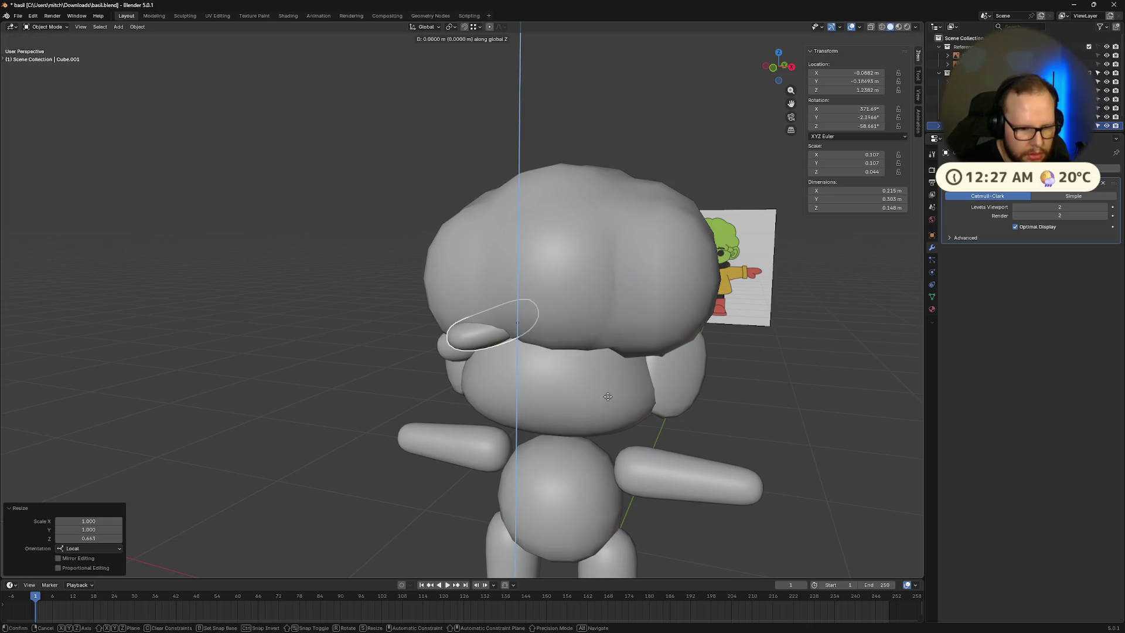
left_click(606, 397)
mouse_move(606, 398)
middle_mouse_down()
mouse_move(622, 395)
mouse_move(524, 423)
mouse_move(597, 420)
middle_mouse_up()
Step: Nudge one face of the copy along local Z, then lower the copy onto the forehead
key("Tab")
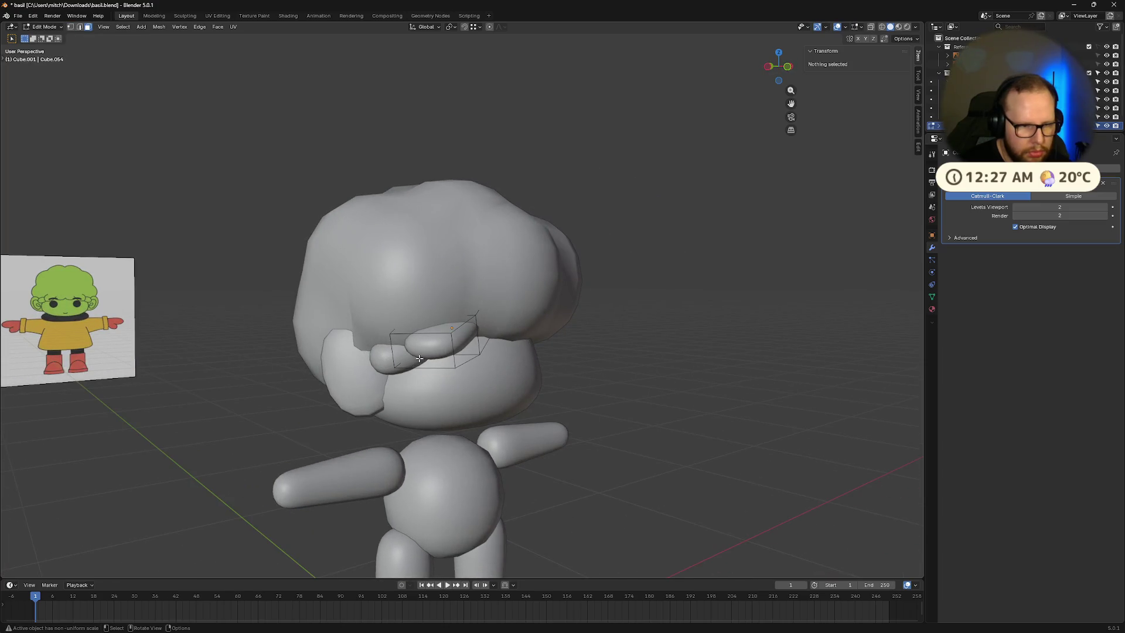
left_click(419, 358)
middle_click_drag(418, 358, 375, 360)
key("g")
key("z")
key("z")
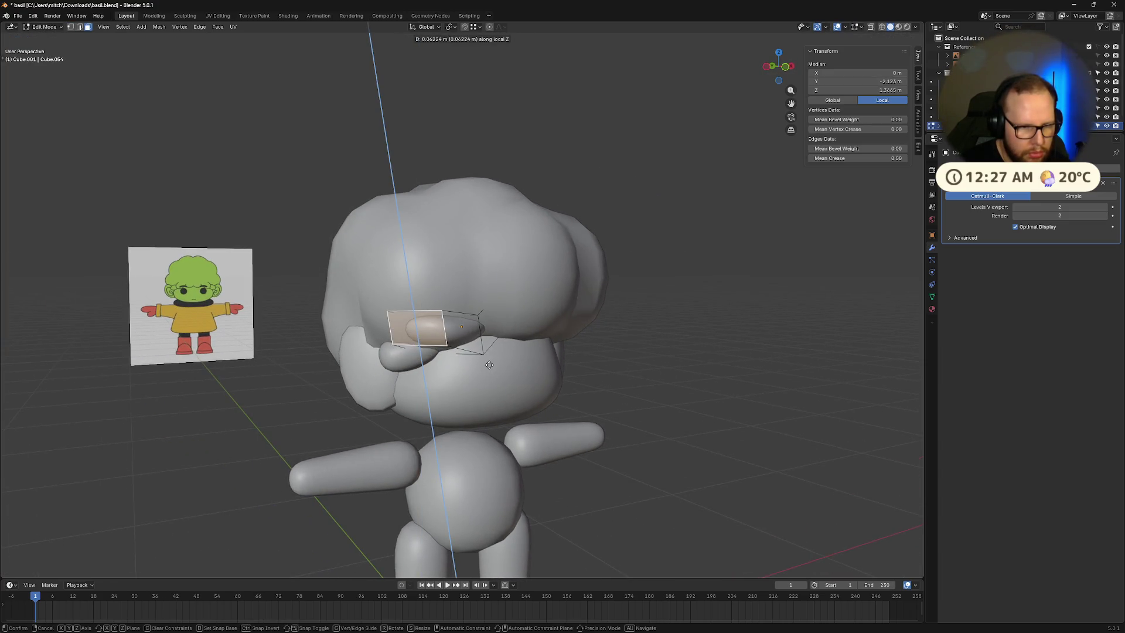
left_click(489, 364)
mouse_move(489, 364)
middle_mouse_down()
mouse_move(463, 343)
mouse_move(531, 384)
mouse_move(627, 394)
mouse_move(588, 406)
mouse_move(535, 371)
mouse_move(634, 379)
mouse_move(617, 417)
mouse_move(539, 429)
middle_mouse_up()
key("Tab")
key("g")
key("z")
left_click(469, 358)
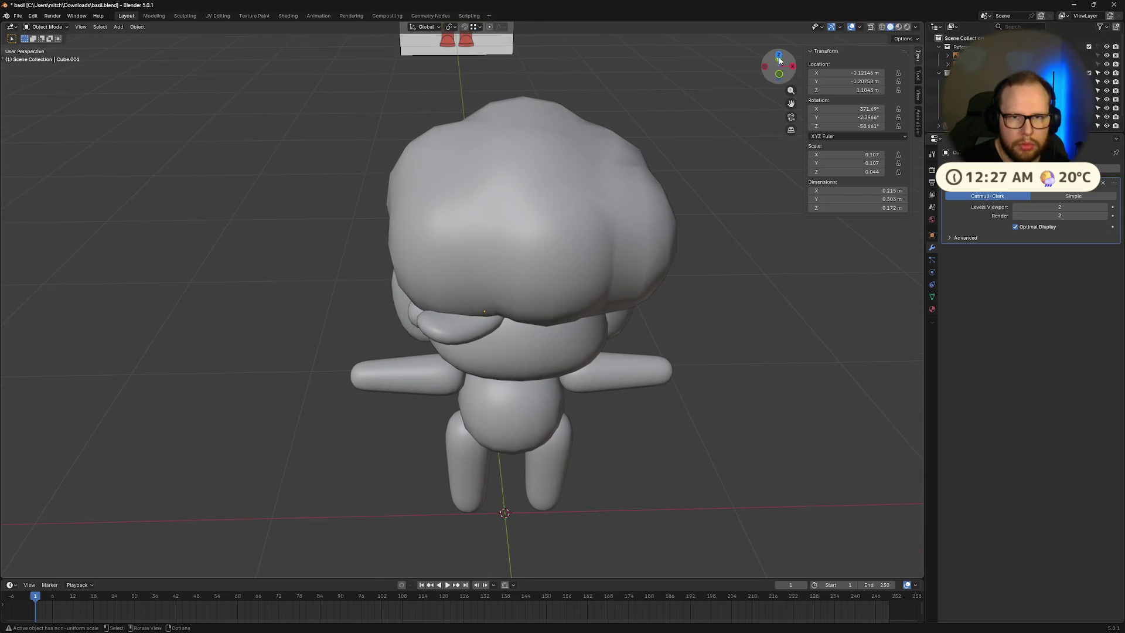
Step: Switch to a see-through top view and reposition the larger bang piece vertically and horizontally
left_click(779, 60)
left_click_drag(764, 74, 647, 269)
key("KP_7")
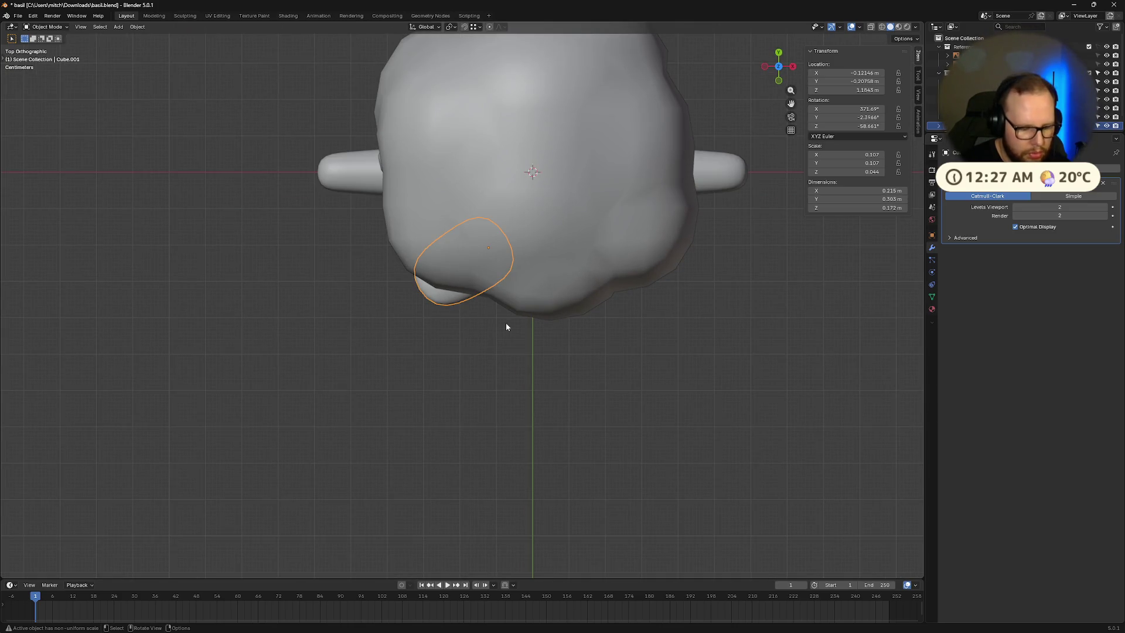
key("alt+z")
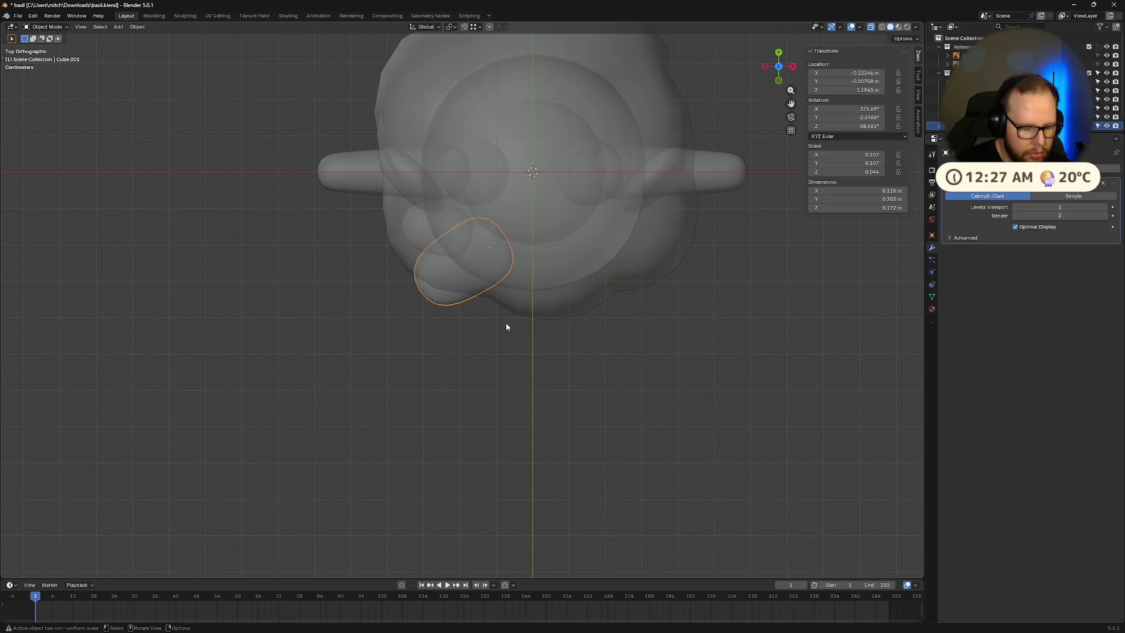
key("g")
key("z")
left_click(513, 321)
key("g")
key("shift+z")
left_click(527, 317)
Step: Rotate the larger bang piece about the vertical axis and settle its position
key("r")
key("shift+z")
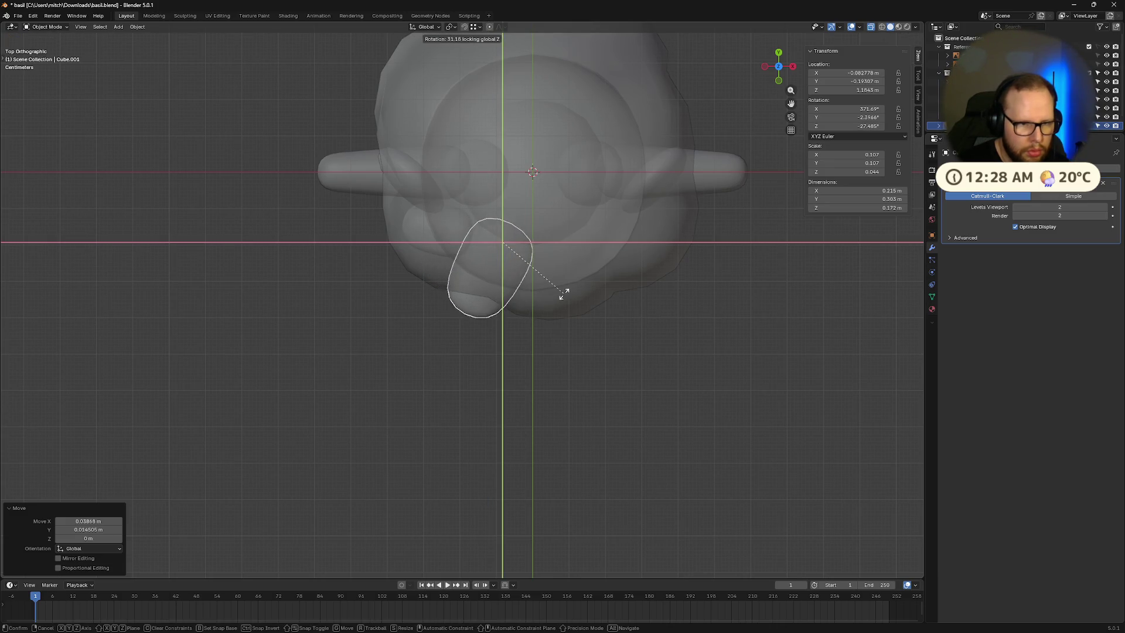
left_click(565, 293)
key("g")
left_click(549, 281)
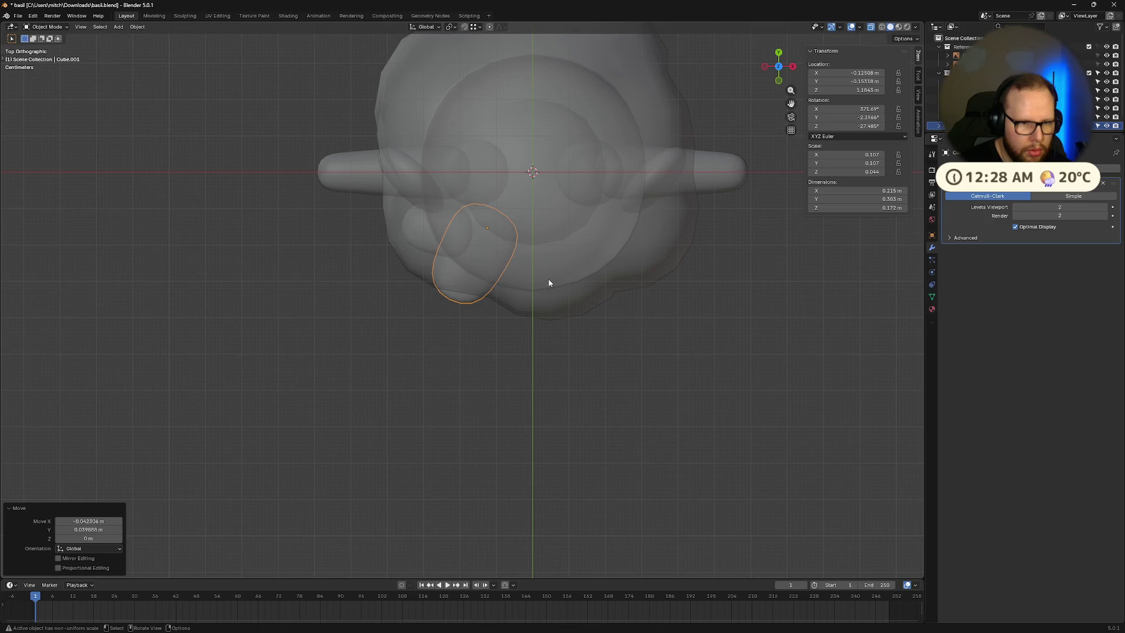
Step: Duplicate the small bang piece onto the right side of the forehead
left_click(626, 431)
left_click(481, 291)
mouse_move(431, 322)
middle_mouse_down()
mouse_move(454, 307)
mouse_move(416, 354)
middle_mouse_up()
left_click(436, 328)
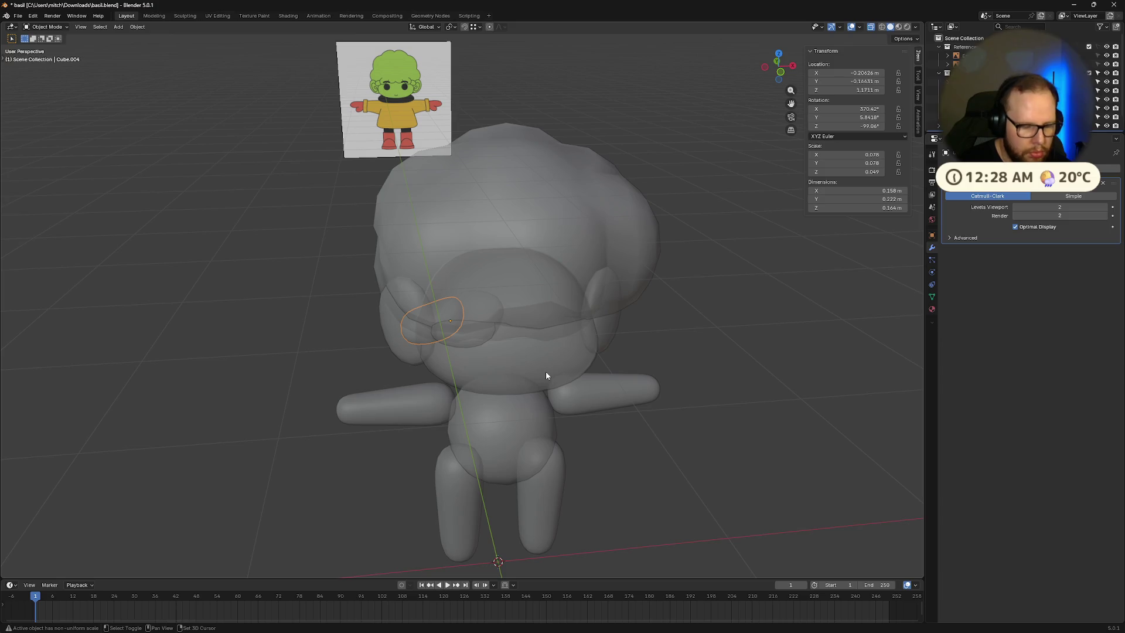
key("shift+d")
left_click(697, 360)
middle_click_drag(713, 369, 721, 345)
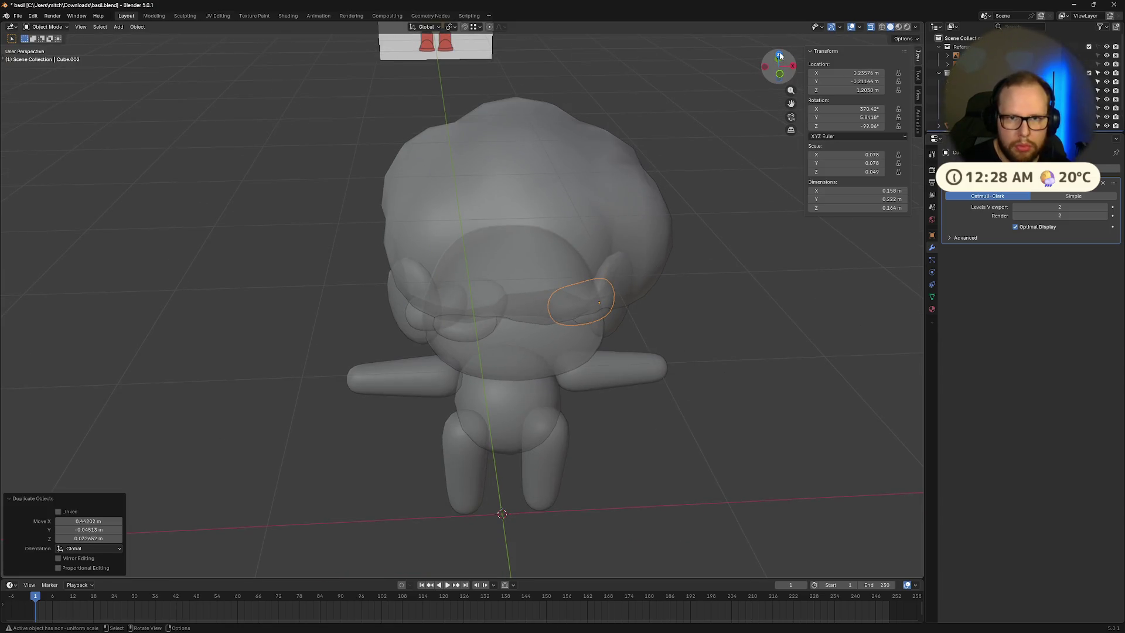
left_click(779, 55)
Step: Rotate the copy about the global vertical axis to follow the hairline and reposition it
key("r")
key("z")
key("z")
key("shift+z")
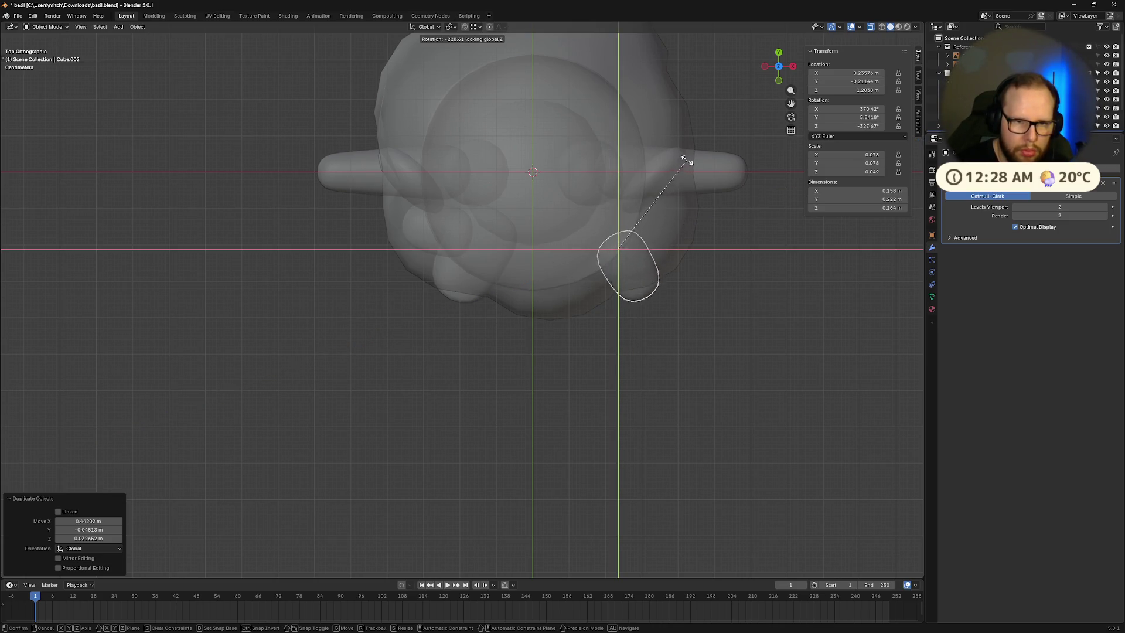
left_click(673, 147)
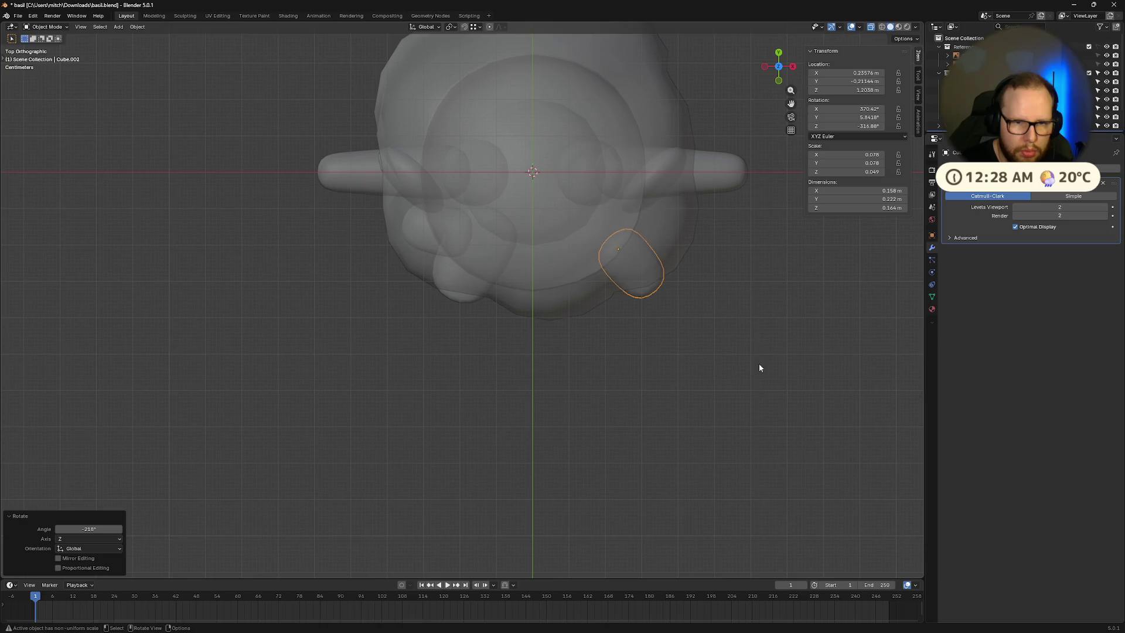
key("g")
left_click(755, 343)
mouse_move(754, 343)
middle_mouse_down()
mouse_move(764, 388)
mouse_move(759, 309)
mouse_move(776, 396)
mouse_move(713, 394)
middle_mouse_up()
Step: Nudge the side bang piece beside the face slightly
mouse_move(681, 230)
middle_mouse_down()
mouse_move(705, 356)
mouse_move(723, 377)
mouse_move(653, 352)
middle_mouse_up()
left_click(653, 352)
key("g")
left_click(656, 369)
left_click(791, 381)
Step: Turn the larger bang piece on its local Z, tilt it on local X, and adjust its position
middle_click_drag(790, 382, 608, 358)
left_click(608, 358)
key("r")
key("z")
key("z")
left_click(694, 361)
mouse_move(694, 361)
middle_mouse_down()
mouse_move(748, 389)
mouse_move(779, 381)
middle_mouse_up()
key("r")
key("x")
key("x")
left_click(780, 359)
key("g")
left_click(793, 373)
mouse_move(793, 374)
middle_mouse_down()
mouse_move(771, 398)
mouse_move(818, 402)
mouse_move(786, 405)
mouse_move(754, 374)
mouse_move(824, 391)
mouse_move(800, 375)
mouse_move(754, 406)
middle_mouse_up()
Step: Enlarge the right-side bang piece about 1.29 times, then tilt, turn and reposition it
key("s")
left_click(812, 400)
key("g")
left_click(755, 377)
key("r")
key("x")
key("x")
left_click(797, 401)
key("r")
key("z")
key("z")
left_click(679, 402)
key("g")
left_click(685, 403)
middle_click_drag(685, 403, 784, 401)
Step: Nudge the right-side bang piece, then duplicate it toward the middle and enlarge the copy
key("g")
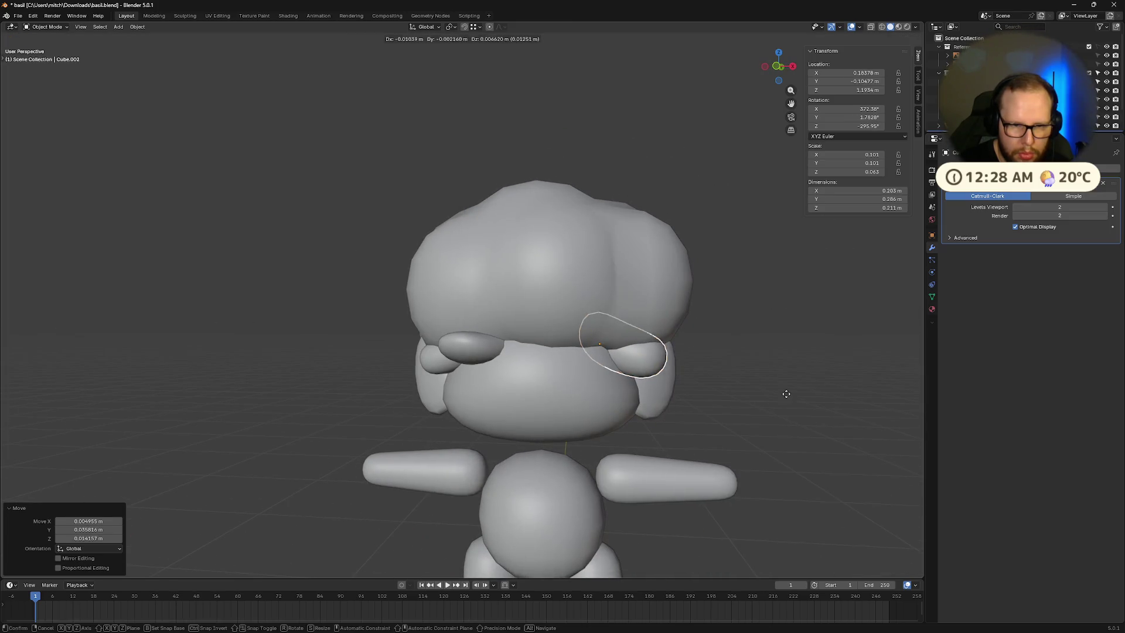
left_click(788, 405)
mouse_move(873, 459)
middle_mouse_down()
mouse_move(799, 431)
mouse_move(791, 447)
middle_mouse_up()
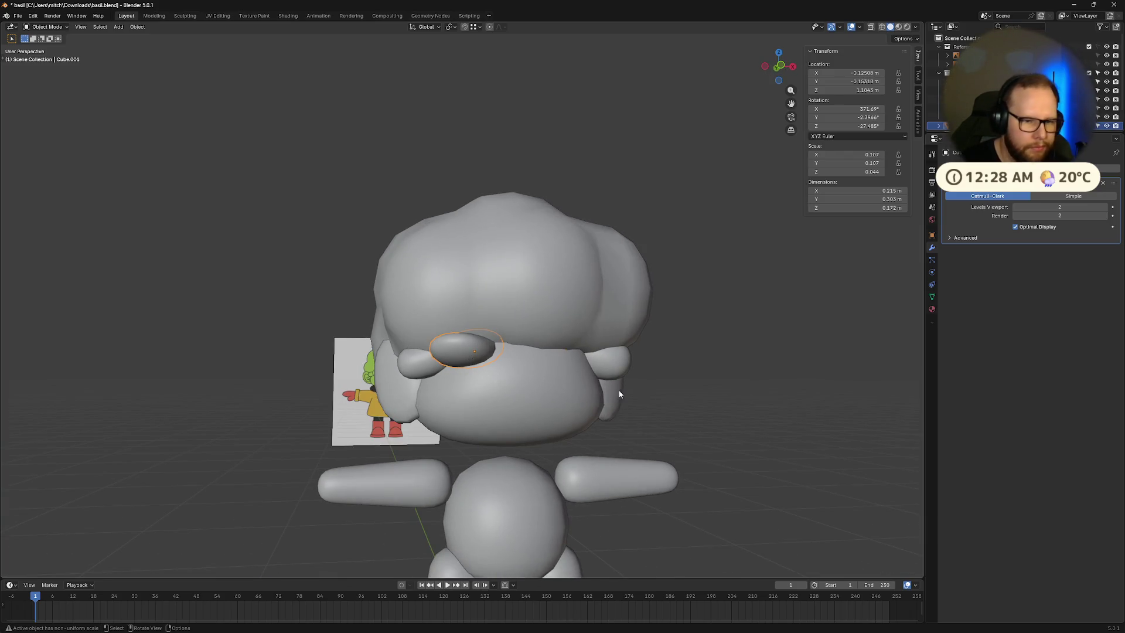
key("shift+d")
left_click(650, 387)
key("s")
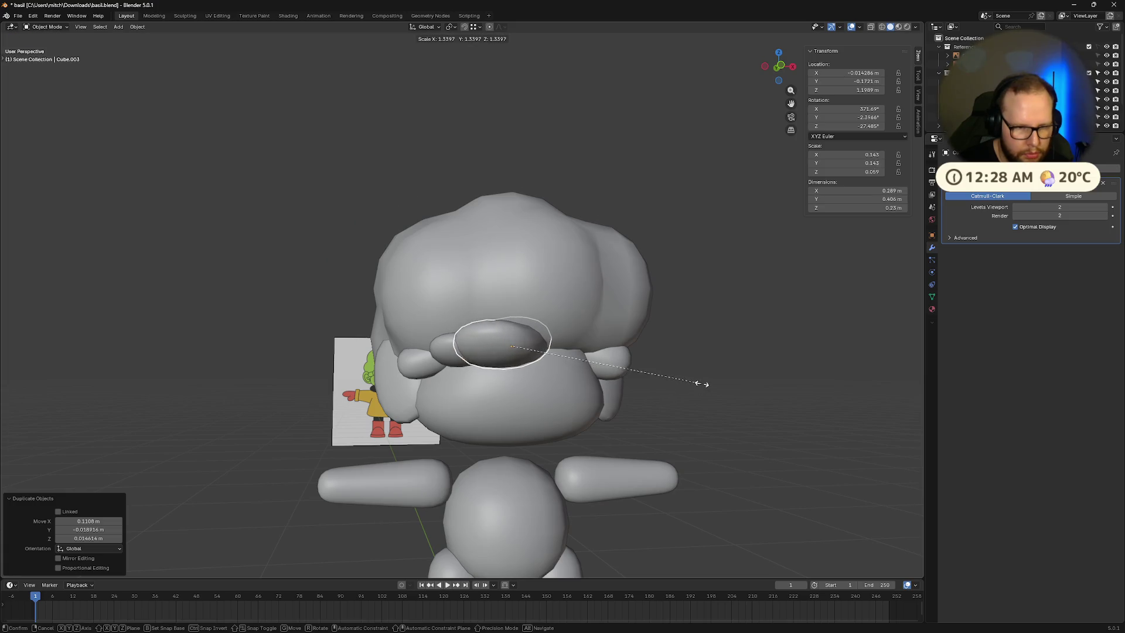
left_click(705, 384)
Step: Place the new strand on the forehead, stretch it taller along Z, and raise it slightly
key("r")
key("z")
key("z")
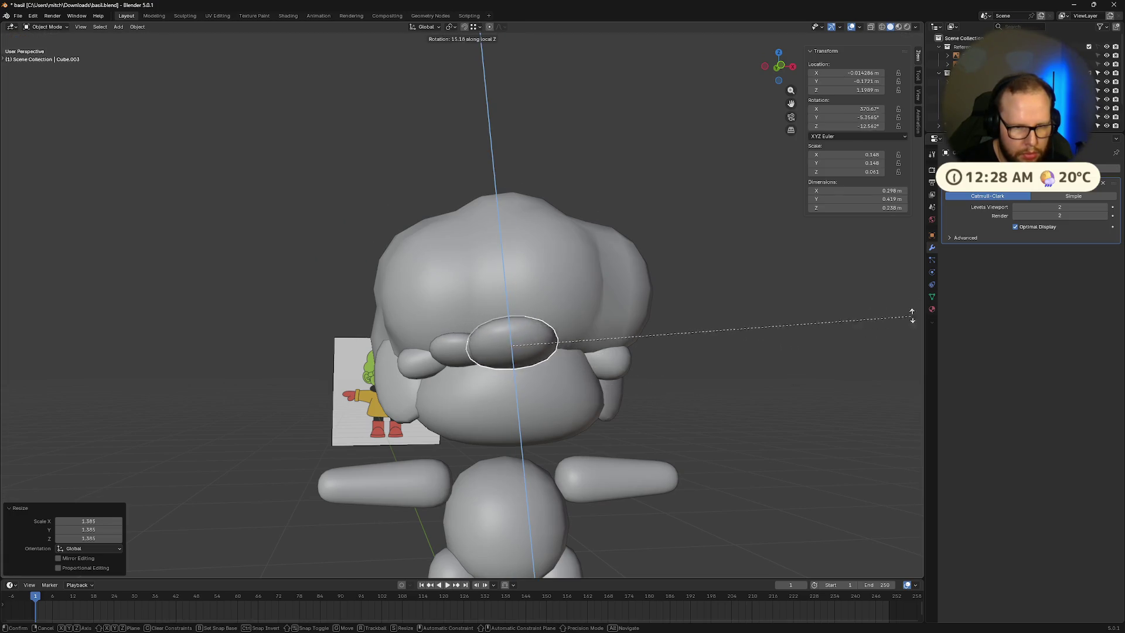
key("Escape")
middle_click_drag(720, 328, 689, 357)
key("g")
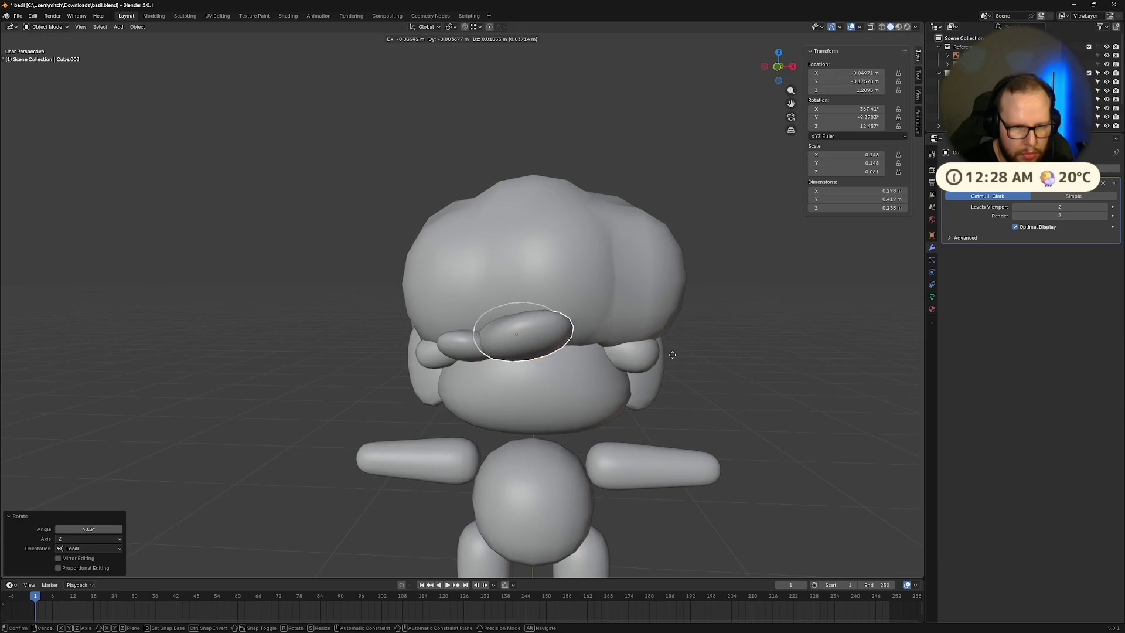
left_click(673, 360)
key("s")
key("z")
key("z")
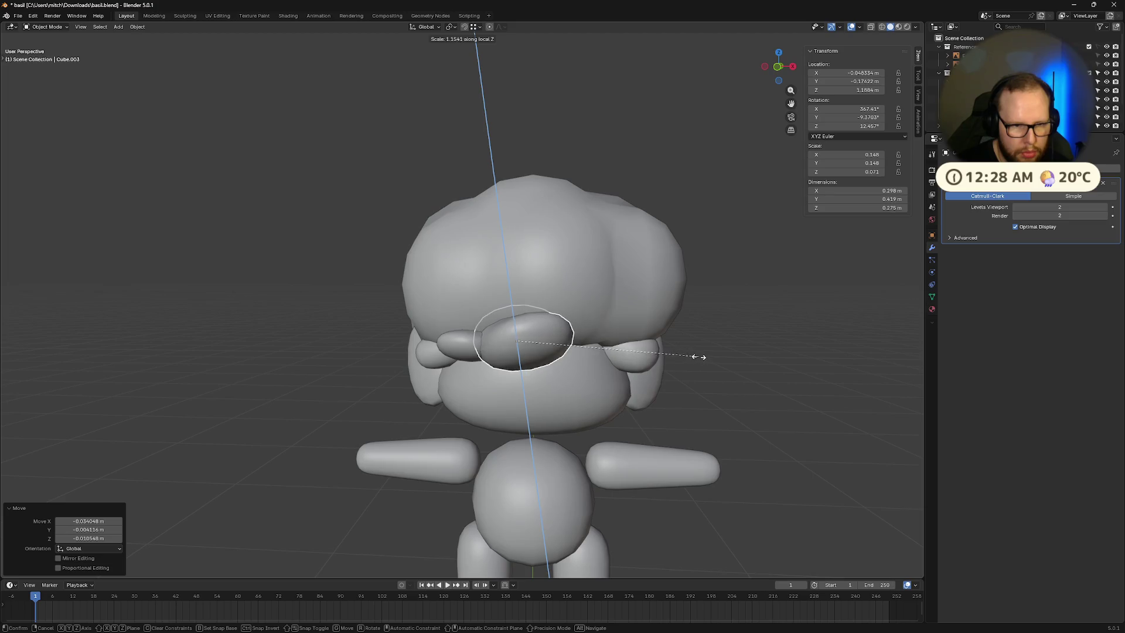
left_click(742, 346)
key("g")
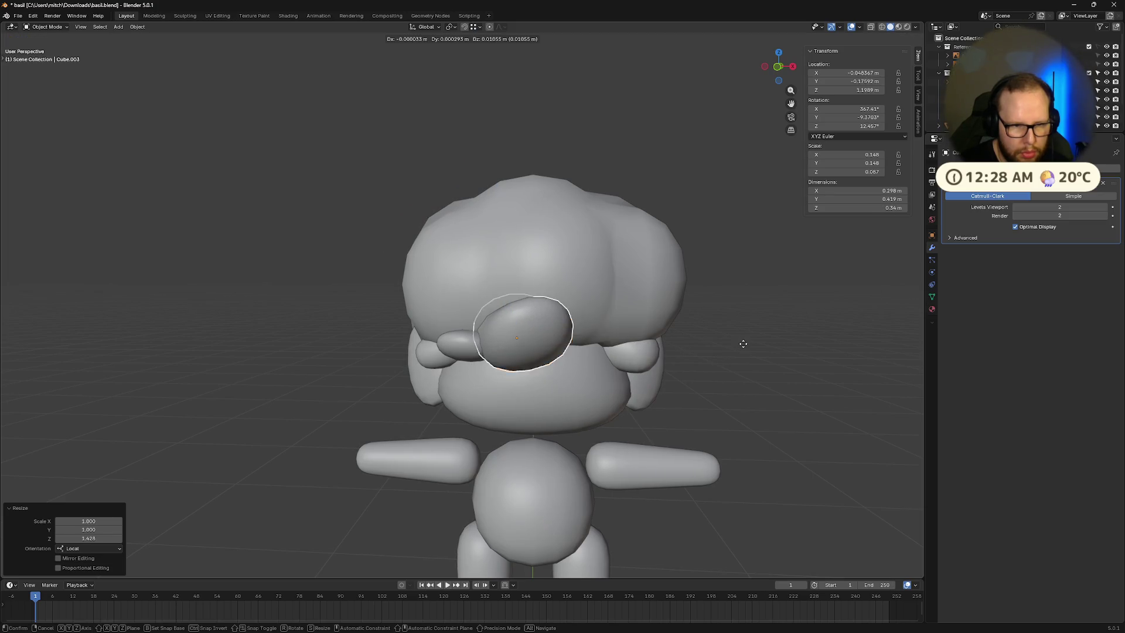
left_click(781, 379)
middle_click_drag(781, 379, 433, 356)
Step: Stretch the neighbouring strand taller along its own height axis
key("s")
key("x")
right_click(457, 345)
key("s")
key("z")
key("z")
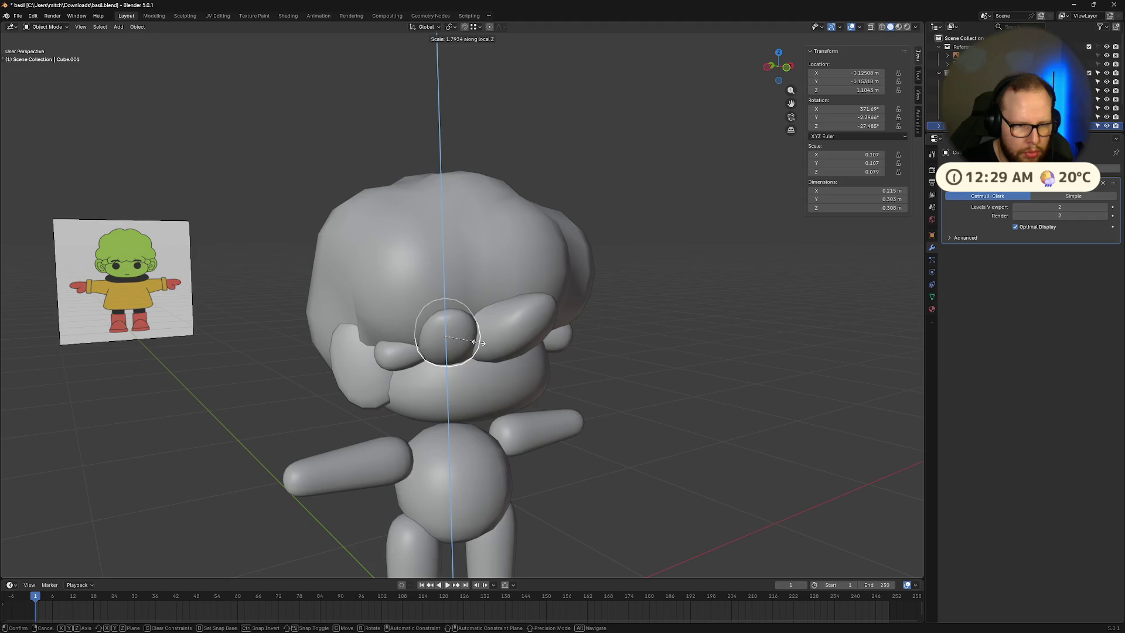
left_click(473, 343)
mouse_move(590, 366)
middle_mouse_down()
mouse_move(647, 369)
mouse_move(670, 343)
mouse_move(439, 371)
middle_mouse_up()
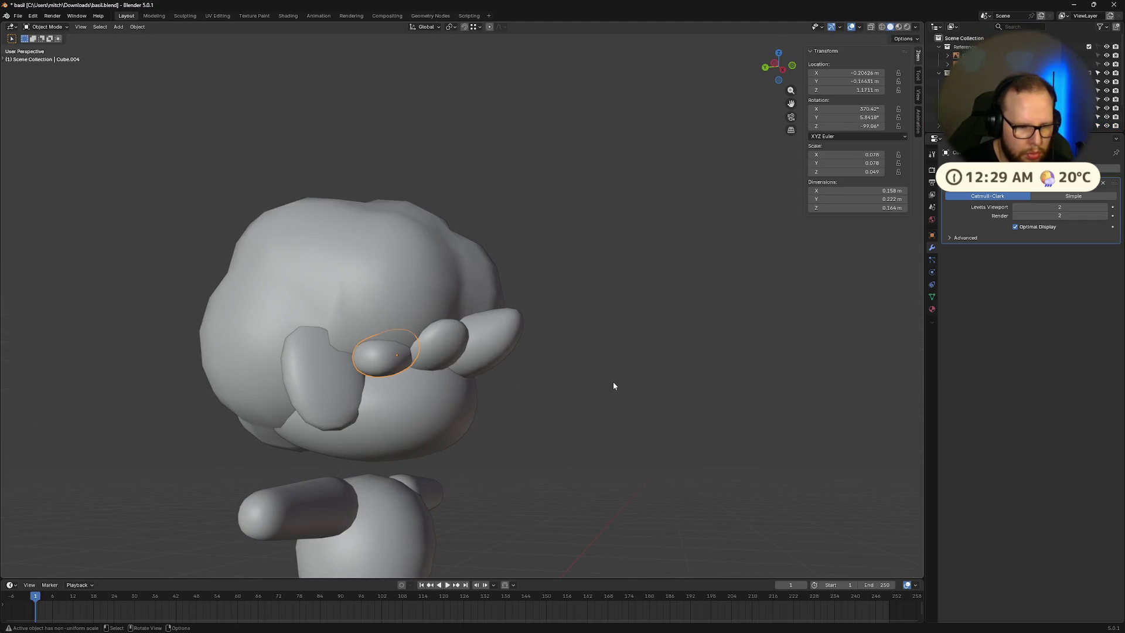
Step: Narrow two bang strands along their own width, the side strand to 0.841
key("s")
key("x")
key("x")
left_click(588, 381)
mouse_move(667, 406)
middle_mouse_down()
mouse_move(529, 411)
mouse_move(676, 355)
mouse_move(769, 381)
mouse_move(757, 382)
middle_mouse_up()
left_click(676, 356)
key("s")
key("x")
left_click(734, 377)
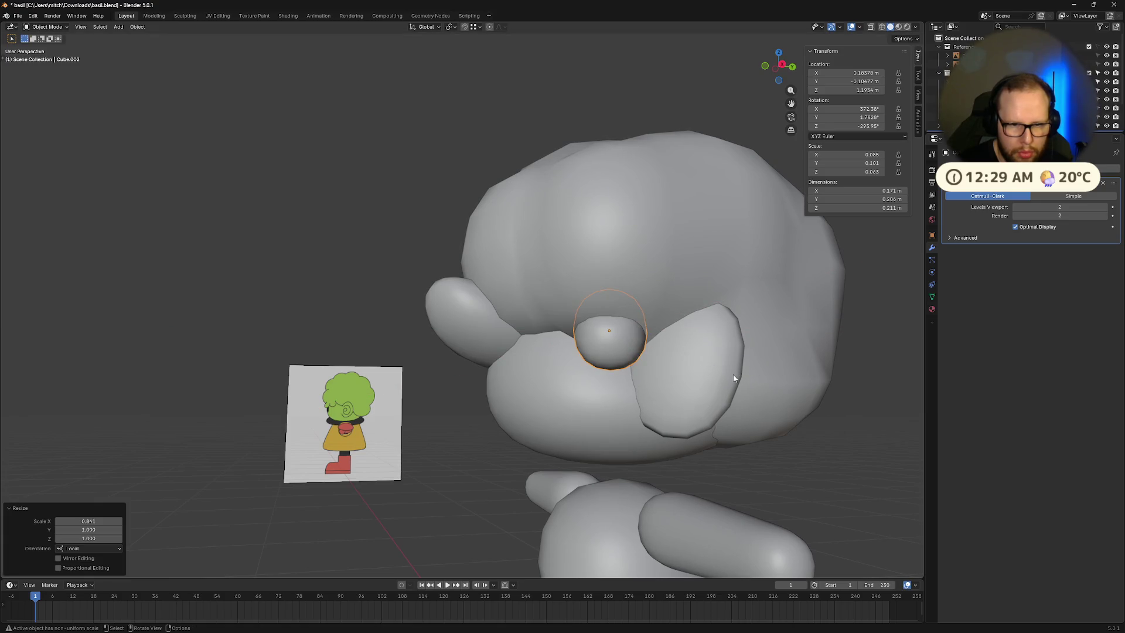
Step: Thicken the side strand and turn it 23°
key("r")
key("z")
left_click(698, 381)
key("r")
key("x")
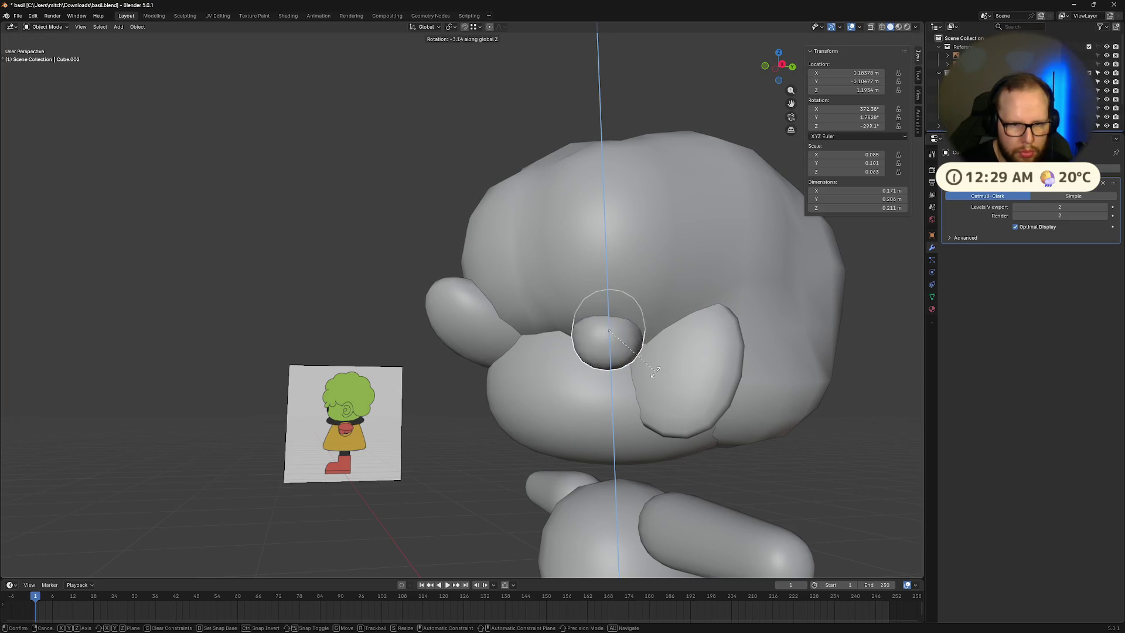
left_click(666, 392)
middle_click_drag(665, 391, 773, 426)
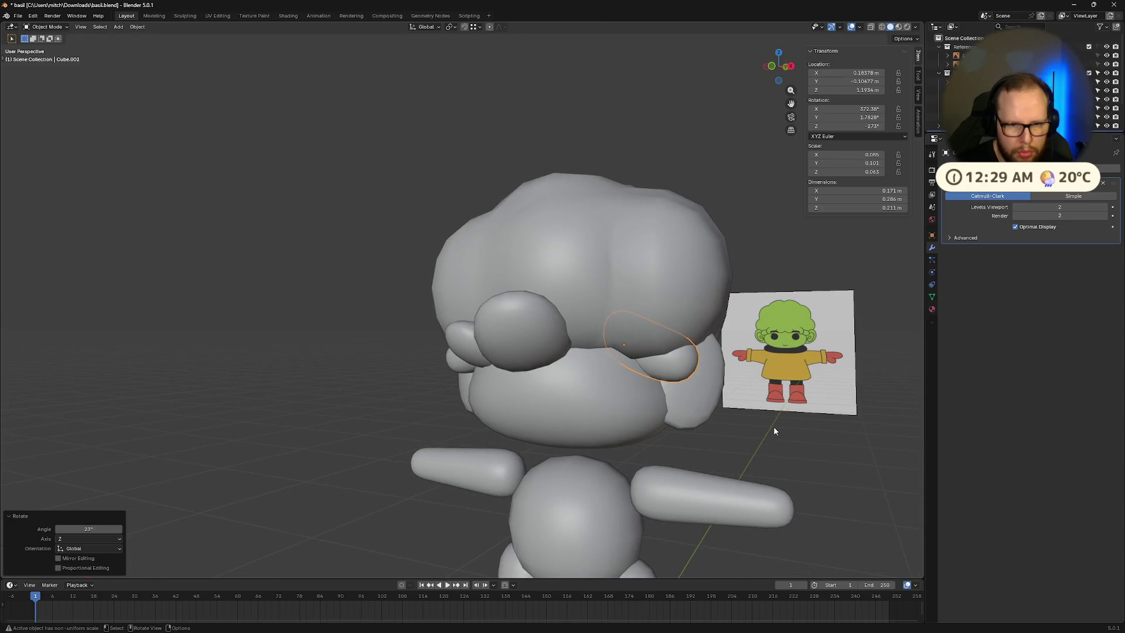
Step: Push the side strand back along its own Y axis against the hair
key("g")
key("z")
key("y")
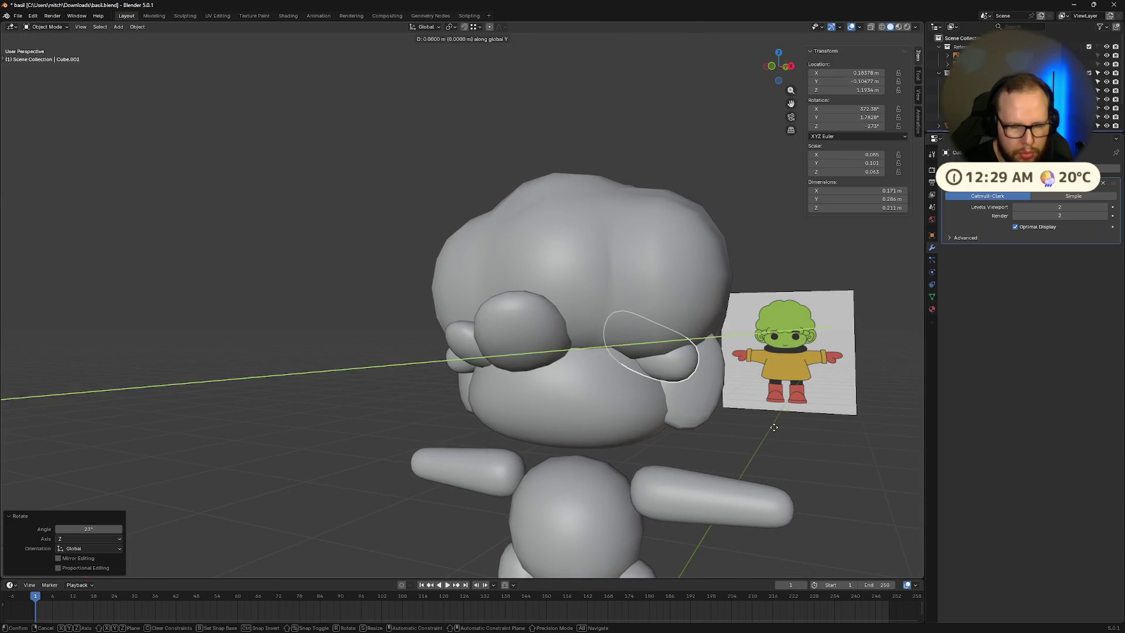
key("y")
left_click(783, 434)
Step: In Edit Mode, push a face of the strand about 0.039 m along its local Z
key("Tab")
middle_click_drag(686, 362, 733, 387)
key("g")
key("z")
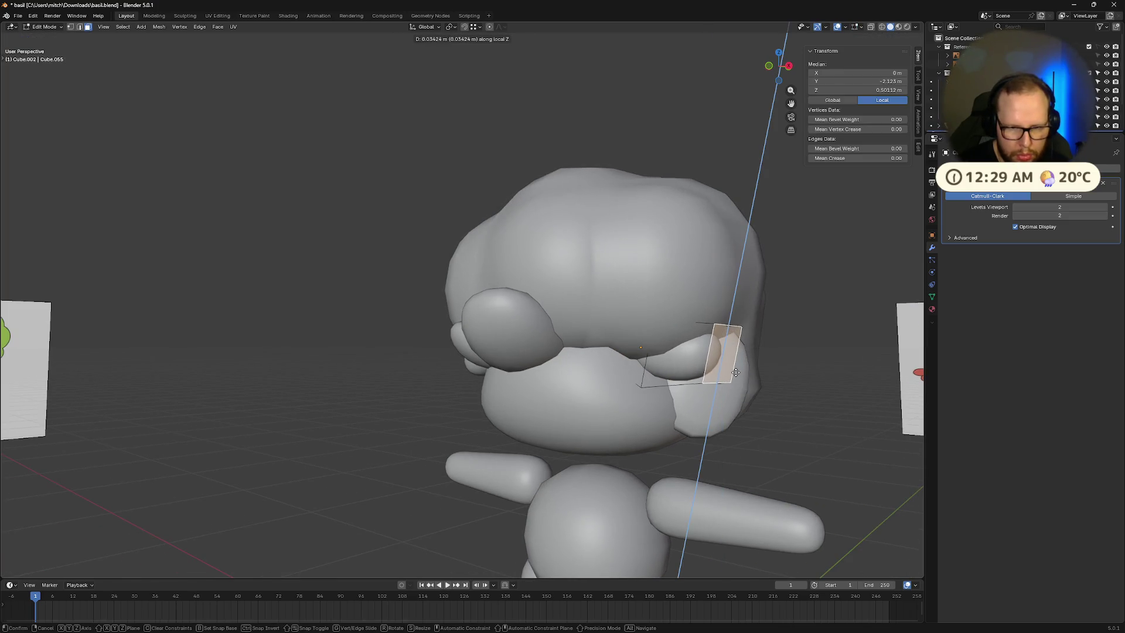
left_click(735, 371)
left_click(796, 407)
Step: Inspect the reshaped strands around the head, return to Object Mode, and duplicate the front strand
mouse_move(796, 407)
middle_mouse_down()
mouse_move(748, 414)
mouse_move(748, 442)
mouse_move(727, 442)
mouse_move(763, 485)
mouse_move(785, 476)
middle_mouse_up()
scroll(785, 476, "down", 4)
scroll(753, 454, "up", 2)
scroll(727, 455, "down", 4)
mouse_move(725, 449)
middle_mouse_down()
mouse_move(658, 447)
mouse_move(595, 407)
mouse_move(708, 434)
mouse_move(584, 390)
middle_mouse_up()
scroll(595, 407, "up", 6)
middle_click_drag(722, 439, 741, 441)
key("Tab")
middle_click_drag(612, 375, 352, 284)
key("shift+d")
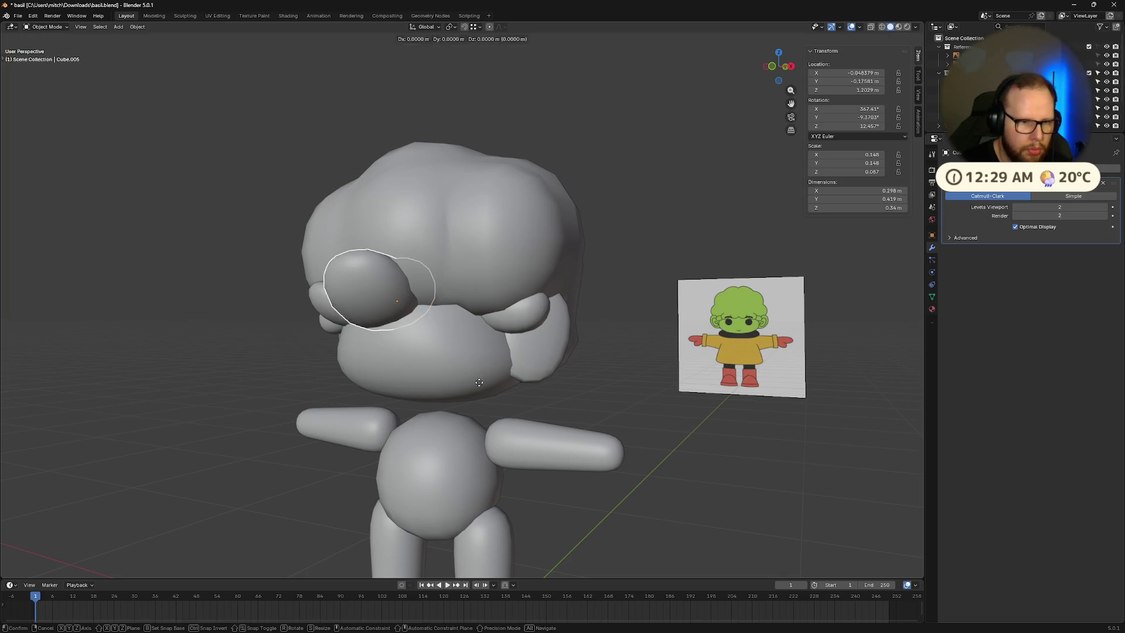
Step: Place the copied strand near the forehead centre, turned 28°, tilted 12° and scaled to 0.812
left_click(526, 395)
key("r")
key("z")
key("z")
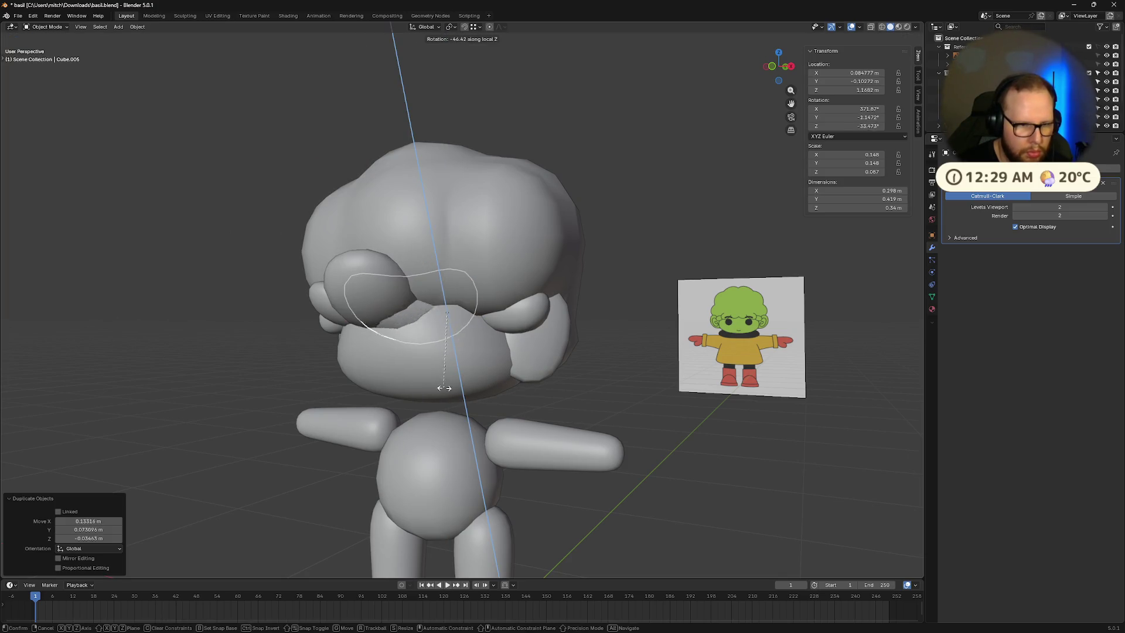
left_click(577, 354)
key("r")
key("x")
key("x")
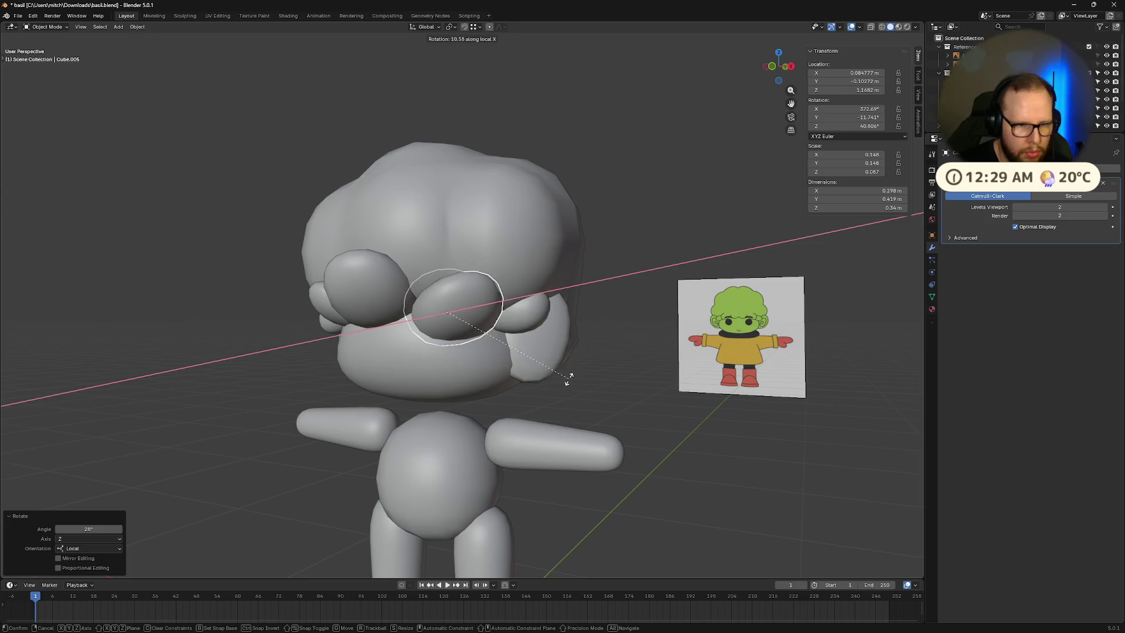
left_click(574, 381)
middle_click_drag(574, 383, 596, 404)
key("s")
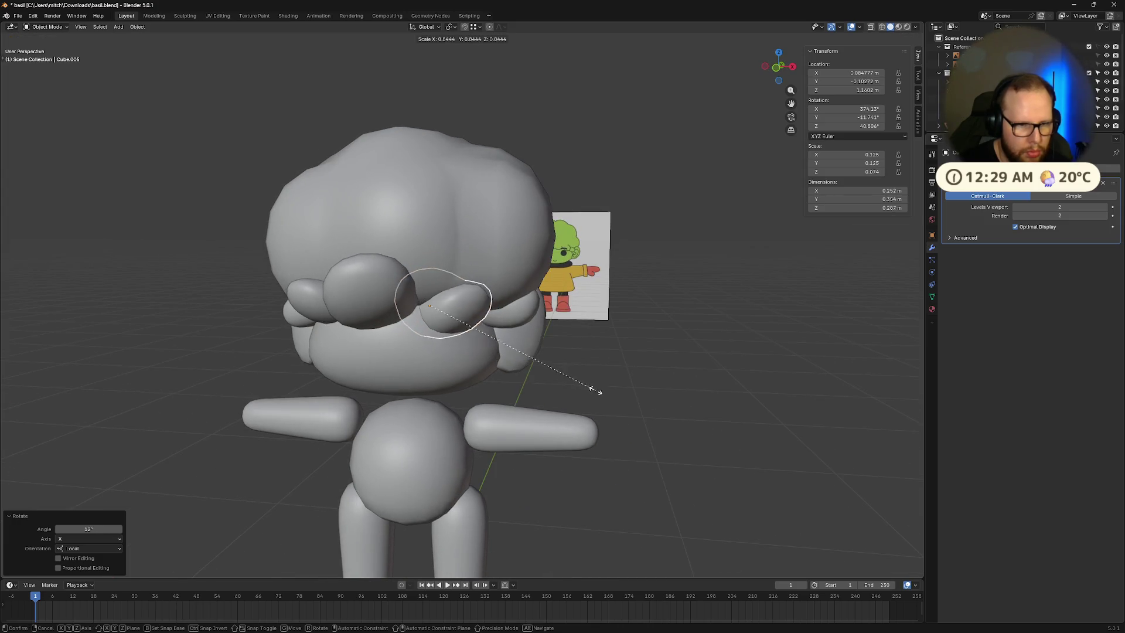
left_click(588, 386)
Step: Adjust that strand's depth along Y and settle its position on the forehead
key("g")
key("y")
key("y")
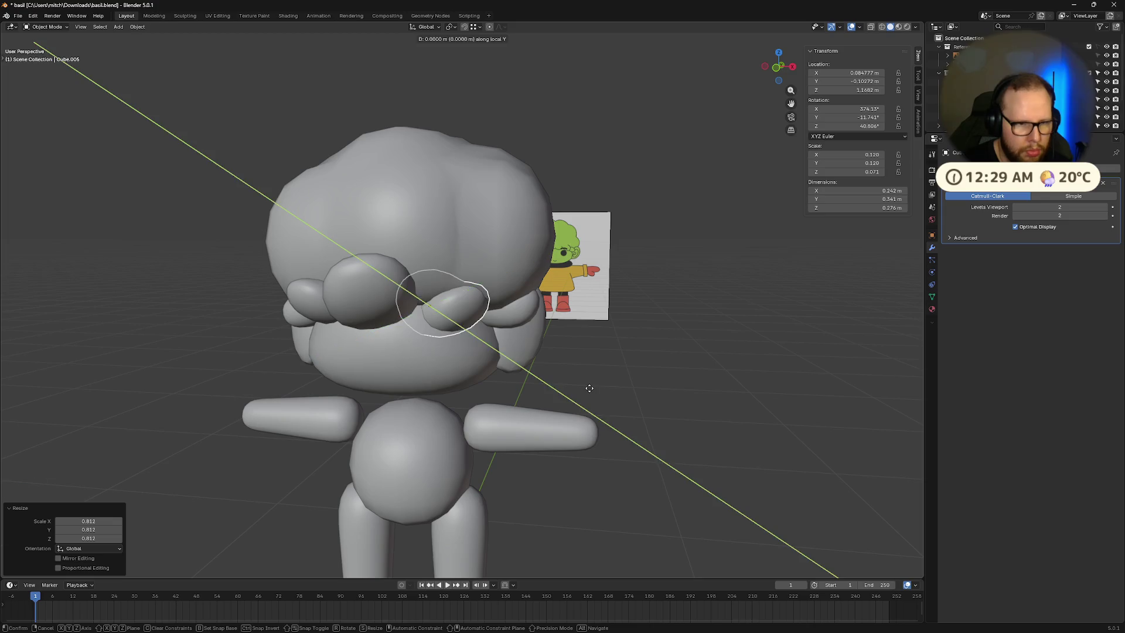
left_click(618, 401)
mouse_move(618, 401)
middle_mouse_down()
mouse_move(610, 389)
mouse_move(681, 395)
mouse_move(589, 381)
mouse_move(564, 398)
middle_mouse_up()
key("g")
left_click(577, 367)
key("g")
key("y")
key("y")
left_click(653, 394)
key("g")
left_click(587, 386)
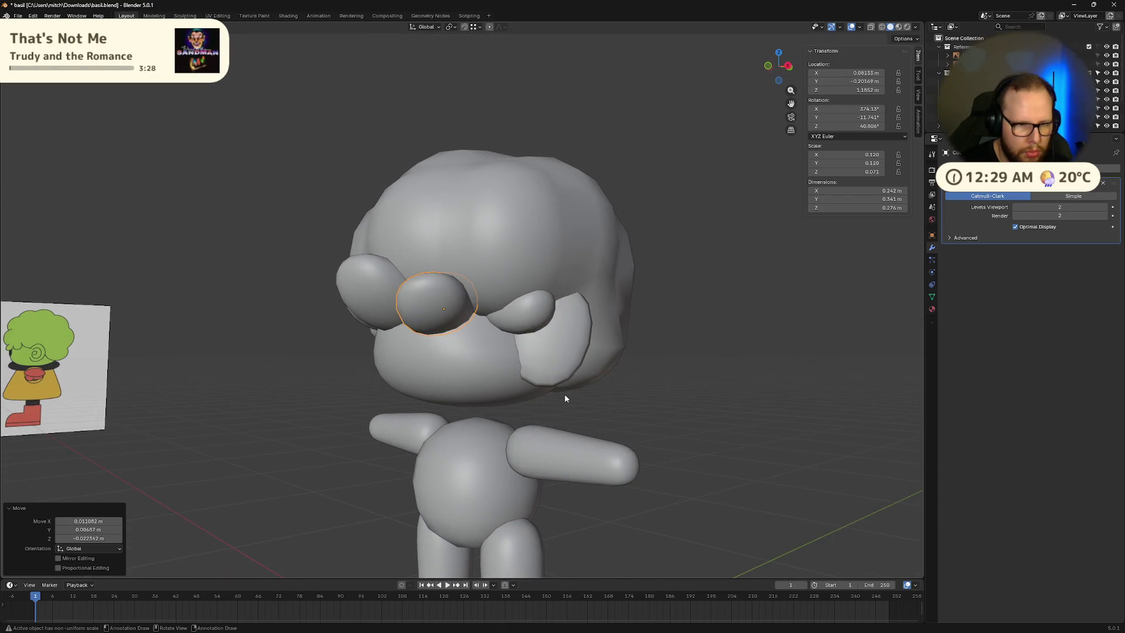
Step: Duplicate the strand to the right, turn it 11.6° and shrink it to 0.823
key("shift+d")
left_click(598, 397)
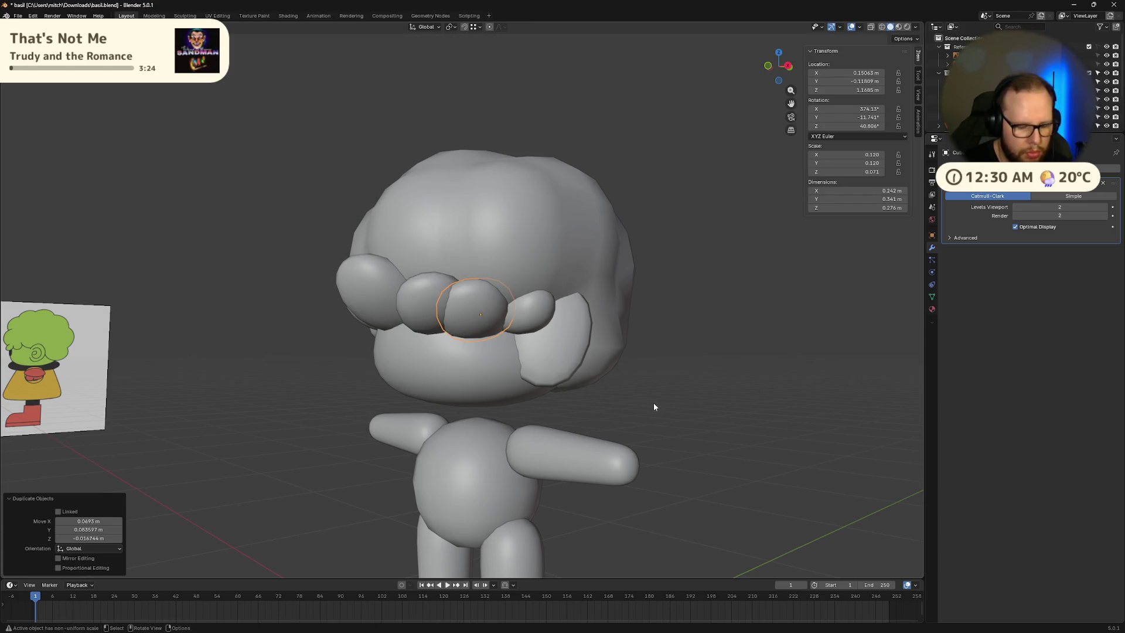
key("s")
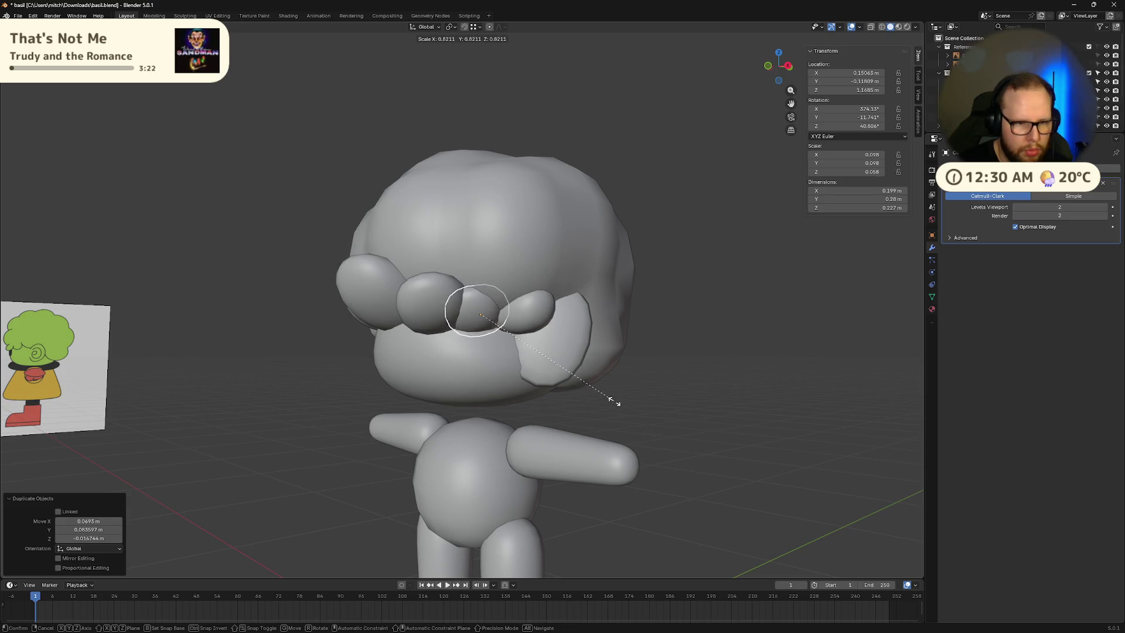
key("Escape")
key("r")
left_click(609, 423)
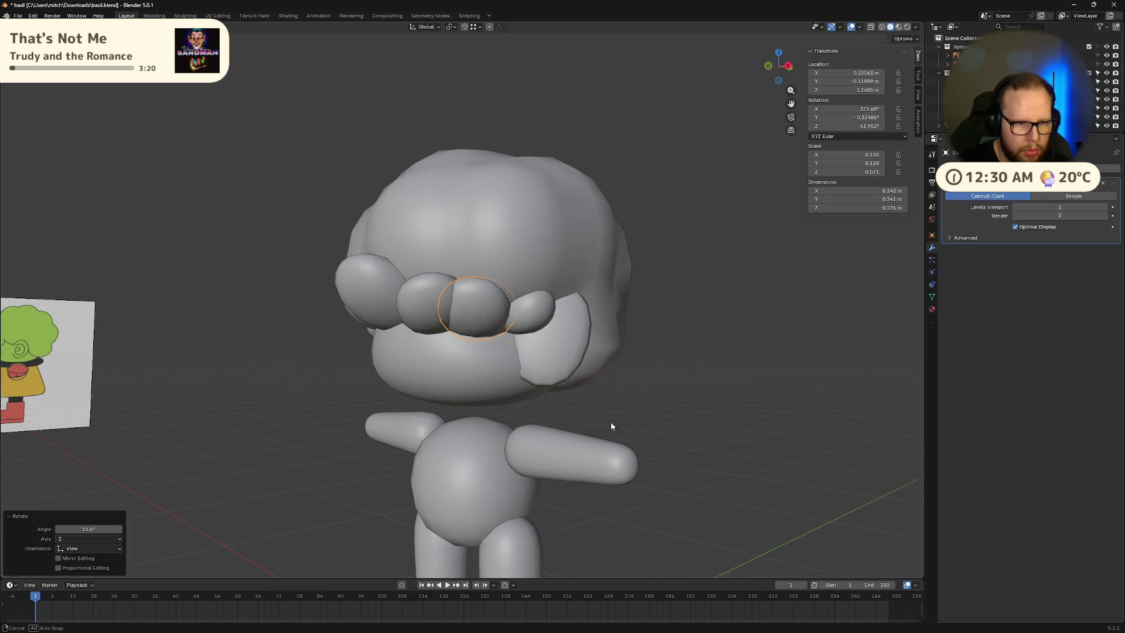
middle_click_drag(609, 426, 740, 440)
key("s")
left_click(683, 414)
mouse_move(683, 414)
middle_mouse_down()
mouse_move(731, 430)
mouse_move(686, 427)
mouse_move(622, 445)
mouse_move(729, 421)
middle_mouse_up()
Step: Slide the new right strand back and forth along its depth axis to fit
key("g")
key("y")
key("y")
left_click(749, 438)
key("g")
key("y")
key("y")
left_click(653, 440)
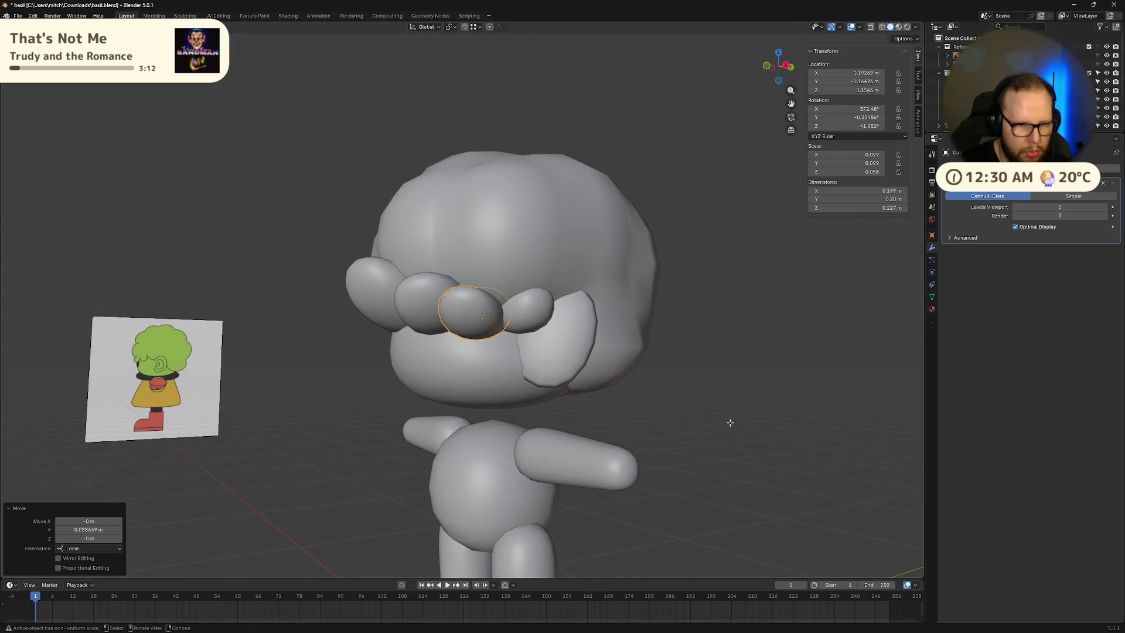
Step: Lower one face of the strand in Edit Mode, then raise the whole strand vertically
key("Tab")
key("g")
key("z")
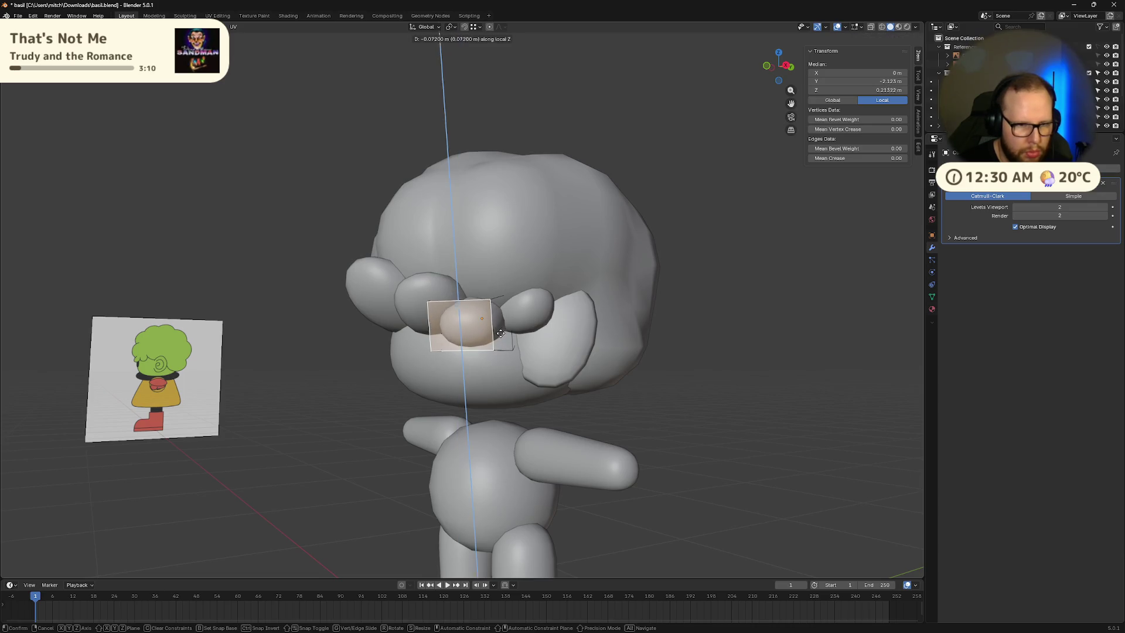
left_click(601, 447)
middle_click_drag(607, 461, 558, 480)
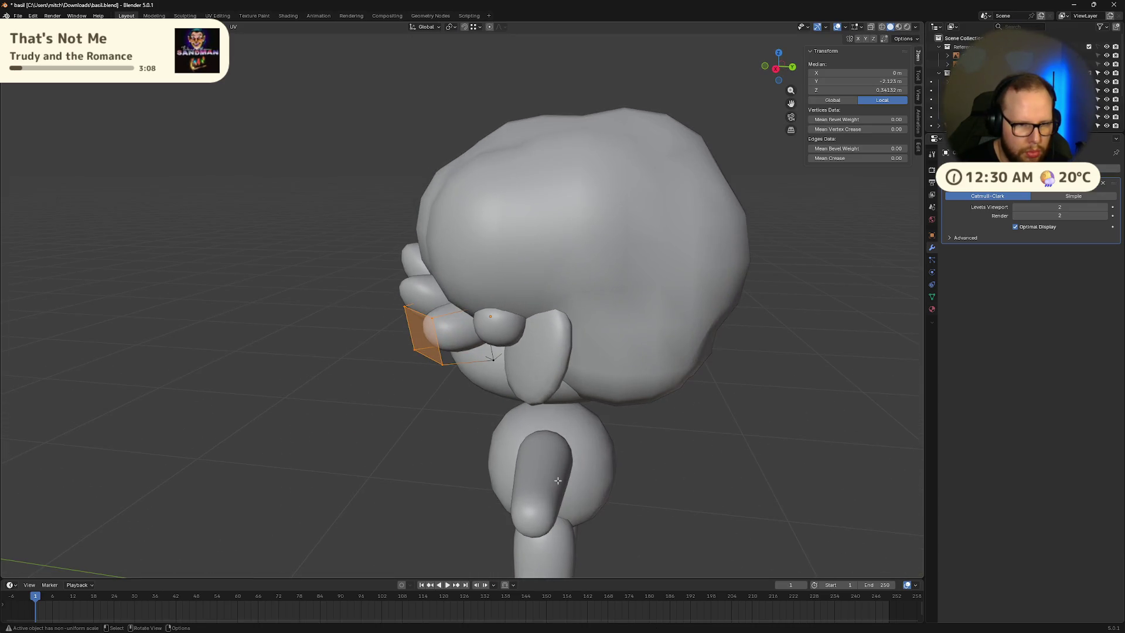
key("Tab")
key("g")
key("z")
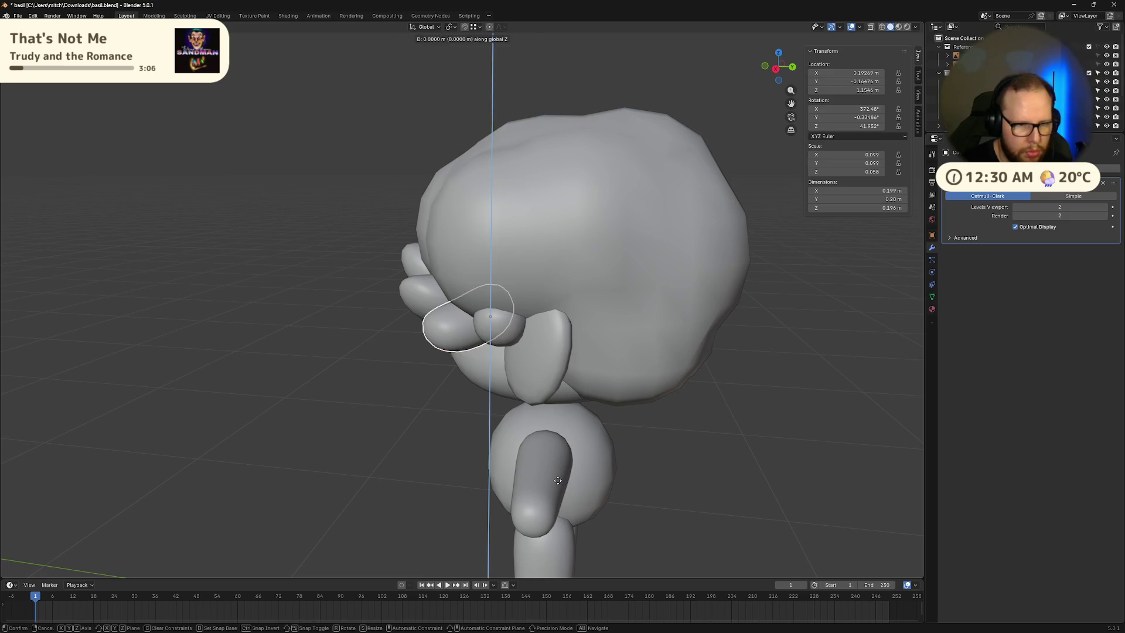
left_click(559, 477)
Step: Turn the strand 13.8° about Z and shift it along its depth axis
mouse_move(560, 477)
middle_mouse_down()
mouse_move(663, 461)
mouse_move(641, 464)
middle_mouse_up()
key("r")
key("z")
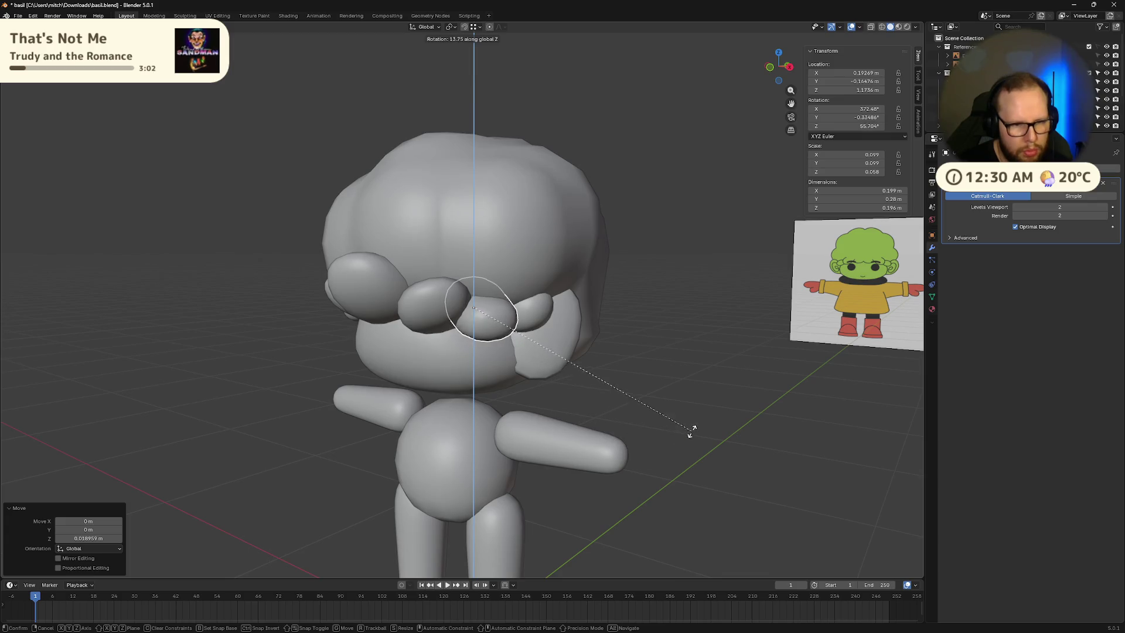
left_click(691, 431)
key("g")
key("y")
key("y")
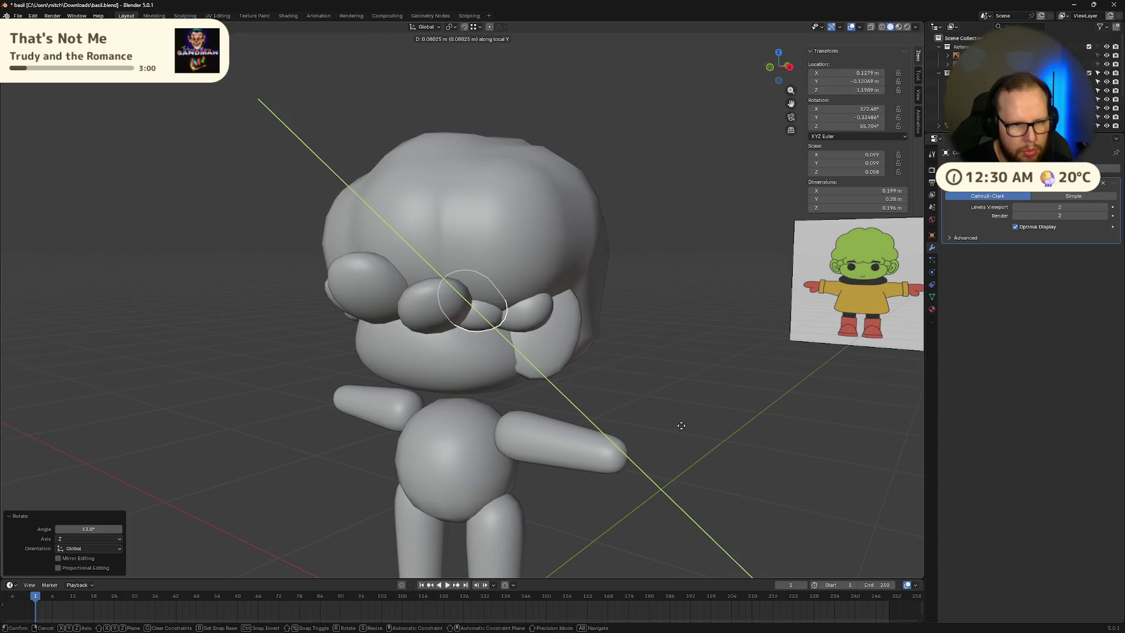
left_click(683, 436)
mouse_move(682, 445)
middle_mouse_down()
mouse_move(778, 402)
mouse_move(783, 456)
mouse_move(502, 344)
mouse_move(604, 439)
middle_mouse_up()
Step: Re-rotate the long curved strand Cube.005, tilting it back 12.3° and turning it about Z
left_click(501, 341)
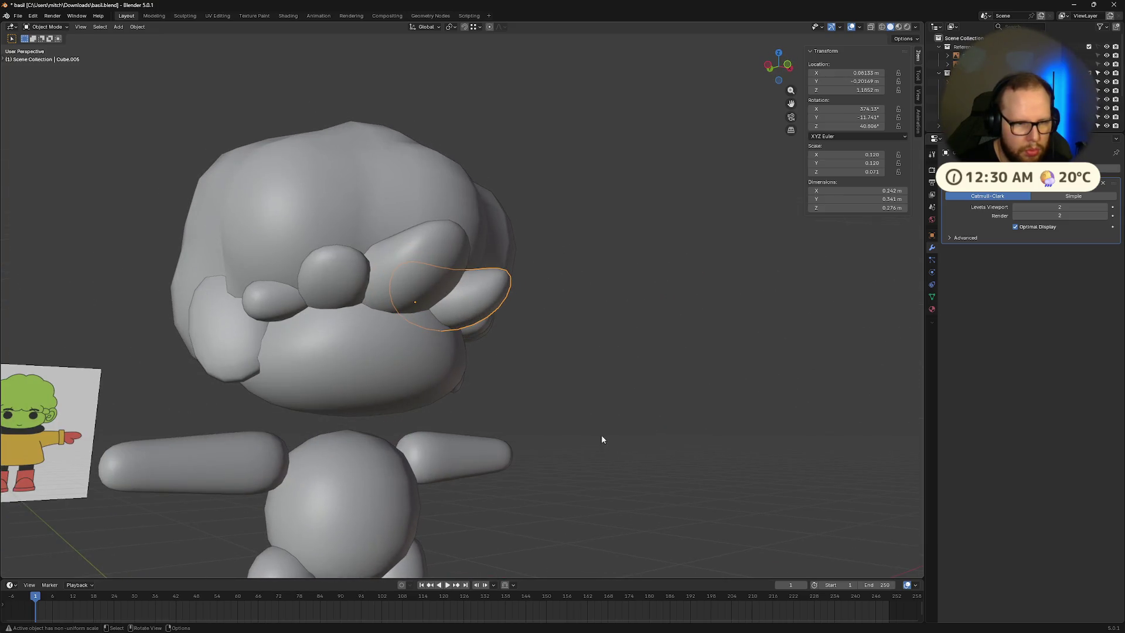
key("r")
key("x")
key("x")
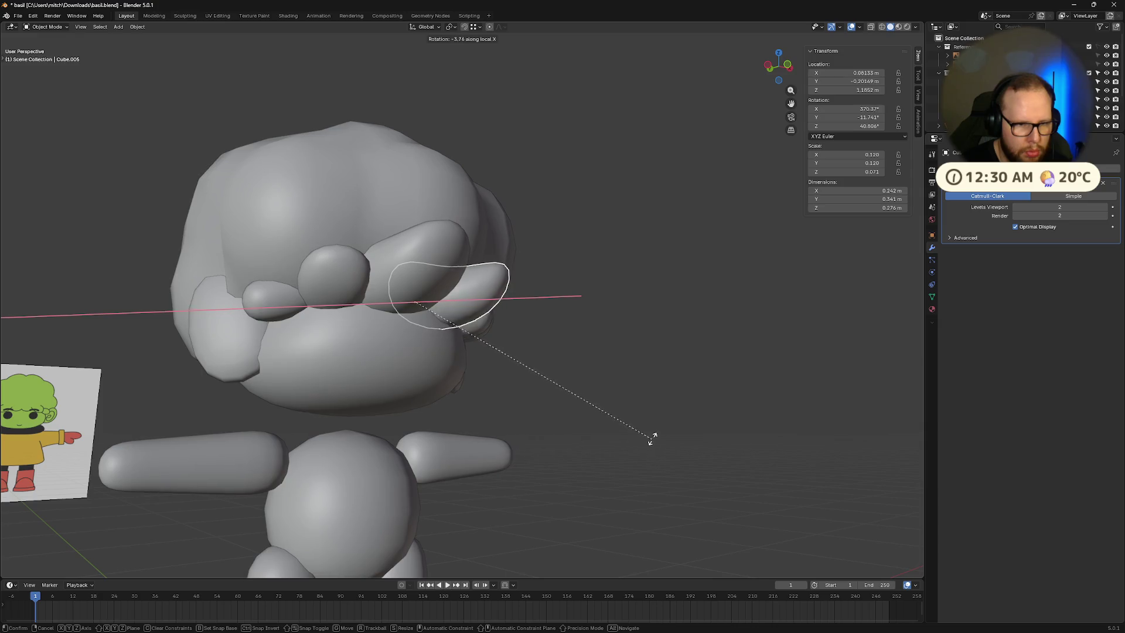
left_click(632, 389)
mouse_move(633, 390)
middle_mouse_down()
mouse_move(577, 406)
mouse_move(652, 394)
mouse_move(616, 382)
middle_mouse_up()
key("r")
key("z")
key("z")
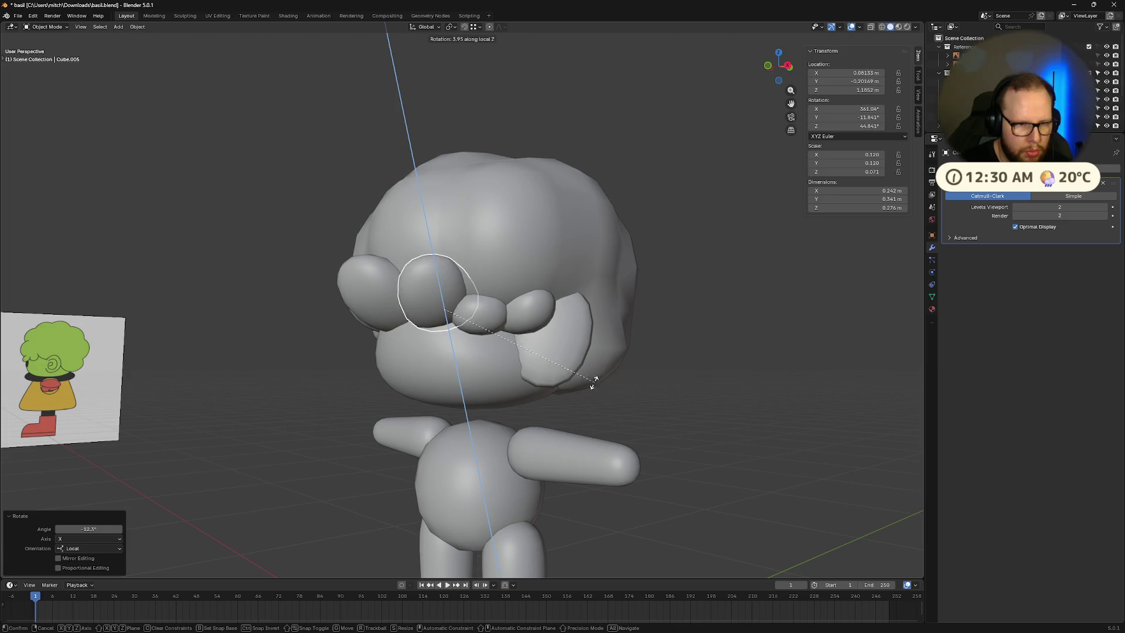
left_click(595, 382)
mouse_move(679, 427)
middle_mouse_down()
mouse_move(732, 451)
mouse_move(634, 435)
mouse_move(673, 436)
middle_mouse_up()
scroll(706, 442, "down", 8)
scroll(586, 410, "up", 10)
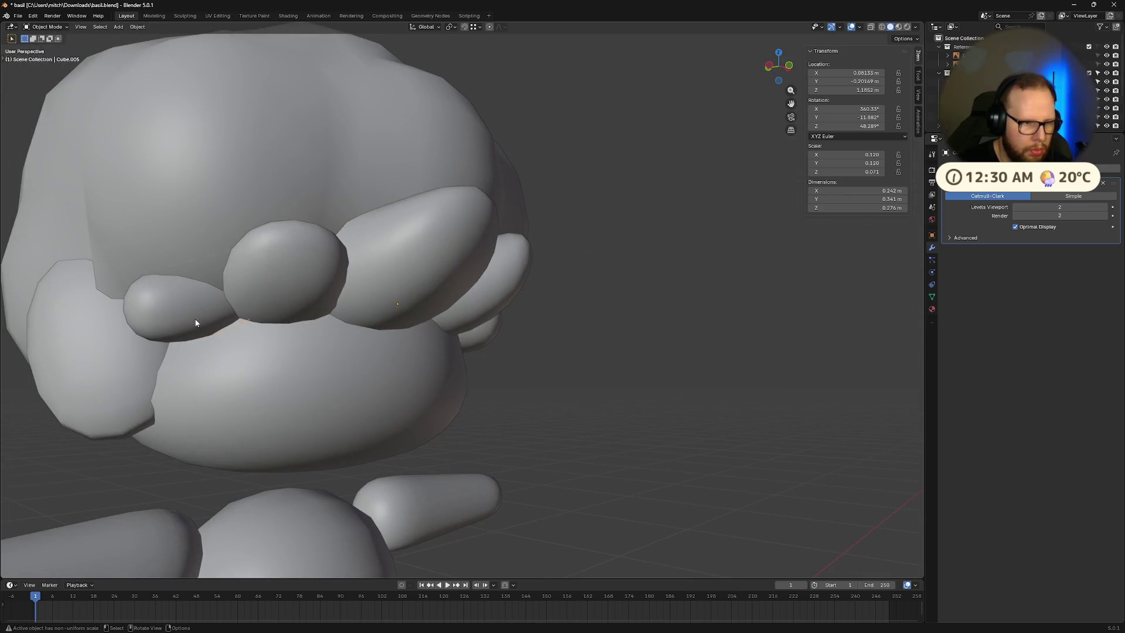
Step: Slide the side strand Cube.004 about 0.028 m along its local Y
key("g")
key("y")
key("y")
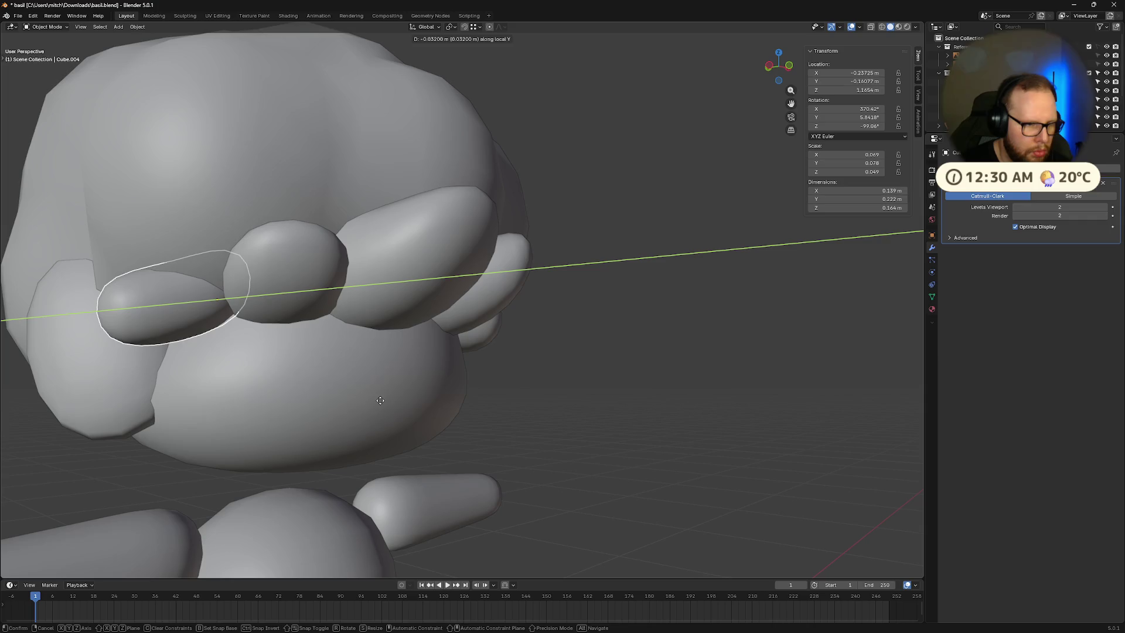
left_click(427, 403)
mouse_move(665, 425)
middle_mouse_down()
mouse_move(701, 413)
mouse_move(543, 389)
mouse_move(602, 354)
mouse_move(509, 330)
middle_mouse_up()
scroll(647, 409, "down", 5)
scroll(581, 391, "down", 3)
scroll(535, 395, "up", 1)
scroll(512, 384, "down", 1)
Step: Save basil.blend and begin selecting the bang strands
key("ctrl+s")
scroll(421, 309, "up", 6)
mouse_move(422, 309)
middle_mouse_down()
mouse_move(477, 311)
mouse_move(310, 328)
middle_mouse_up()
left_click(365, 317, "shift")
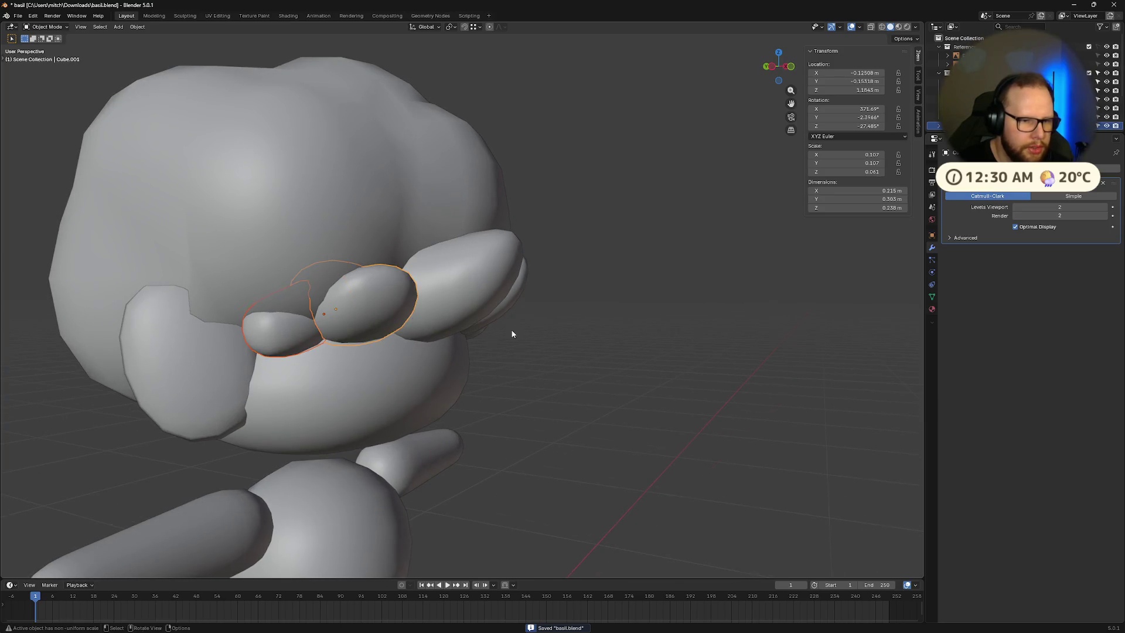
Step: Shift-select the remaining bang strands and the small lump, then join them with Ctrl+J
middle_click_drag(512, 334, 327, 309)
left_click(326, 309, "shift")
left_click(469, 298, "shift")
left_click(498, 324, "shift")
middle_click_drag(498, 324, 526, 346)
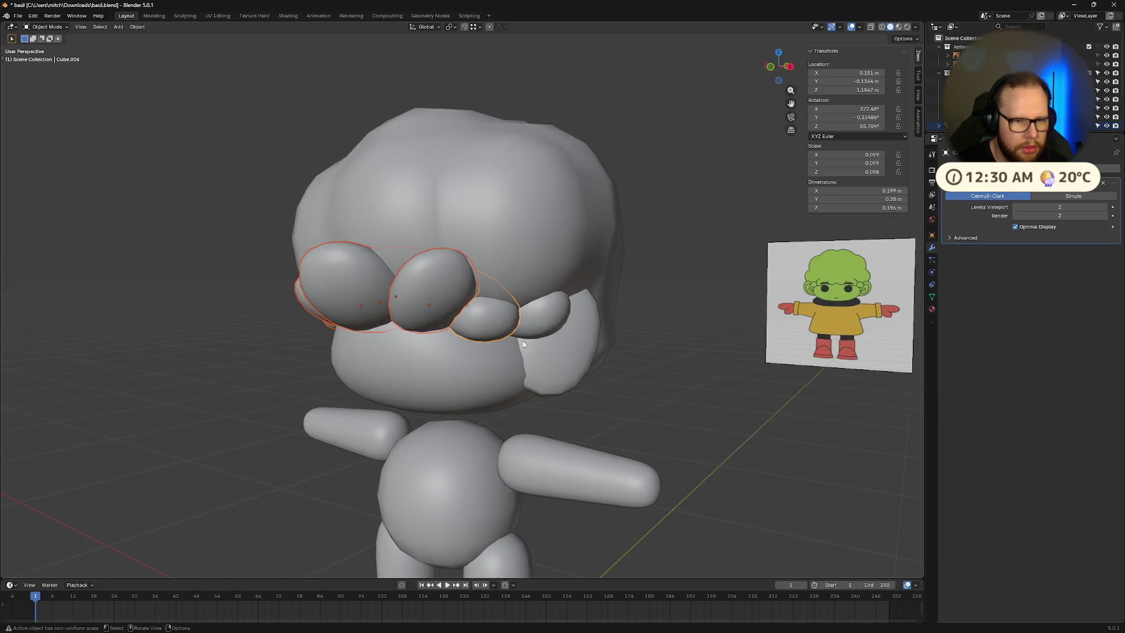
mouse_move(604, 377)
middle_mouse_down()
mouse_move(529, 360)
mouse_move(595, 414)
mouse_move(600, 351)
mouse_move(541, 321)
mouse_move(570, 326)
mouse_move(547, 366)
mouse_move(432, 324)
mouse_move(488, 328)
middle_mouse_up()
key("ctrl+j")
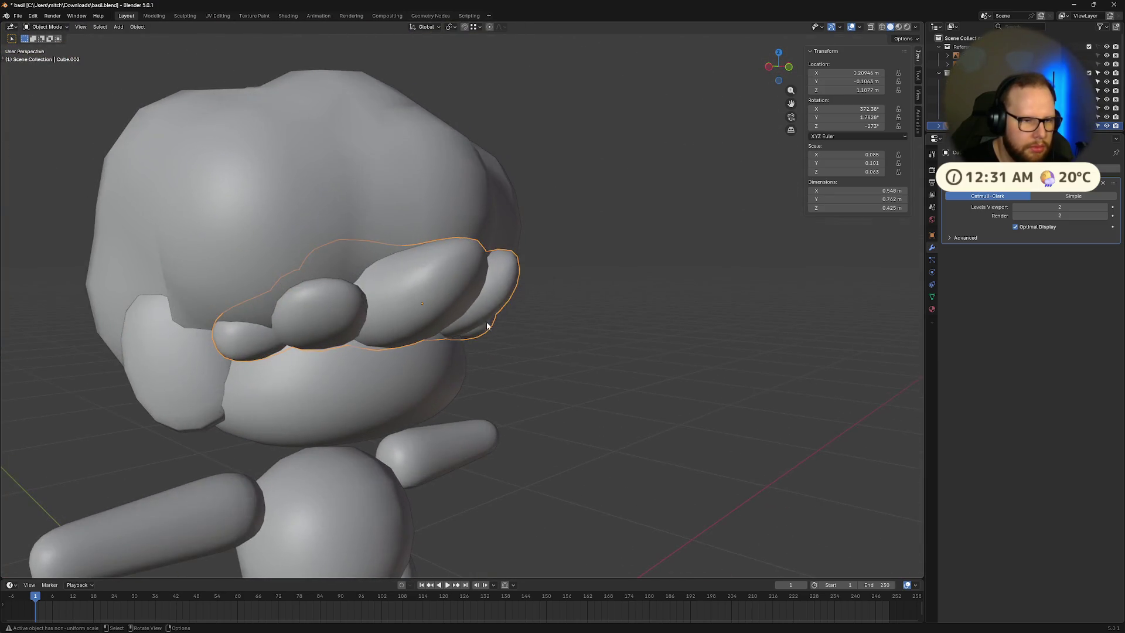
Step: Select the joined bang object on its own, without the hair
left_click(352, 235, "shift")
middle_click_drag(472, 252, 452, 277)
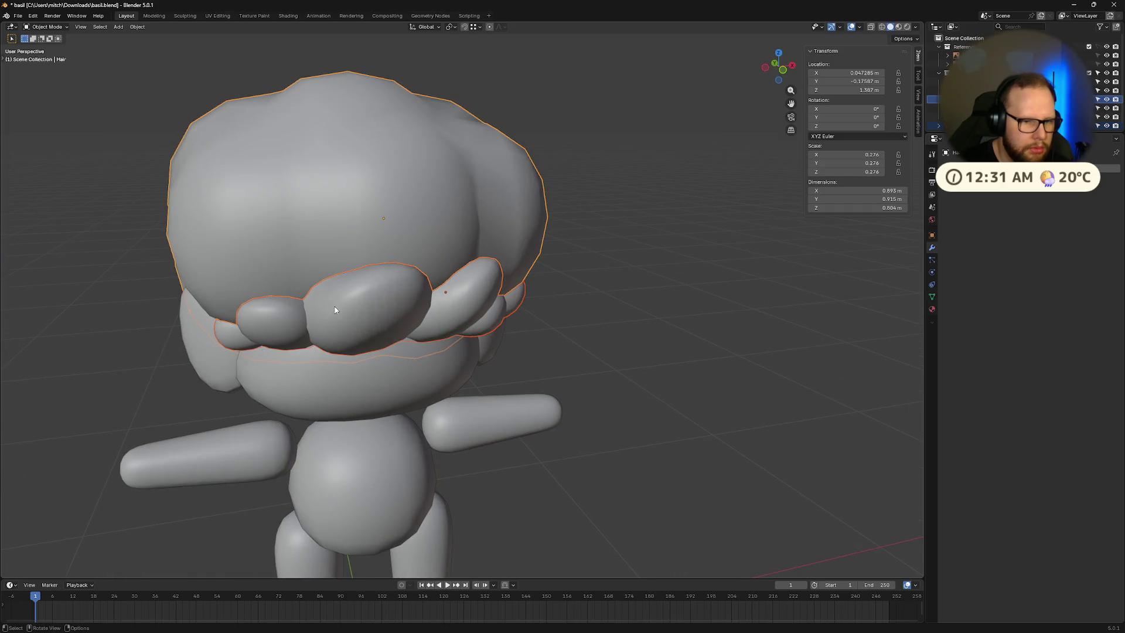
scroll(337, 310, "up", 4)
left_click(269, 327)
scroll(267, 308, "up", 2)
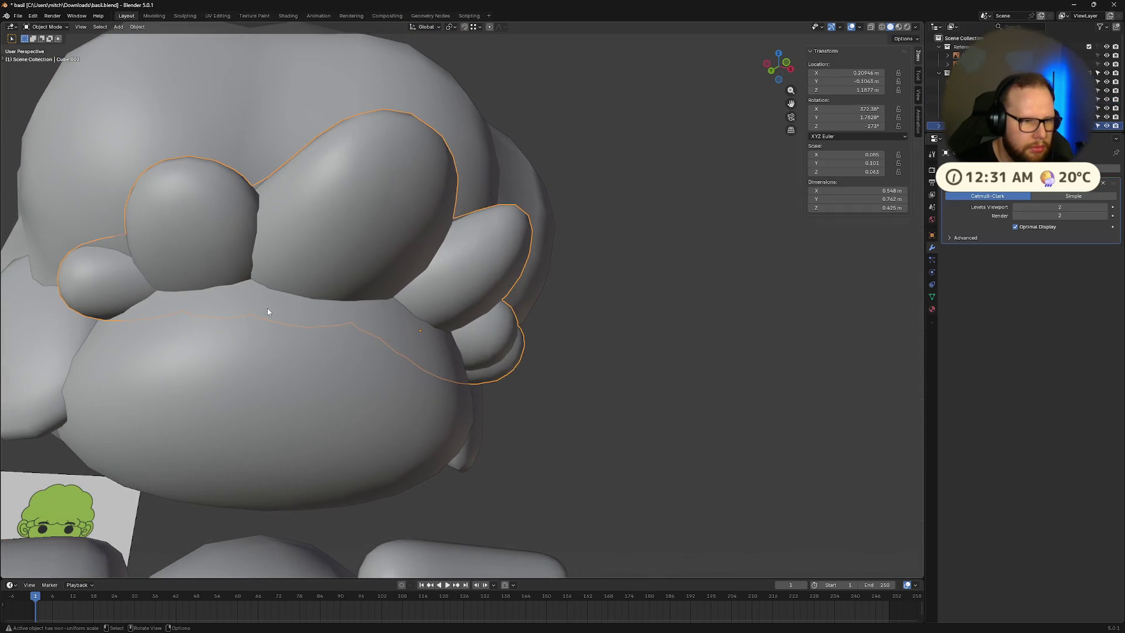
mouse_move(267, 308)
middle_mouse_down()
mouse_move(414, 316)
mouse_move(438, 302)
mouse_move(525, 332)
middle_mouse_up()
scroll(536, 329, "down", 5)
mouse_move(641, 344)
middle_mouse_down()
mouse_move(515, 318)
mouse_move(581, 341)
middle_mouse_up()
left_click(440, 316)
middle_click_drag(441, 316, 483, 310)
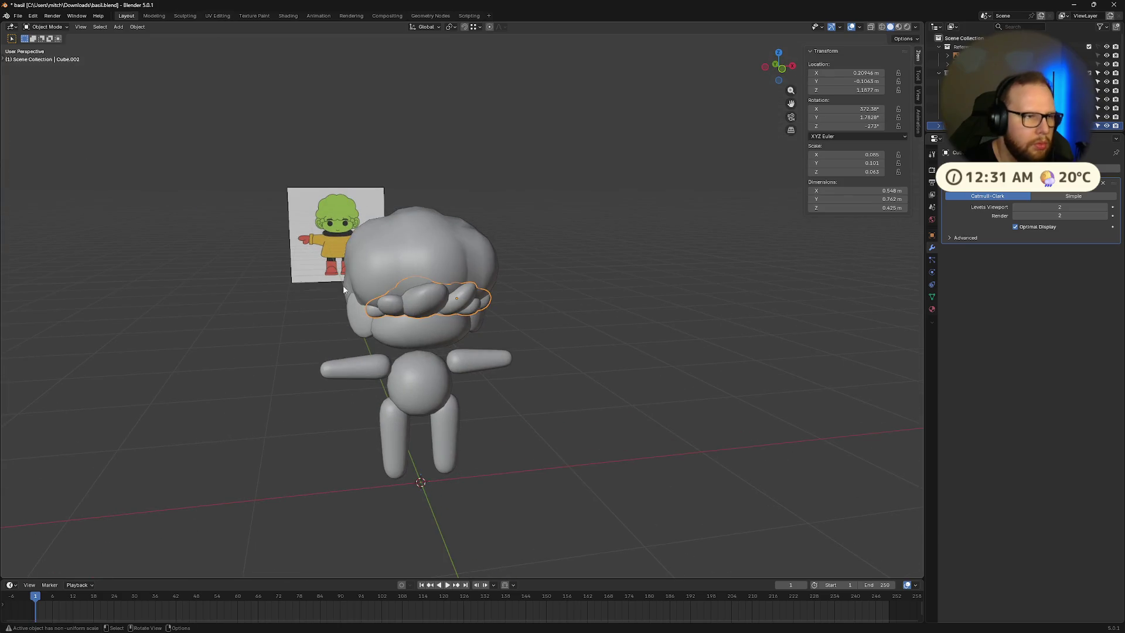
Step: Apply the Subdivision modifier to the bang object and save the file
key("Tab")
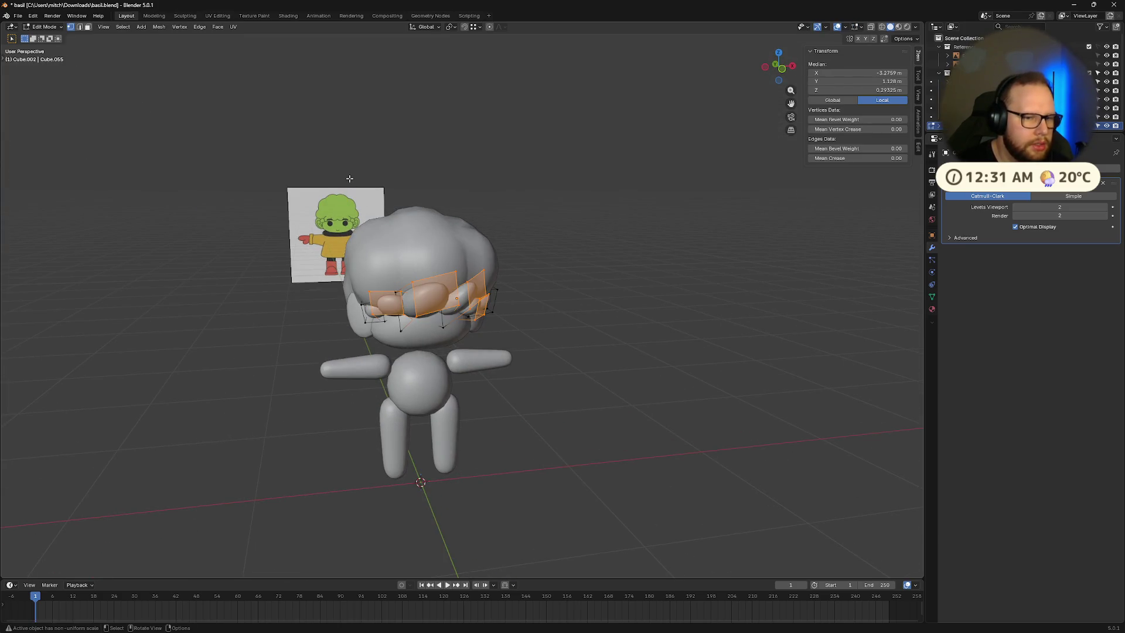
key("a")
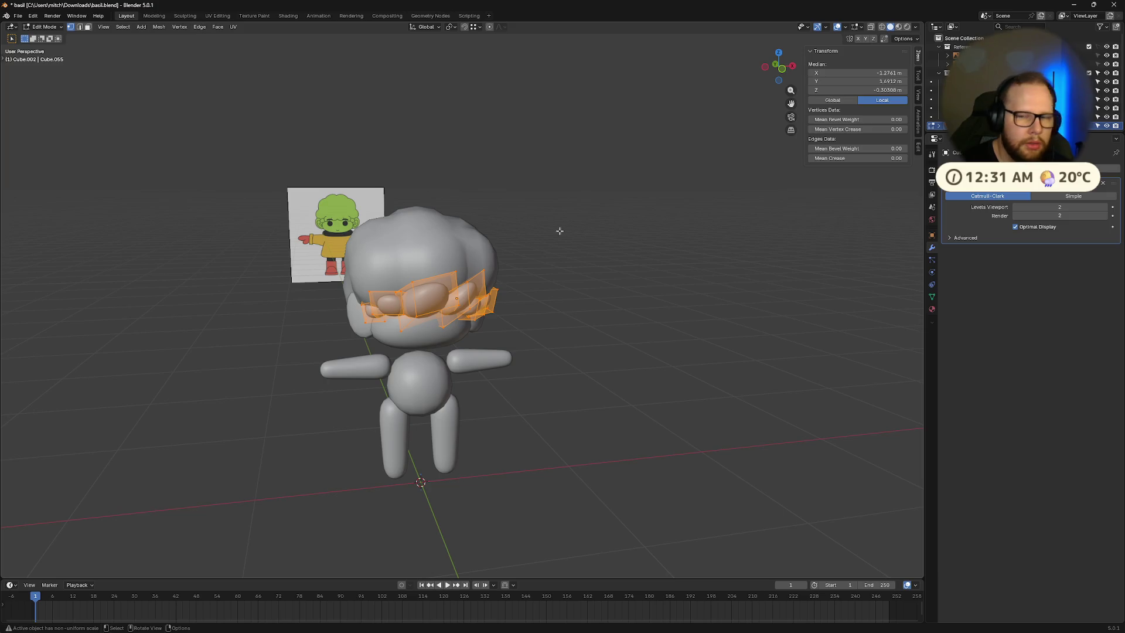
scroll(1025, 88, "down", 1)
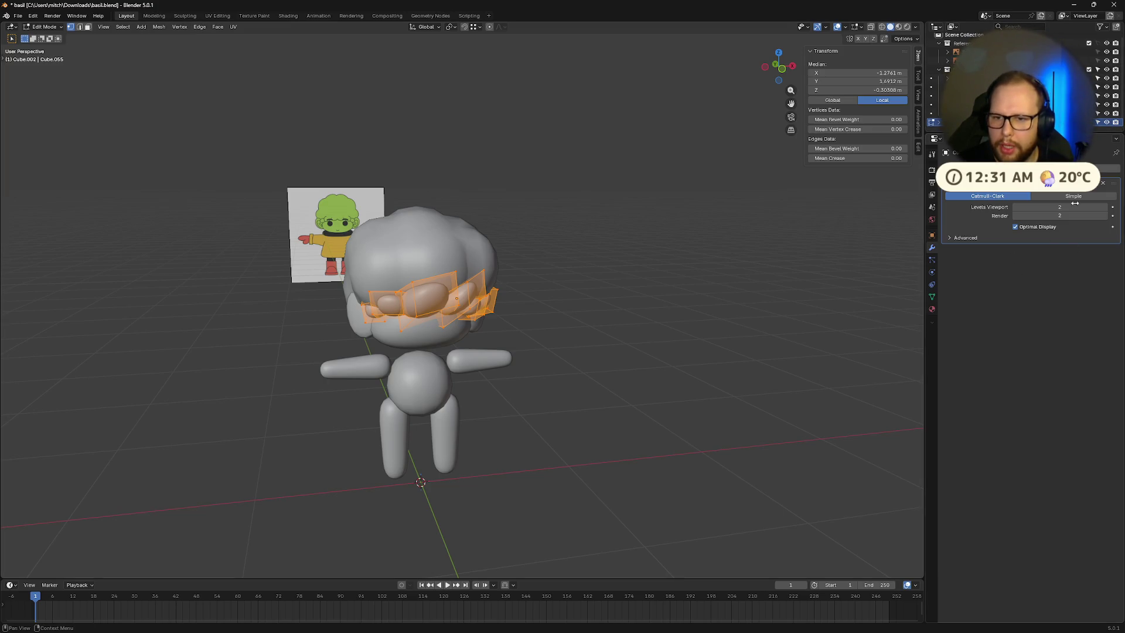
key("KP_9")
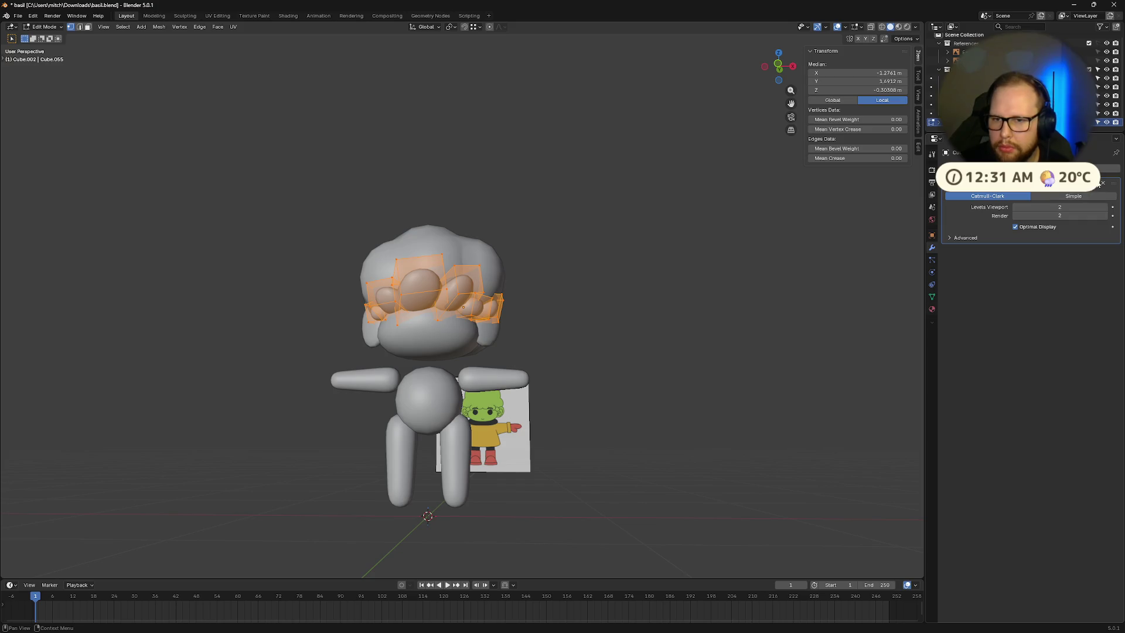
left_click(1097, 185)
key("Tab")
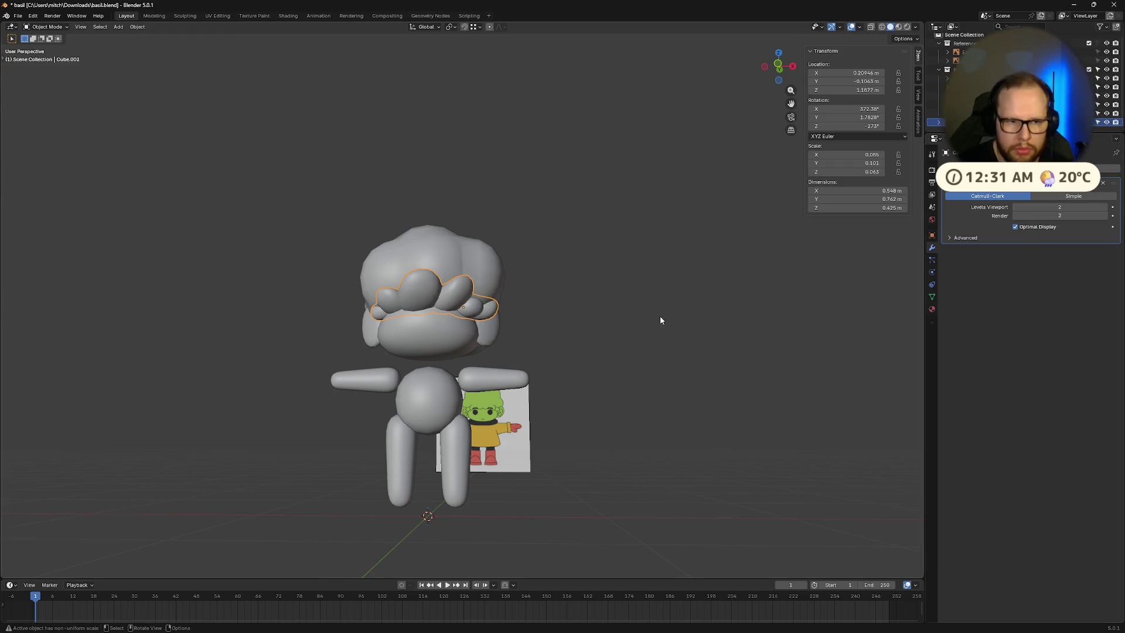
left_click(1097, 184)
left_click(1053, 193)
left_click(684, 294)
key("ctrl+s")
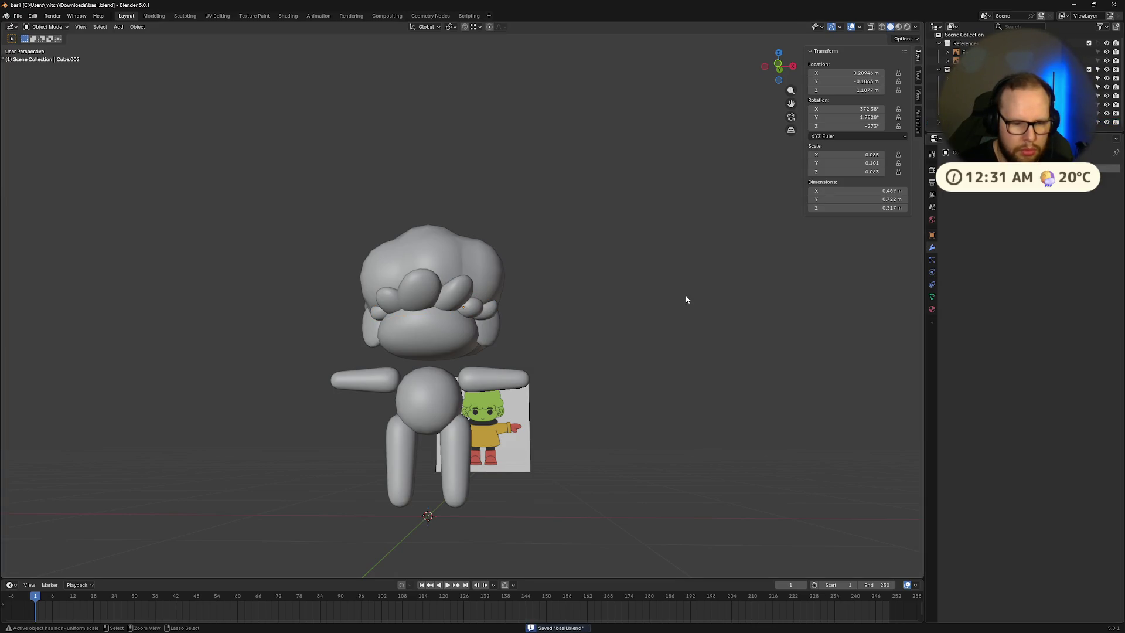
Step: Step back through the undo history to before the apply, then redo one step
key("ctrl+z")
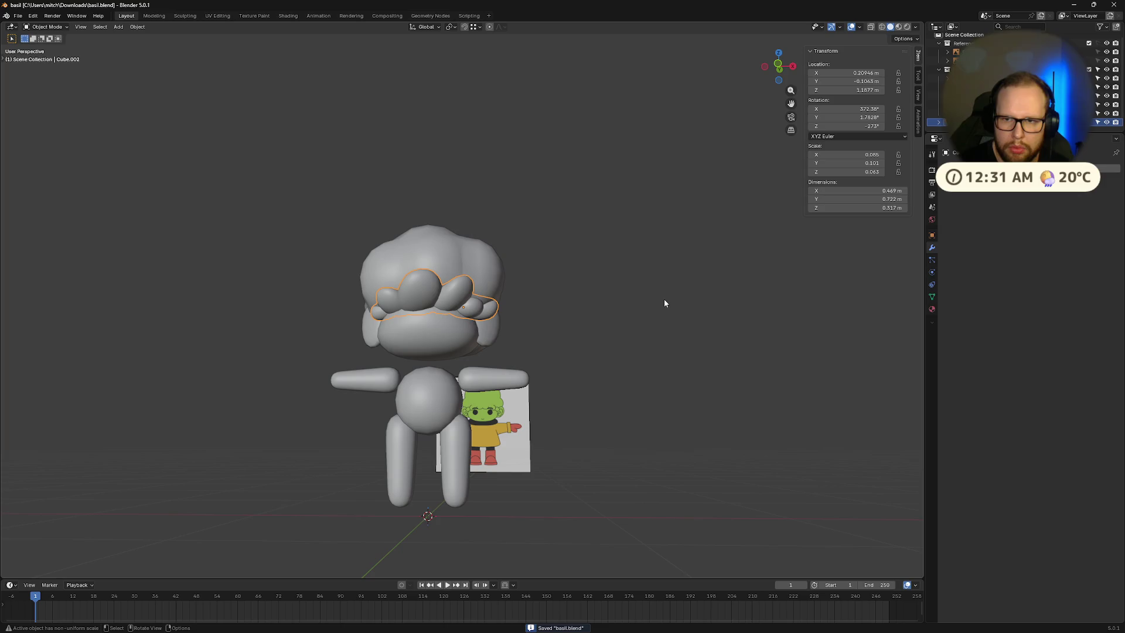
key("ctrl+z")
key("Tab")
key("Tab")
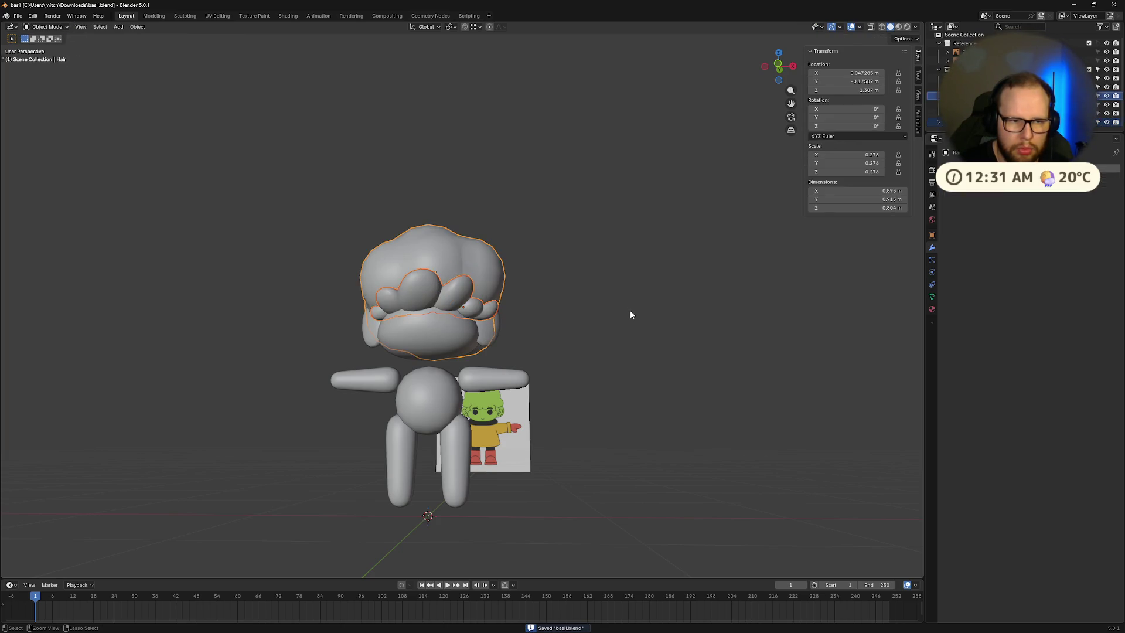
key("ctrl+z")
key("ctrl+shift+z")
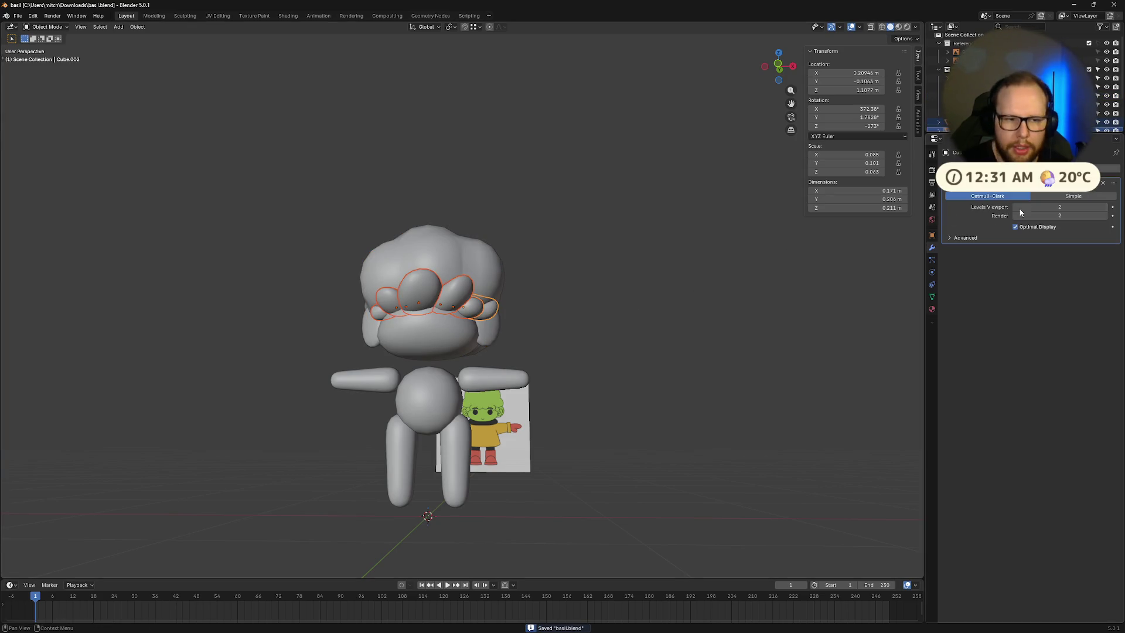
key("ctrl+x")
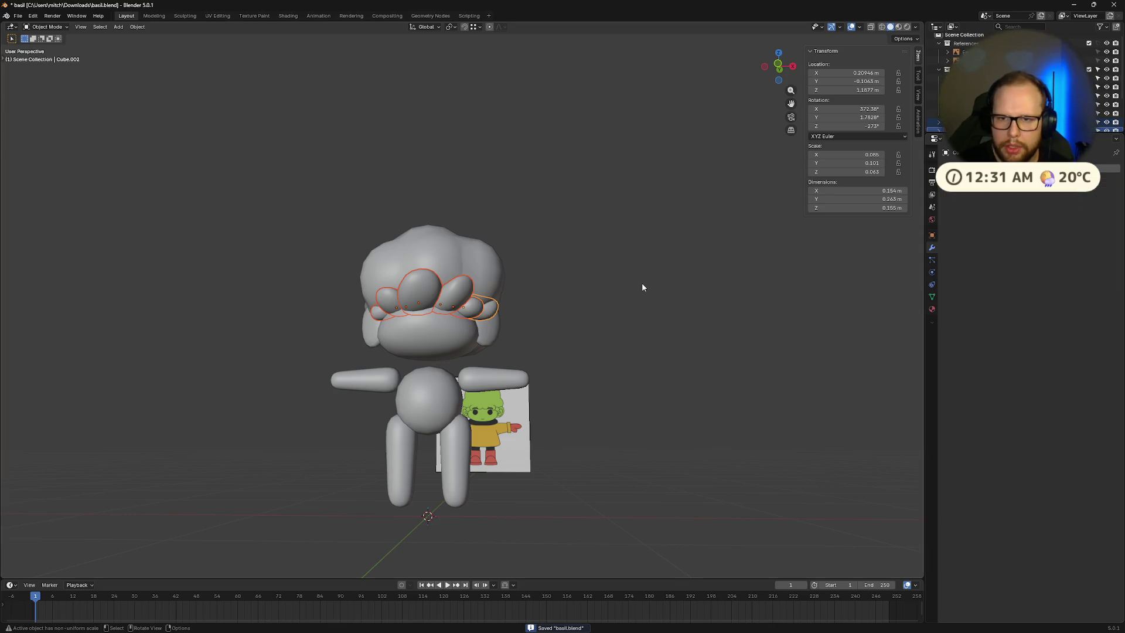
Step: Select three of the separate bang strand pieces
left_click(438, 289)
left_click(471, 308)
left_click(415, 299, "shift")
middle_click_drag(415, 299, 492, 304)
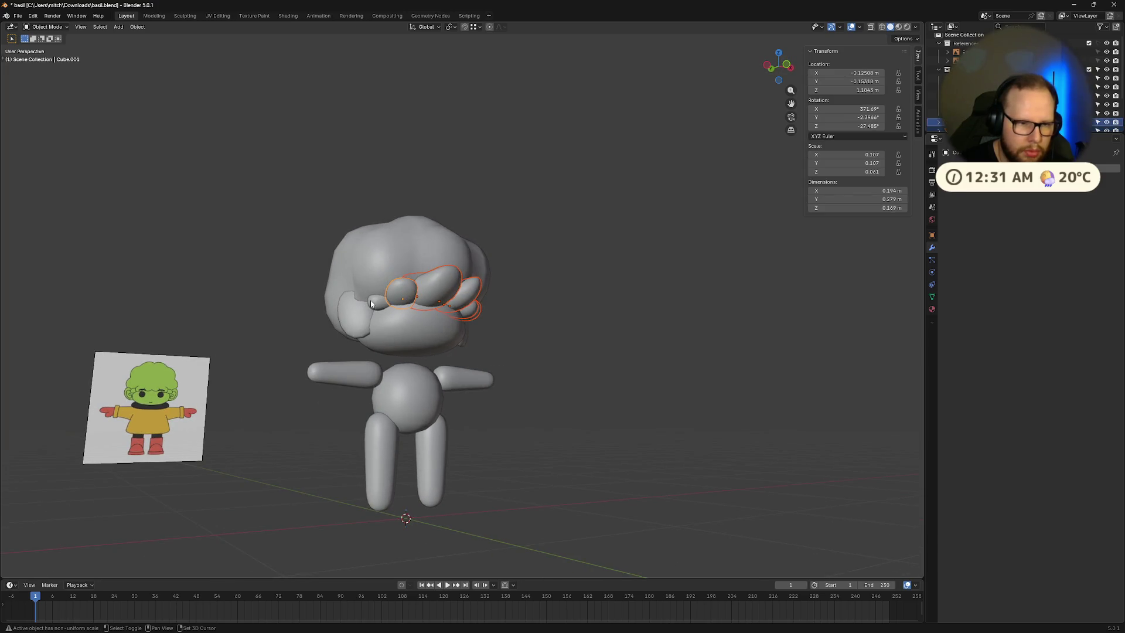
Step: Join the strands with Ctrl+J and Merge by Distance to remove 284 duplicate vertices
key("ctrl+j")
middle_click_drag(600, 296, 561, 320)
key("Tab")
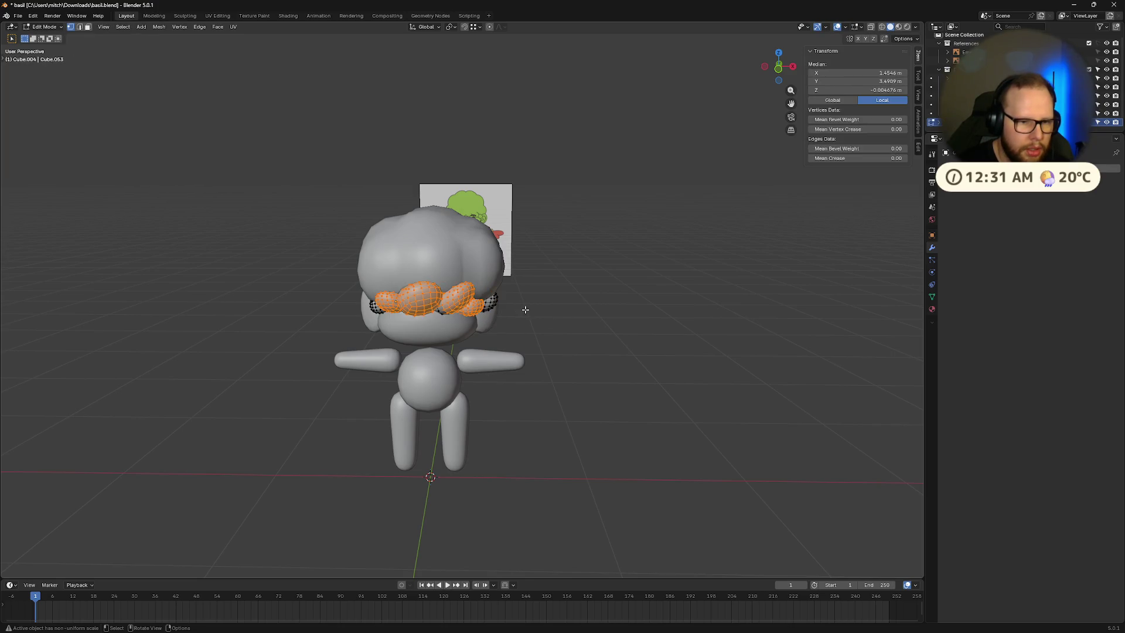
left_click(159, 27)
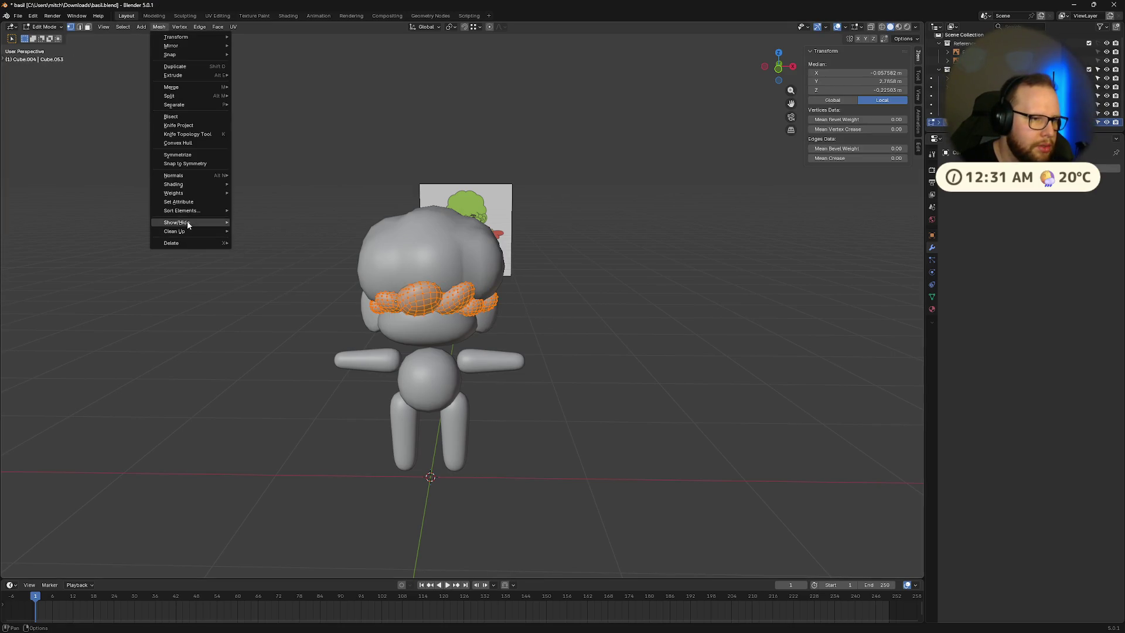
mouse_move(187, 232)
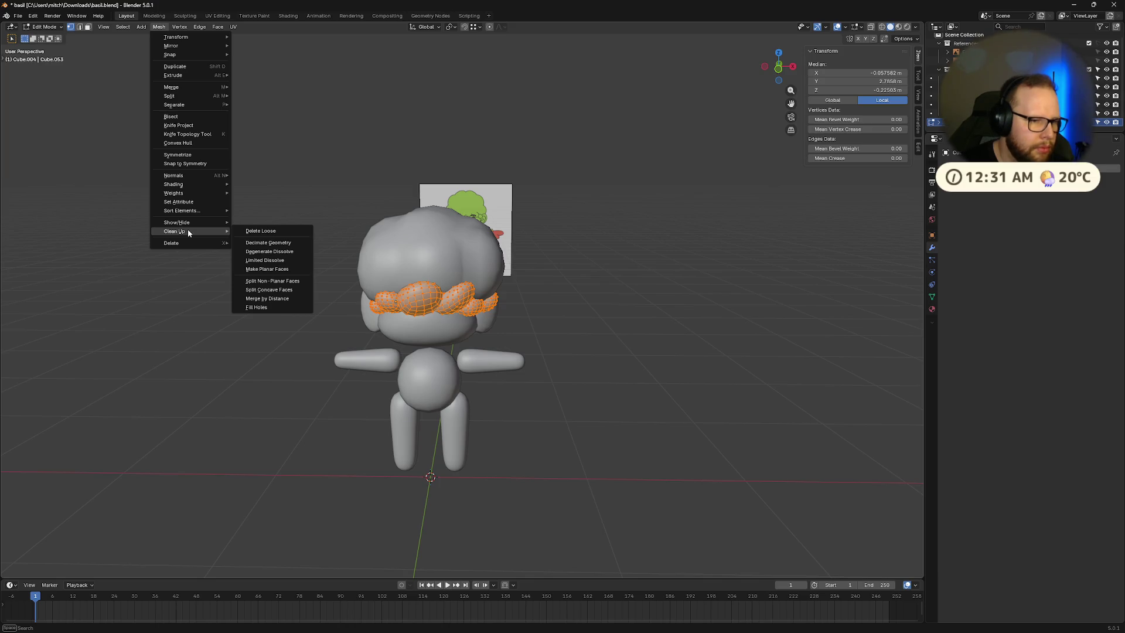
left_click(267, 298)
mouse_move(463, 299)
middle_mouse_down()
mouse_move(521, 272)
mouse_move(565, 304)
mouse_move(523, 297)
middle_mouse_up()
key("Tab")
Step: Simplify the bang mesh with a Limited Dissolve at a 5° max angle
scroll(501, 290, "up", 2)
scroll(564, 304, "down", 2)
scroll(523, 297, "up", 2)
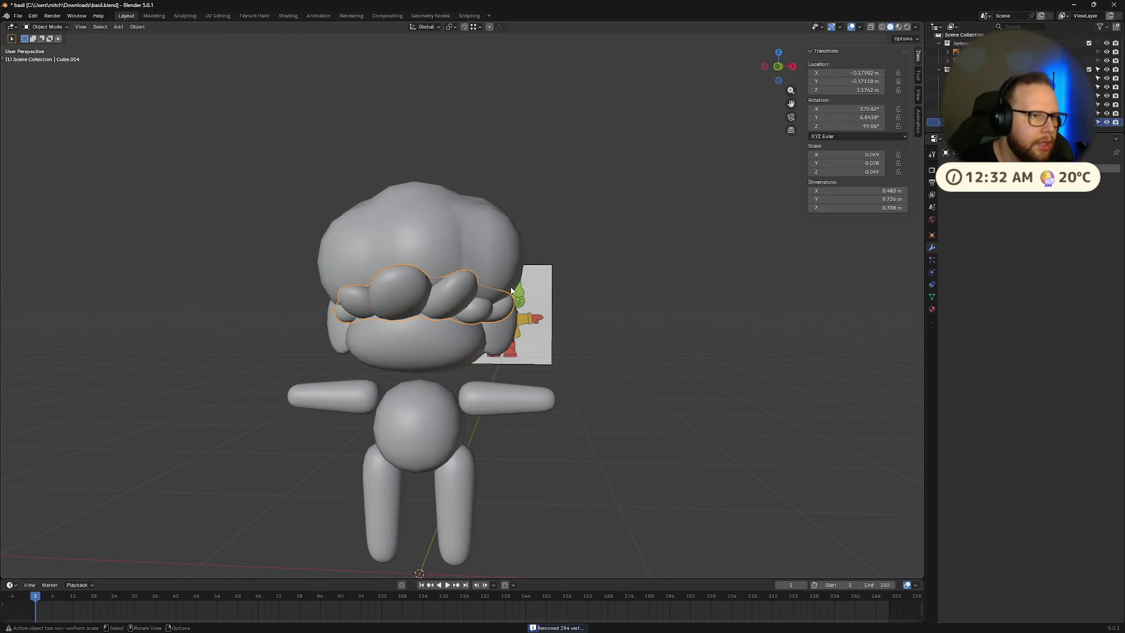
key("Tab")
left_click(160, 28)
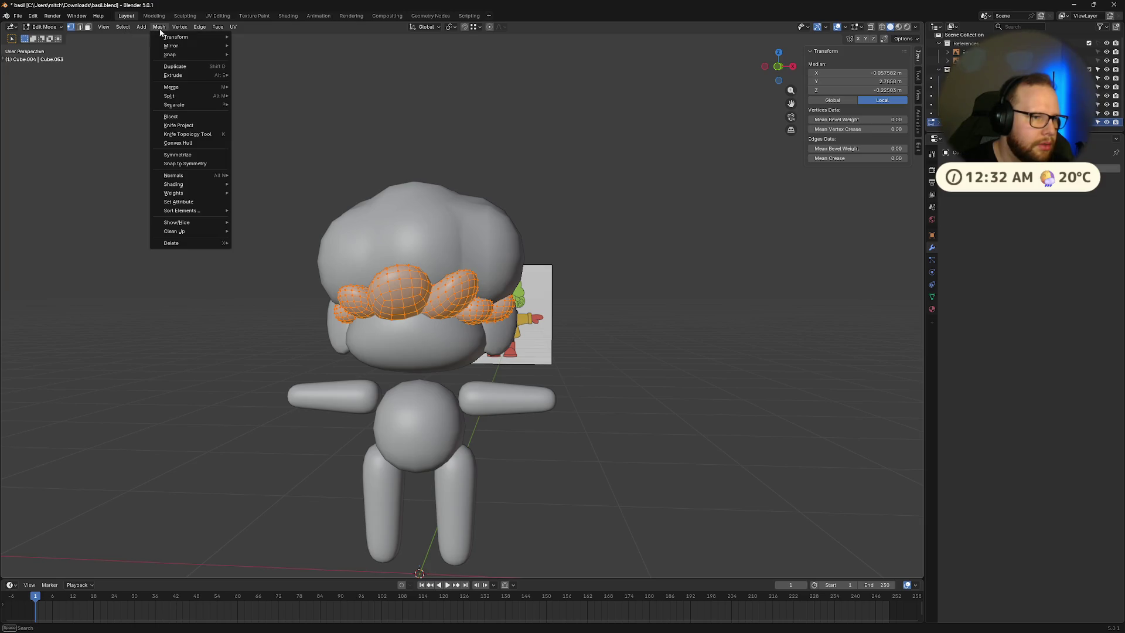
mouse_move(175, 55)
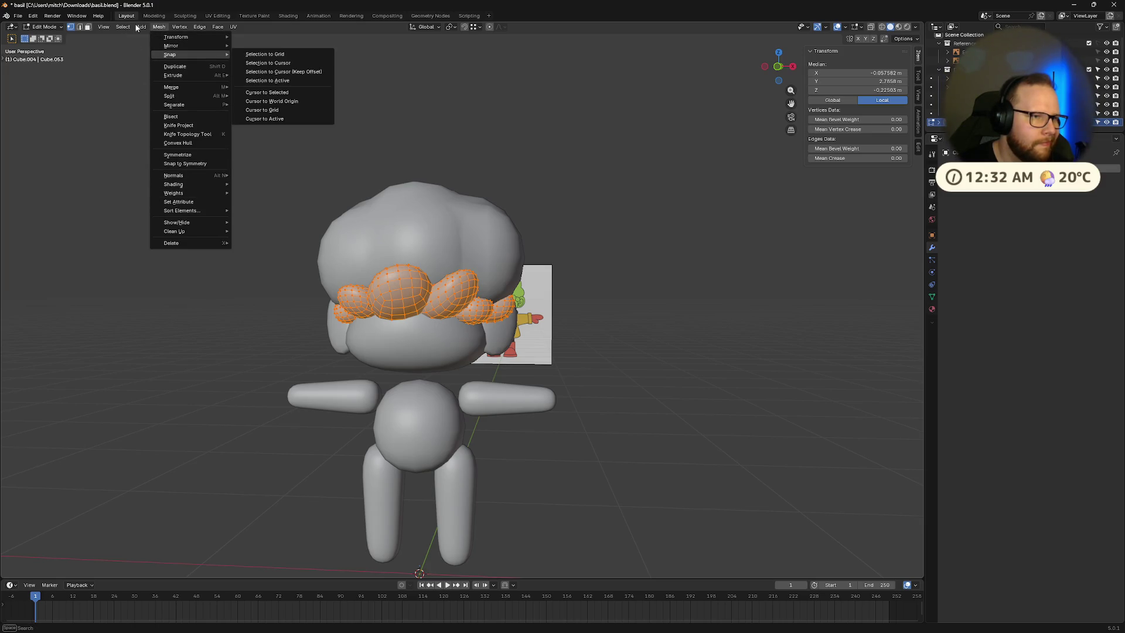
left_click(123, 27)
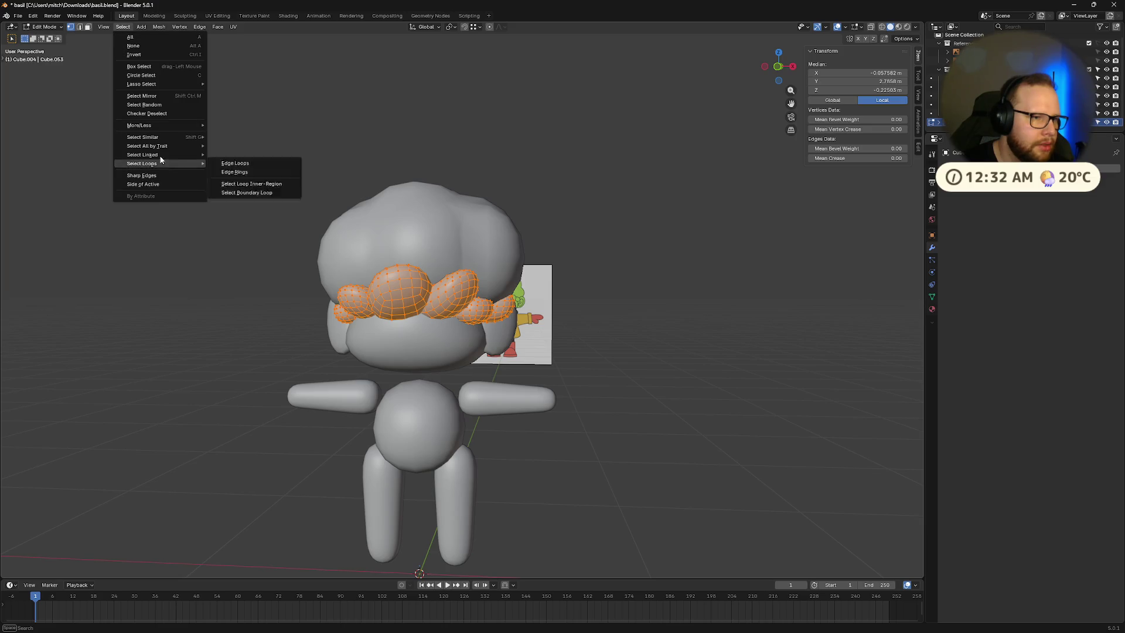
mouse_move(158, 28)
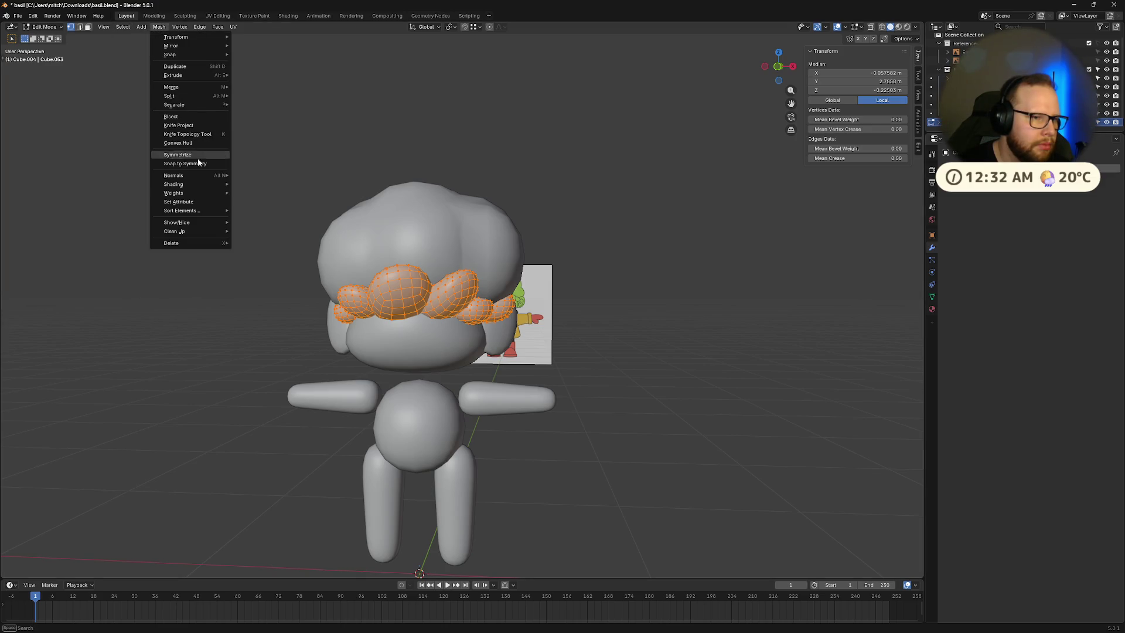
mouse_move(211, 231)
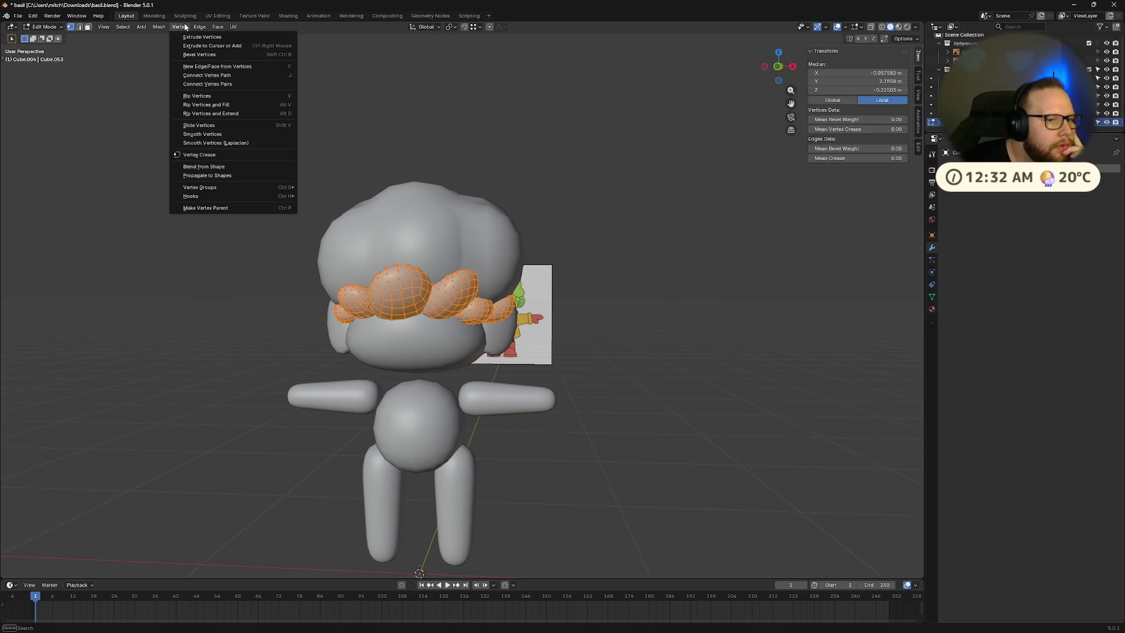
mouse_move(117, 30)
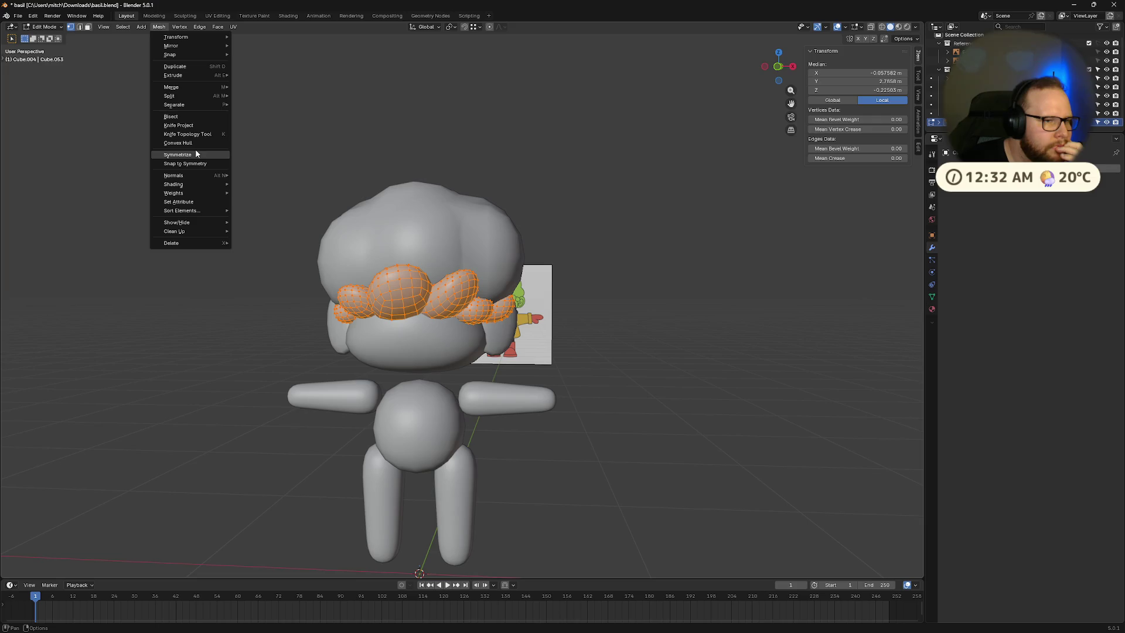
mouse_move(218, 174)
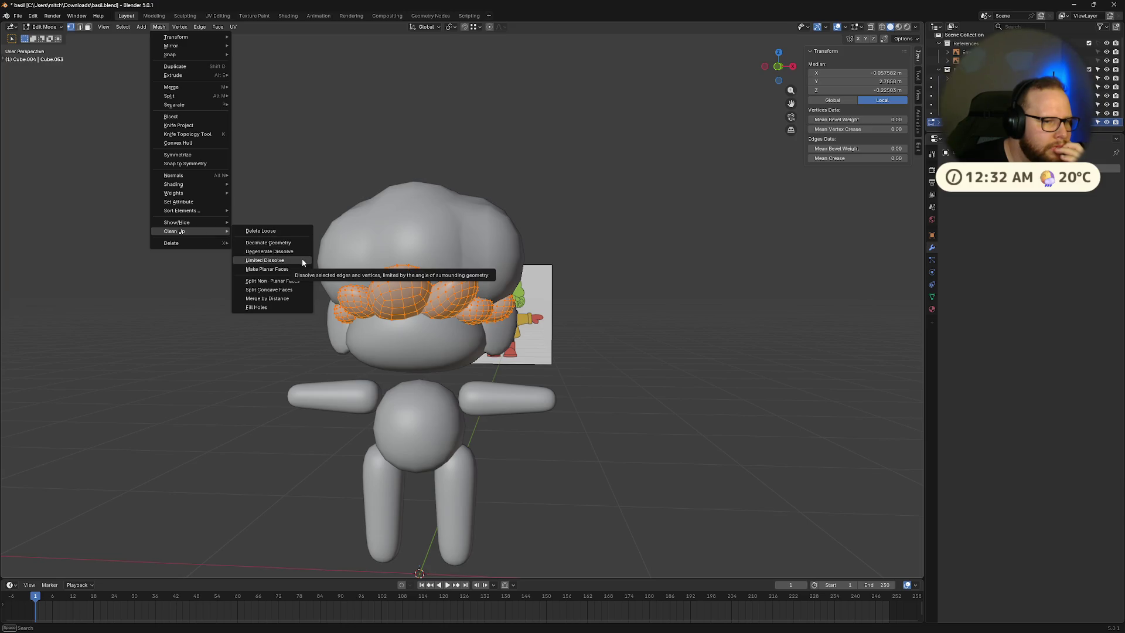
left_click(283, 261)
Step: Orbit to inspect the joined bang strands, undo recent changes, and toggle between Object and Edit Mode
mouse_move(338, 269)
middle_mouse_down()
mouse_move(494, 309)
mouse_move(398, 301)
mouse_move(456, 306)
middle_mouse_up()
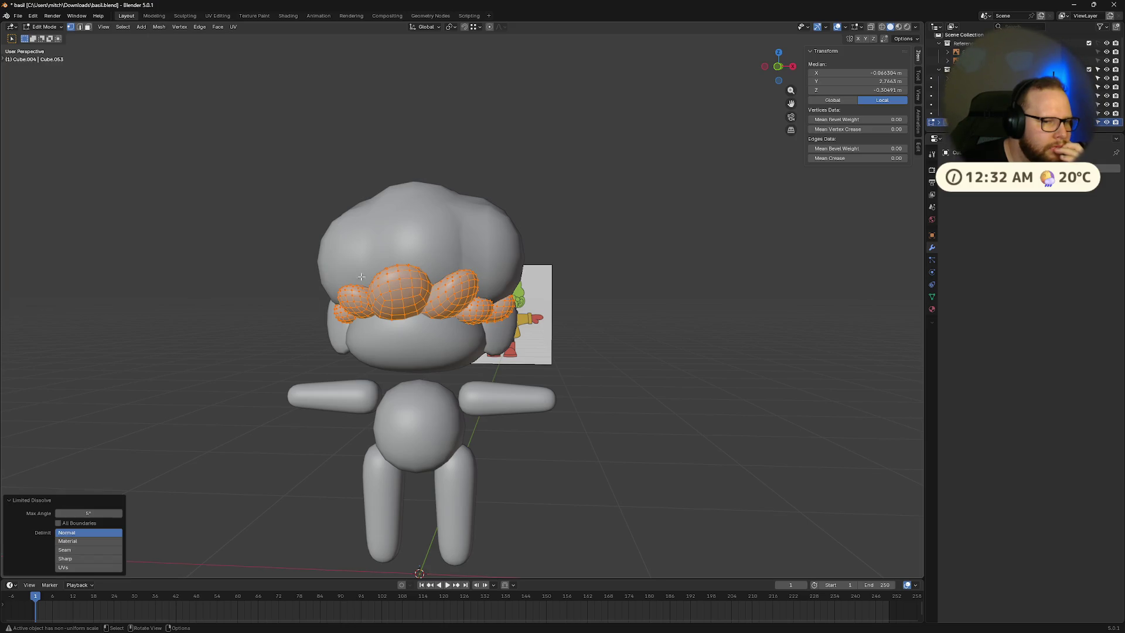
scroll(494, 309, "up", 6)
key("ctrl+z")
key("Tab")
key("Tab")
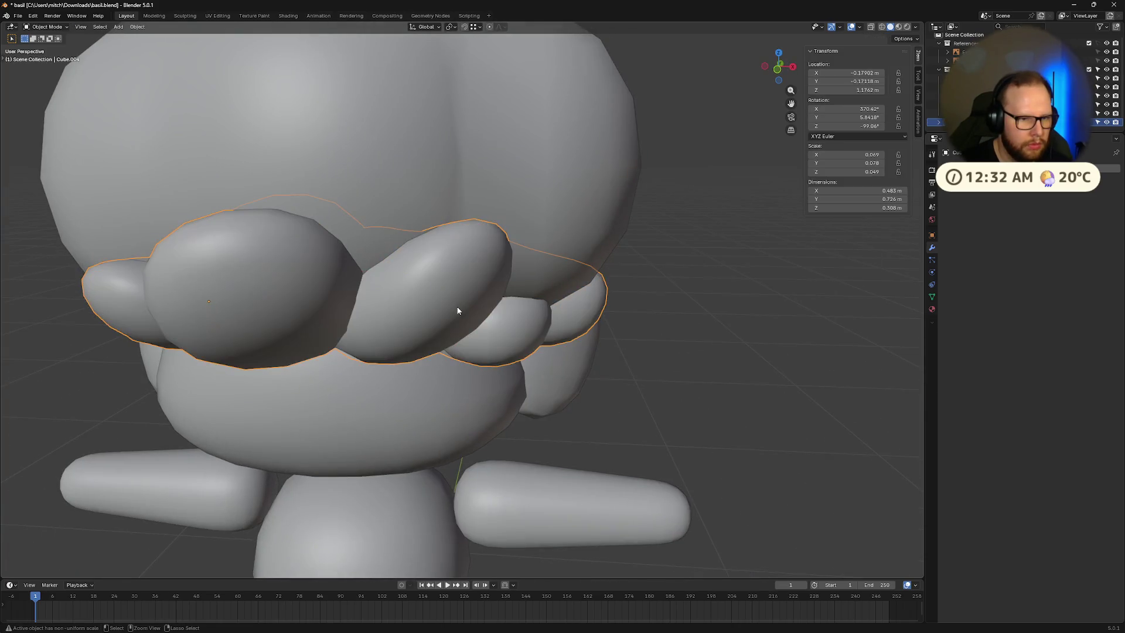
key("ctrl+z")
key("Tab")
scroll(457, 307, "down", 5)
key("Tab")
key("Tab")
Step: Check the selection commands menu, dismiss it, and return to Edit Mode on the bang mesh
key("Tab")
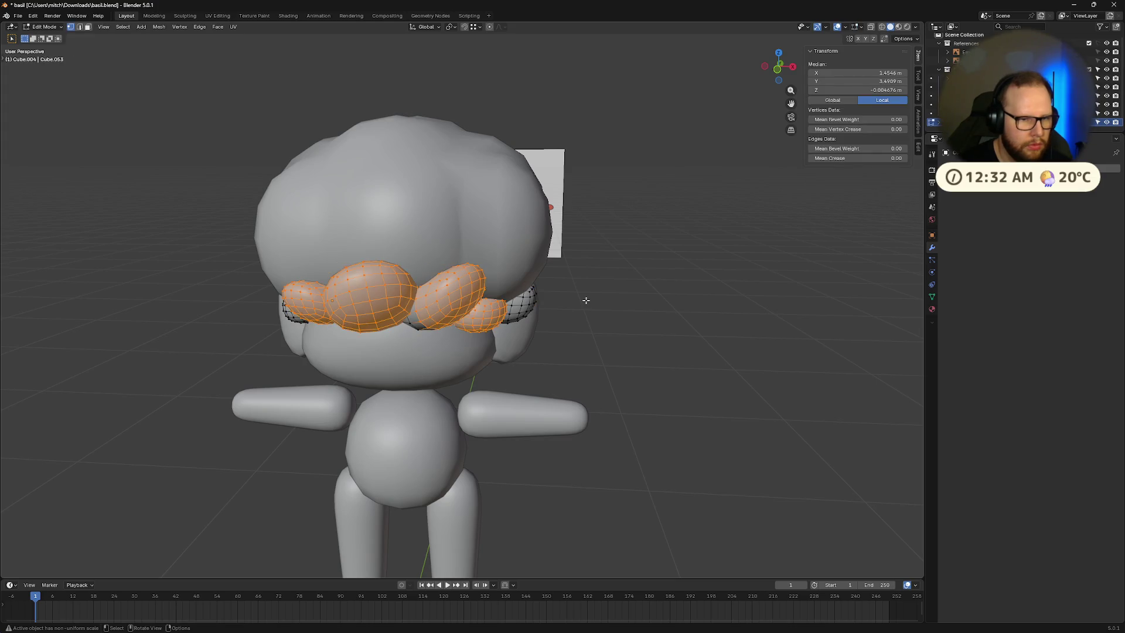
key("Tab")
left_click(101, 27)
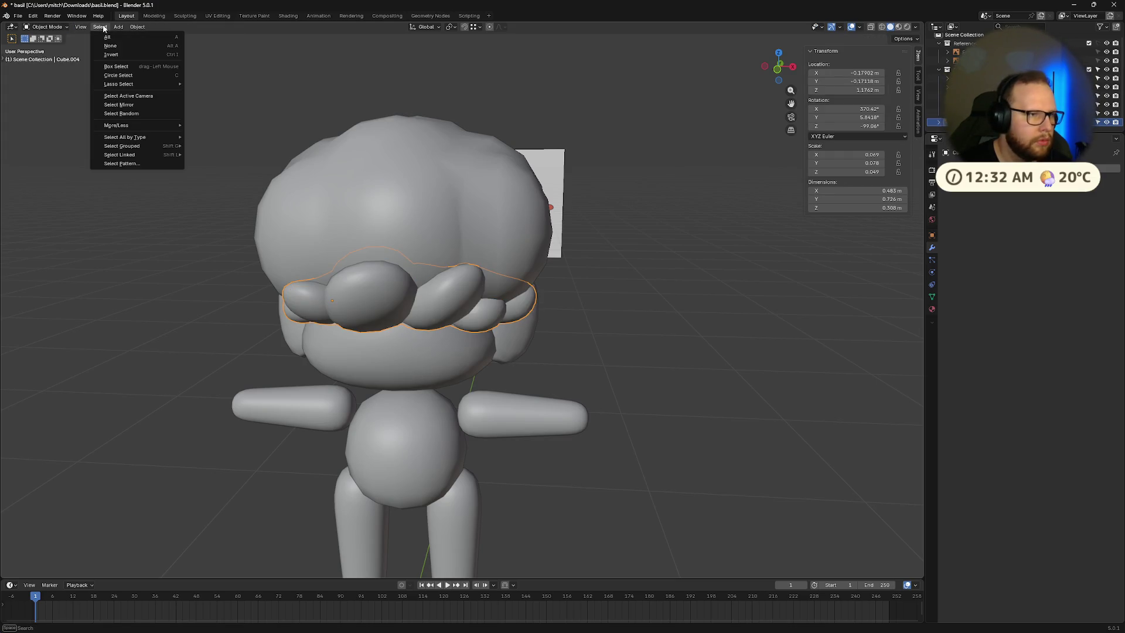
mouse_move(118, 28)
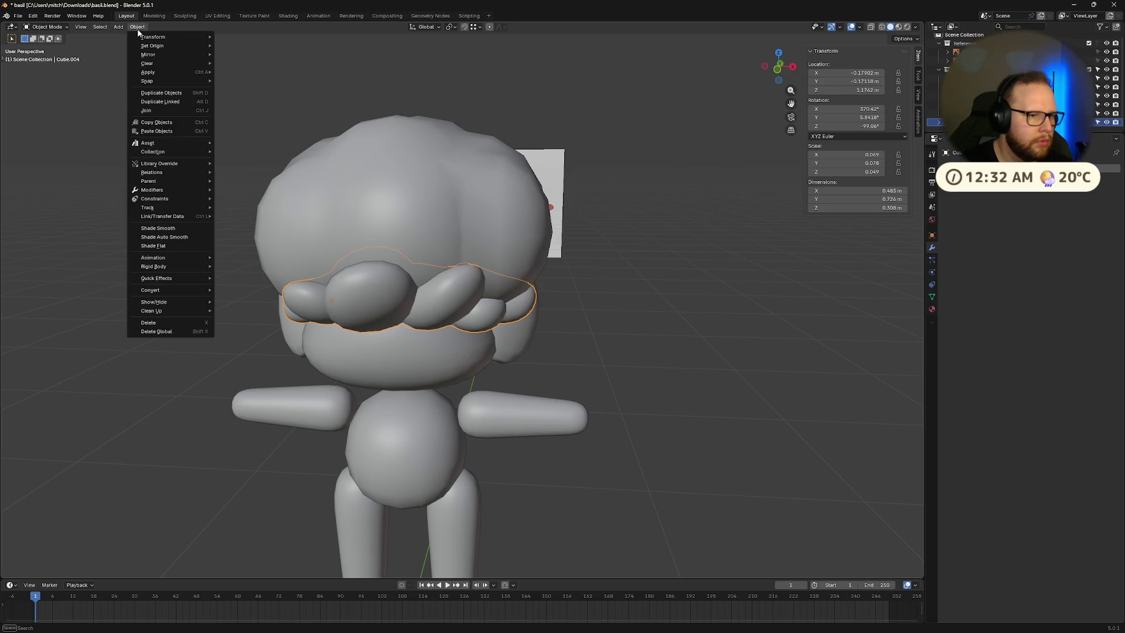
key("Escape")
key("Tab")
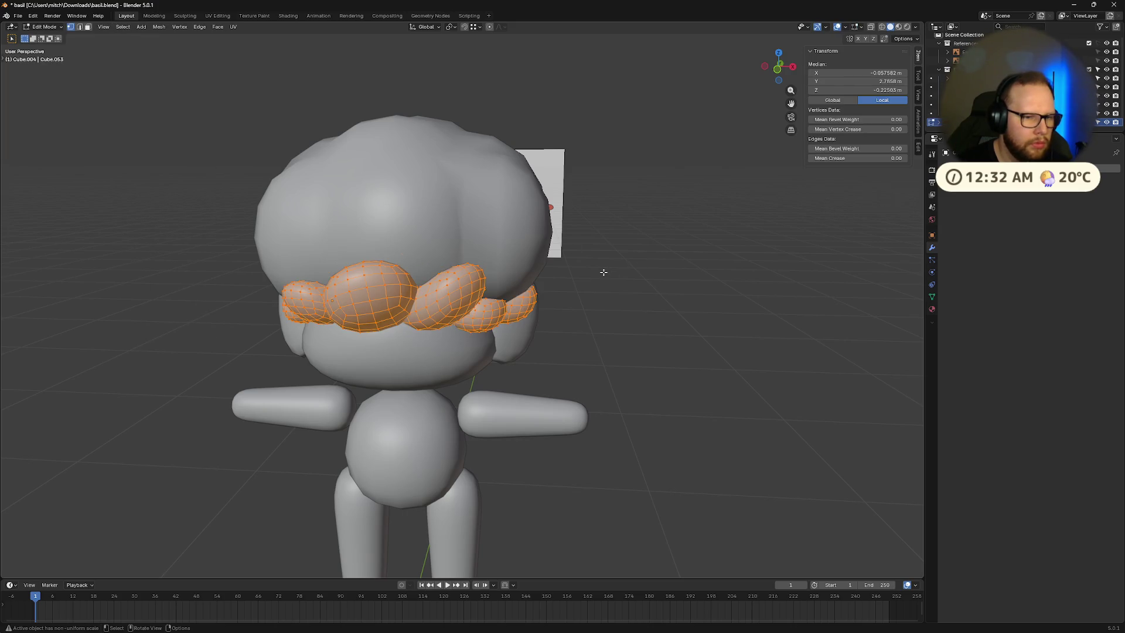
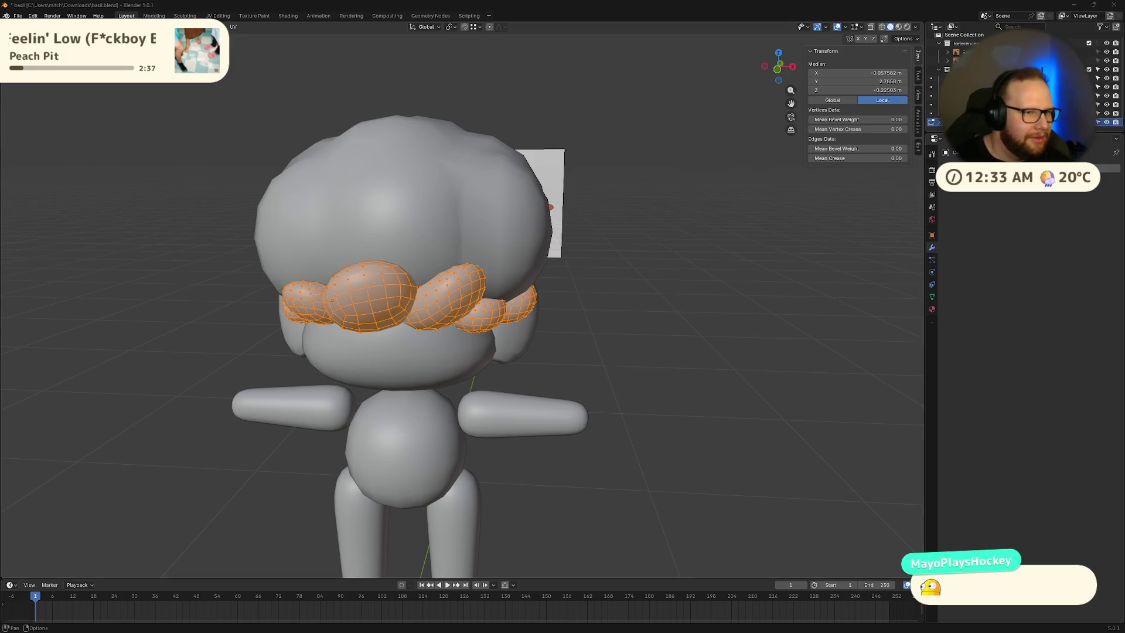
Step: Browse the Vertex and Mesh menus, then run Face > Intersect (Boolean) on the curl pieces
left_click(176, 26)
left_click(155, 26)
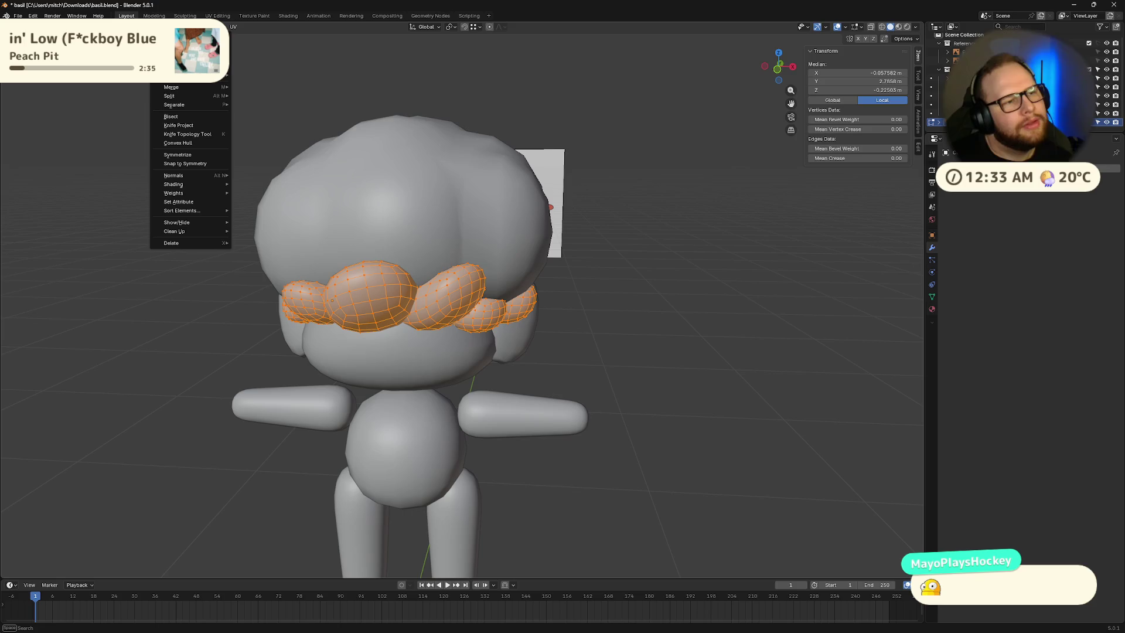
mouse_move(202, 222)
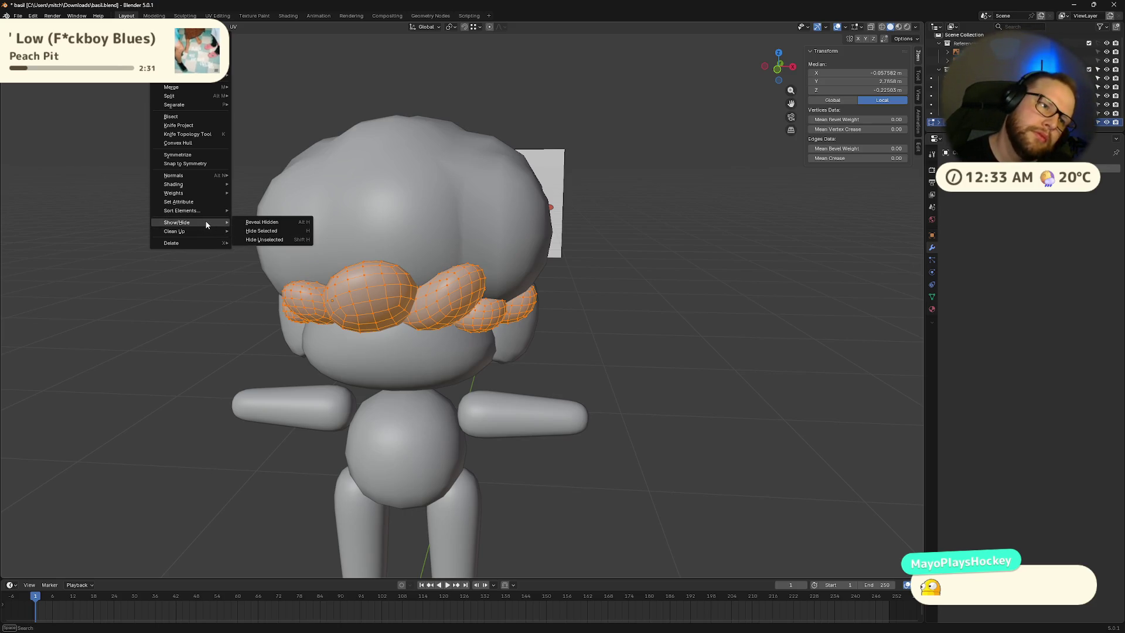
mouse_move(199, 45)
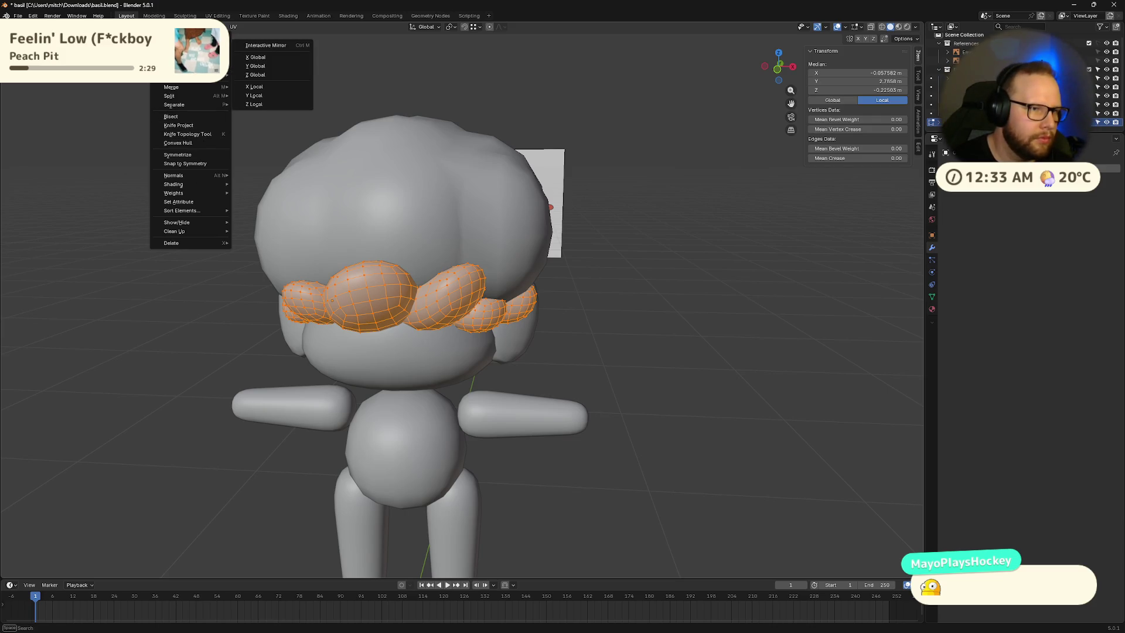
mouse_move(124, 27)
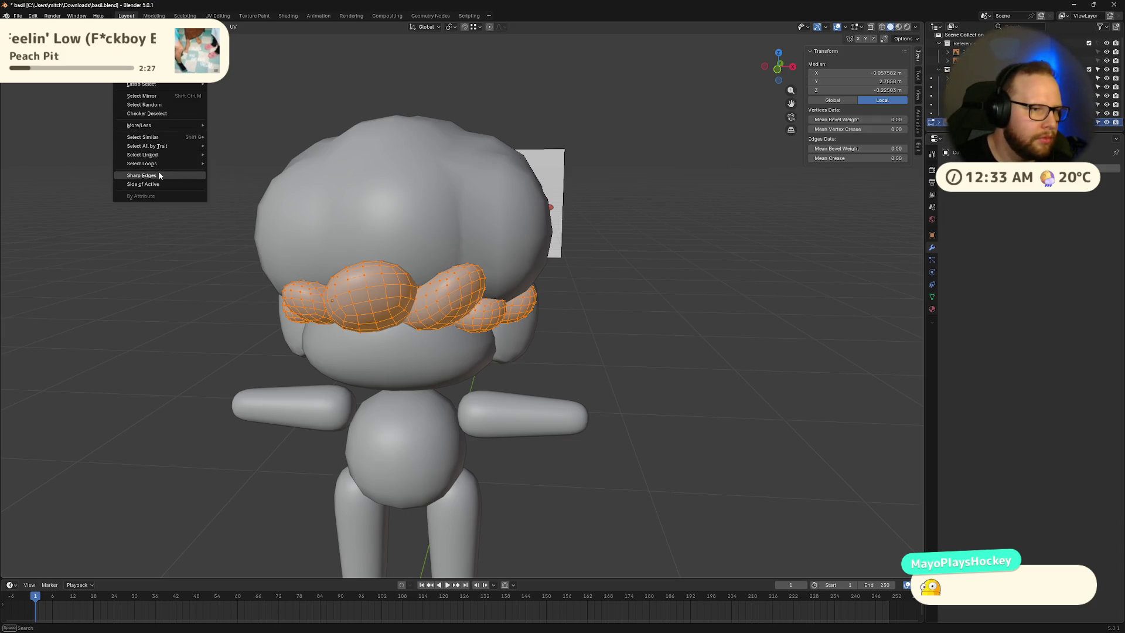
mouse_move(174, 120)
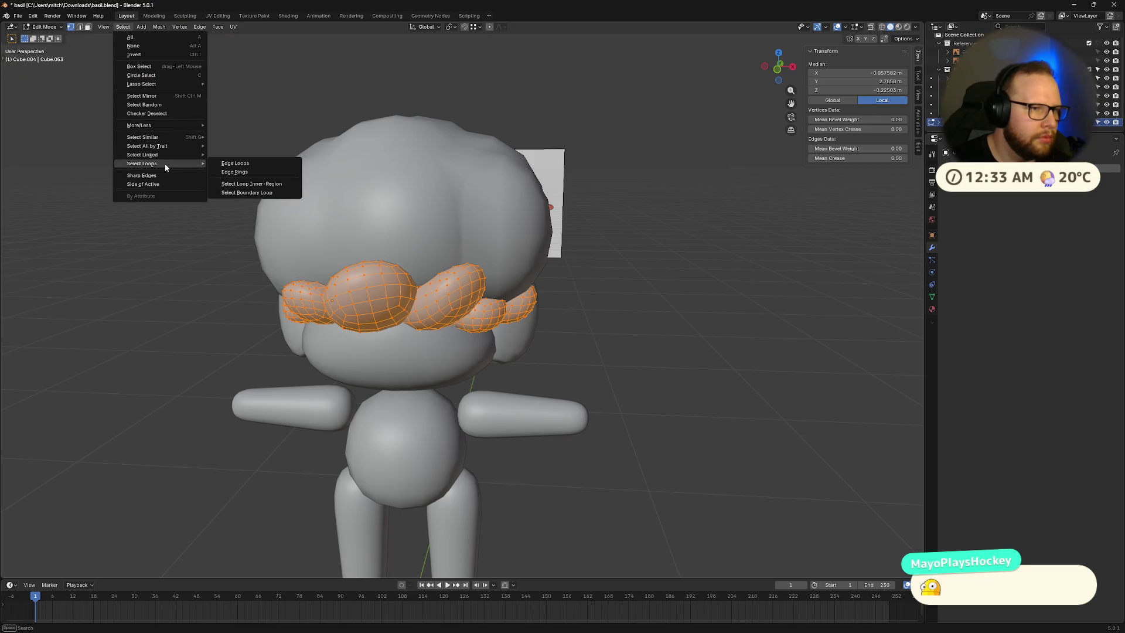
left_click(218, 27)
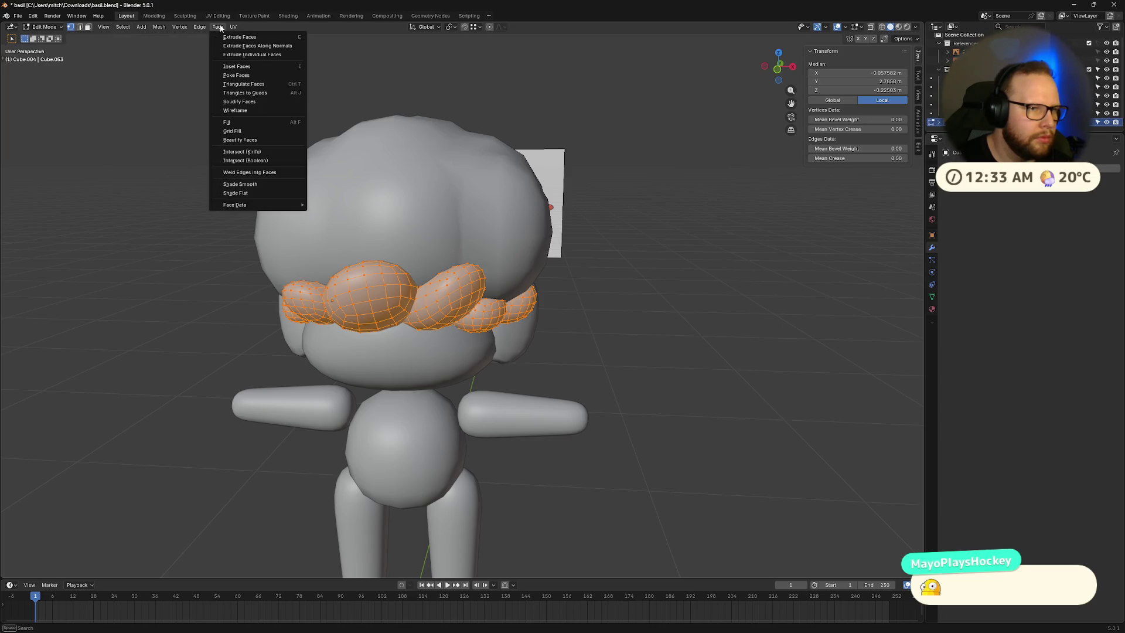
left_click(273, 160)
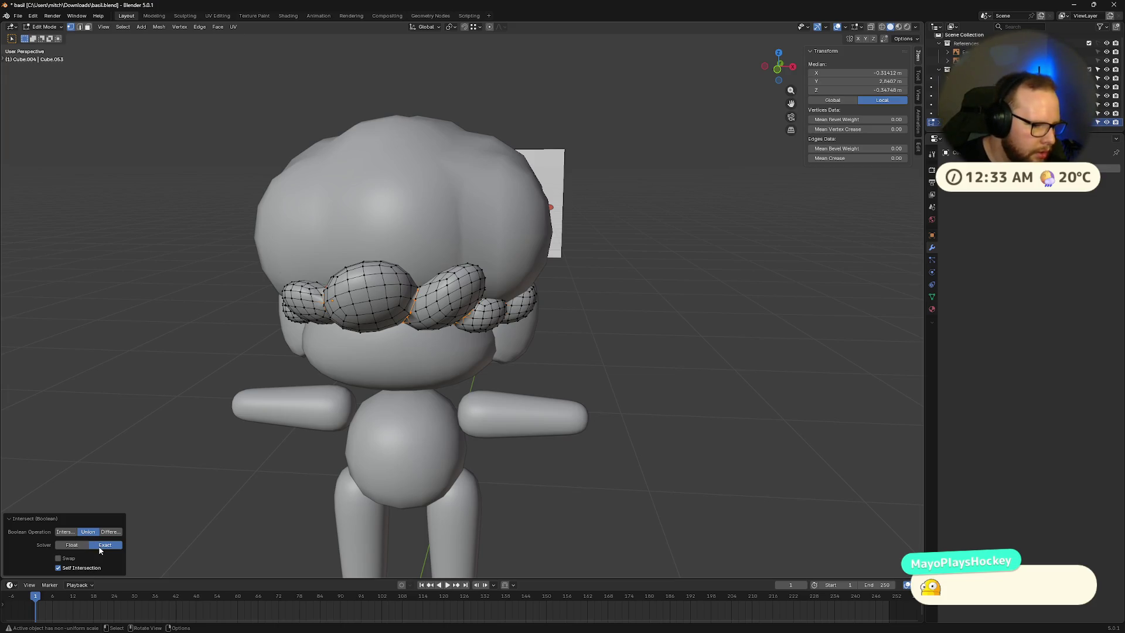
Step: Join the curl pieces into the Hair object with Ctrl+J
mouse_move(388, 448)
middle_mouse_down()
mouse_move(184, 449)
mouse_move(283, 425)
mouse_move(395, 445)
mouse_move(499, 404)
mouse_move(533, 432)
mouse_move(529, 455)
middle_mouse_up()
left_click(187, 446)
key("Tab")
left_click(389, 256, "shift")
mouse_move(389, 256)
middle_mouse_down()
mouse_move(480, 408)
mouse_move(507, 401)
mouse_move(148, 199)
middle_mouse_up()
key("ctrl+j")
Step: Fuse the hair and curls with Intersect (Boolean) Union in Edit Mode
key("Tab")
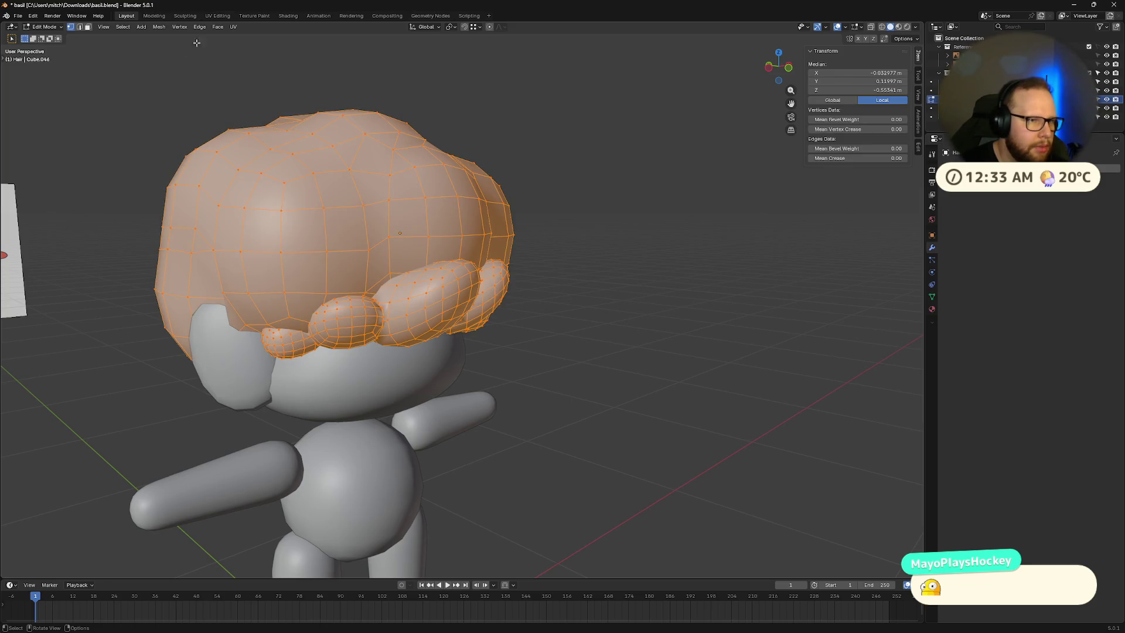
left_click(219, 31)
left_click(258, 162)
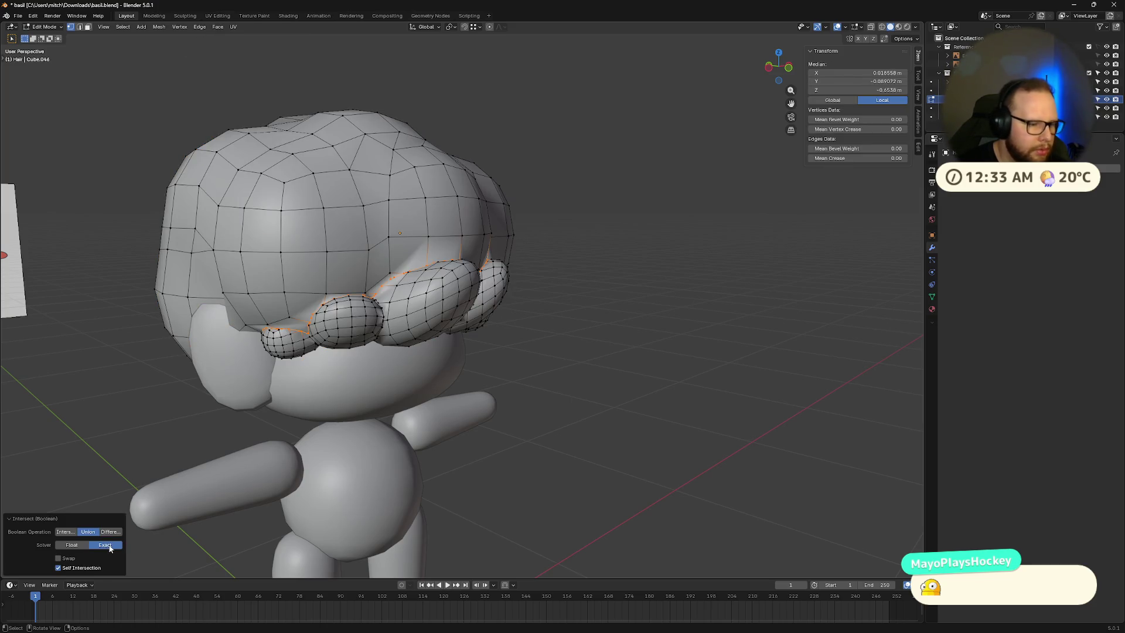
right_click(572, 356)
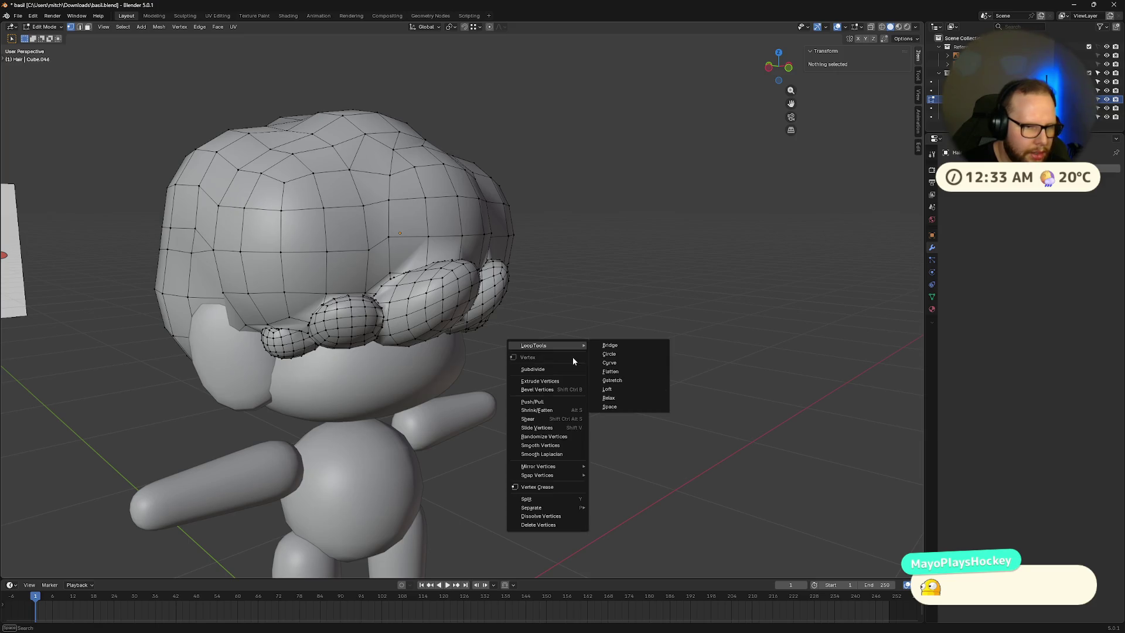
Step: Turn the view toward the reference and merge the first pair of stray seam vertices By Distance
key("Tab")
mouse_move(625, 422)
middle_mouse_down()
mouse_move(479, 420)
mouse_move(386, 372)
mouse_move(426, 366)
mouse_move(432, 352)
mouse_move(408, 361)
mouse_move(441, 339)
mouse_move(497, 385)
mouse_move(370, 359)
mouse_move(274, 271)
middle_mouse_up()
key("Tab")
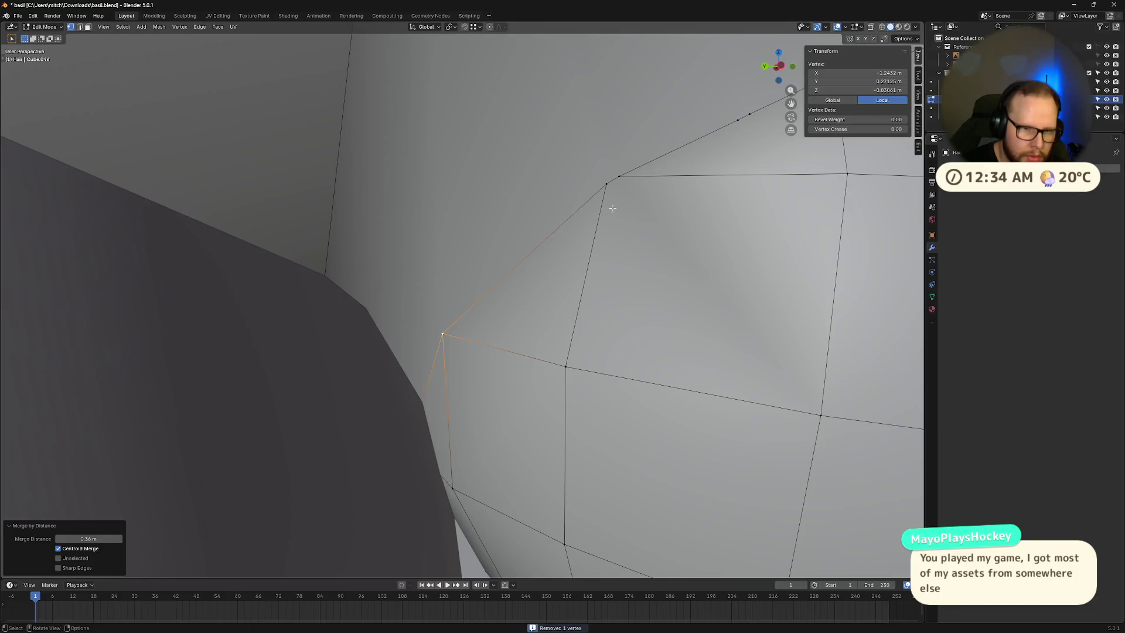
left_click(611, 181)
left_click(618, 176, "shift")
key("m")
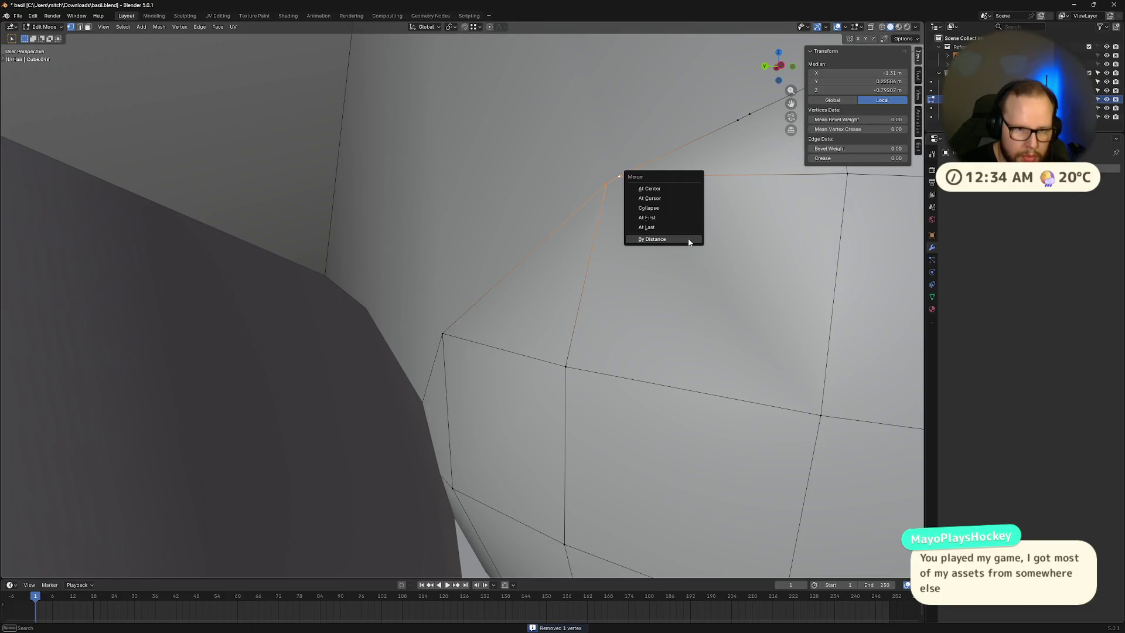
left_click(651, 239)
Step: Merge two more stray seam vertices By Distance, then weld a neighbouring vertex At Last
middle_click_drag(679, 239, 757, 273)
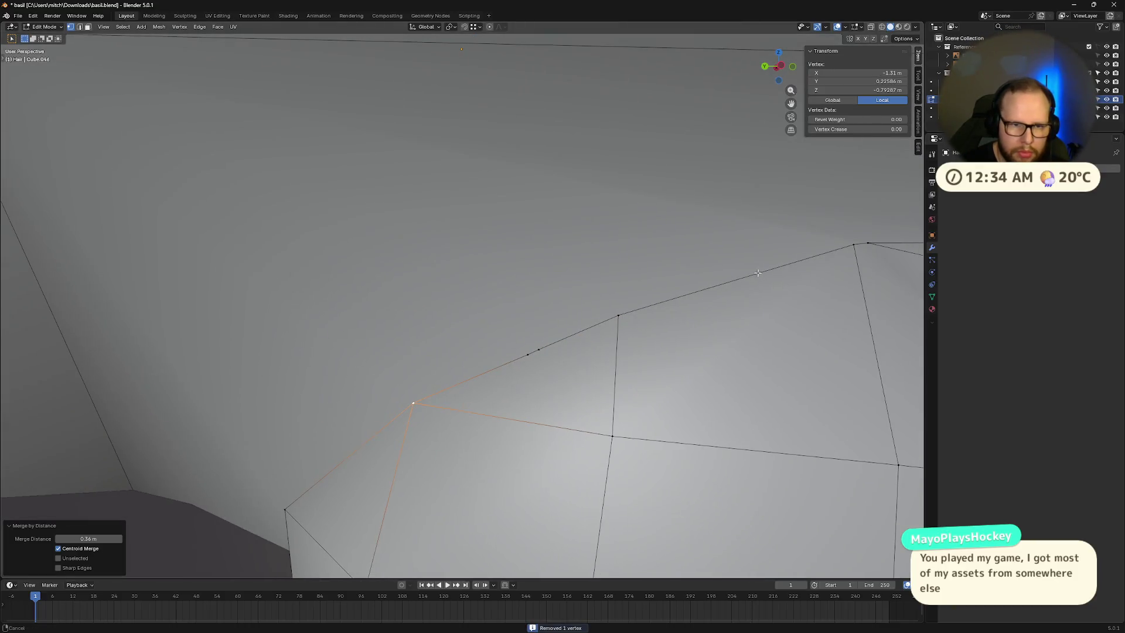
left_click(536, 350)
left_click(538, 349, "shift")
key("m")
left_click(614, 319)
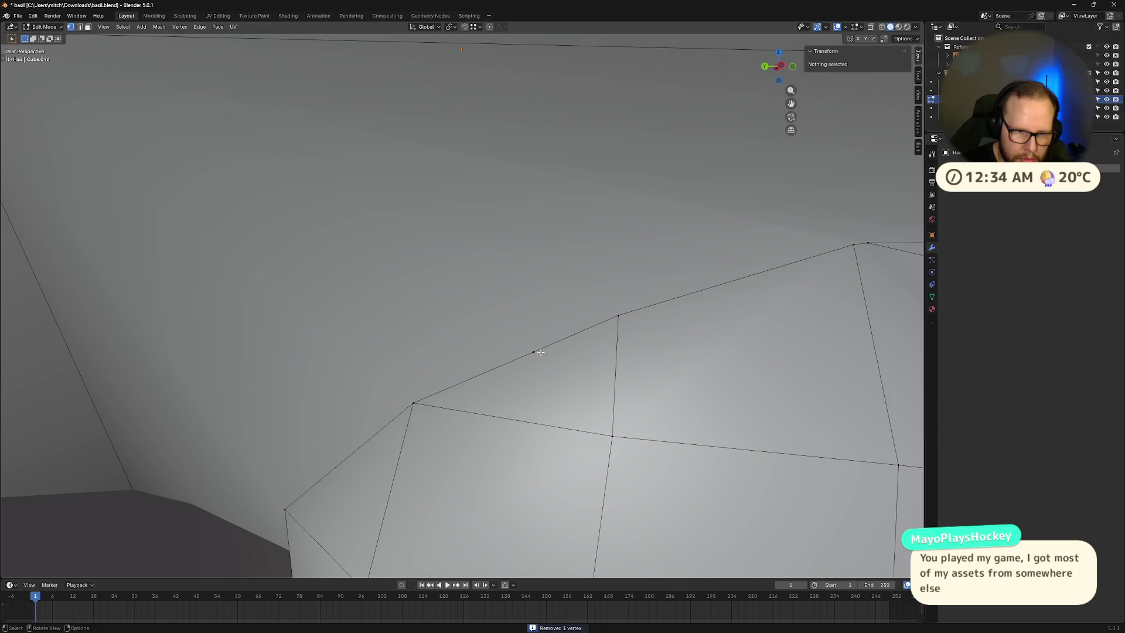
left_click(619, 316, "shift")
key("m")
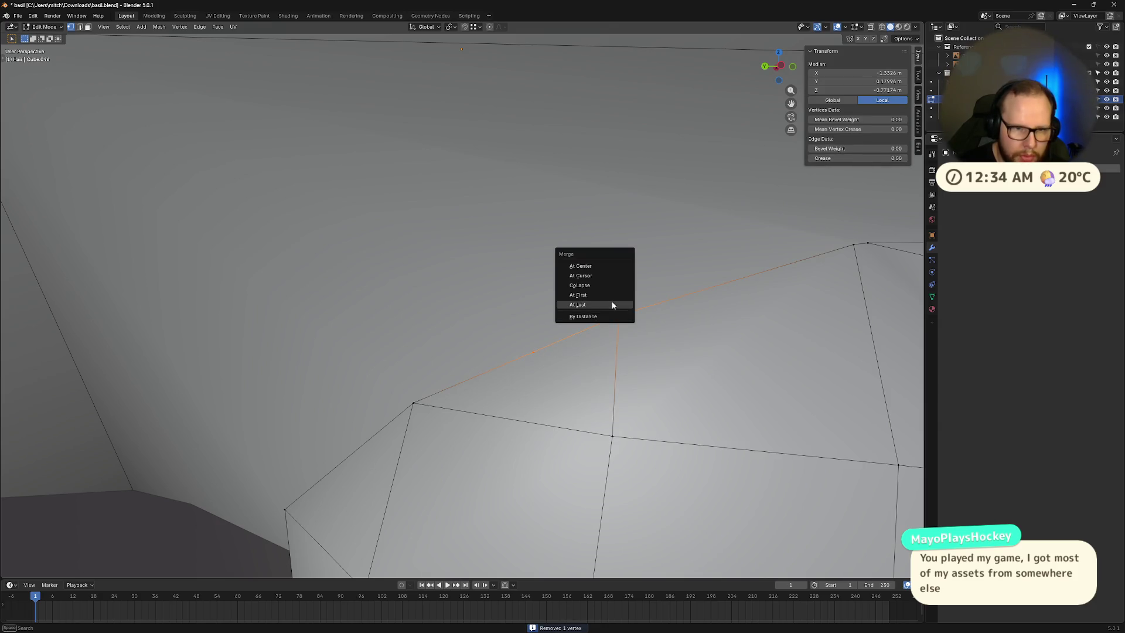
left_click(613, 304)
Step: Weld the next pair of seam vertices At Last and inspect the curl-head join
mouse_move(613, 305)
middle_mouse_down()
mouse_move(714, 340)
mouse_move(657, 344)
middle_mouse_up()
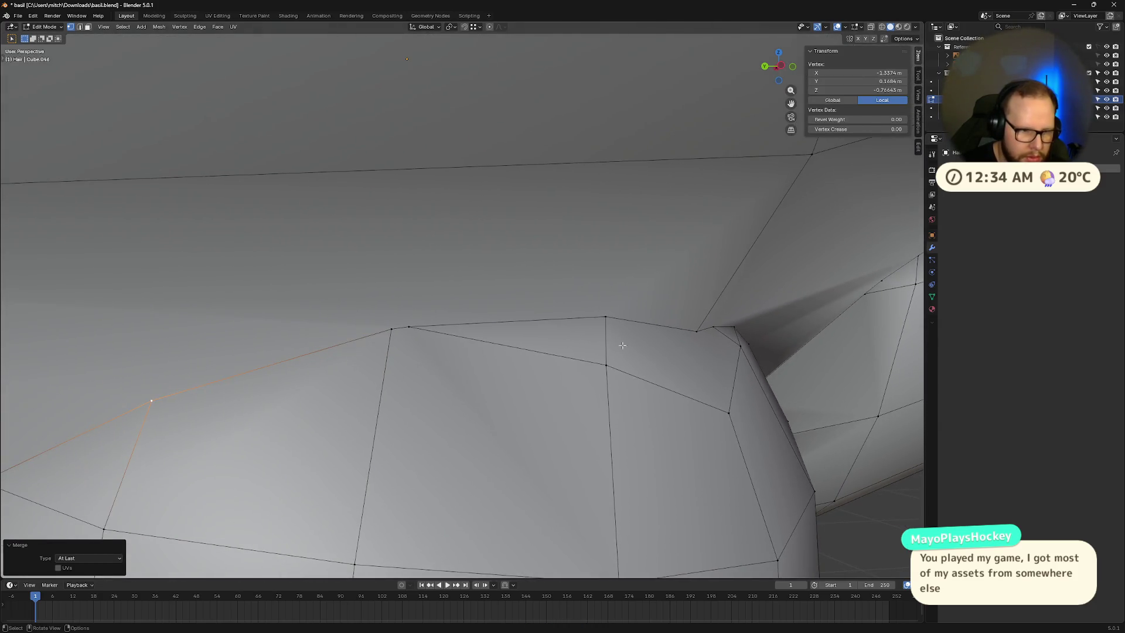
left_click(390, 329, "shift")
key("m")
left_click(389, 328)
mouse_move(666, 349)
middle_mouse_down()
mouse_move(648, 342)
mouse_move(658, 349)
middle_mouse_up()
scroll(657, 349, "down", 5)
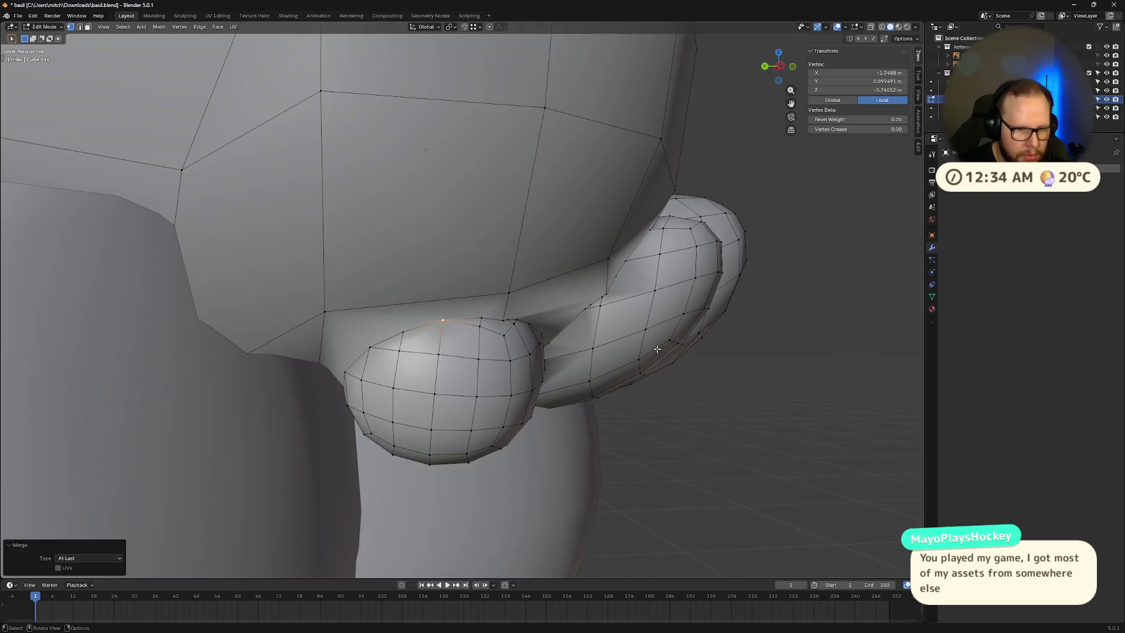
scroll(523, 345, "up", 5)
middle_click_drag(555, 374, 556, 375)
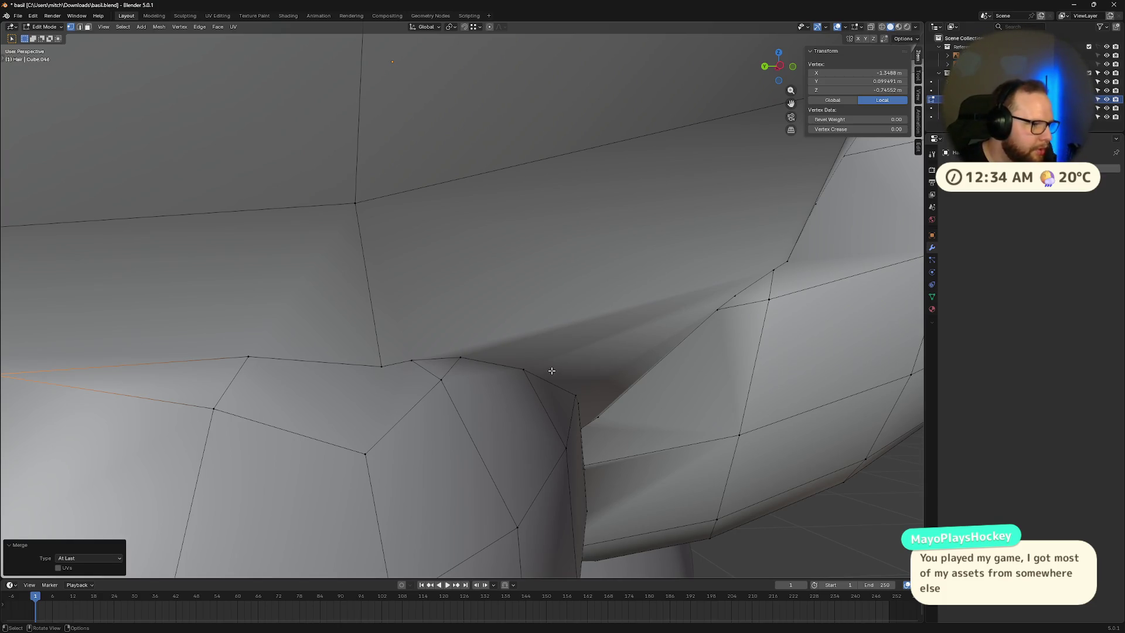
Step: Merge a stray crease vertex At Last onto its neighbour, then re-frame the head and curls
left_click(383, 366)
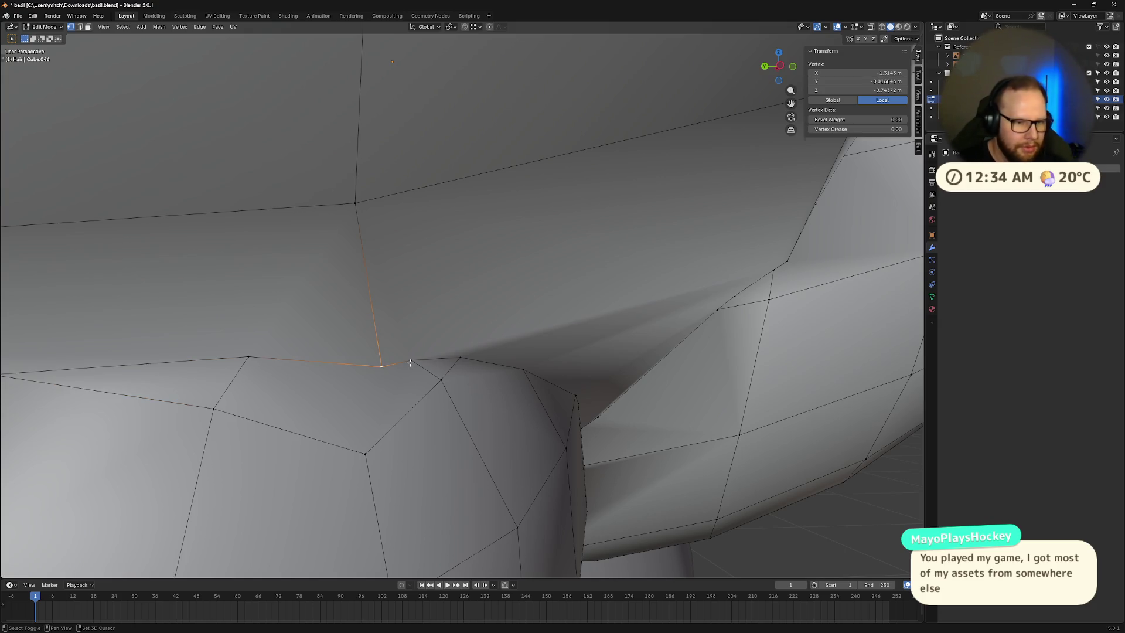
left_click(410, 362, "shift")
key("m")
left_click(409, 361)
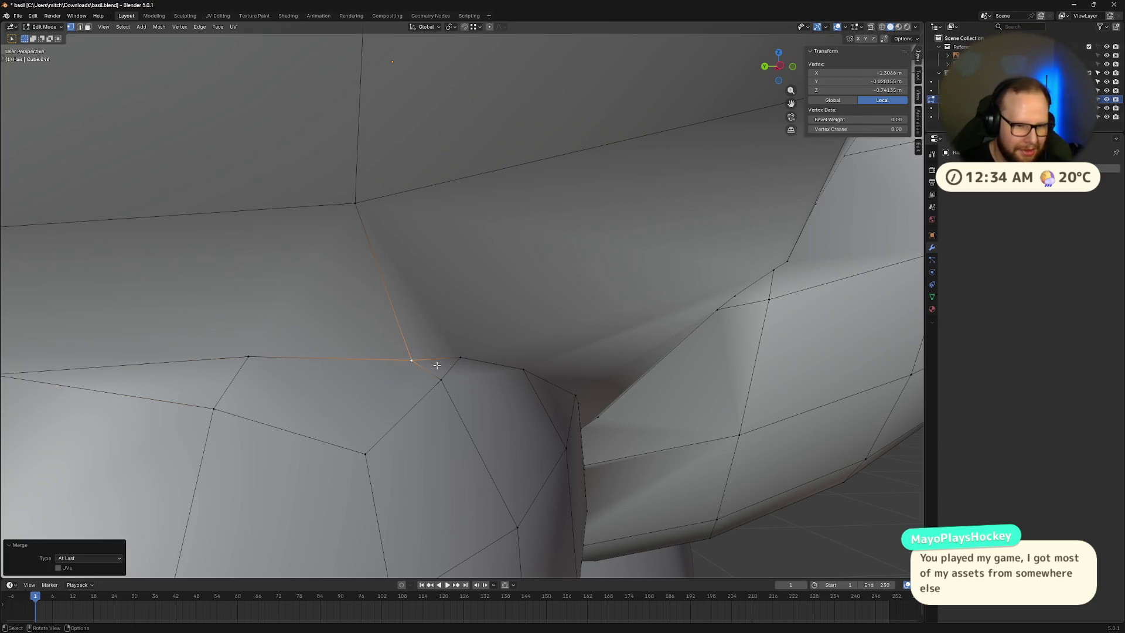
scroll(512, 417, "down", 5)
scroll(394, 297, "up", 5)
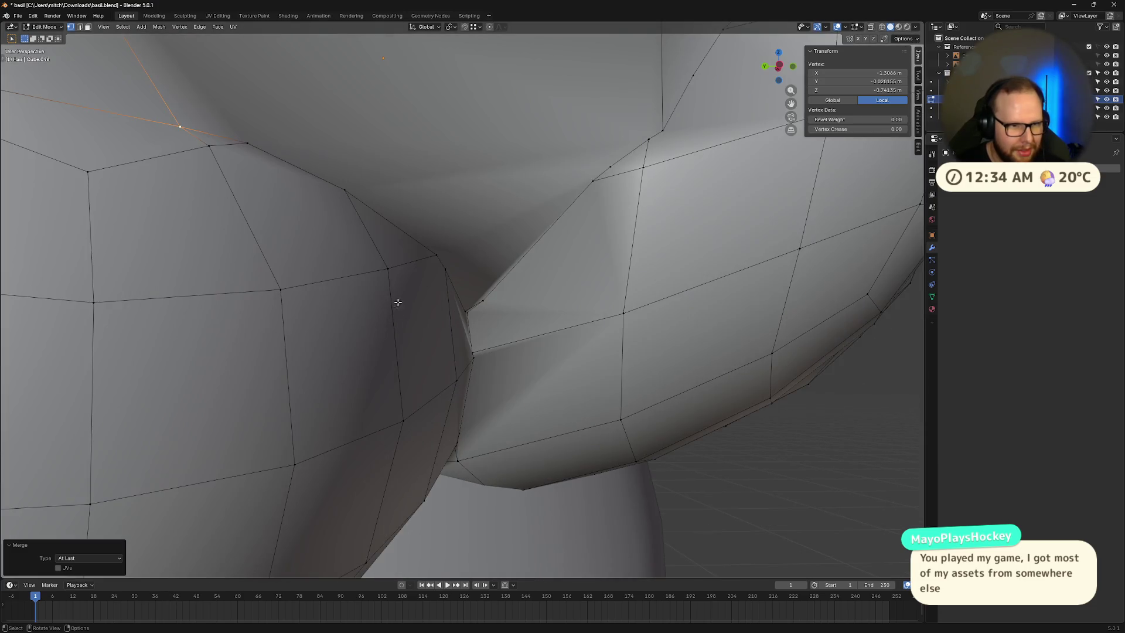
scroll(417, 359, "down", 5)
mouse_move(417, 359)
middle_mouse_down()
mouse_move(524, 394)
mouse_move(410, 375)
middle_mouse_up()
scroll(342, 358, "up", 10)
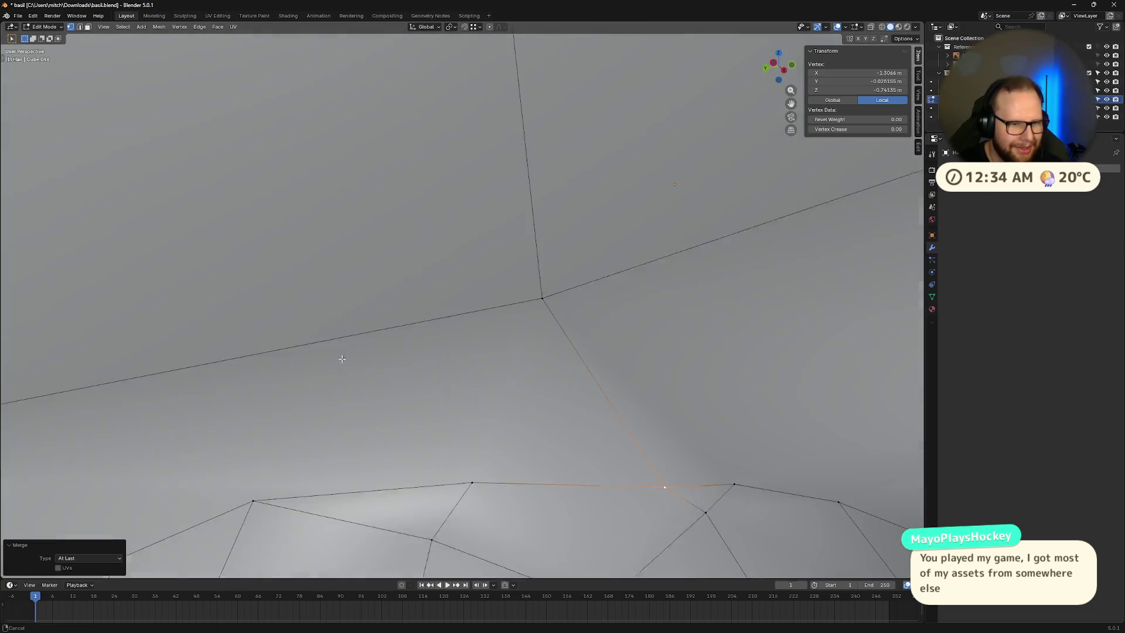
middle_click_drag(342, 358, 426, 391)
Step: Weld another pair of crease vertices At Last
left_click(432, 373)
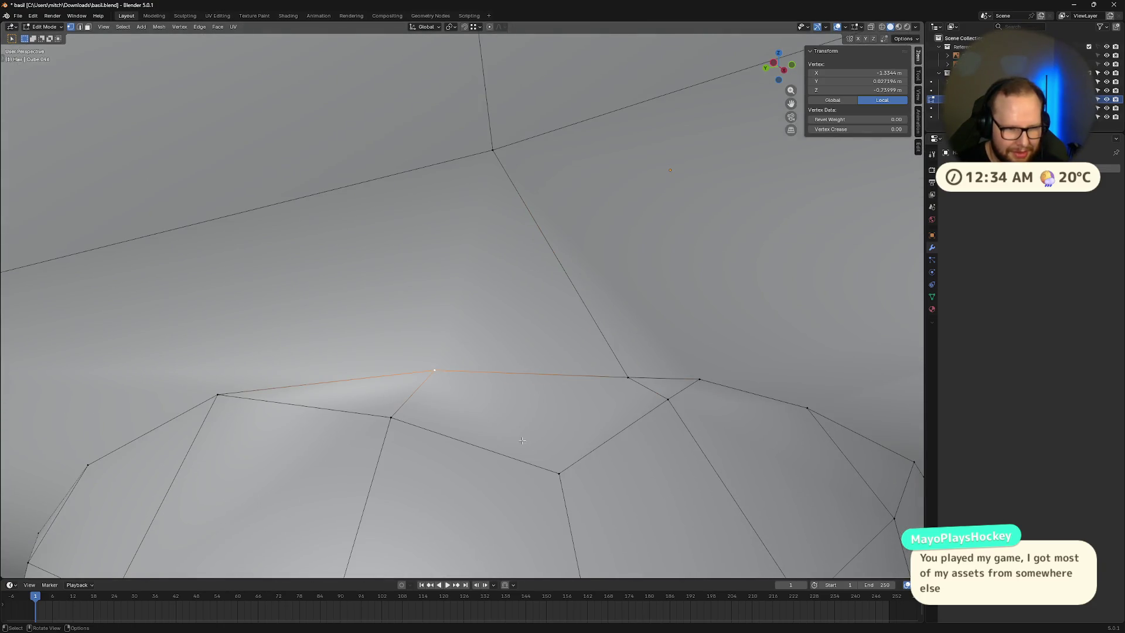
left_click(392, 418)
left_click(558, 473, "shift")
key("m")
left_click(557, 473)
scroll(600, 453, "down", 6)
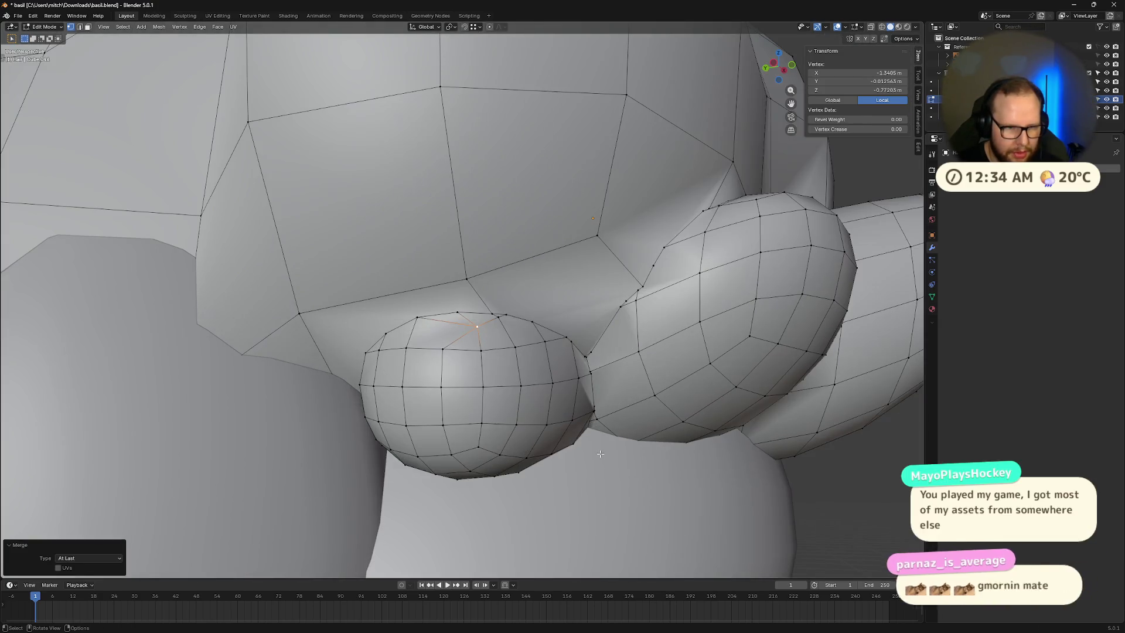
Step: Undo the previous merge and weld a seam vertex At Last instead
key("ctrl+z")
scroll(599, 453, "up", 6)
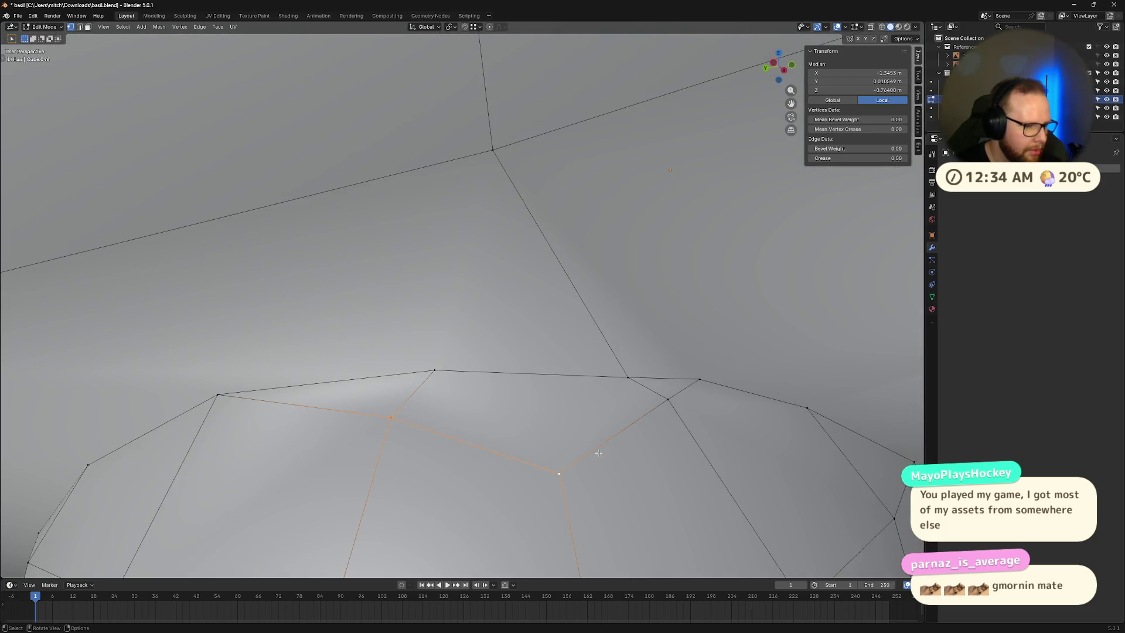
key("KP_6")
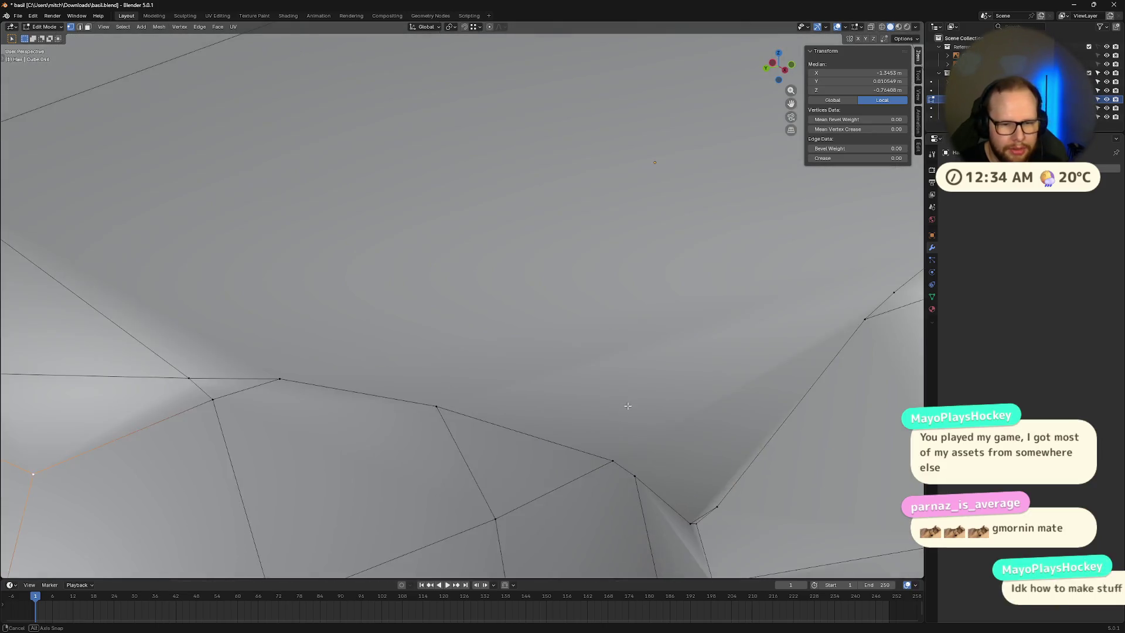
scroll(629, 406, "down", 5)
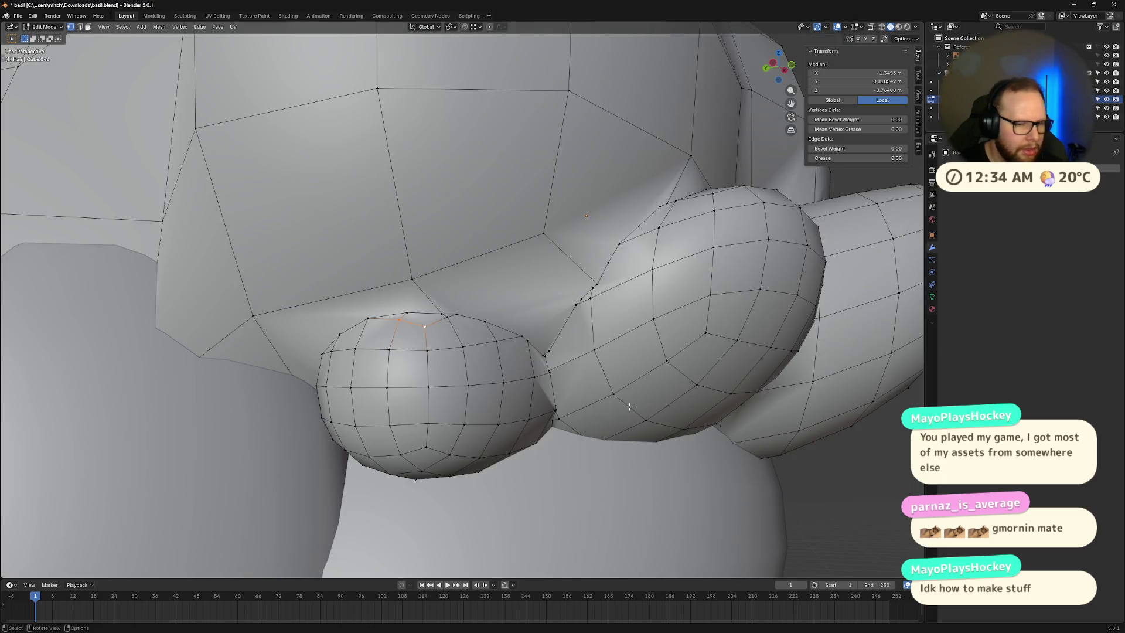
scroll(416, 369, "up", 8)
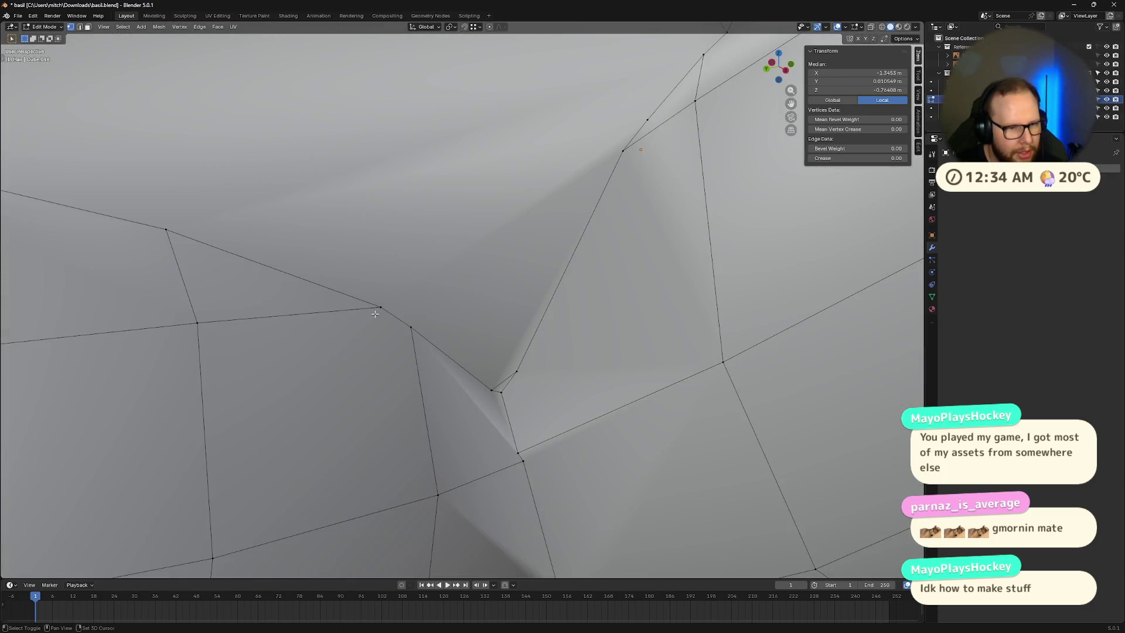
left_click(412, 325, "shift")
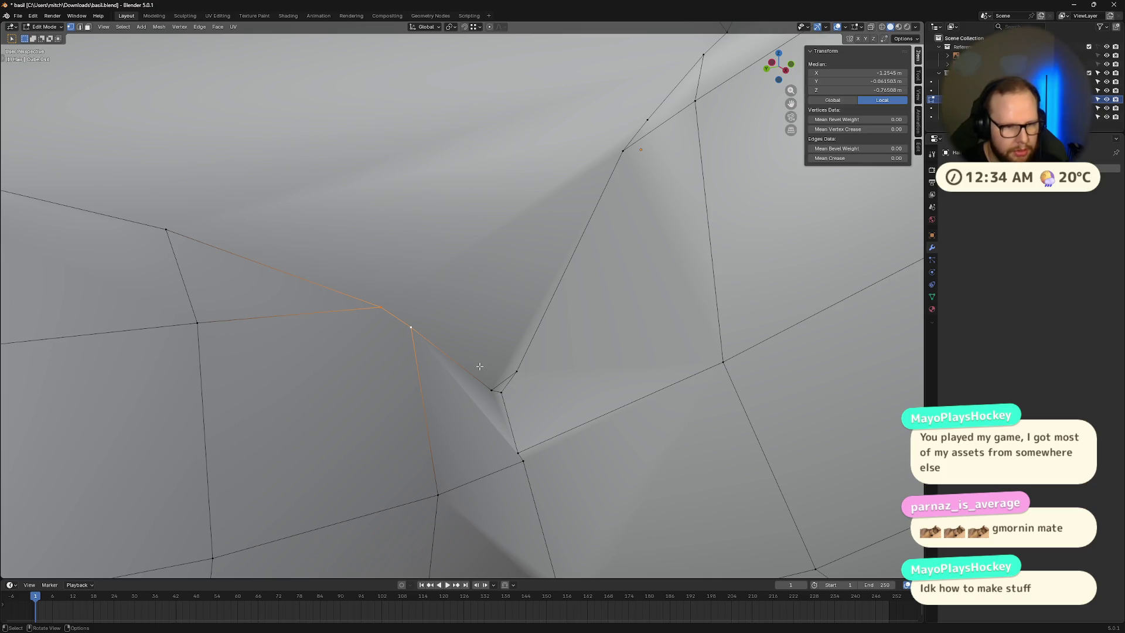
key("m")
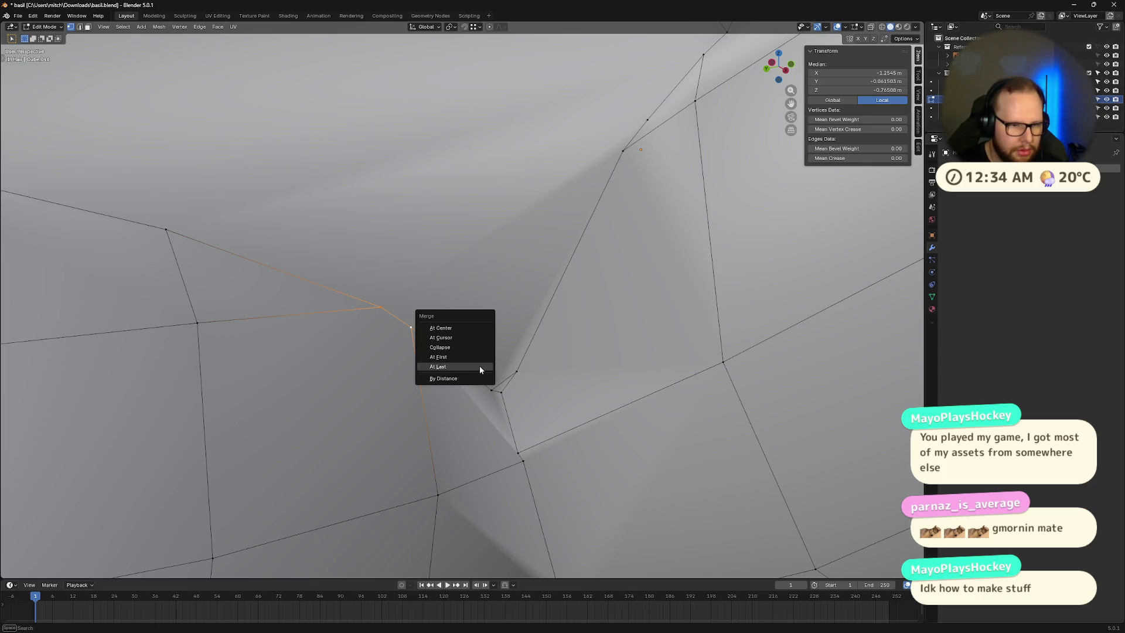
left_click(479, 365)
Step: Weld two pairs of stray vertices beside the crease At Last
left_click(517, 452)
left_click(501, 391, "shift")
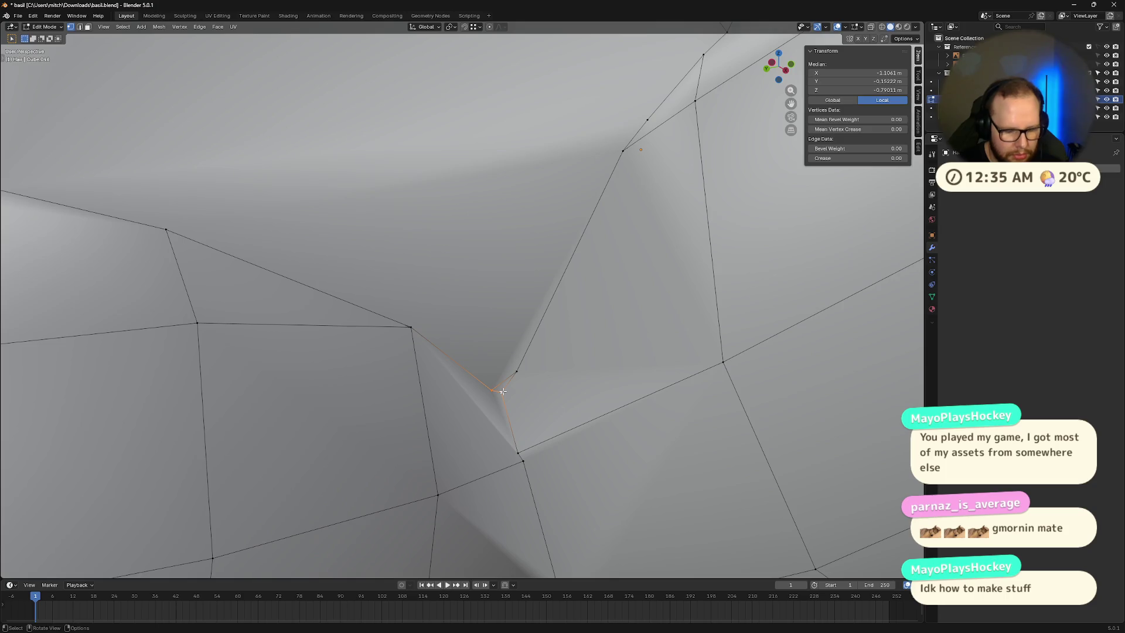
key("m")
left_click(502, 393)
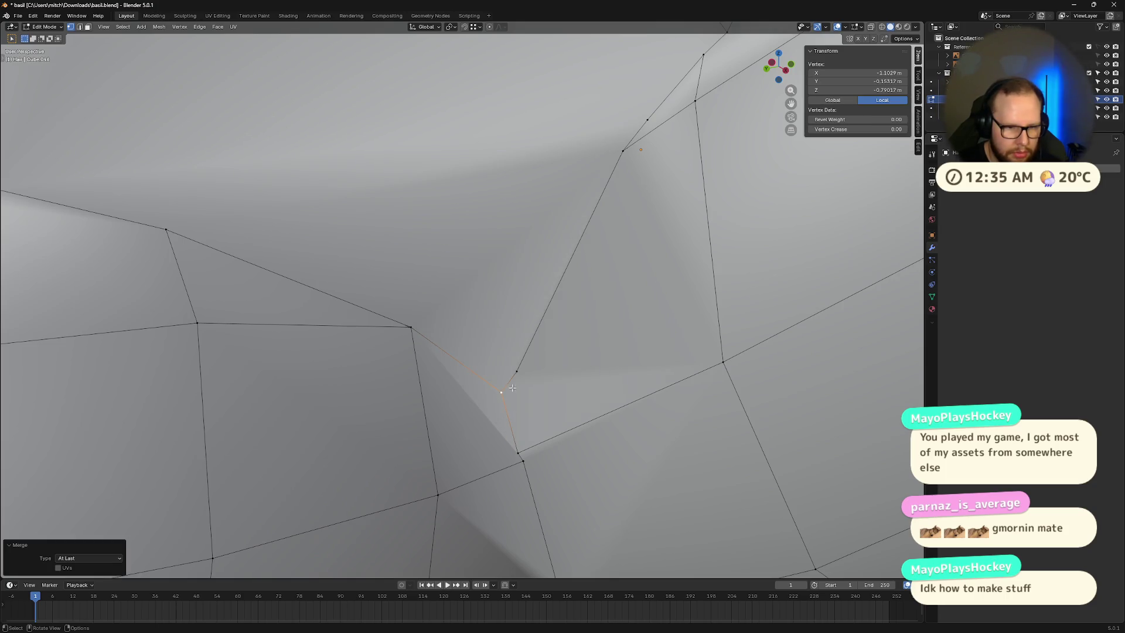
left_click(516, 371)
left_click(501, 392, "shift")
key("m")
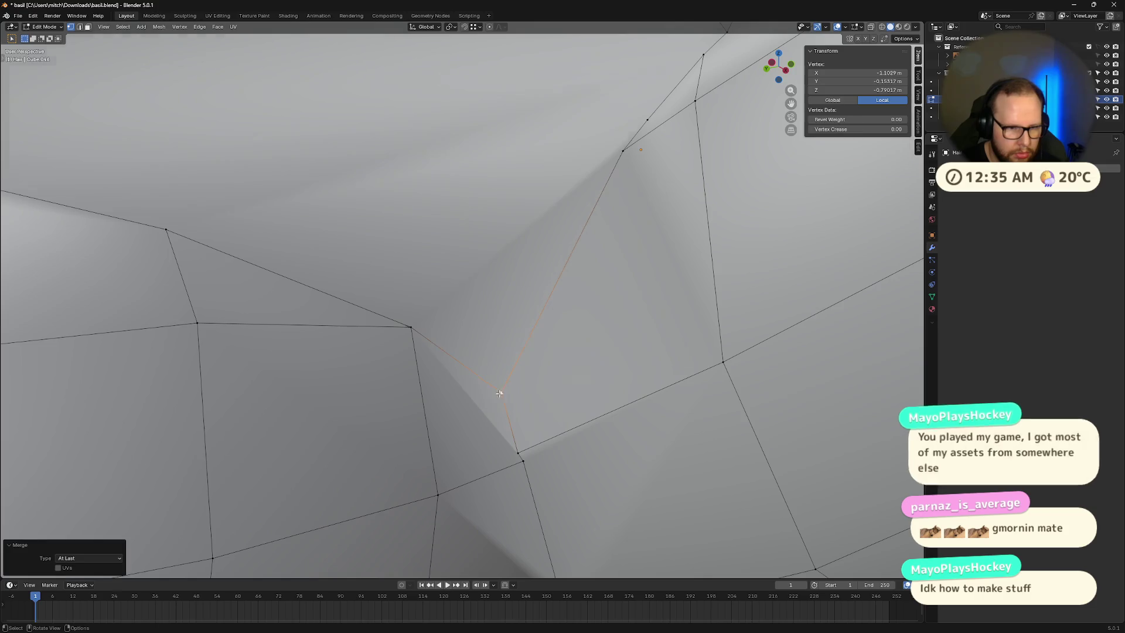
left_click(500, 397)
Step: Weld the top-of-crease vertex and its neighbour At Last
scroll(524, 329, "down", 3)
scroll(549, 227, "up", 5)
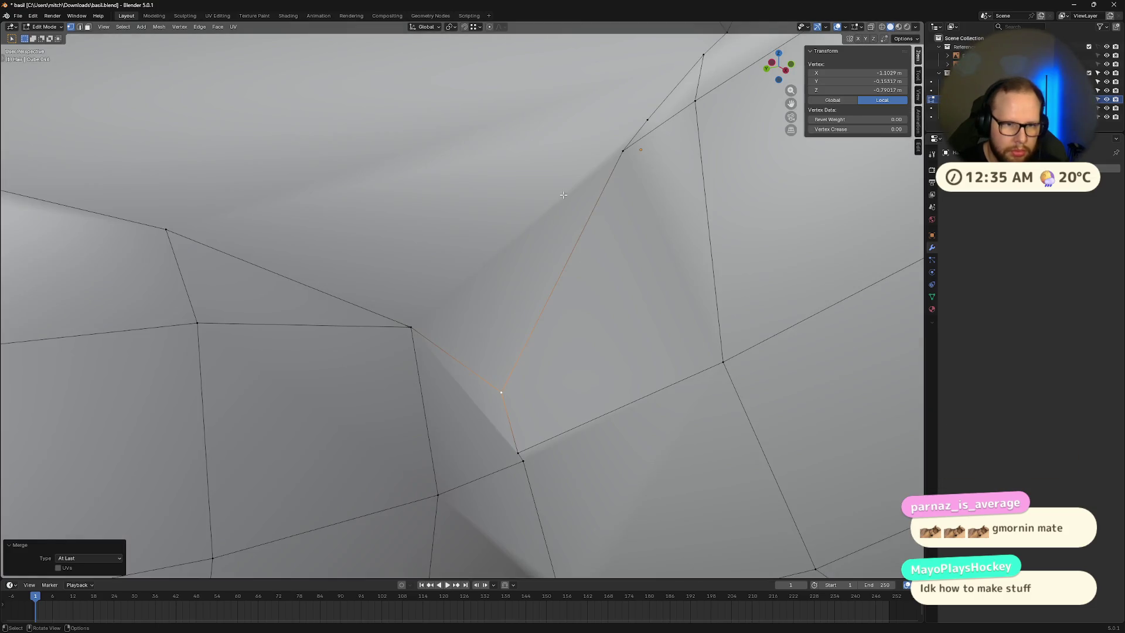
left_click(647, 120)
left_click(624, 147, "shift")
key("m")
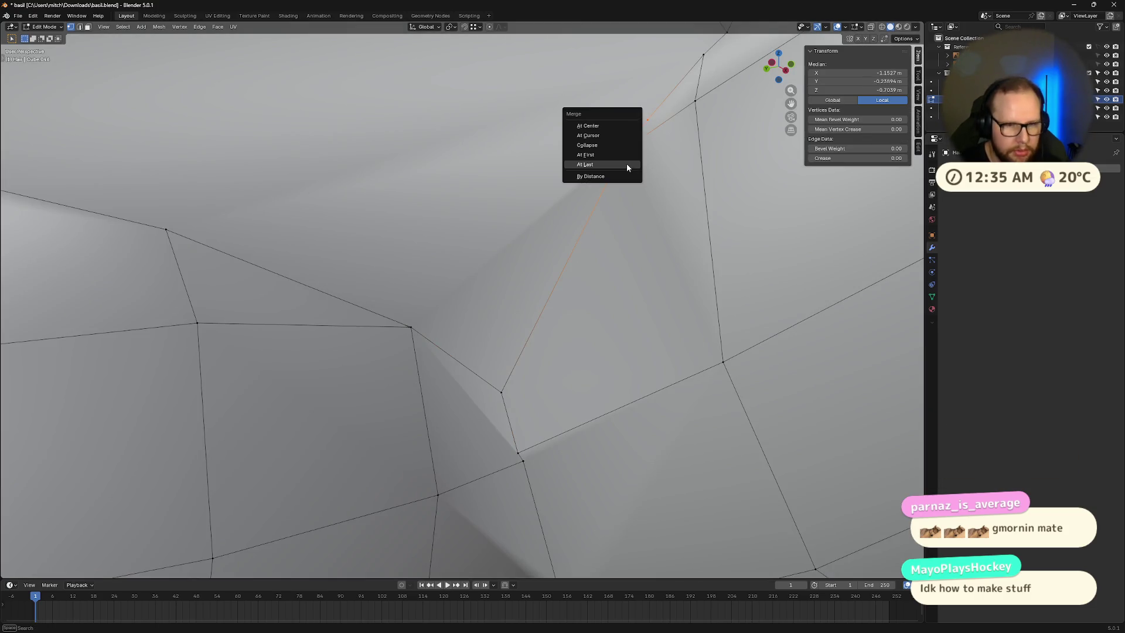
left_click(627, 163)
Step: Collapse the stray edge into its last vertex and weld the nearby vertex onto it
scroll(697, 84, "down", 5)
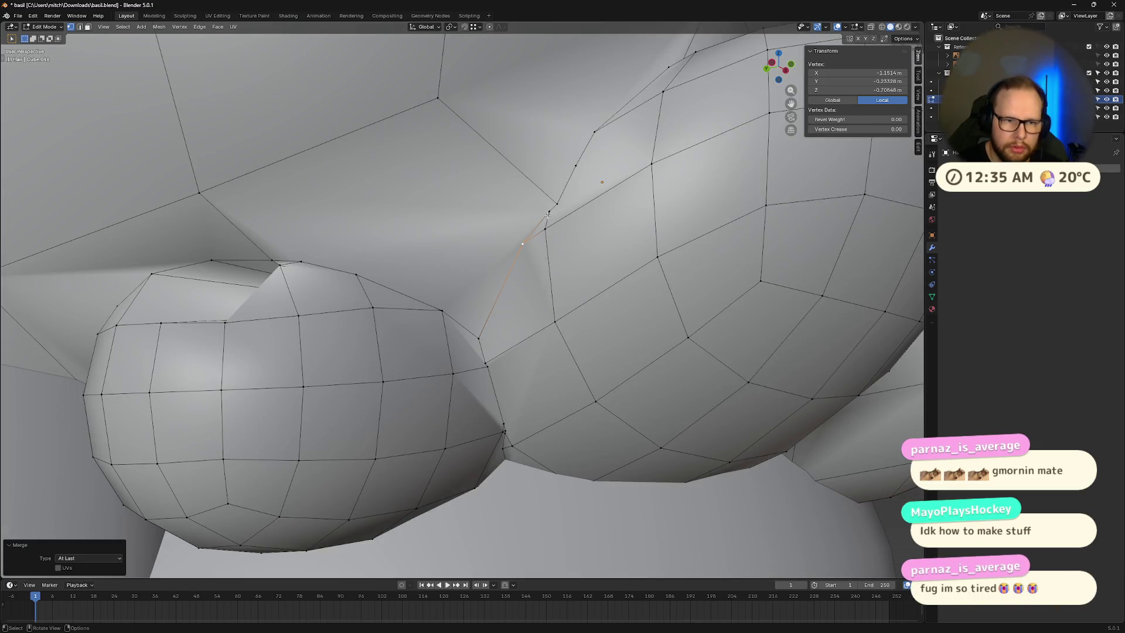
left_click(522, 243)
left_click(550, 210, "shift")
key("m")
left_click(557, 206)
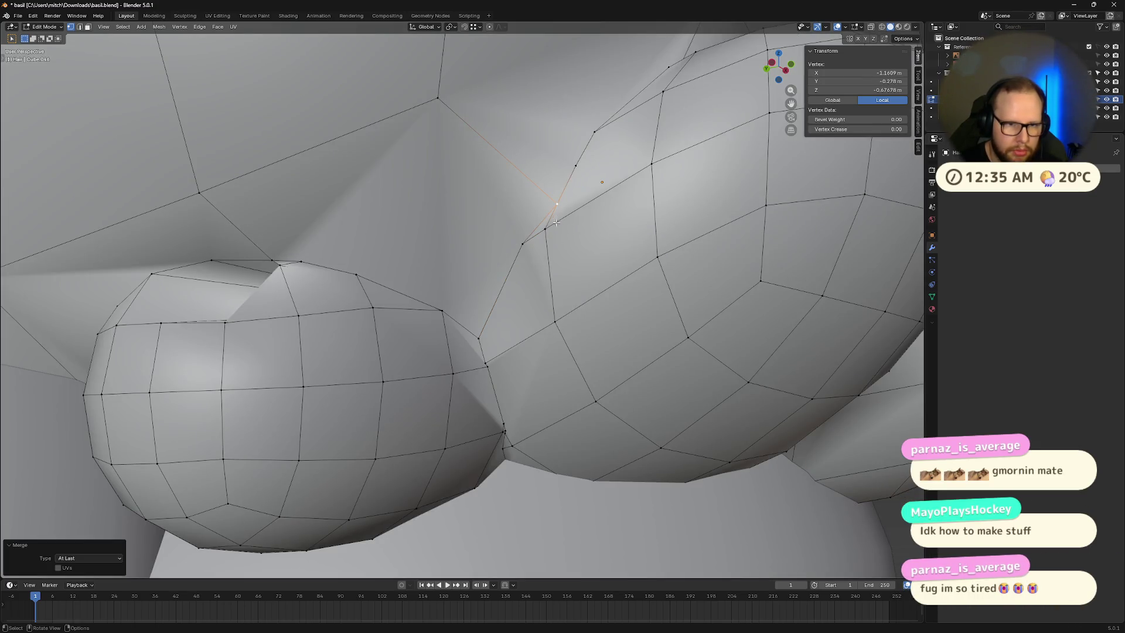
scroll(562, 201, "up", 4)
scroll(568, 193, "down", 3)
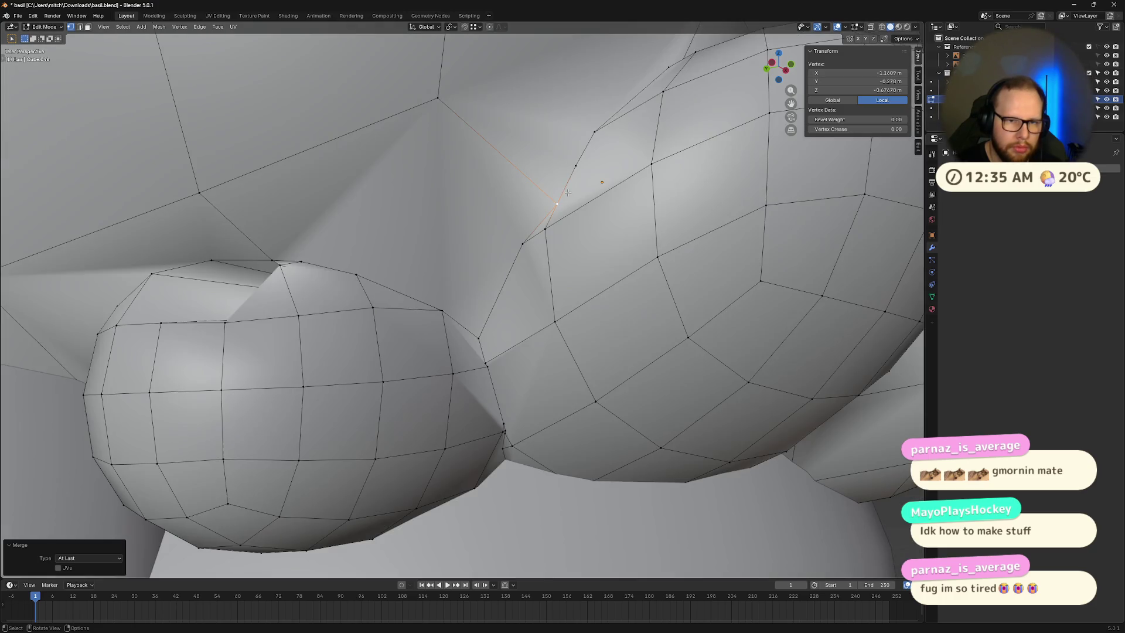
left_click(522, 243, "shift")
key("m")
left_click(522, 243)
Step: Weld the seam vertices under the hair puffs At Last
mouse_move(591, 190)
middle_mouse_down()
mouse_move(603, 195)
mouse_move(549, 383)
middle_mouse_up()
left_click(559, 399, "shift")
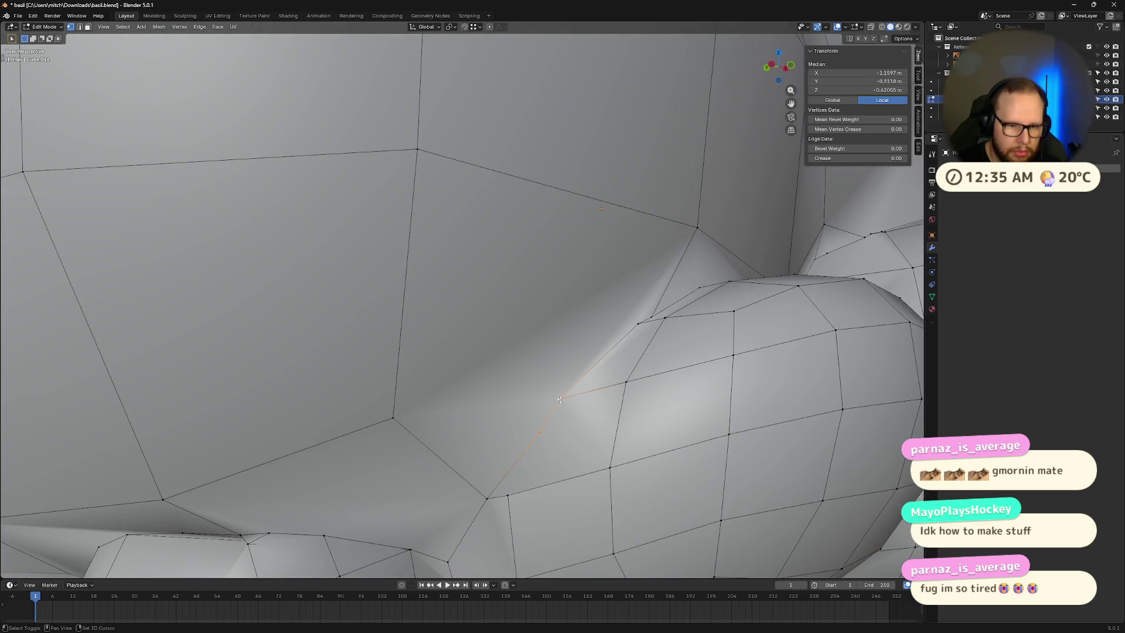
key("m")
left_click(563, 402)
left_click(640, 322)
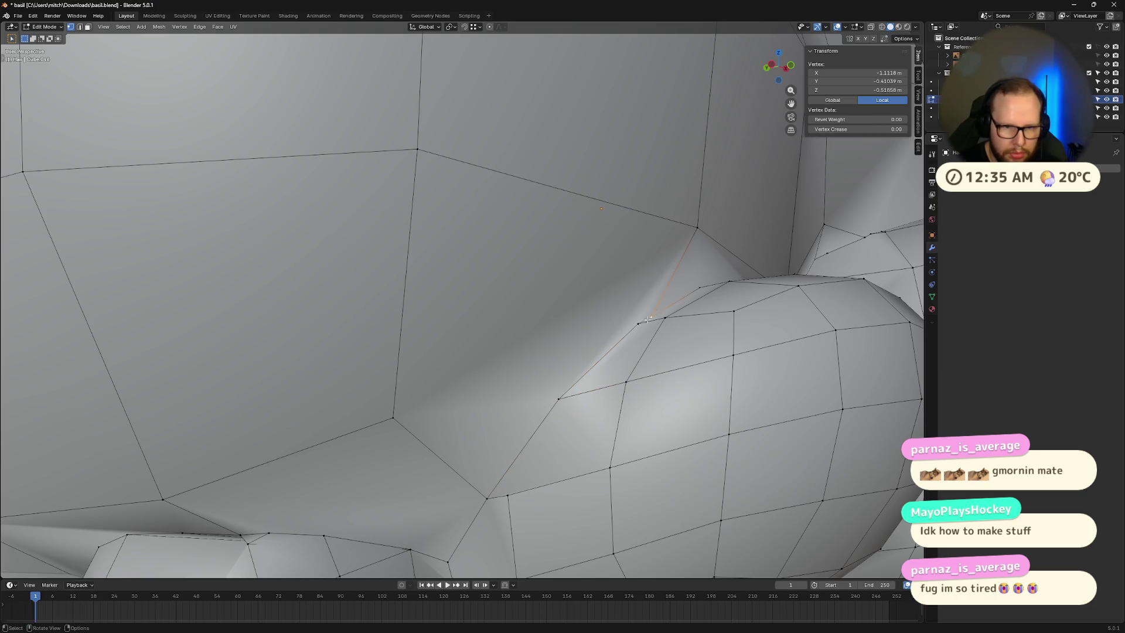
key("m")
left_click(641, 323)
mouse_move(641, 323)
middle_mouse_down()
mouse_move(621, 429)
mouse_move(537, 418)
mouse_move(703, 340)
middle_mouse_up()
scroll(621, 430, "down", 4)
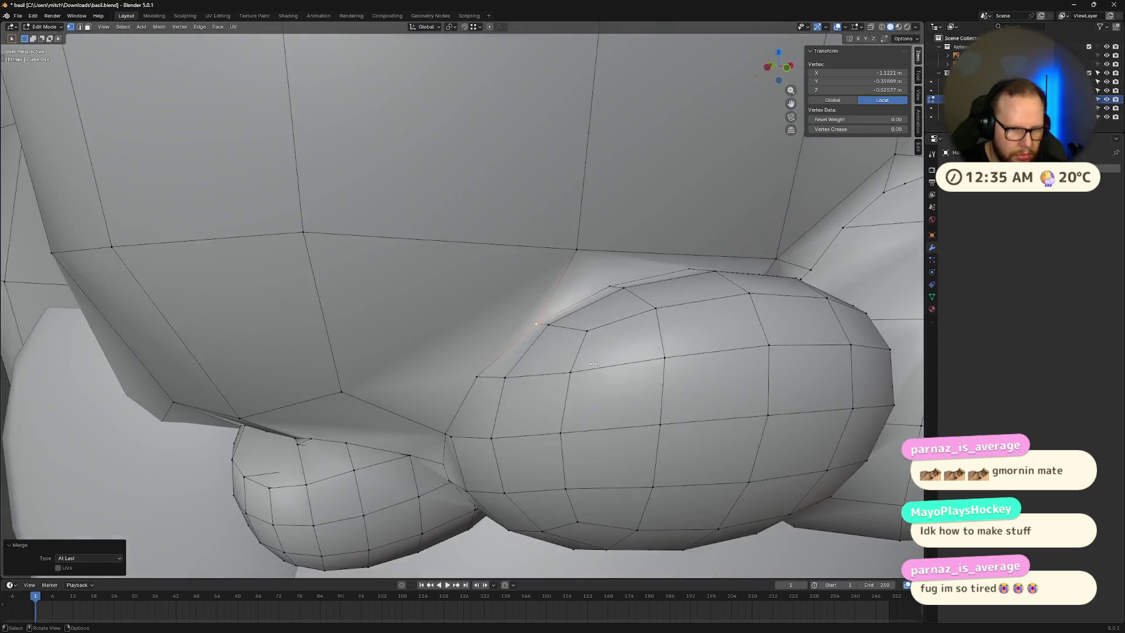
scroll(741, 323, "up", 5)
key("slash")
key("slash")
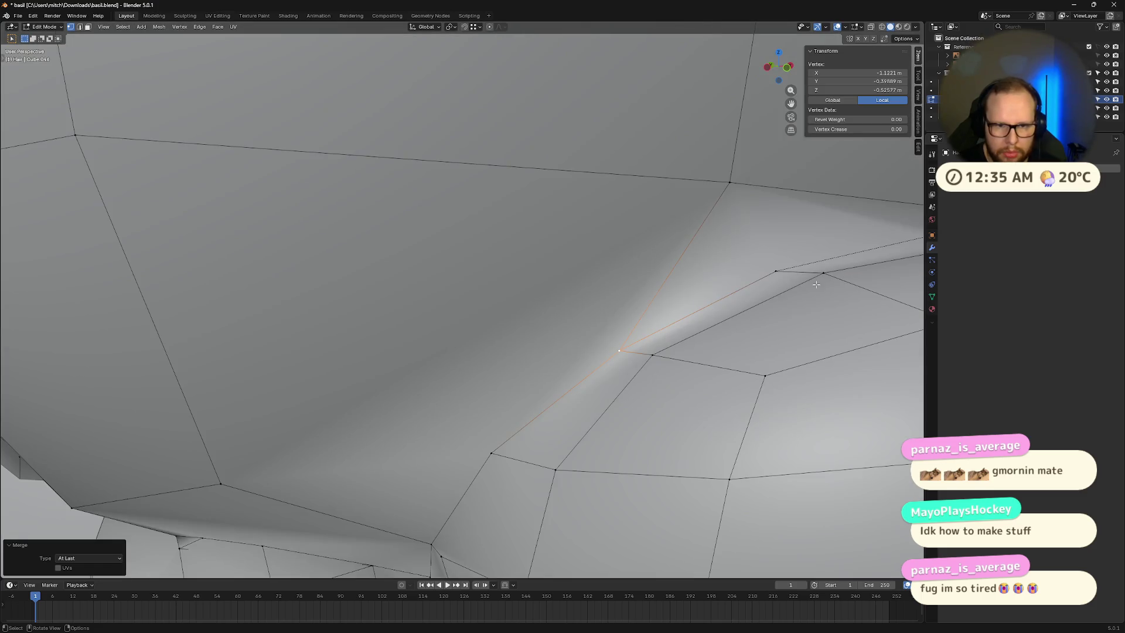
Step: Merge the vertices along the puff's edge and rim By Distance (0.56 m)
left_click(776, 271)
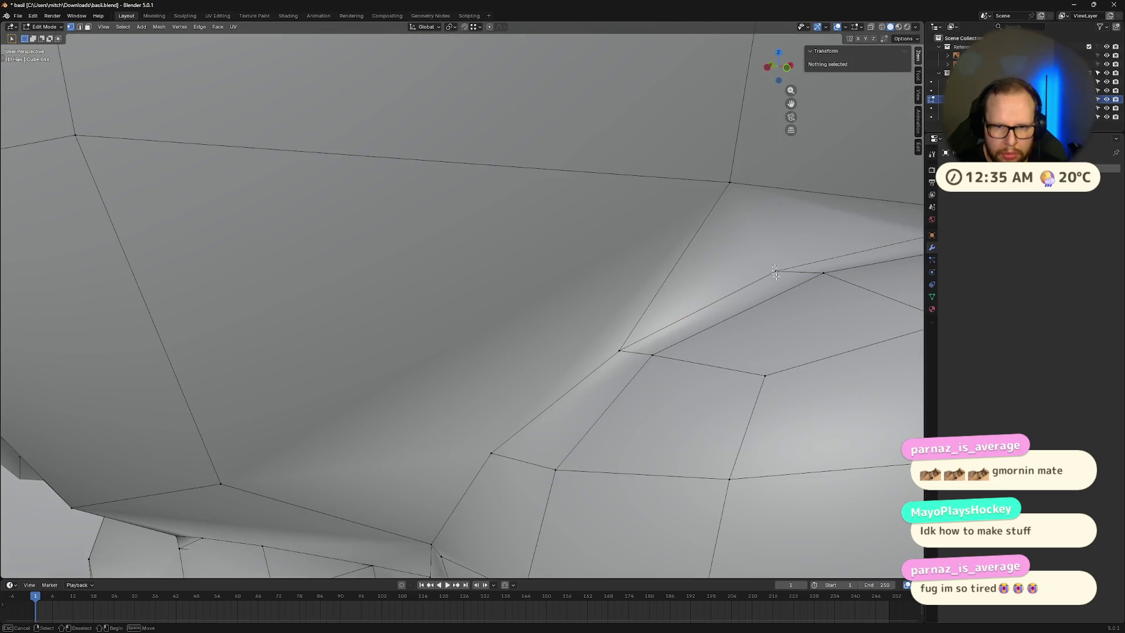
key("m")
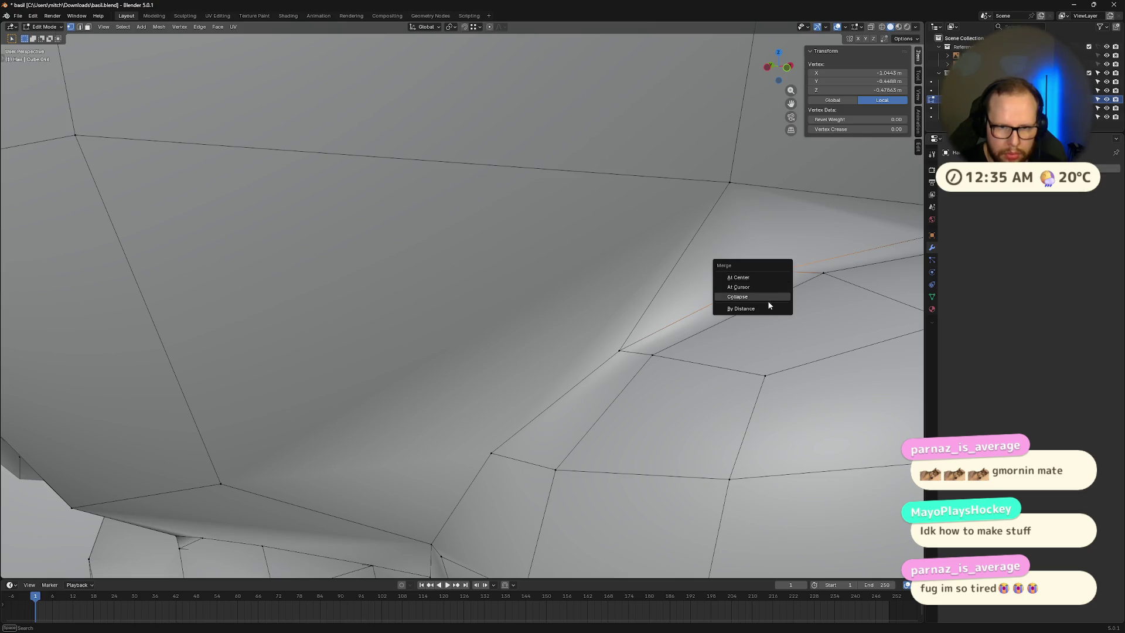
left_click(765, 308)
scroll(791, 299, "down", 5)
scroll(813, 287, "up", 5)
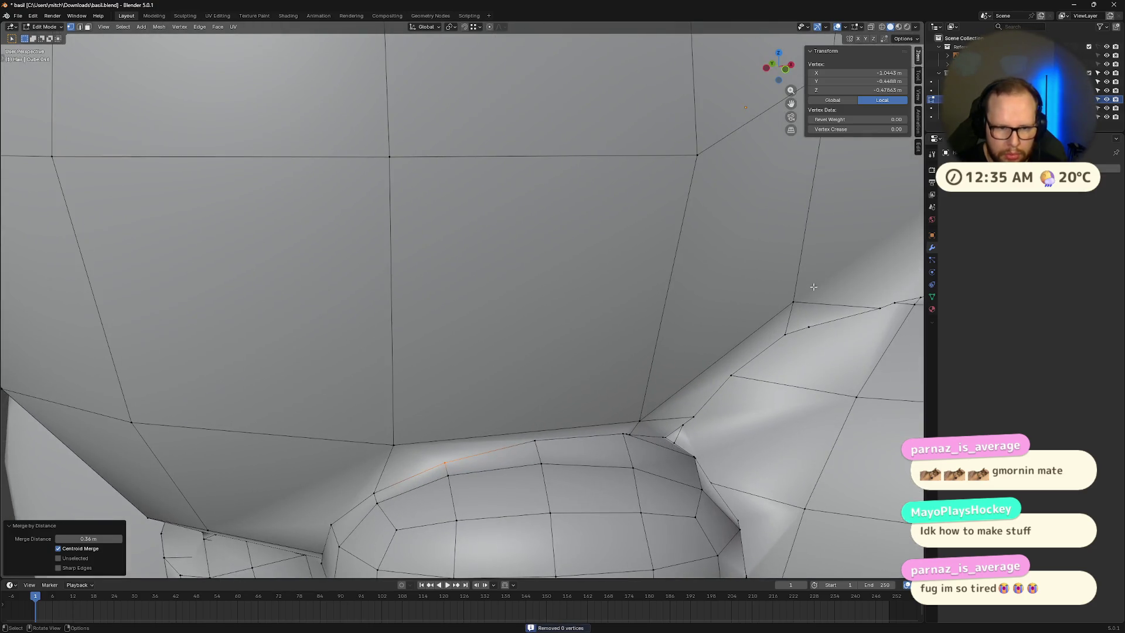
left_click(535, 439)
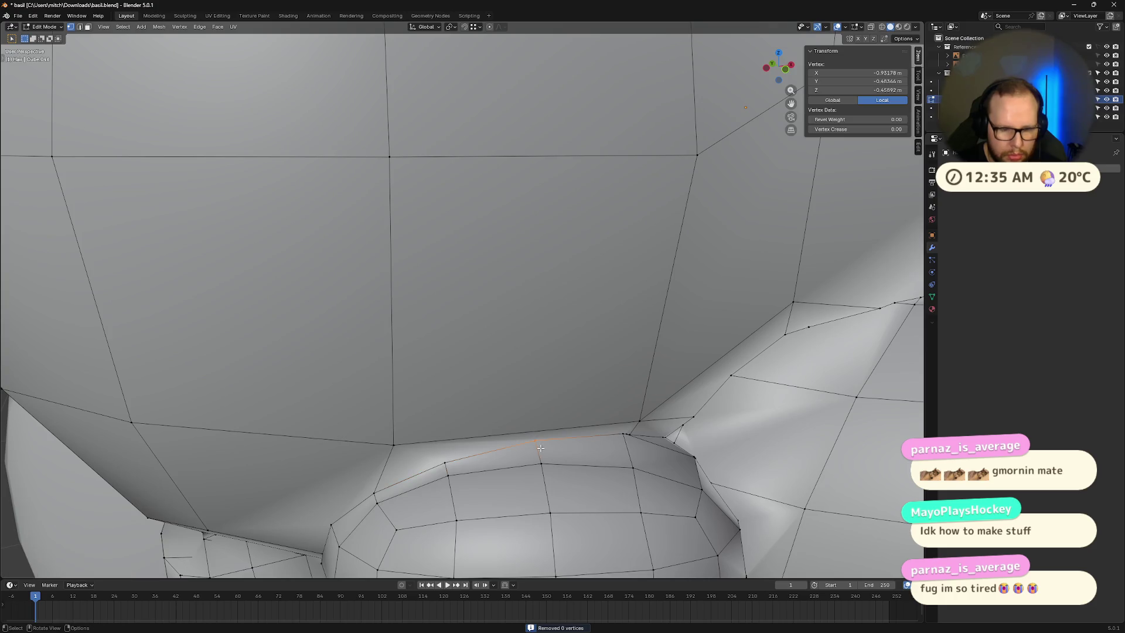
key("m")
left_click(540, 449)
scroll(557, 448, "down", 4)
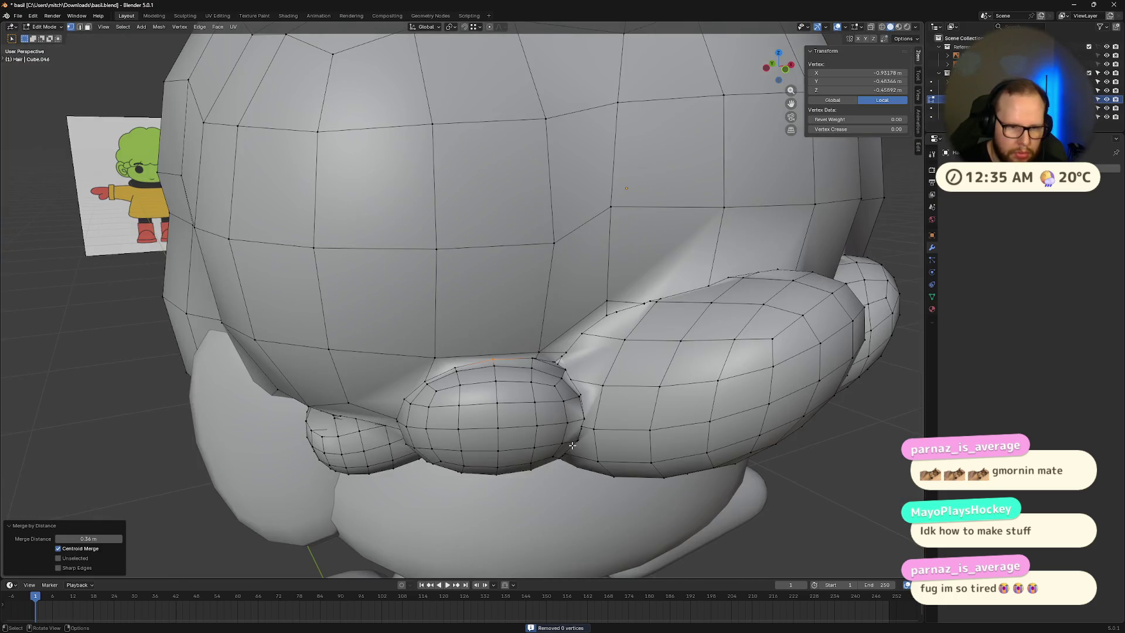
Step: Select the whole hair mesh and try a blanket By Distance merge
key("a")
key("m")
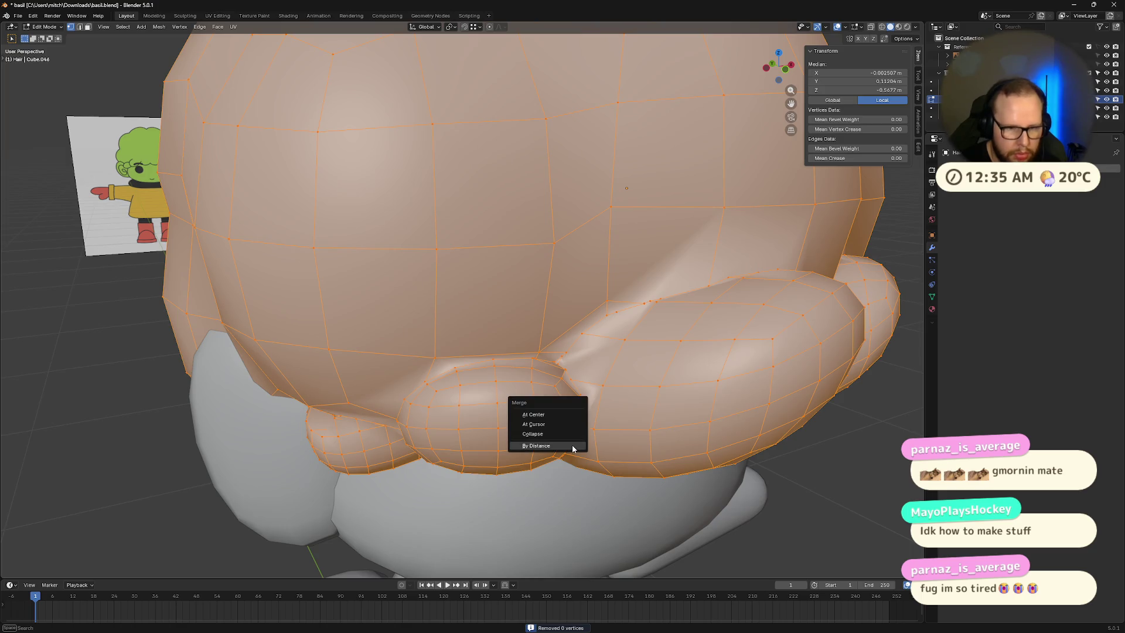
left_click(561, 446)
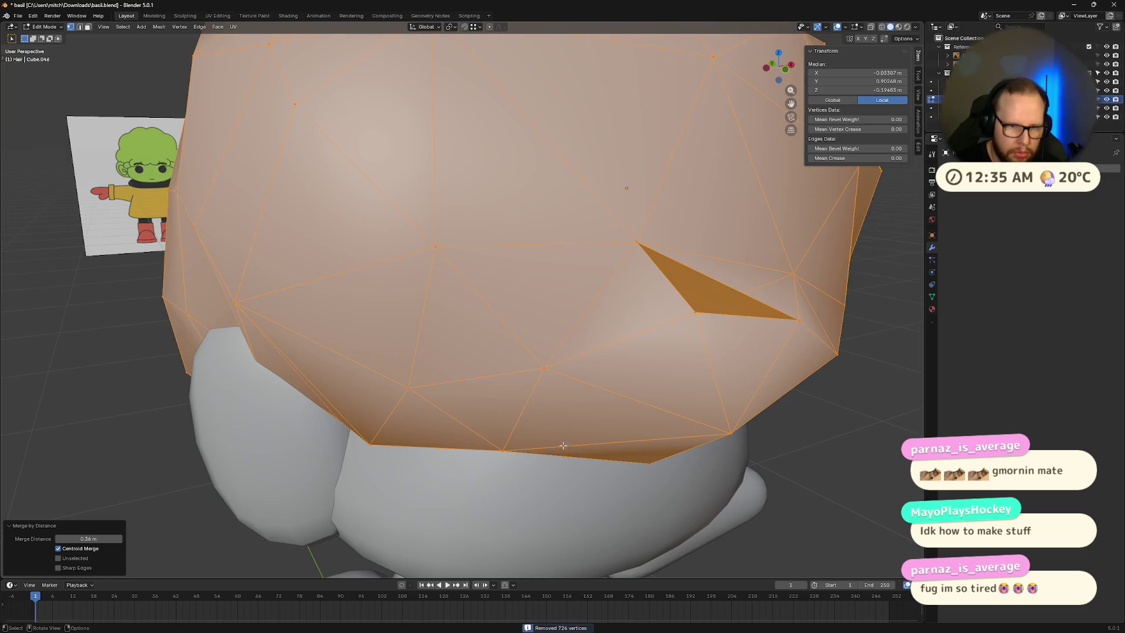
scroll(627, 414, "down", 4)
scroll(567, 409, "up", 2)
Step: Dismiss the merge menu and cancel the Ctrl+M mirror without changing the hair
key("m")
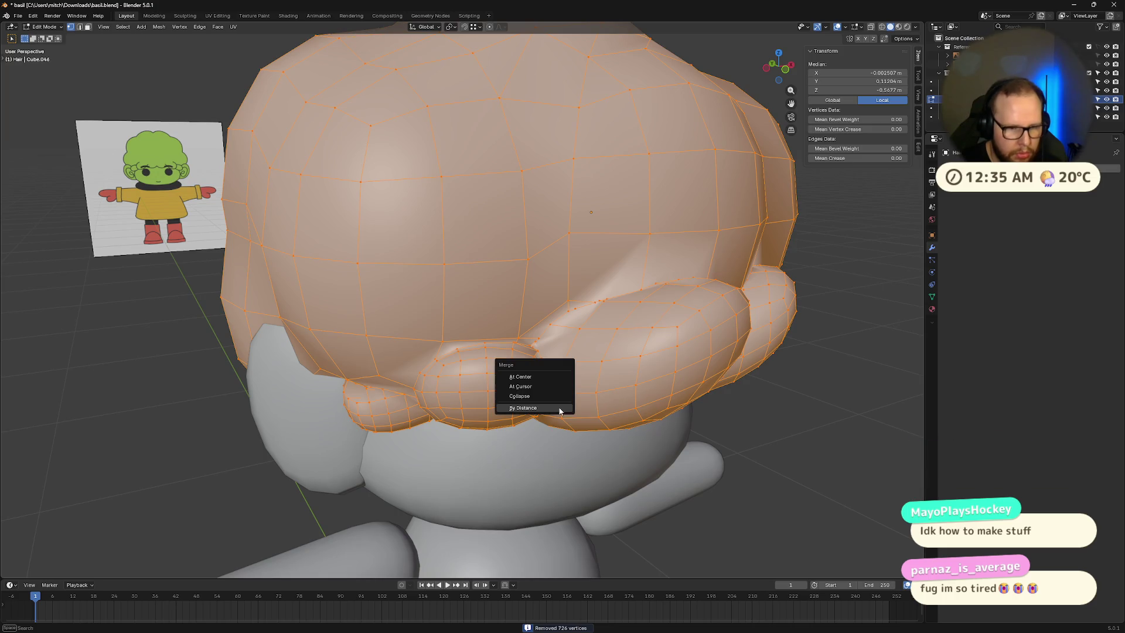
key("Escape")
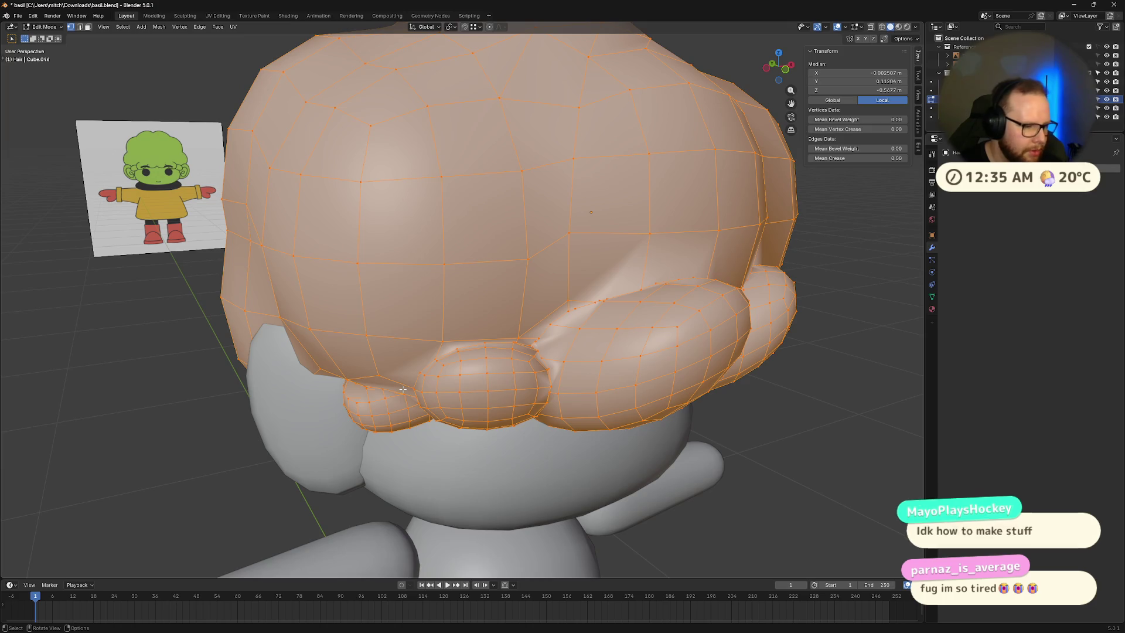
key("ctrl+m")
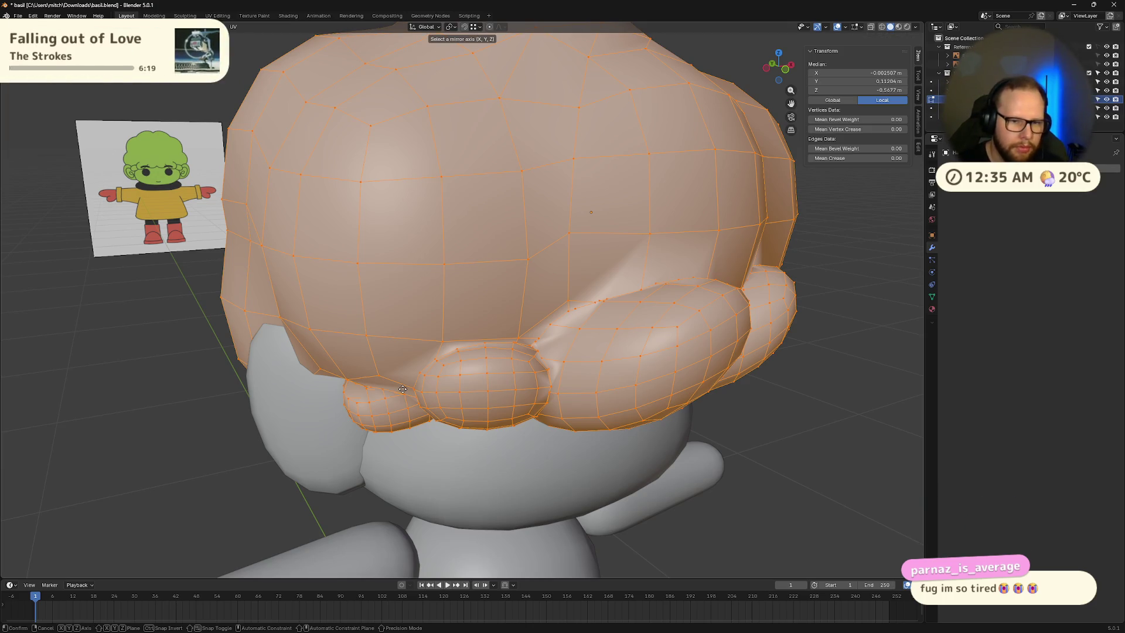
key("Escape")
scroll(573, 352, "up", 10)
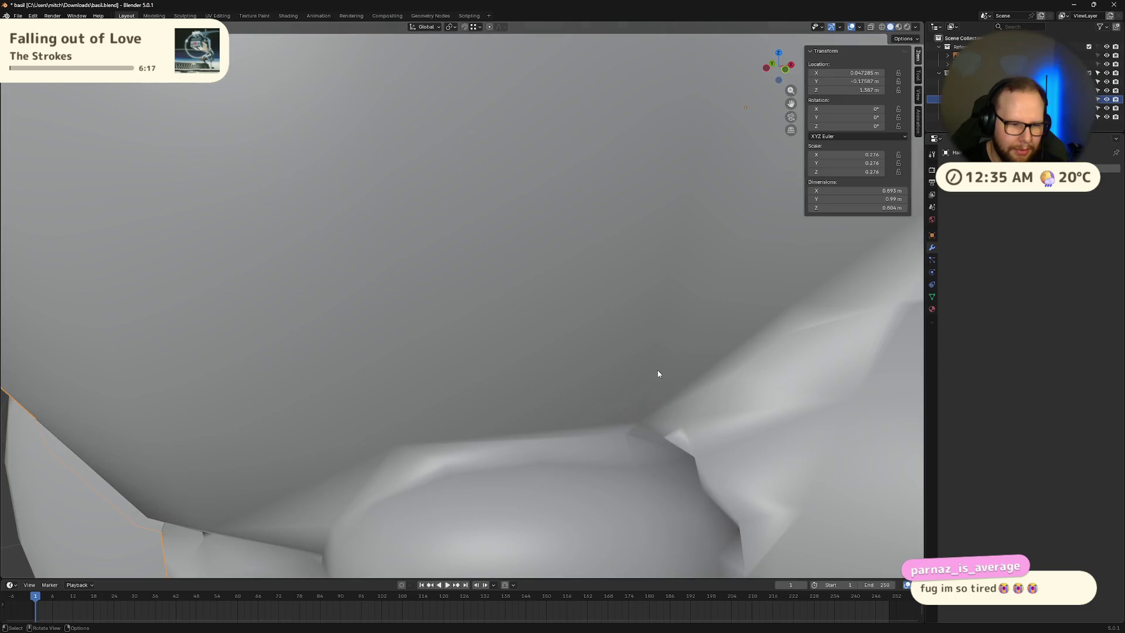
scroll(573, 401, "down", 10)
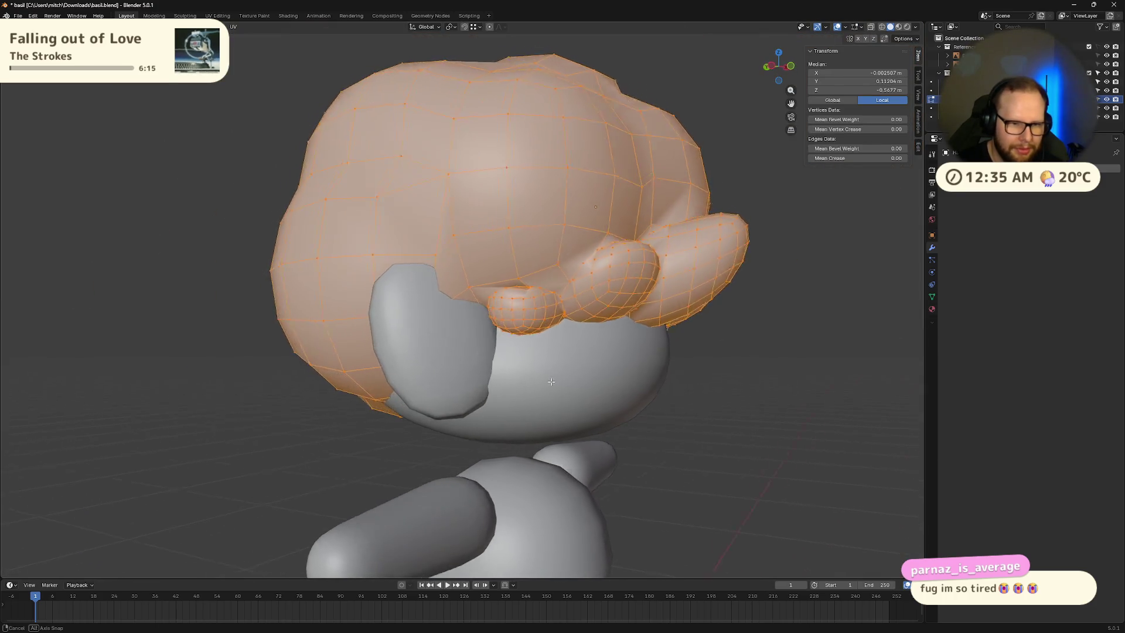
Step: Select both the head and the hair and enter multi-object Edit Mode
key("Tab")
key("Tab")
scroll(588, 344, "up", 6)
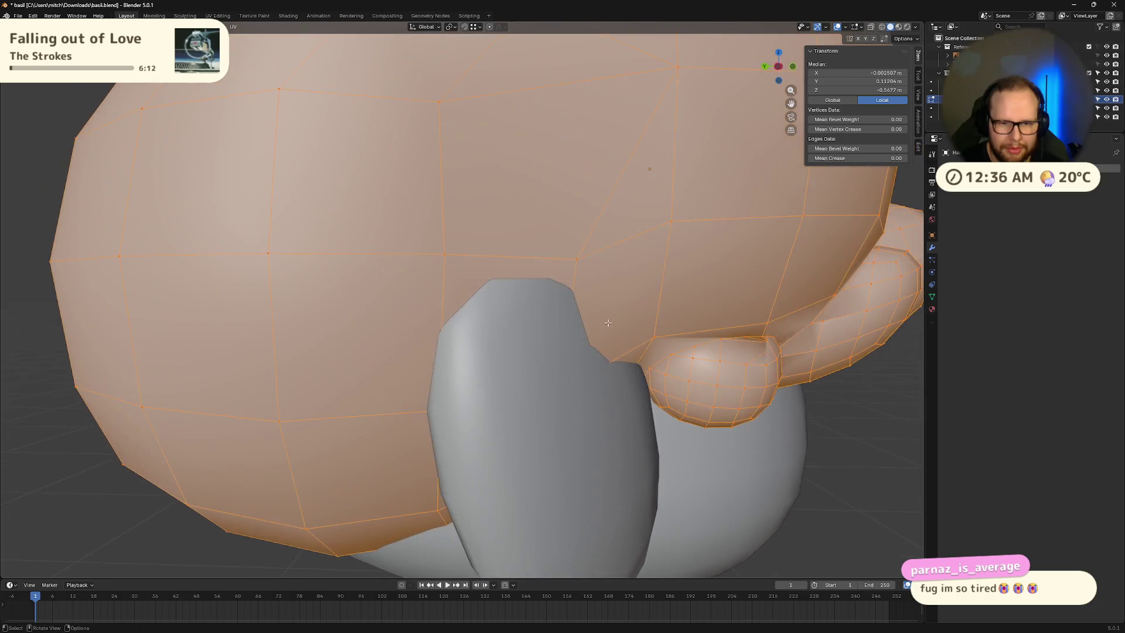
middle_click_drag(608, 322, 623, 434)
key("Tab")
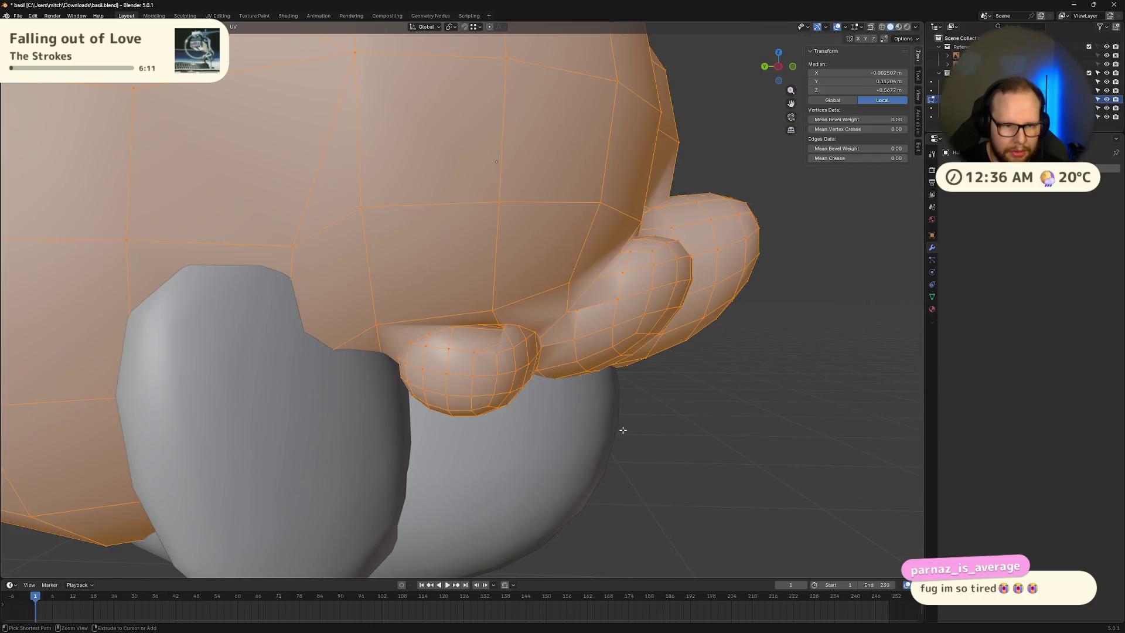
key("a")
key("Tab")
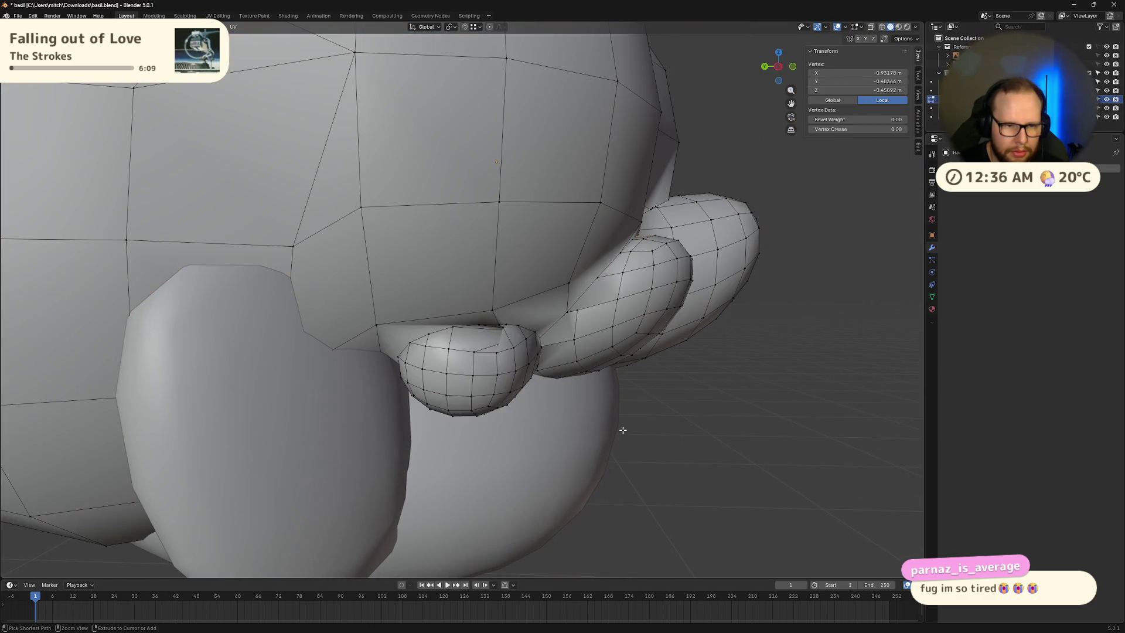
Step: Undo the last vertex smoothing, clear the selection and reframe the character's front
middle_click_drag(623, 430, 615, 414)
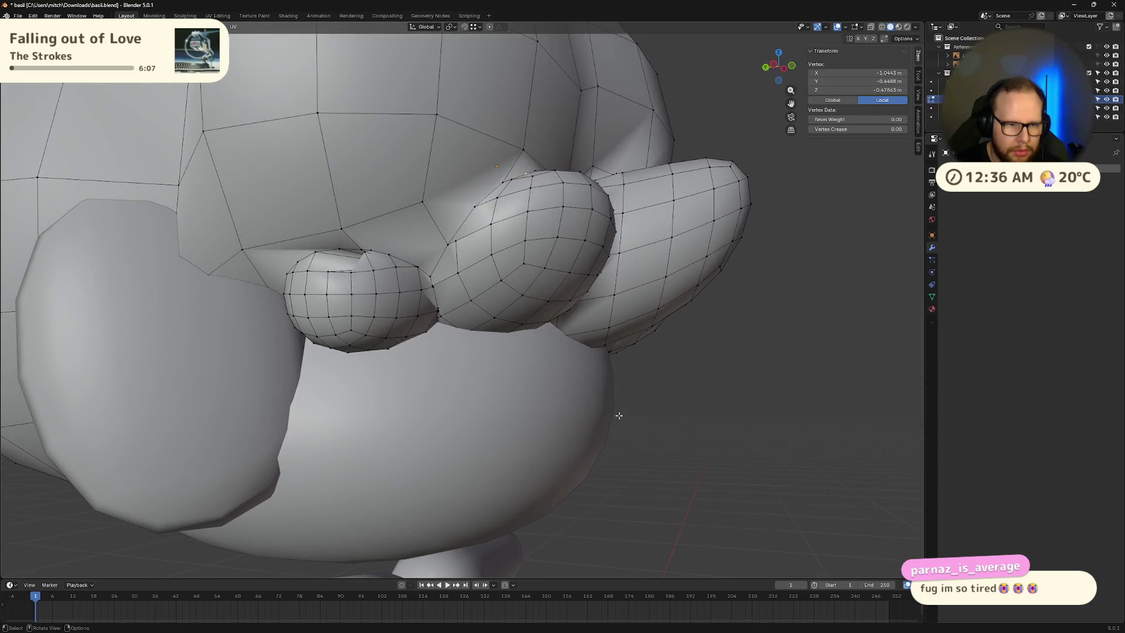
key("ctrl+z")
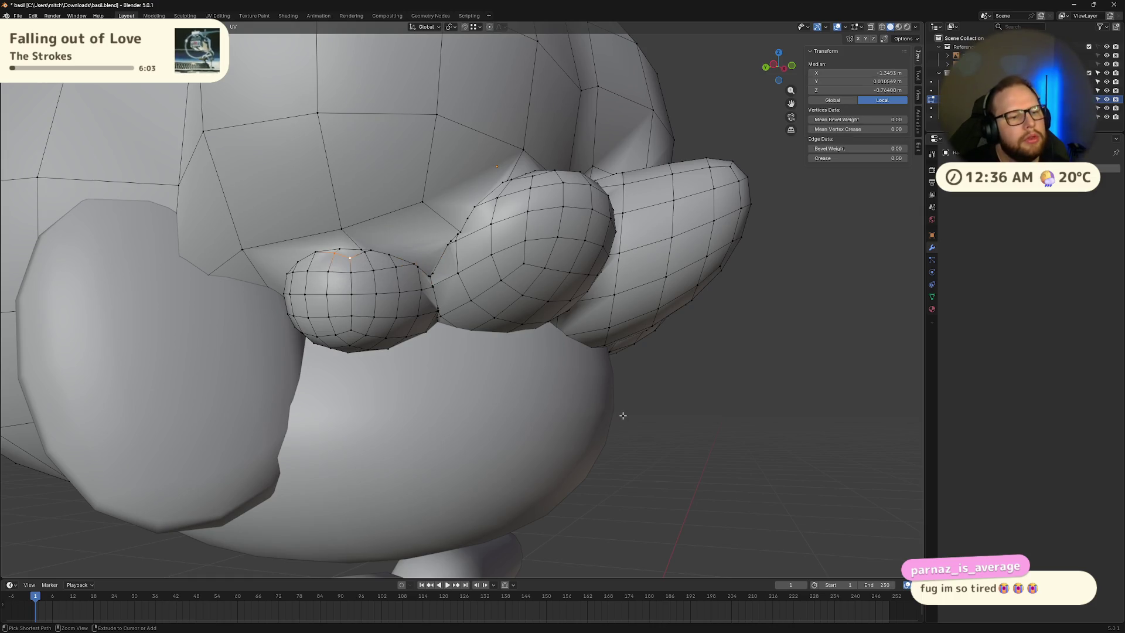
left_click(760, 416)
scroll(699, 405, "down", 5)
mouse_move(699, 404)
middle_mouse_down()
mouse_move(621, 402)
mouse_move(645, 360)
mouse_move(629, 424)
mouse_move(515, 402)
mouse_move(572, 382)
mouse_move(641, 416)
mouse_move(582, 406)
mouse_move(600, 414)
mouse_move(638, 394)
mouse_move(676, 409)
mouse_move(721, 400)
mouse_move(537, 408)
mouse_move(550, 376)
mouse_move(617, 346)
mouse_move(695, 376)
mouse_move(735, 417)
mouse_move(763, 392)
mouse_move(725, 411)
mouse_move(680, 381)
mouse_move(687, 360)
mouse_move(663, 385)
middle_mouse_up()
key("Tab")
key("Tab")
Step: Merge the four vertices at the hair-puff crease by distance
scroll(416, 280, "up", 6)
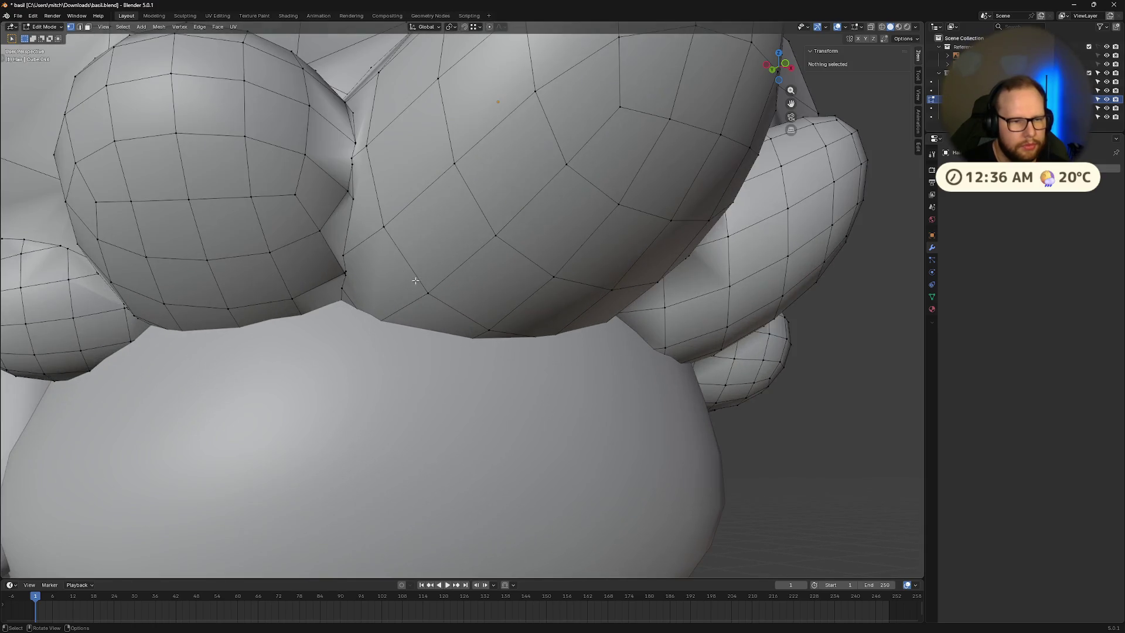
mouse_move(261, 266)
middle_mouse_down()
mouse_move(561, 249)
mouse_move(609, 258)
mouse_move(615, 270)
middle_mouse_up()
scroll(561, 249, "up", 5)
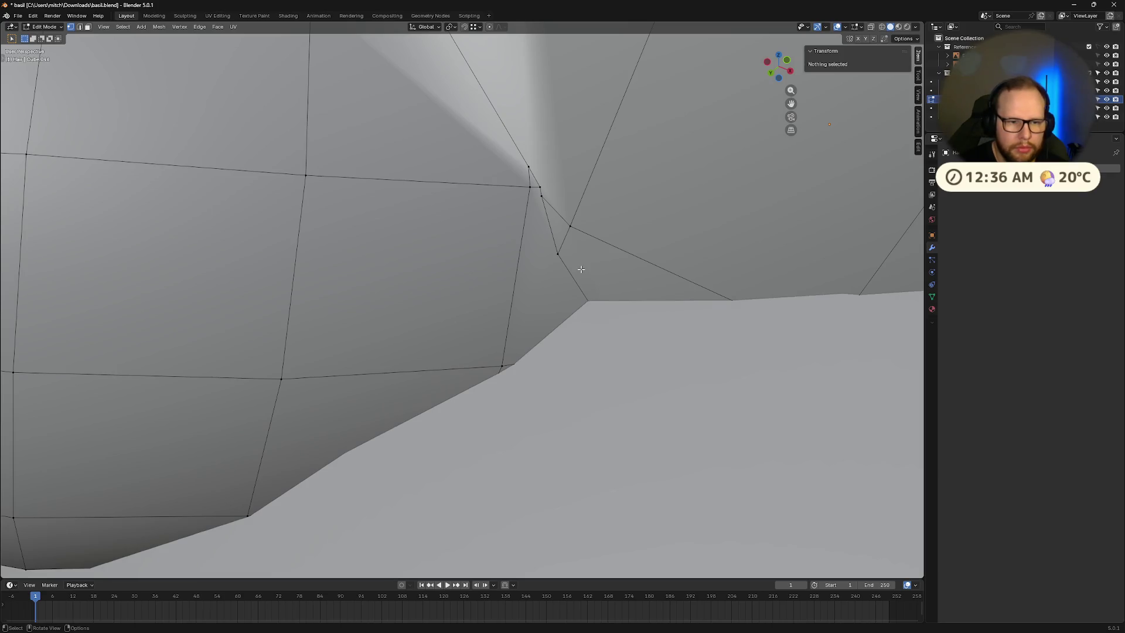
left_click(561, 256)
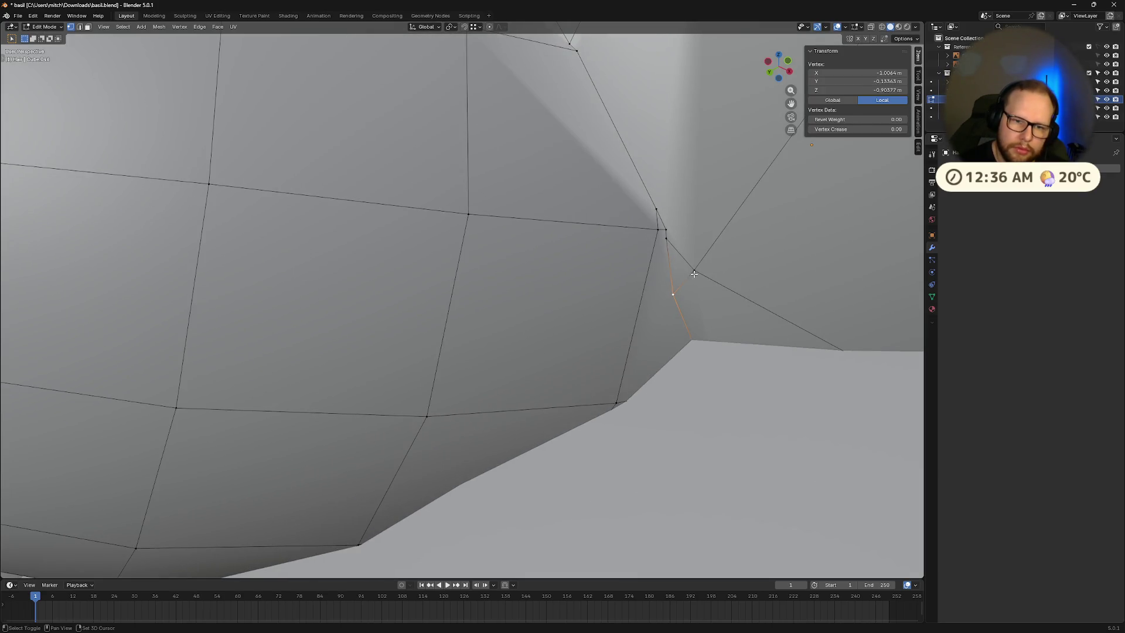
left_click(693, 272, "shift")
left_click(666, 237, "shift")
left_click(656, 230, "shift")
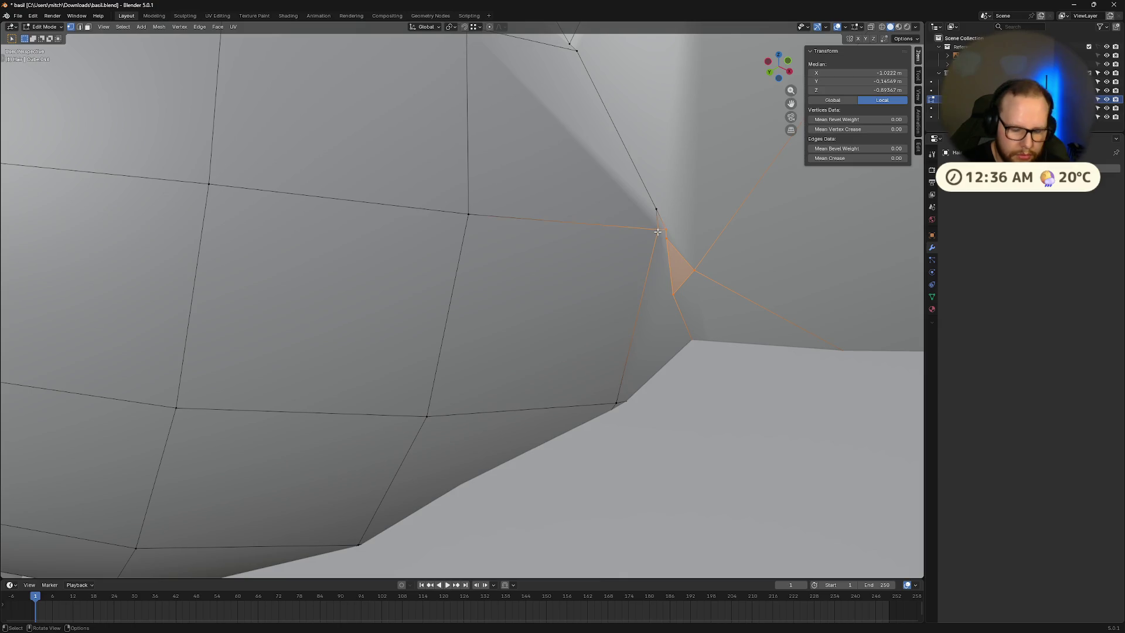
key("m")
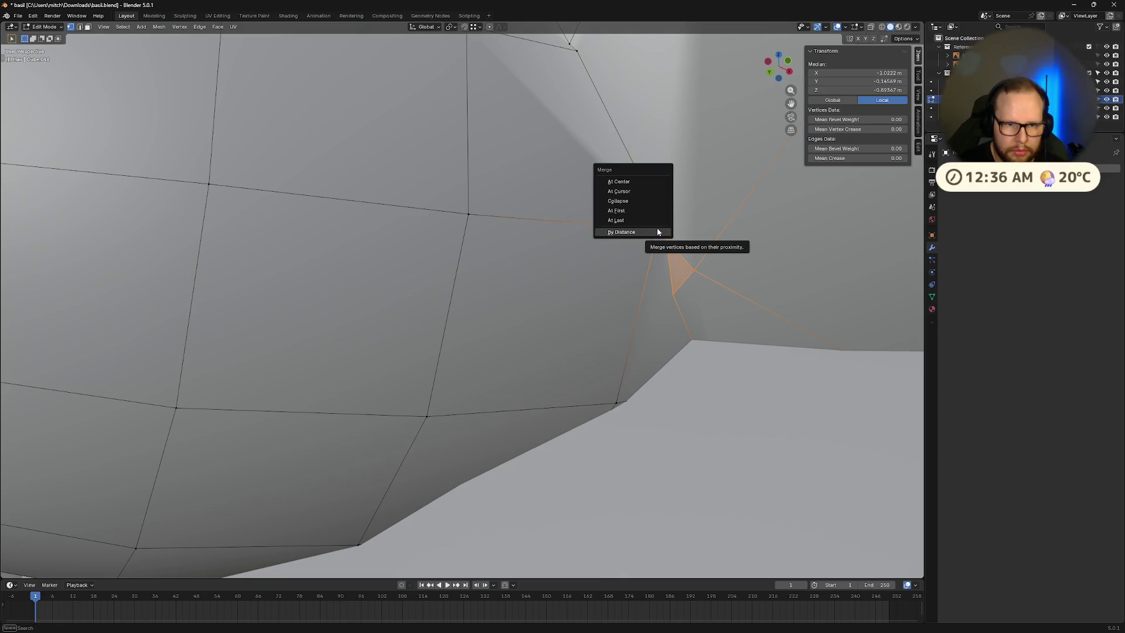
left_click(657, 231)
Step: Weld two close vertex pairs at the crease onto their last-picked vertex
scroll(559, 238, "down", 3)
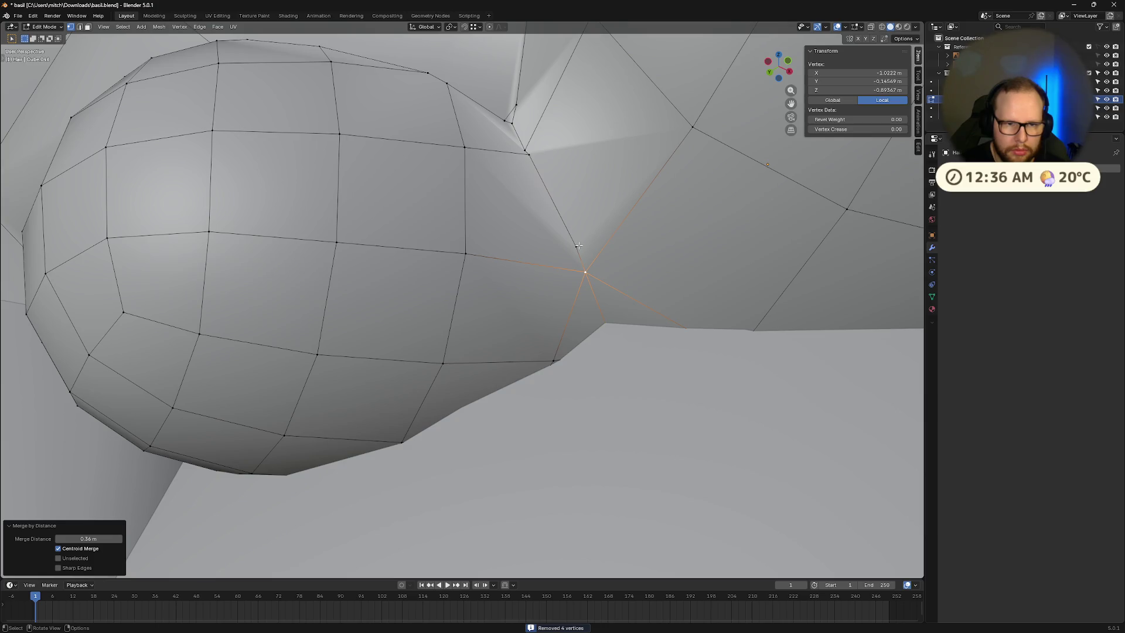
left_click(578, 246, "shift")
key("m")
left_click(581, 263)
middle_click_drag(581, 263, 579, 306)
left_click(578, 305)
left_click(575, 300, "shift")
key("m")
left_click(575, 299)
Step: Merge the three-vertex stray cluster near the crease into one vertex
scroll(565, 281, "up", 3)
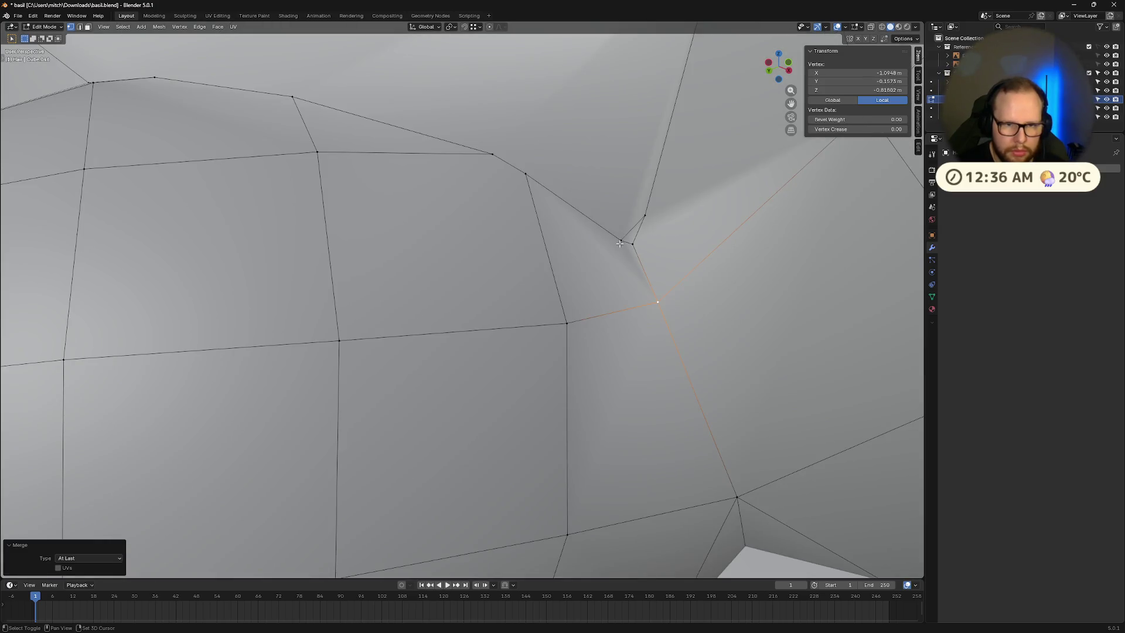
left_click(620, 241, "shift")
left_click(632, 244, "shift")
left_click(644, 215, "shift")
key("m")
left_click(645, 216)
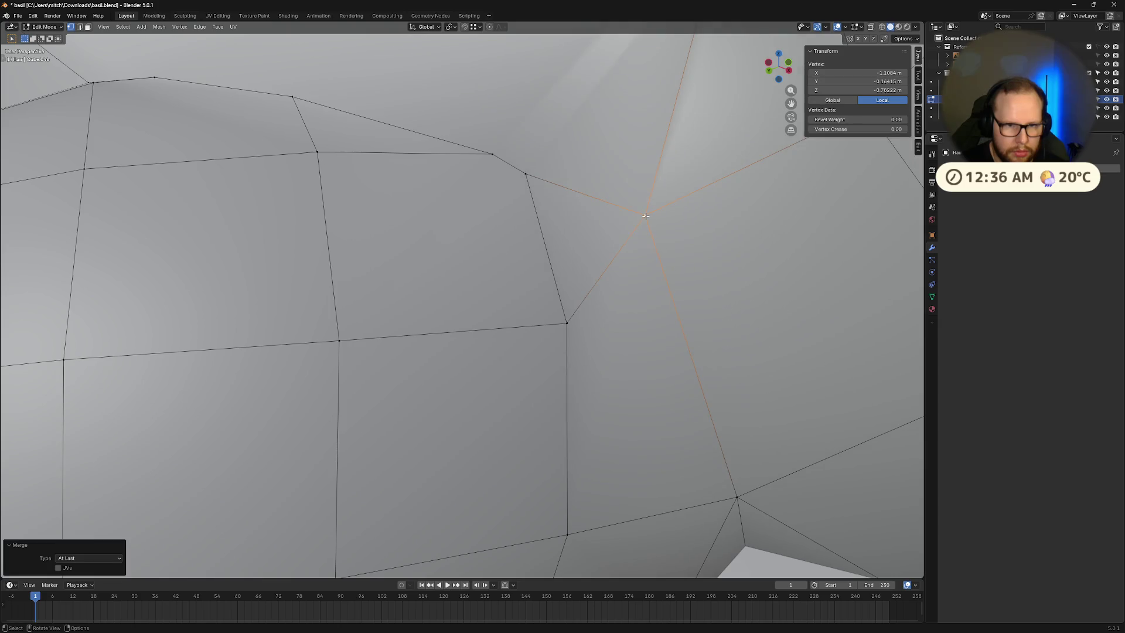
Step: Weld the pair of close vertices near the ear's top edge onto the last one
scroll(638, 251, "down", 5)
left_click(508, 242)
middle_click_drag(508, 243, 523, 281, "shift")
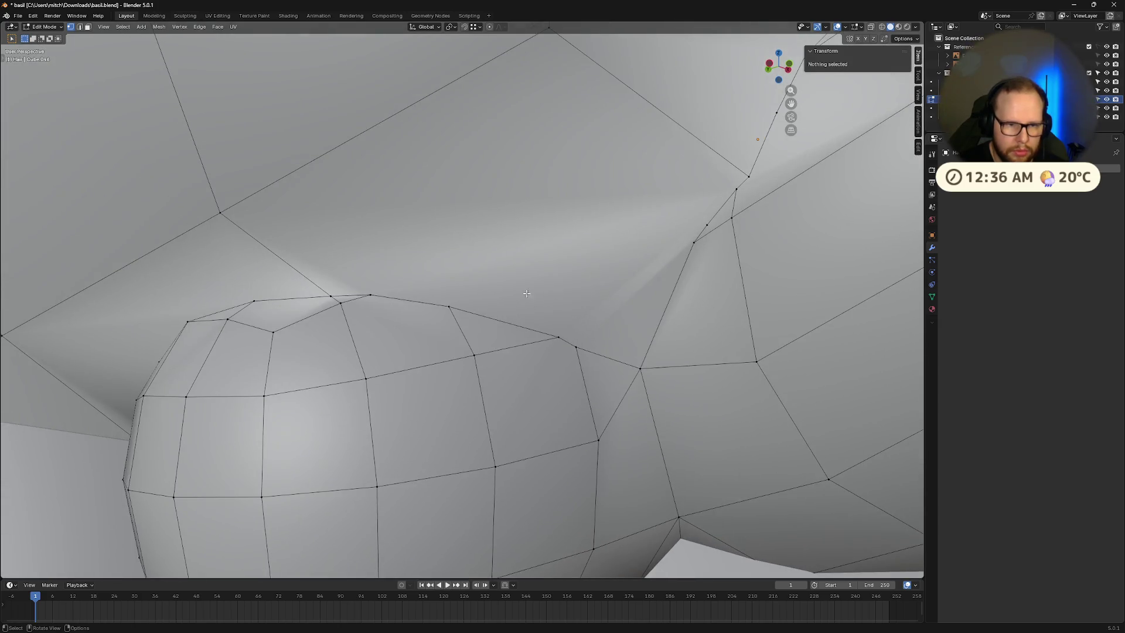
left_click(573, 346)
left_click(558, 337, "shift")
key("m")
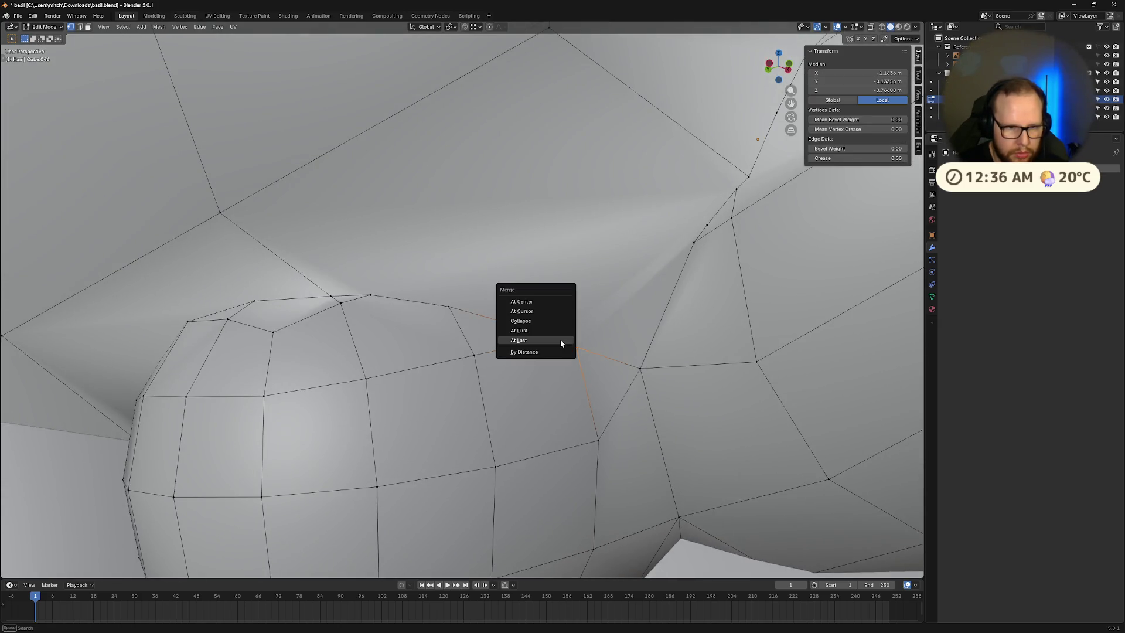
left_click(560, 340)
Step: Merge three neighbouring vertices on the ear's top edge by distance
middle_click_drag(439, 317, 467, 338)
left_click(551, 381)
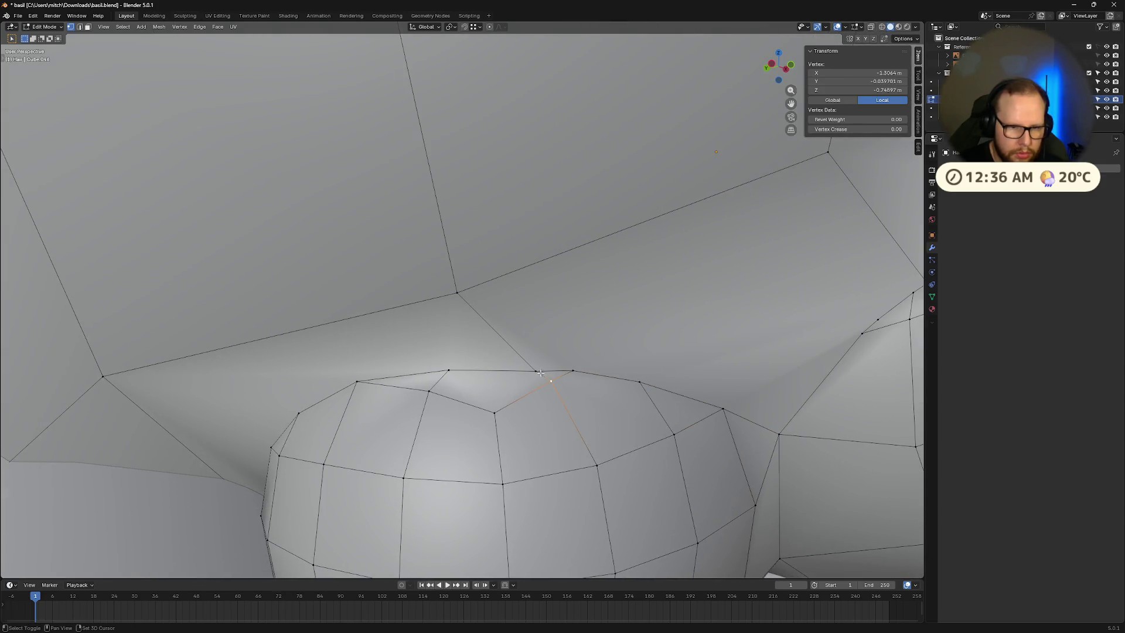
left_click(535, 370, "shift")
left_click(571, 369, "shift")
key("m")
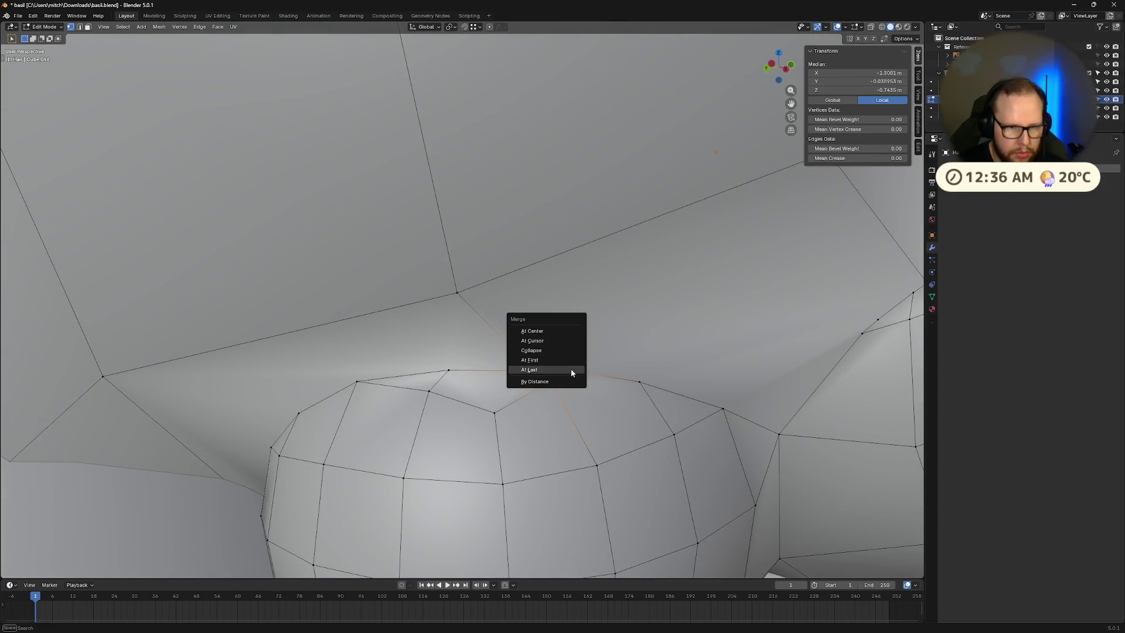
left_click(557, 384)
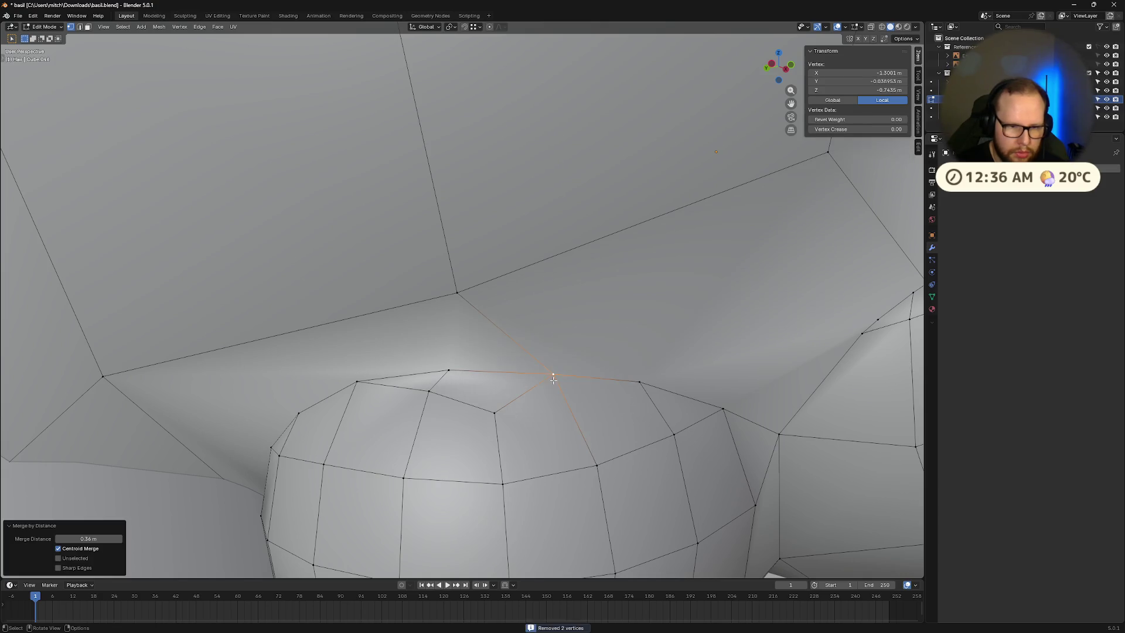
Step: Select the merged vertex, then box-select the next vertex cluster near the crease
left_click(561, 406)
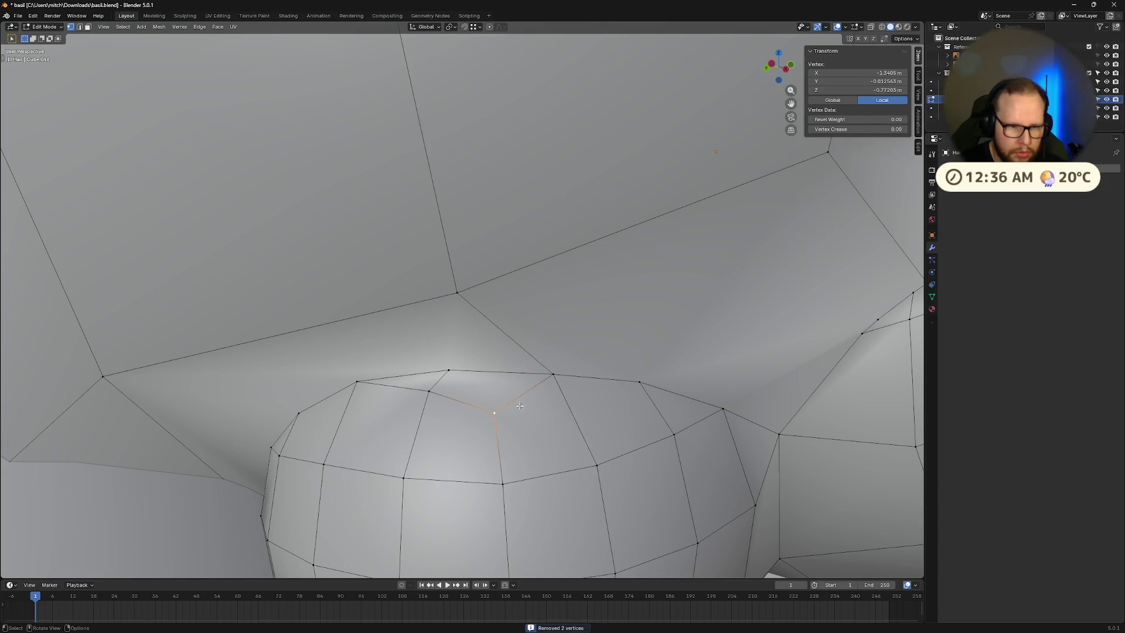
mouse_move(439, 387)
middle_mouse_down()
mouse_move(534, 381)
mouse_move(546, 365)
mouse_move(632, 353)
middle_mouse_up()
left_click_drag(611, 299, 660, 339)
key("comma")
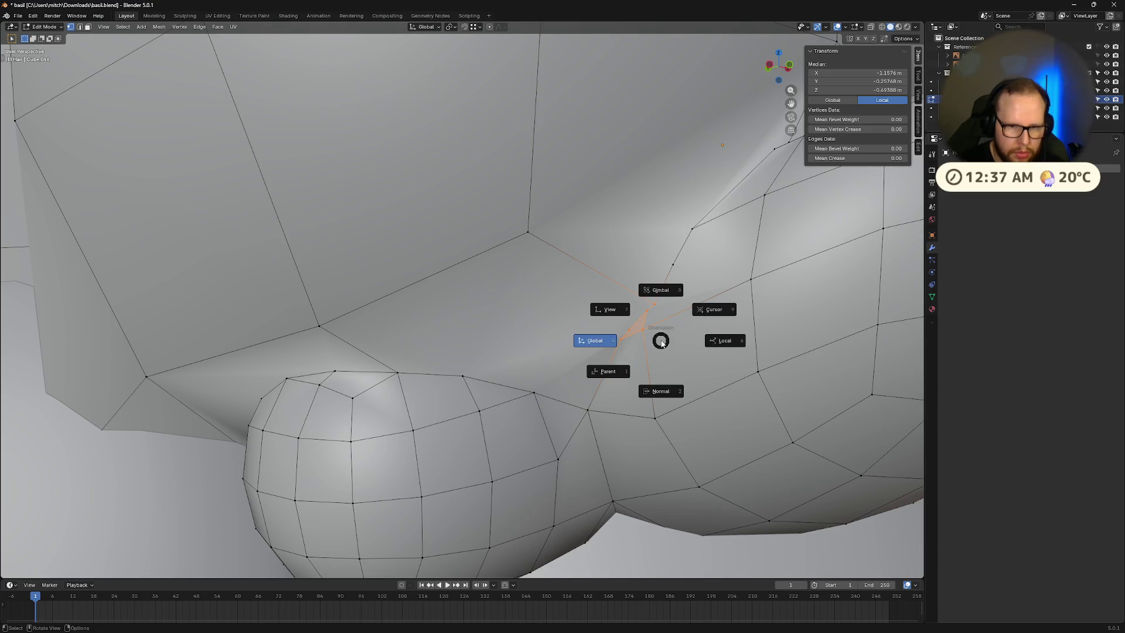
Step: Merge the boxed crease cluster and the edge chain near the ear rim by distance
key("Escape")
key("m")
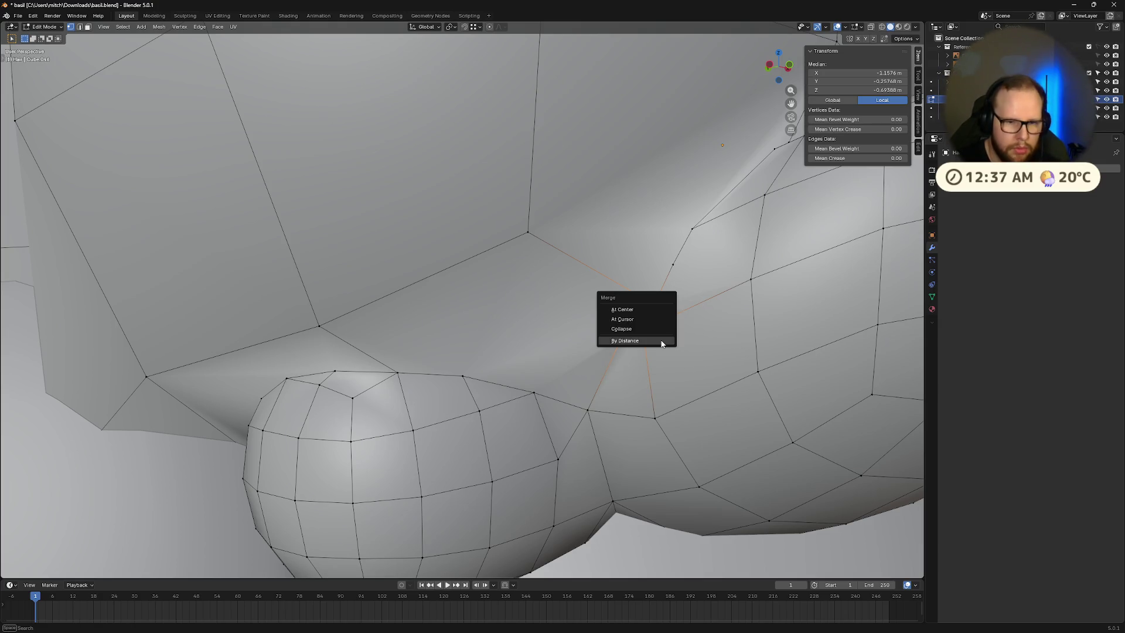
left_click(660, 339)
left_click(678, 251, "alt")
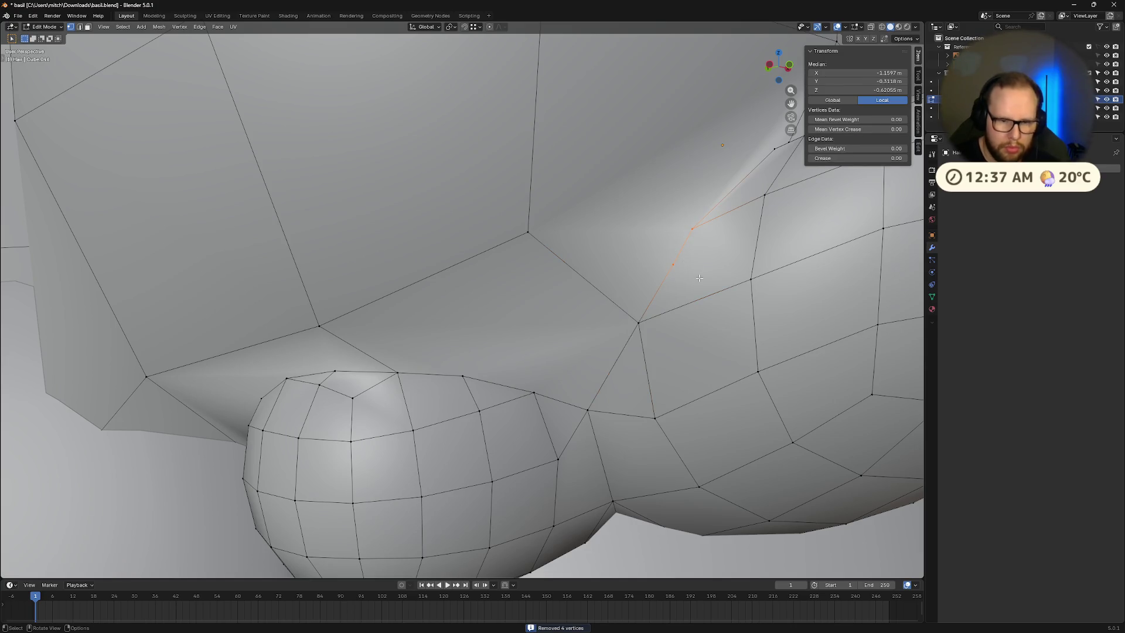
key("m")
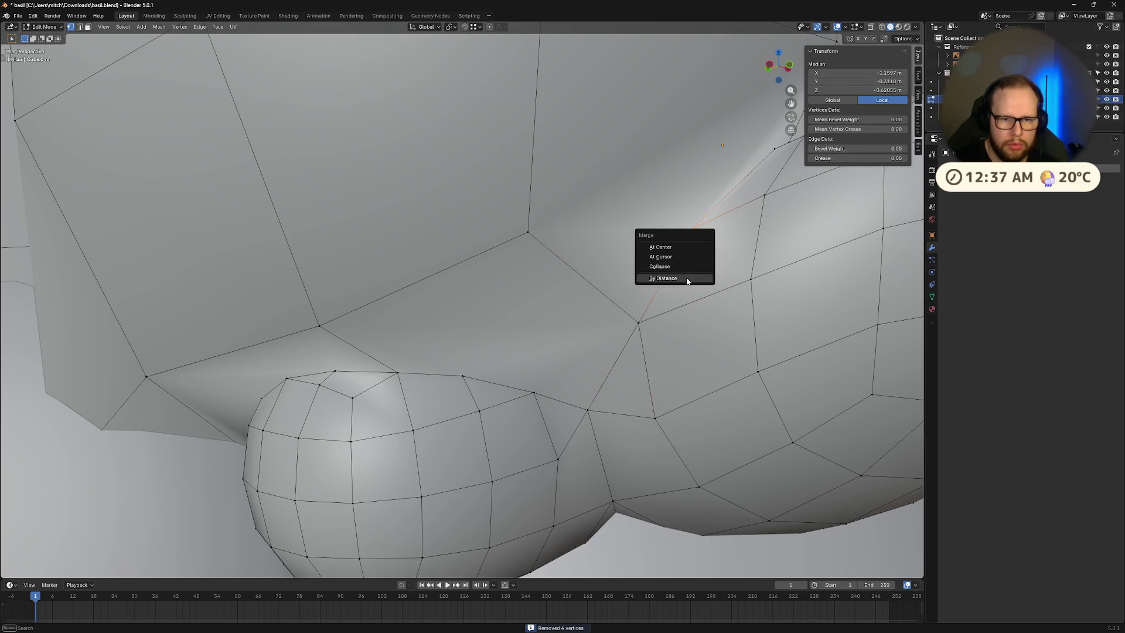
left_click(689, 278)
Step: Merge the two vertices near the crease into one
mouse_move(689, 279)
middle_mouse_down()
mouse_move(731, 242)
mouse_move(721, 256)
middle_mouse_up()
mouse_move(675, 340)
left_mouse_down()
mouse_move(642, 364)
mouse_move(655, 355)
mouse_move(633, 355)
left_mouse_up()
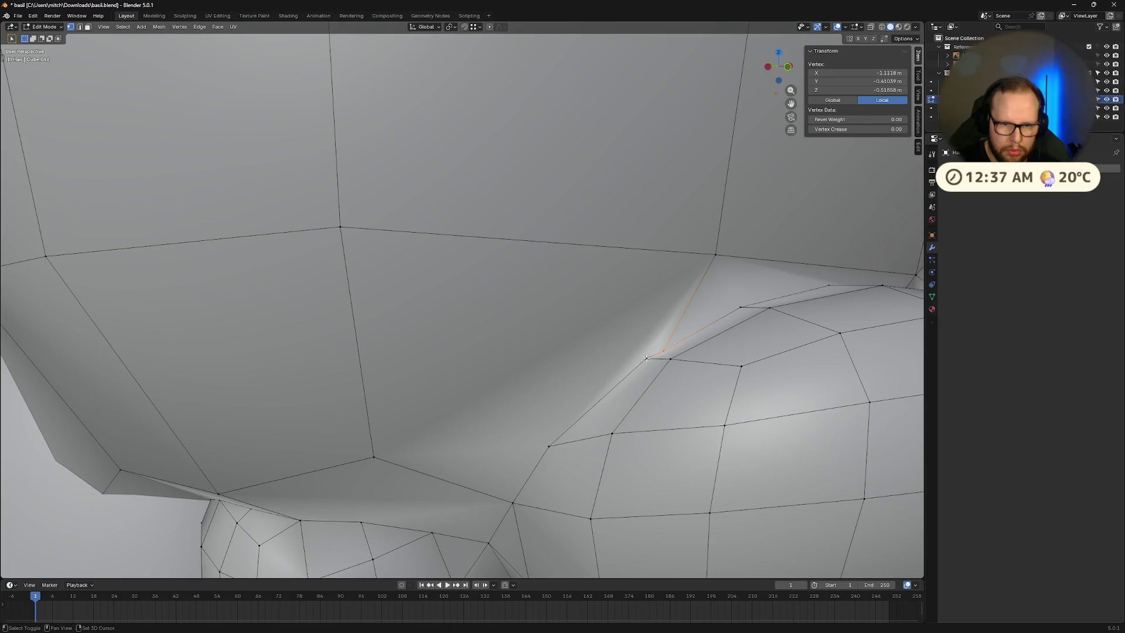
left_click(647, 357, "shift")
key("m")
left_click(642, 345)
Step: Box-select the cluster where the seam lines meet and merge it by distance
mouse_move(726, 307)
middle_mouse_down()
mouse_move(743, 322)
mouse_move(736, 316)
middle_mouse_up()
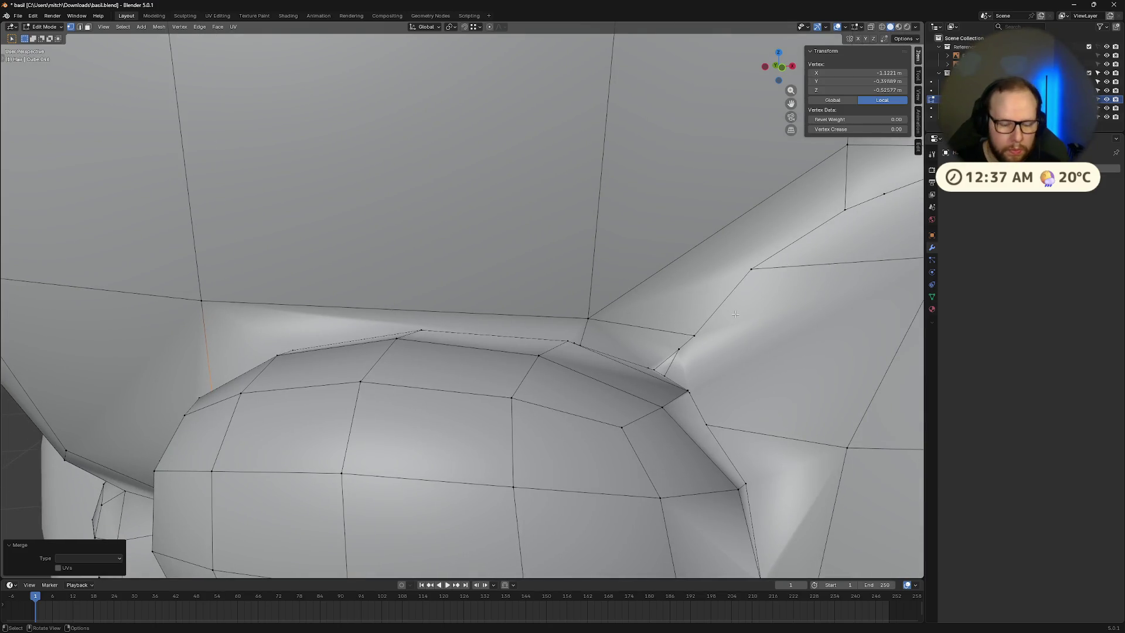
middle_click_drag(711, 337, 554, 441)
key("b")
left_click_drag(395, 416, 421, 456)
key("m")
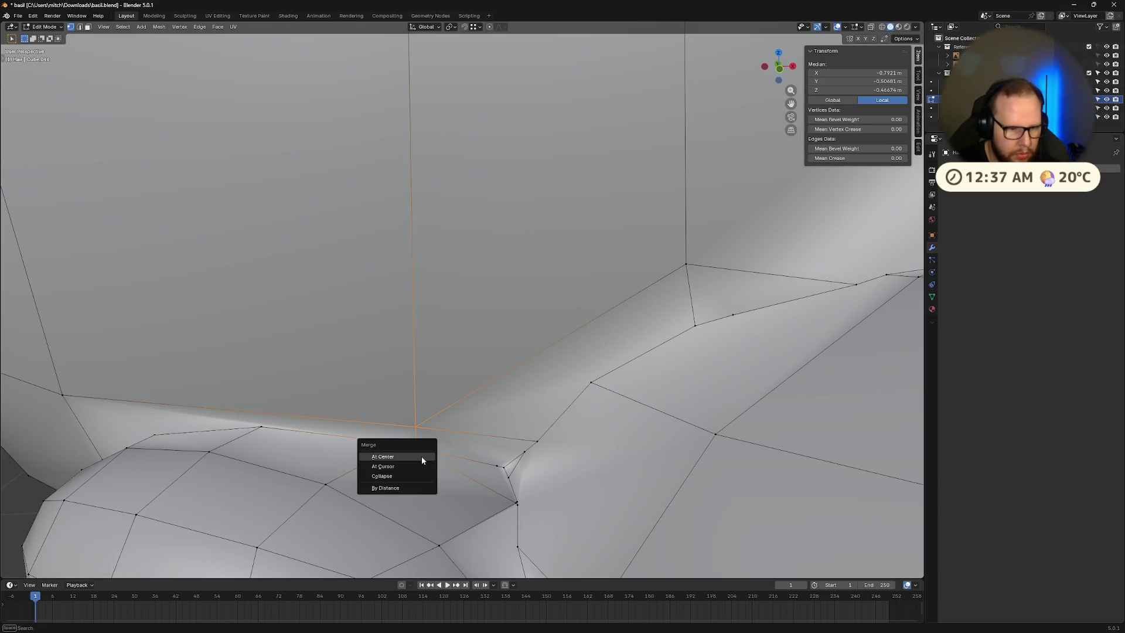
left_click(420, 488)
Step: Merge the overlapping vertices along the lower seam loop by distance
middle_click_drag(351, 457, 370, 412)
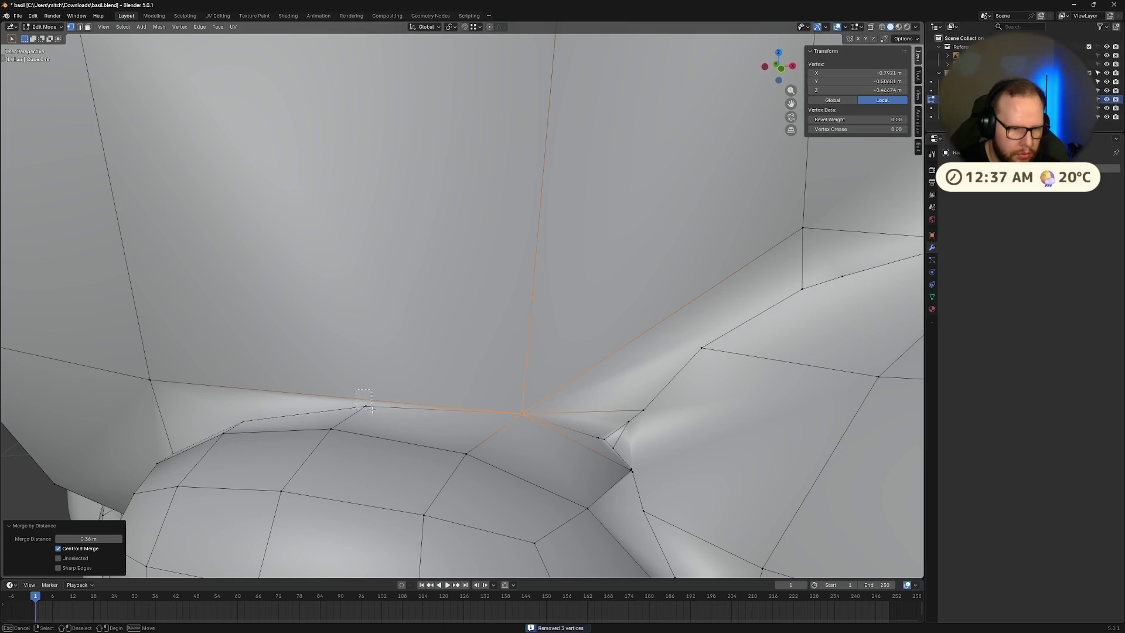
left_click(369, 409)
middle_click_drag(389, 409, 473, 364)
middle_click_drag(654, 364, 654, 368)
left_click(654, 368, "ctrl")
left_click(597, 382)
left_click(548, 393, "alt")
key("m")
left_click(551, 396)
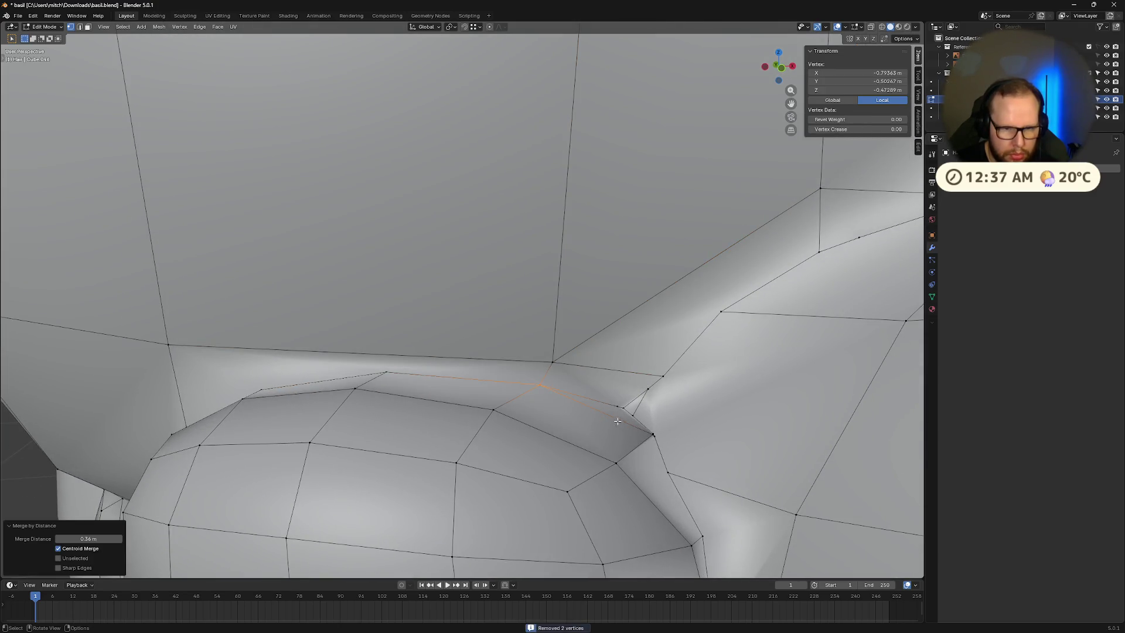
Step: Weld the three close seam vertices together by distance
left_click(648, 416)
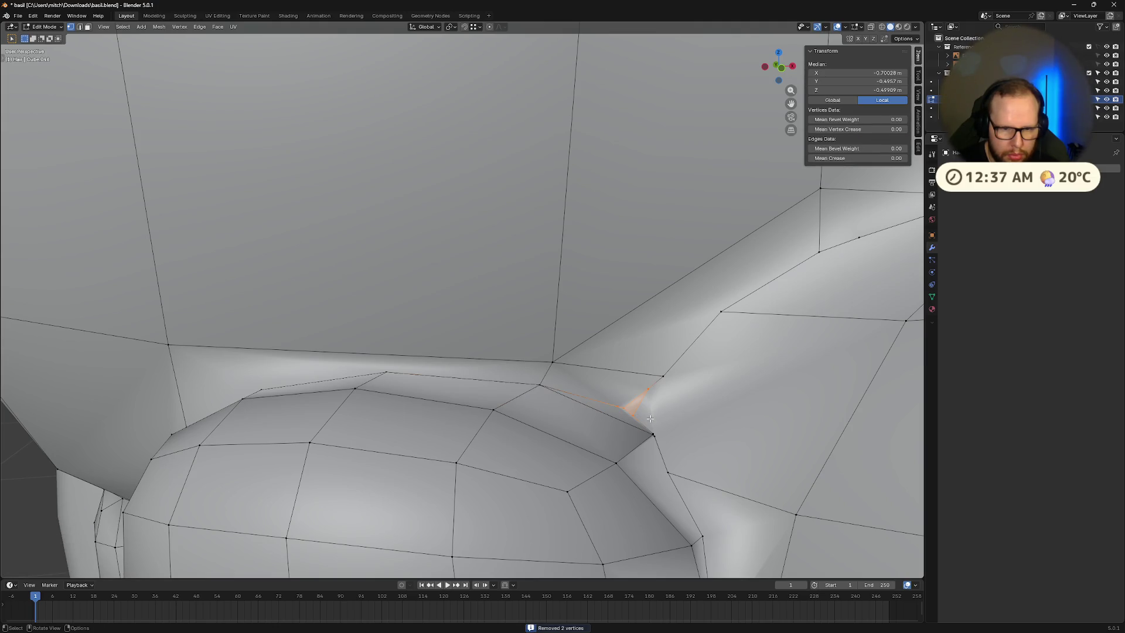
key("n")
key("m")
left_click(649, 418)
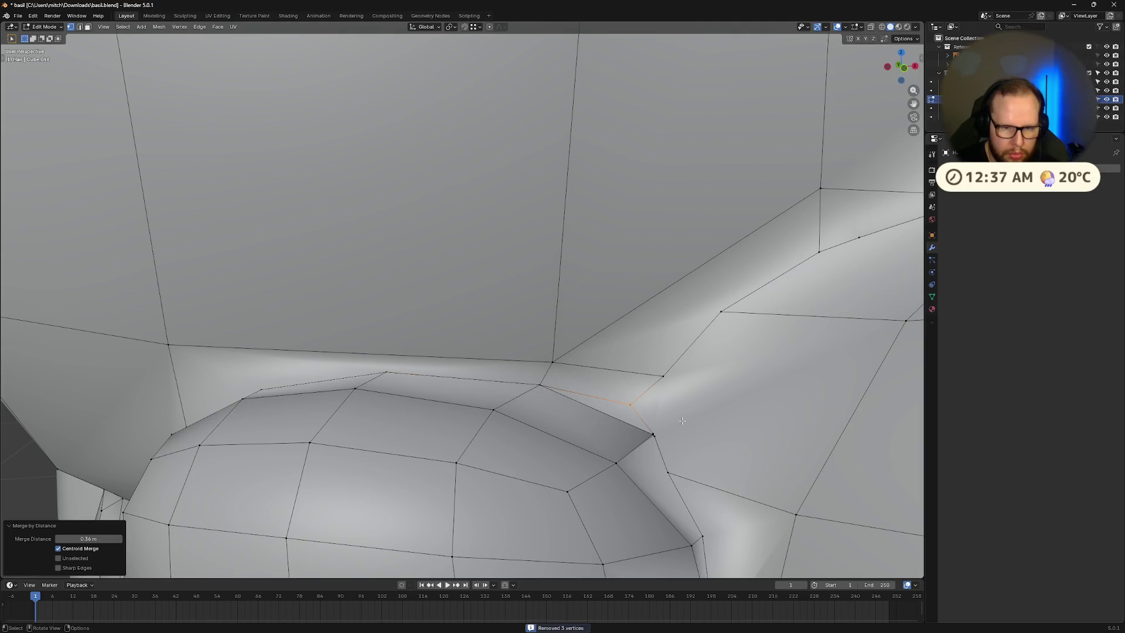
left_click(653, 435, "shift")
key("n")
key("m")
left_click(656, 442)
Step: Merge the vertices at the seam's kink by distance at 0.56 m
middle_click_drag(680, 441, 681, 435)
middle_click_drag(643, 390, 628, 398)
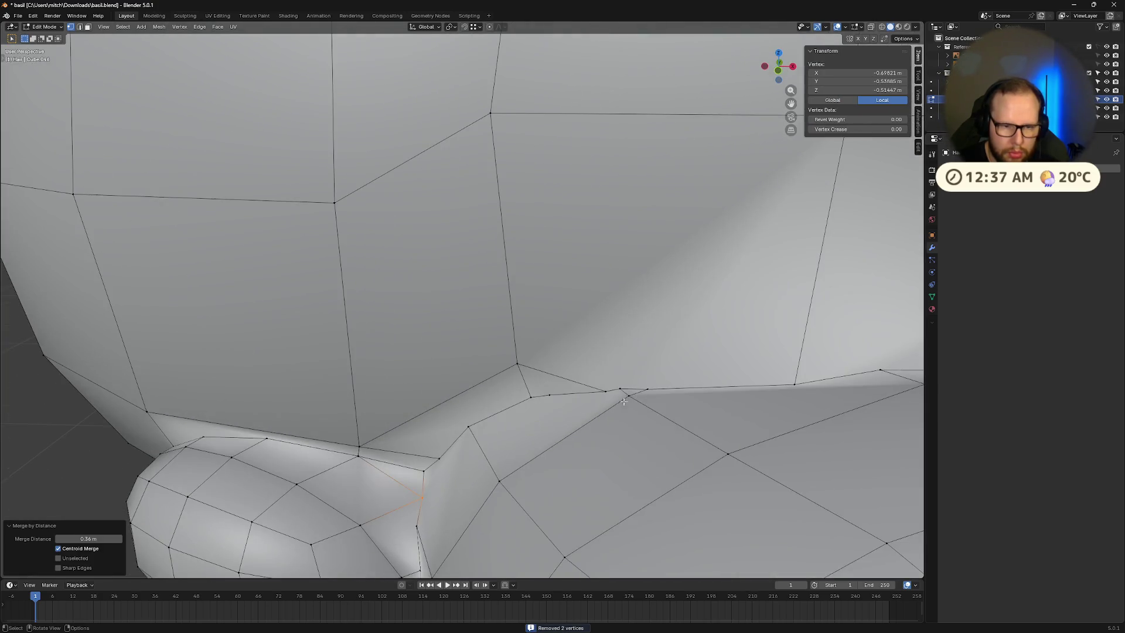
left_click_drag(524, 397, 525, 398)
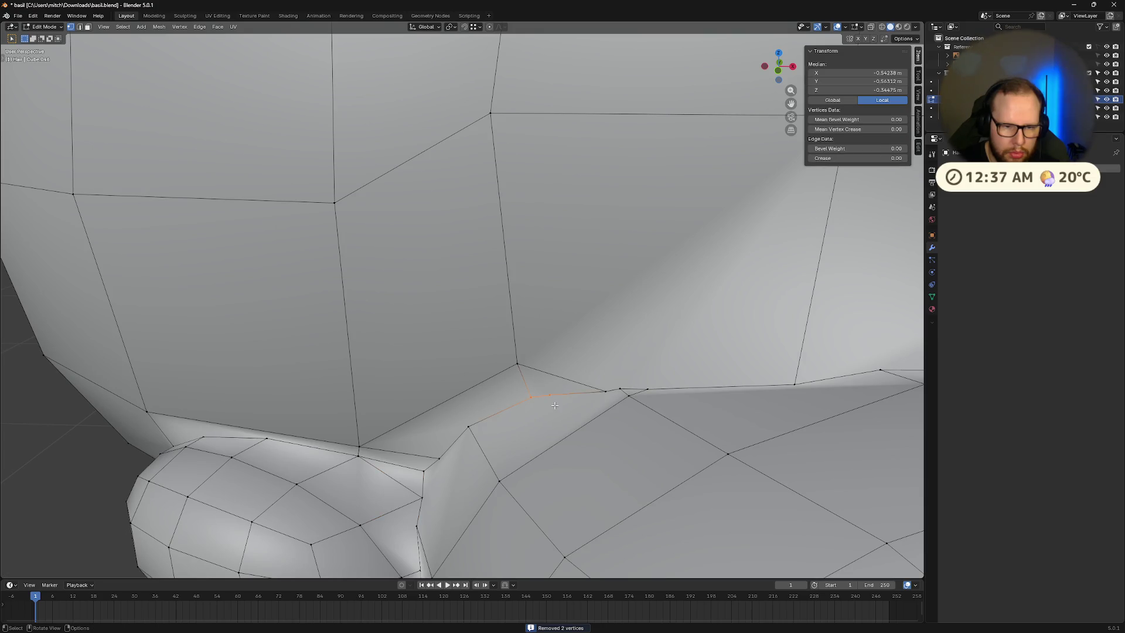
key("m")
left_click(555, 405)
key("m")
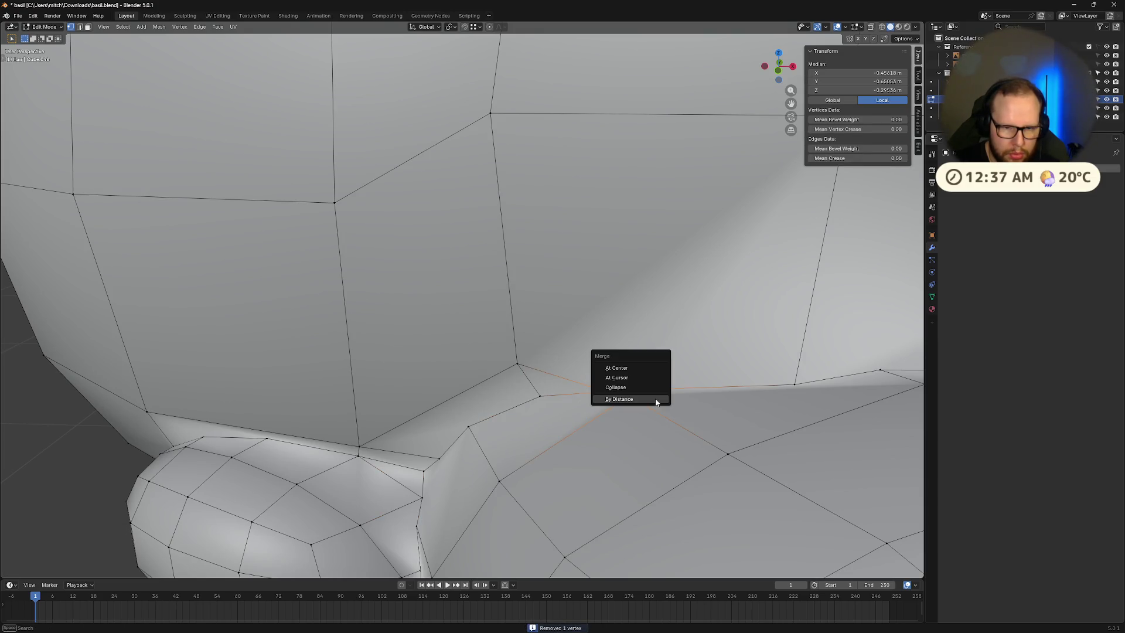
left_click(655, 398)
mouse_move(654, 398)
middle_mouse_down()
mouse_move(709, 433)
mouse_move(691, 418)
middle_mouse_up()
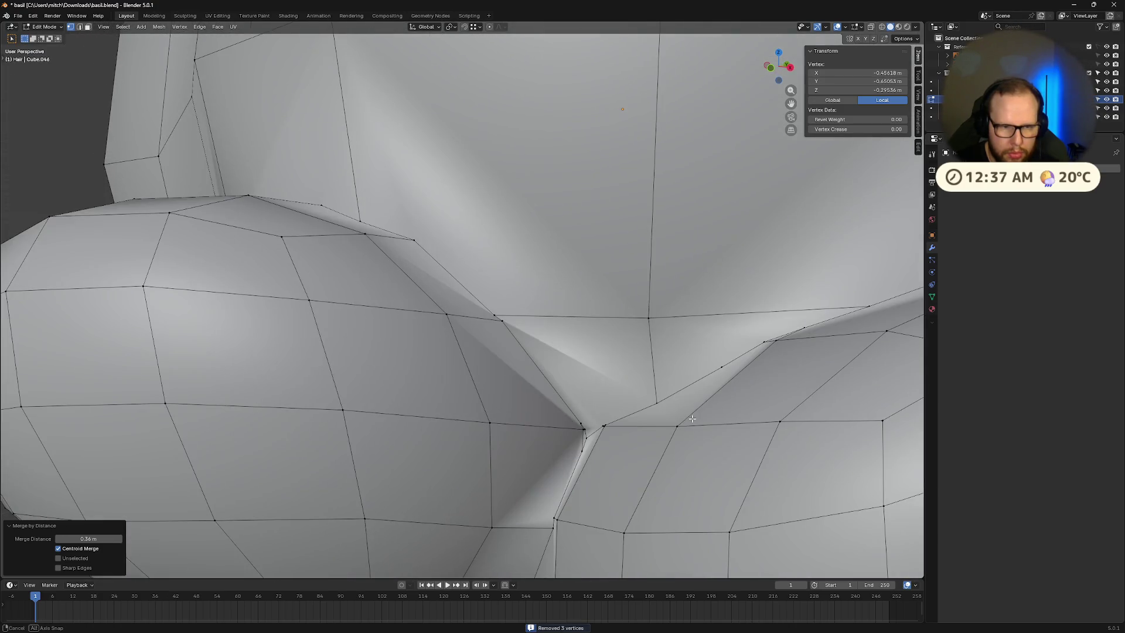
Step: Weld the first clusters of overlapping vertices along the lower clump seam by distance
left_click_drag(485, 308, 509, 327)
key("m")
left_click(482, 332)
left_click_drag(572, 417, 605, 461)
key("m")
left_click(610, 462)
middle_click_drag(610, 463, 612, 468)
left_click_drag(688, 369, 719, 404)
key("m")
left_click(719, 404)
Step: Merge more doubled vertices along the crease, including an edge loop on the seam
middle_click_drag(719, 406, 727, 411)
left_click_drag(616, 292, 628, 326)
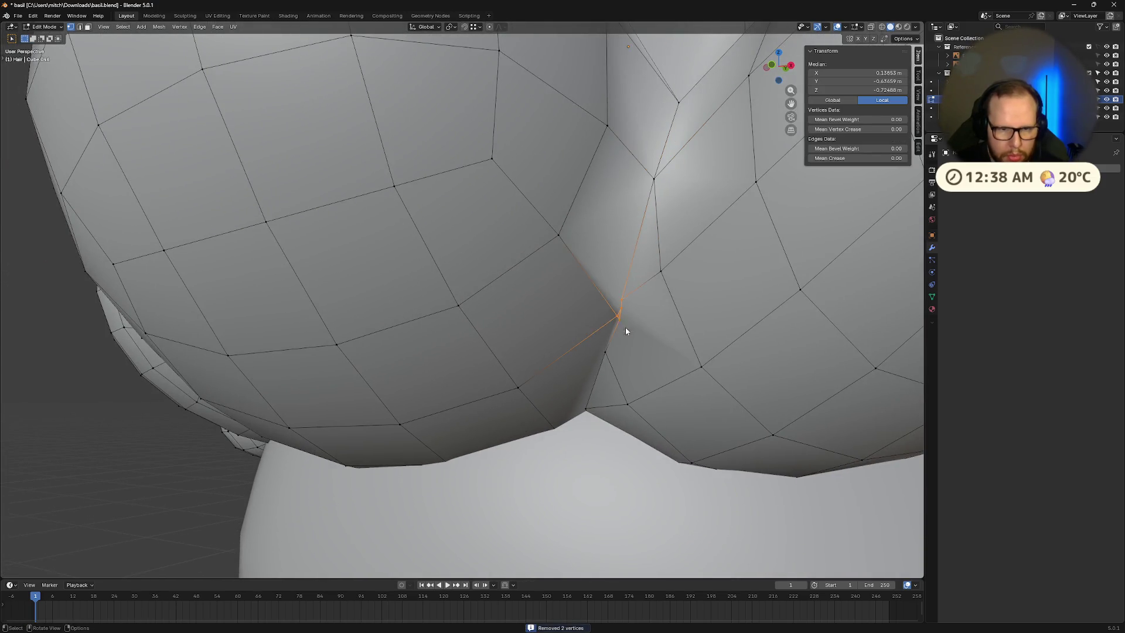
key("m")
left_click(628, 326)
mouse_move(628, 325)
middle_mouse_down()
mouse_move(628, 313)
mouse_move(617, 346)
middle_mouse_up()
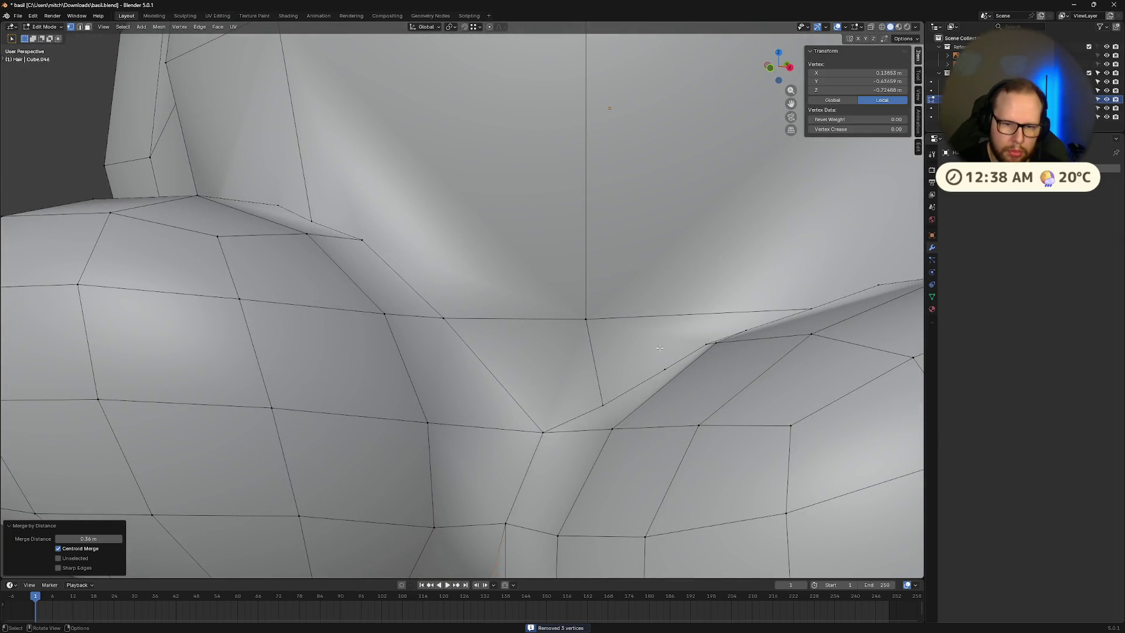
left_click_drag(589, 387, 616, 437)
key("m")
left_click(616, 437)
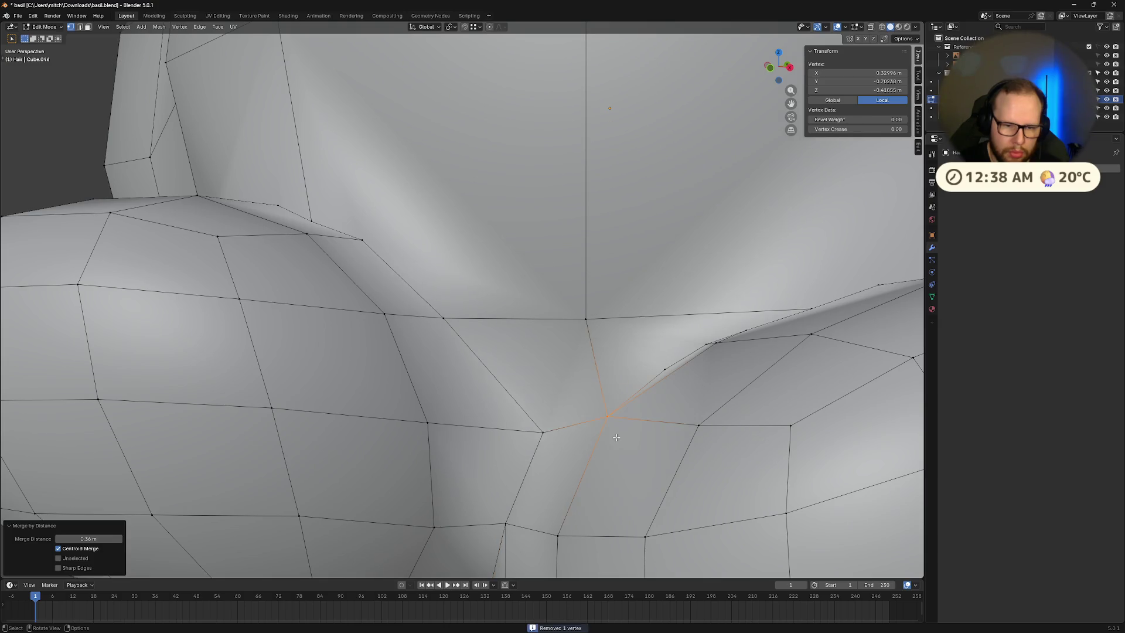
left_click(657, 370, "alt")
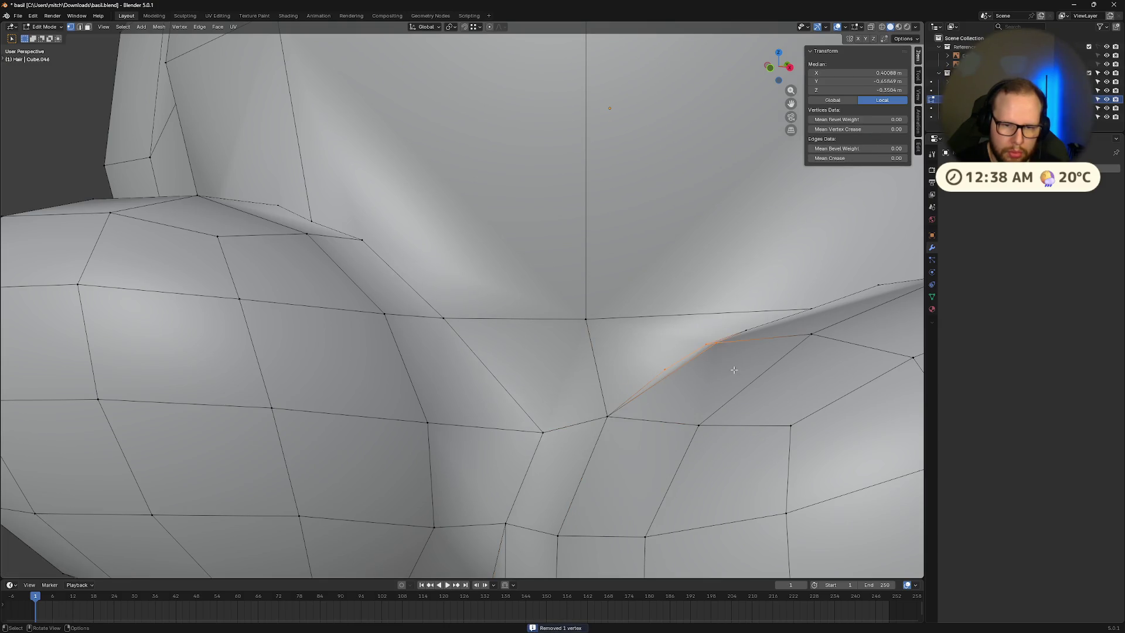
key("m")
left_click(744, 332)
Step: Merge two more close vertex groups on the seam, undoing the three-vertex merge
middle_click_drag(789, 351, 738, 461)
left_click_drag(661, 446, 753, 495)
key("m")
left_click(751, 493)
left_click_drag(690, 451, 799, 507)
key("m")
left_click(800, 507)
middle_click_drag(800, 507, 810, 487)
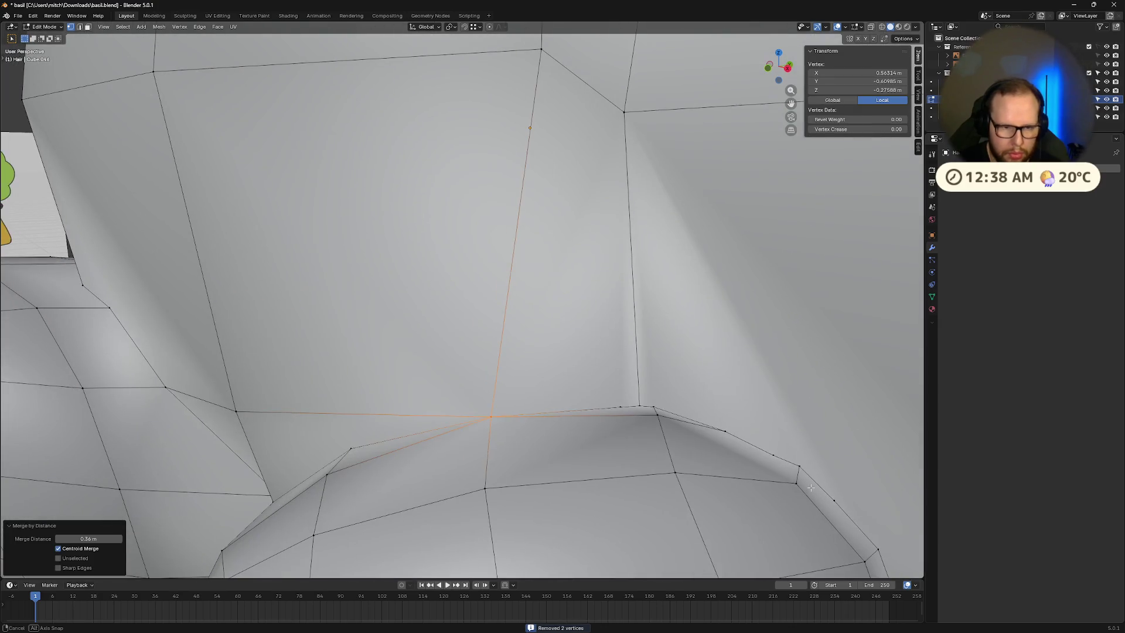
key("ctrl+z")
Step: Re-merge the selected seam vertices and weld another boxed cluster along the seam
middle_click_drag(737, 469, 645, 467)
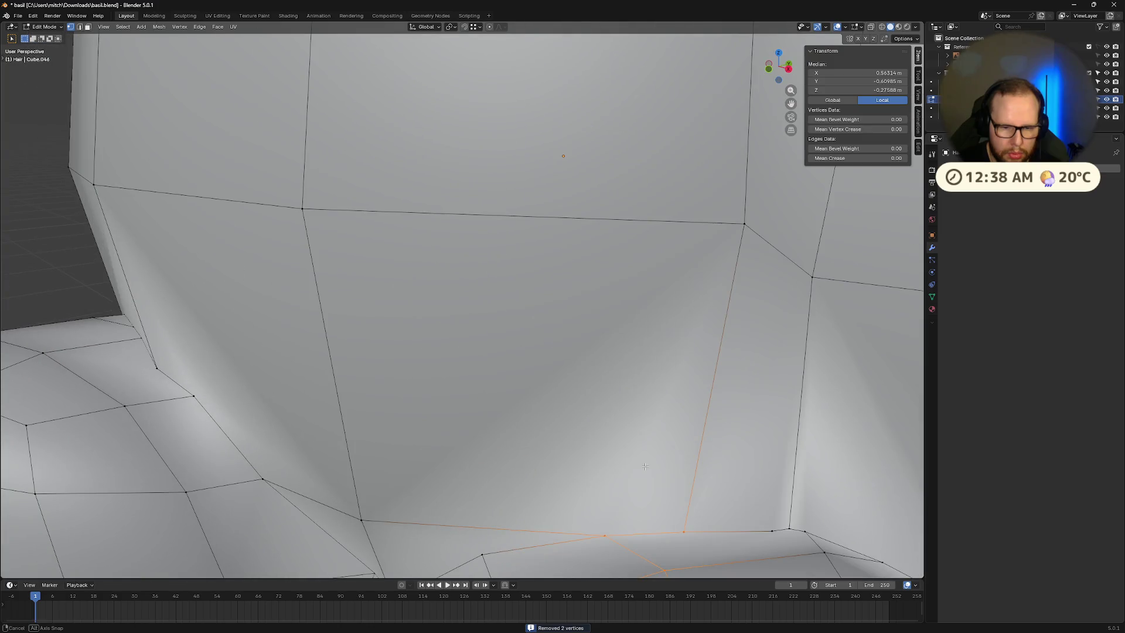
middle_click_drag(713, 487, 659, 434)
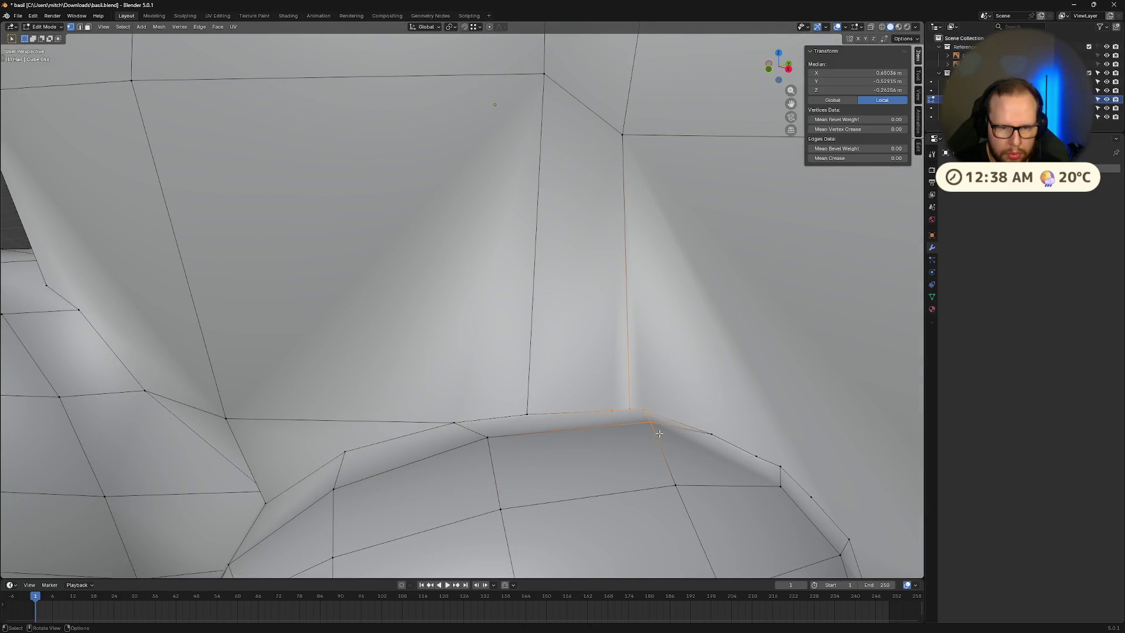
key("comma")
key("Escape")
key("m")
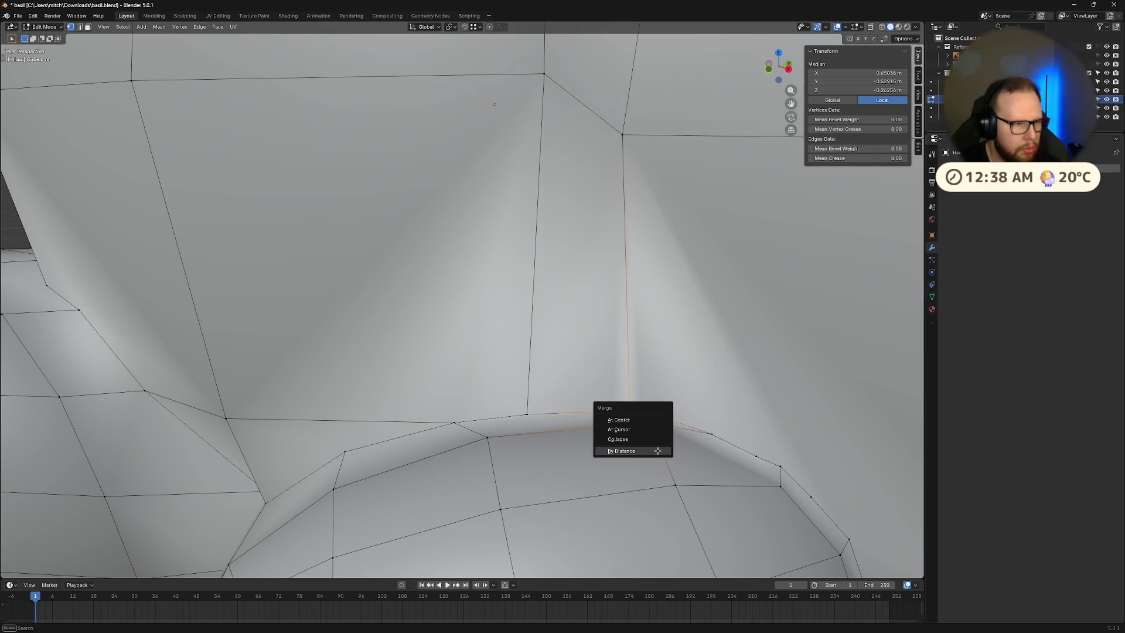
left_click(658, 451)
scroll(715, 460, "down", 3)
middle_click_drag(715, 459, 615, 445)
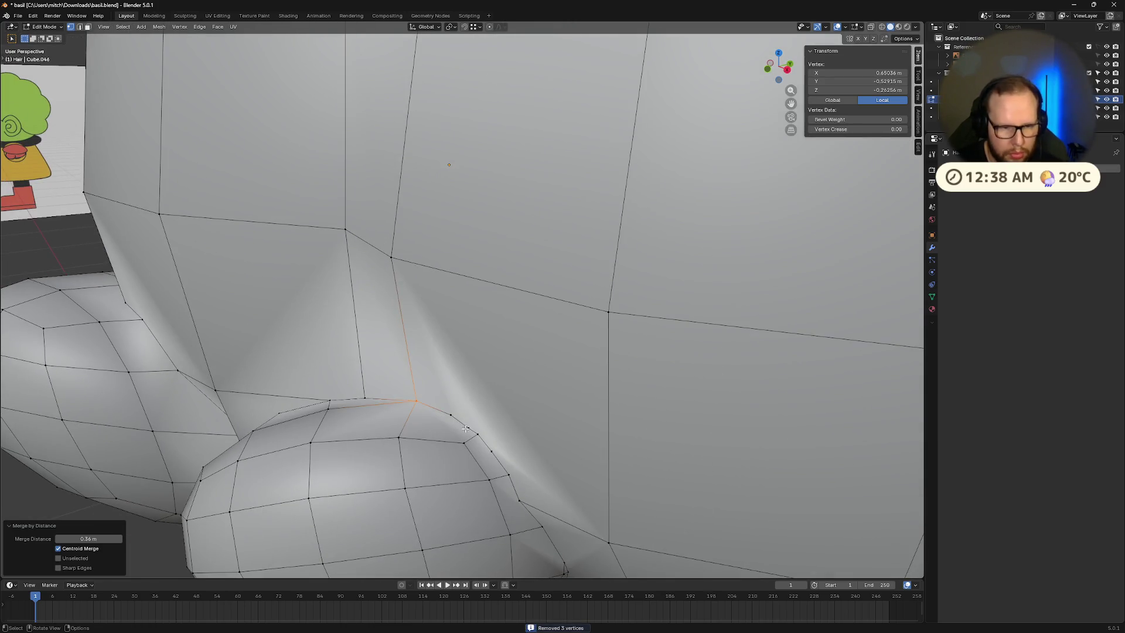
left_click_drag(441, 402, 522, 494)
key("m")
left_click(522, 494)
Step: Merge the single seam vertices and neighbouring pairs at the next clump junction
middle_click_drag(522, 495, 507, 460)
left_click_drag(459, 407, 496, 471)
key("m")
left_click(460, 407)
left_click(500, 501)
key("m")
left_click(501, 511)
key("m")
left_click(472, 531)
middle_click_drag(472, 528, 502, 443)
mouse_move(501, 424)
left_mouse_down()
mouse_move(488, 454)
mouse_move(498, 457)
left_mouse_up()
key("m")
left_click(498, 441)
Step: Weld the vertex pairs on the upper seams where the hair clumps meet
mouse_move(499, 453)
middle_mouse_down()
mouse_move(482, 396)
mouse_move(509, 367)
mouse_move(527, 368)
middle_mouse_up()
key("m")
left_click(463, 365)
left_click_drag(524, 354, 534, 369)
key("m")
left_click(534, 369)
middle_click_drag(534, 369, 580, 355)
key("m")
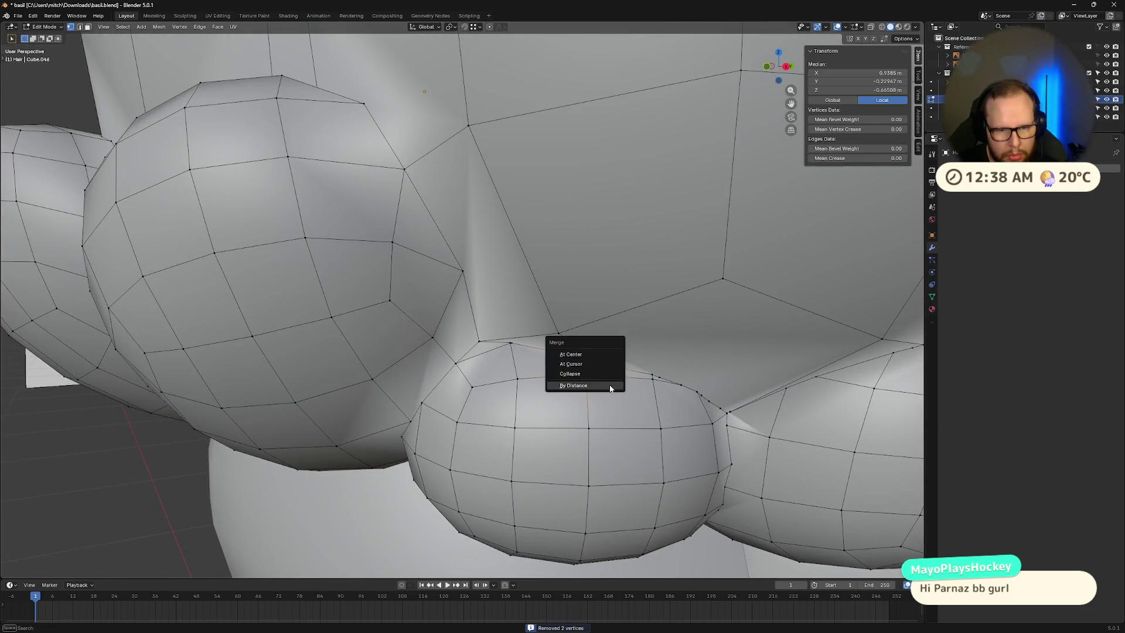
left_click(610, 385)
Step: Merge the vertices where a clump meets the hair mass, repeating at adjacent junctions
left_click(677, 393, "shift")
mouse_move(636, 354)
left_mouse_down()
mouse_move(716, 407)
mouse_move(697, 394)
left_mouse_up()
key("m")
left_click(690, 393)
middle_click_drag(690, 393, 641, 396)
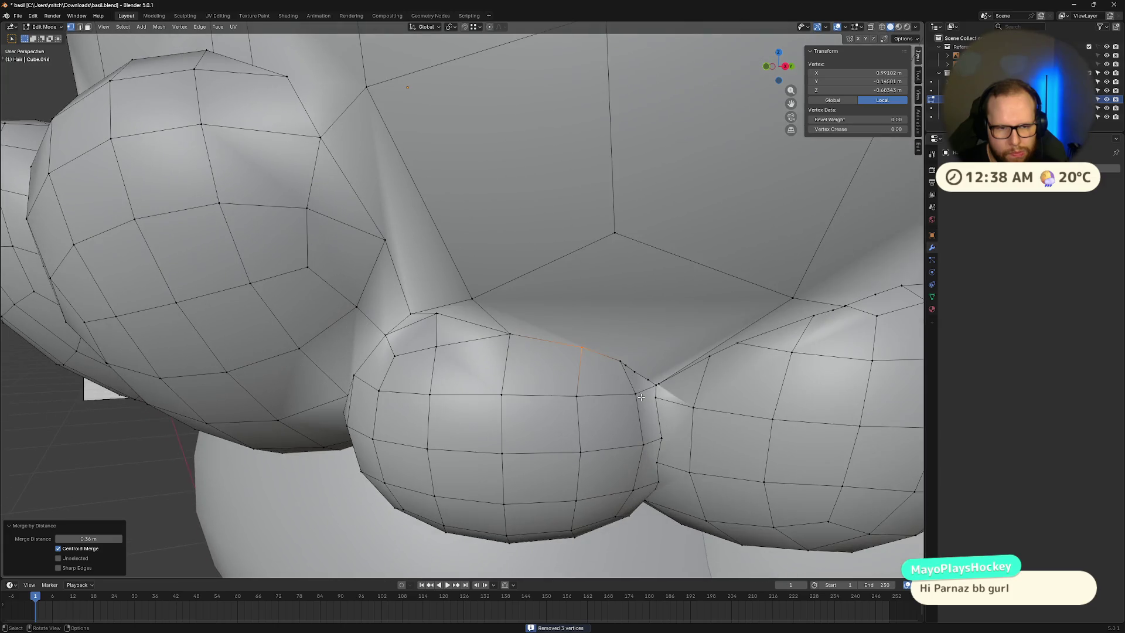
left_click(433, 311, "shift")
key("shift+r")
middle_click_drag(485, 343, 496, 344)
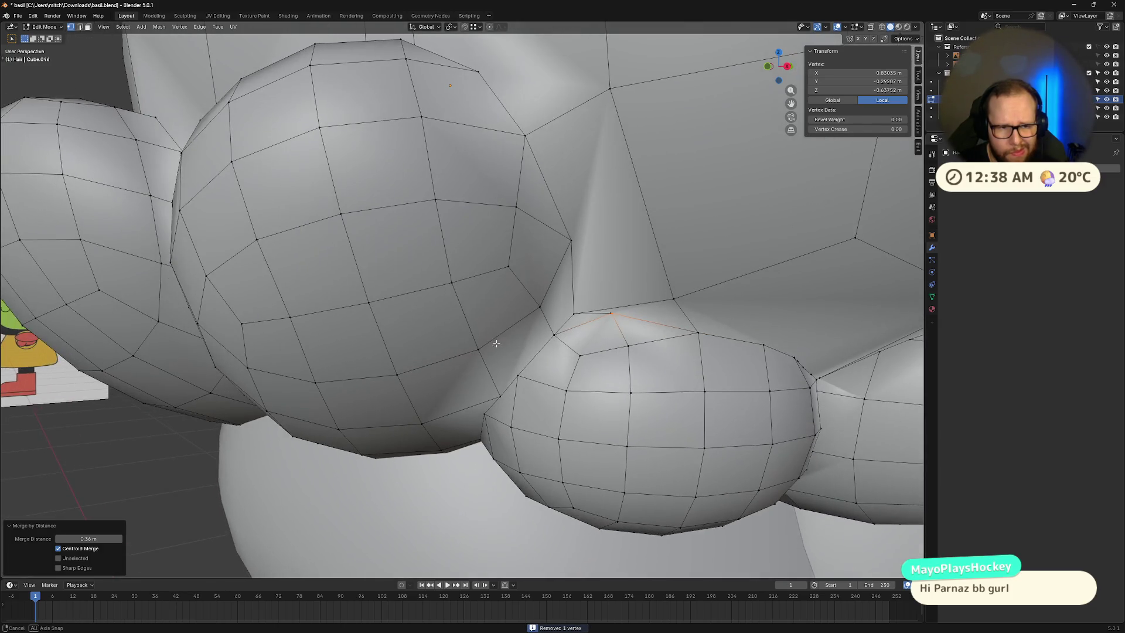
left_click(566, 304, "shift")
key("shift+r")
mouse_move(566, 305)
middle_mouse_down()
mouse_move(676, 386)
mouse_move(555, 312)
middle_mouse_up()
Step: Close the remaining gaps between the lower curl puffs, merging by distance at 0.56 m
left_click(658, 384, "shift")
key("m")
left_click(662, 389)
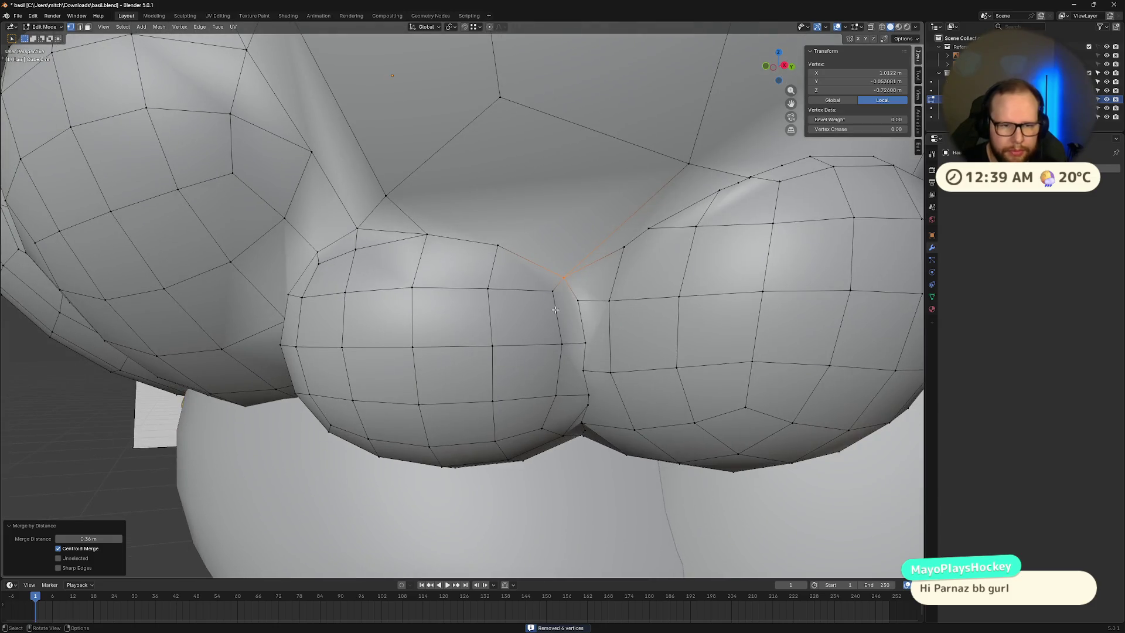
left_click(578, 312, "shift")
key("m")
left_click(577, 309)
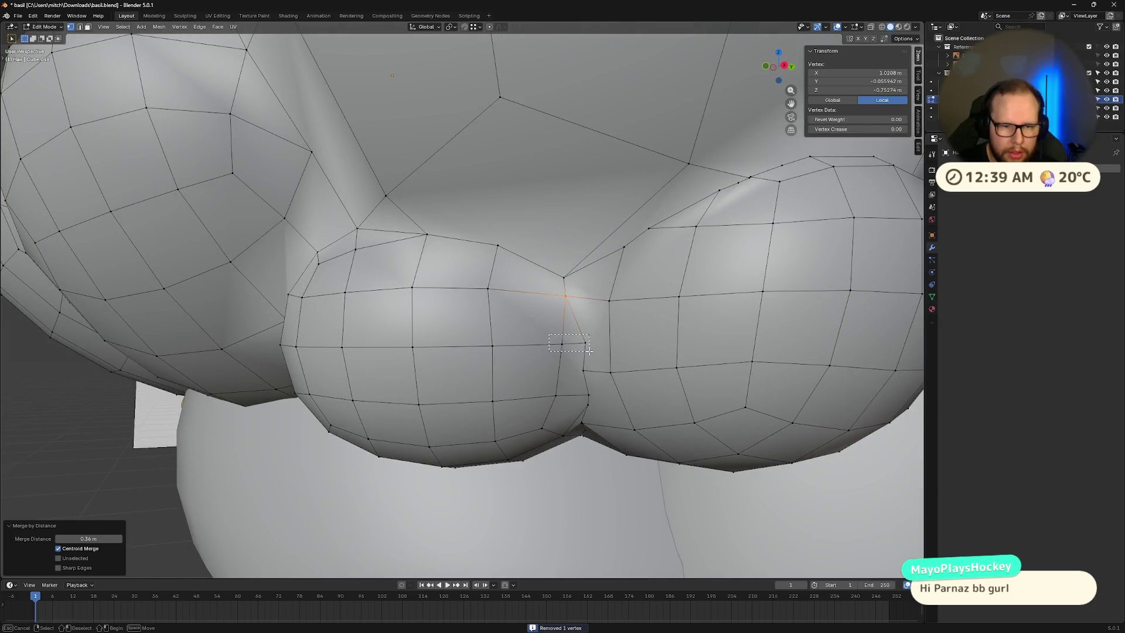
left_click_drag(550, 358, 592, 397)
key("shift+r")
middle_click_drag(612, 385, 674, 199)
Step: Merge the stray seam vertices beneath the hair clumps by distance
key("b")
left_click(674, 196)
left_click_drag(678, 236, 678, 236)
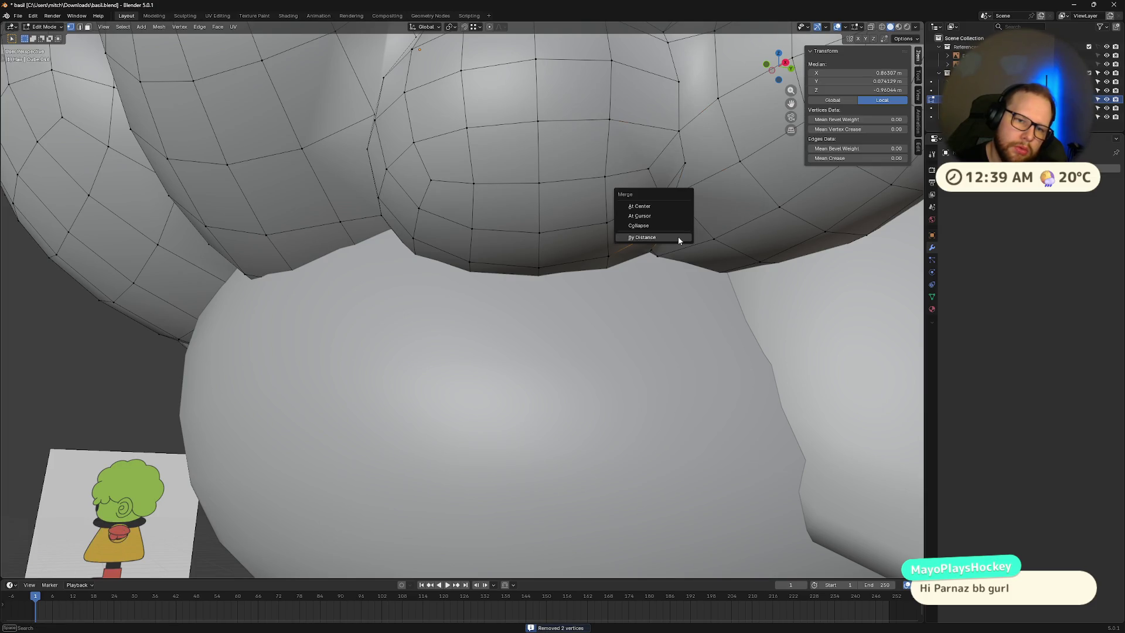
key("m")
left_click(647, 252)
middle_click_drag(647, 252, 709, 264)
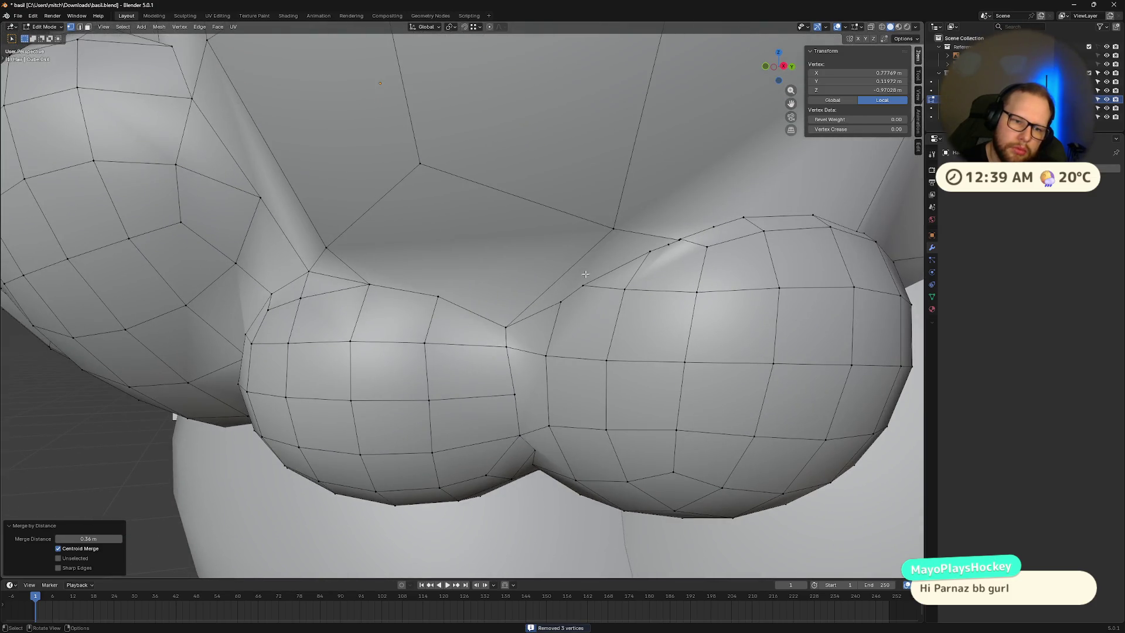
key("b")
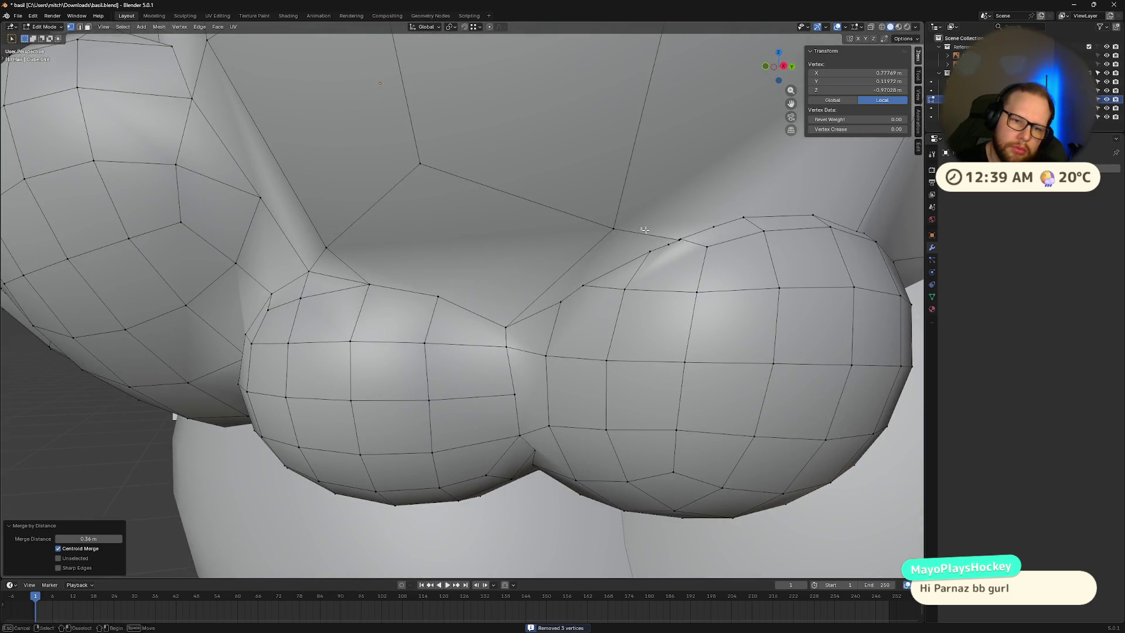
key("m")
left_click_drag(638, 227, 687, 243)
left_click(693, 248)
Step: Weld the doubled vertices along the clump rims with Merge By Distance
key("b")
key("m")
left_click(687, 245)
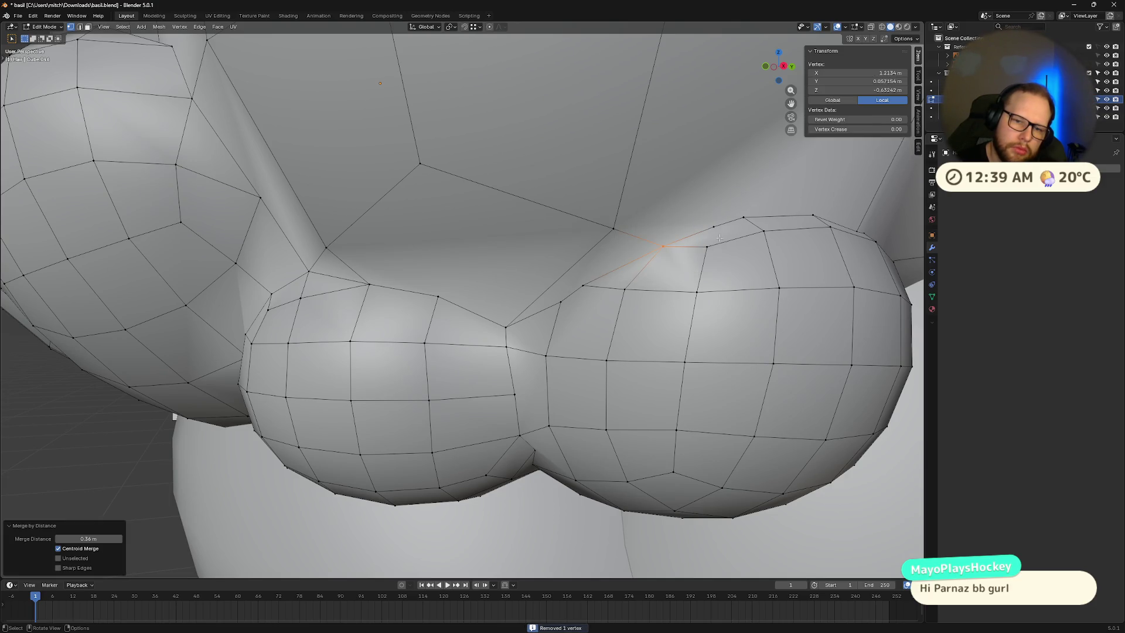
middle_click_drag(687, 245, 661, 249)
key("b")
left_click_drag(533, 253, 588, 283)
key("m")
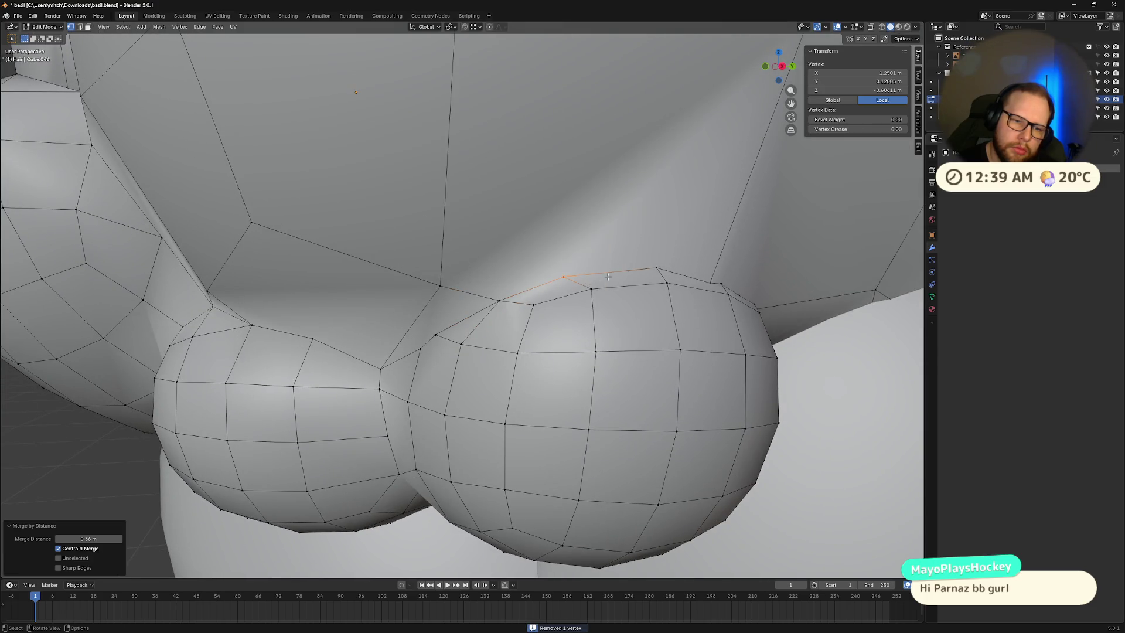
left_click(588, 284)
middle_click_drag(588, 284, 503, 298)
key("b")
mouse_move(503, 297)
left_mouse_down()
mouse_move(611, 360)
mouse_move(598, 339)
left_mouse_up()
key("m")
left_click(522, 309)
Step: Merge the last two vertices where a front curl meets the hair shell
left_click(572, 326)
key("b")
key("m")
left_click(597, 339)
middle_click_drag(598, 339, 588, 337)
key("alt+a")
key("b")
left_click_drag(382, 293, 418, 313)
key("b")
left_click_drag(376, 284, 430, 314)
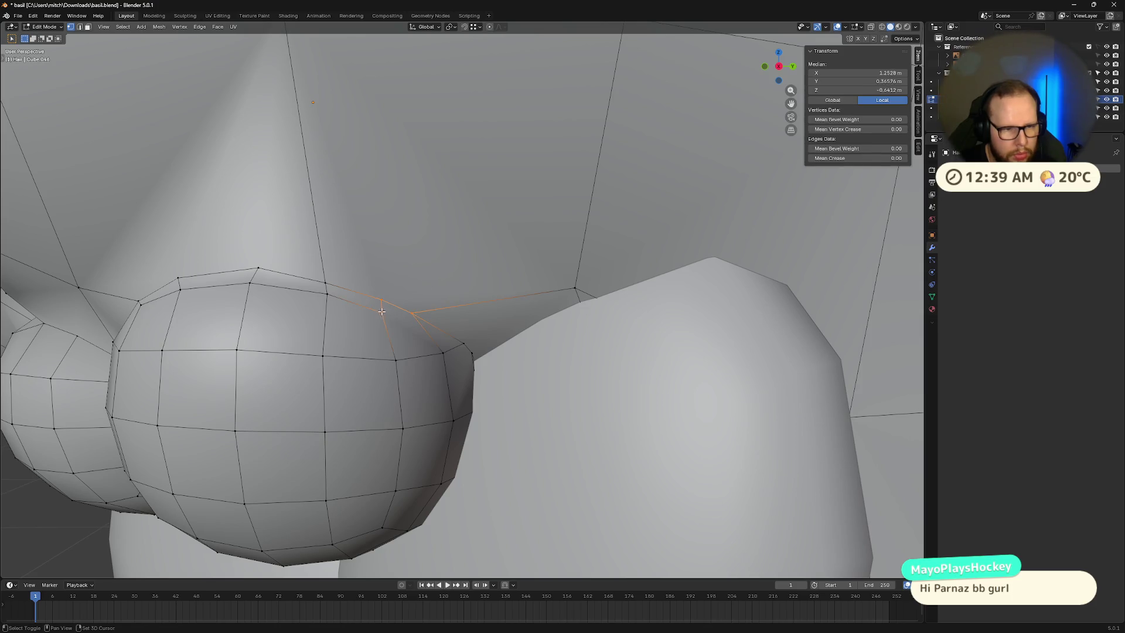
key("m")
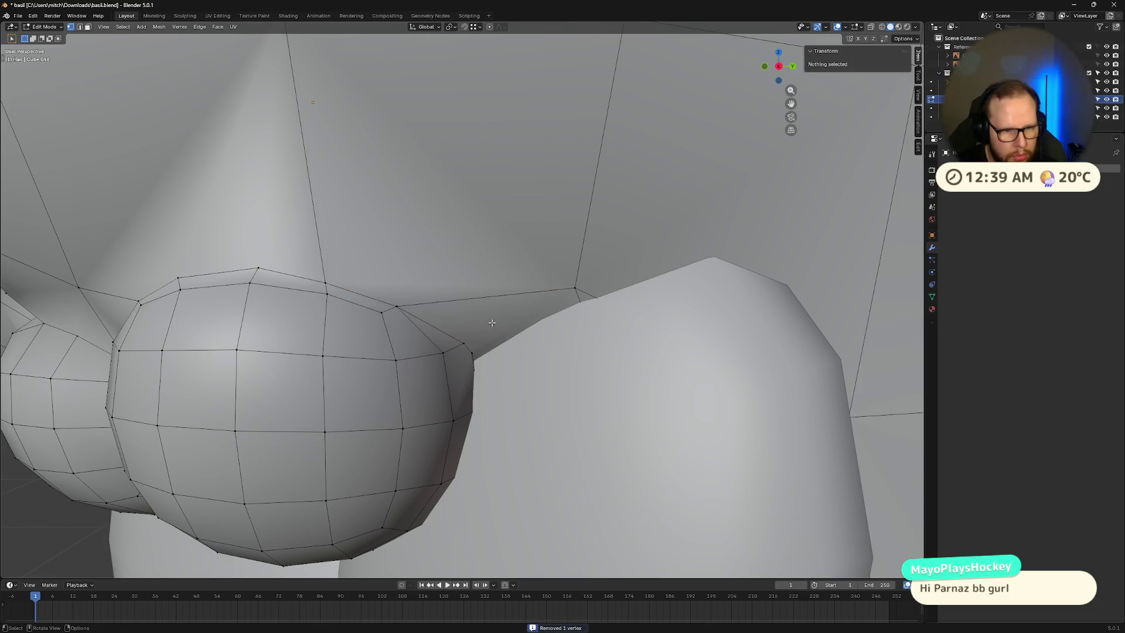
Step: Leave Edit Mode to inspect the whole character, then return to editing the hair
scroll(491, 323, "down", 10)
key("Tab")
mouse_move(527, 322)
middle_mouse_down()
mouse_move(632, 351)
mouse_move(630, 296)
mouse_move(574, 293)
middle_mouse_up()
key("Tab")
scroll(384, 227, "up", 6)
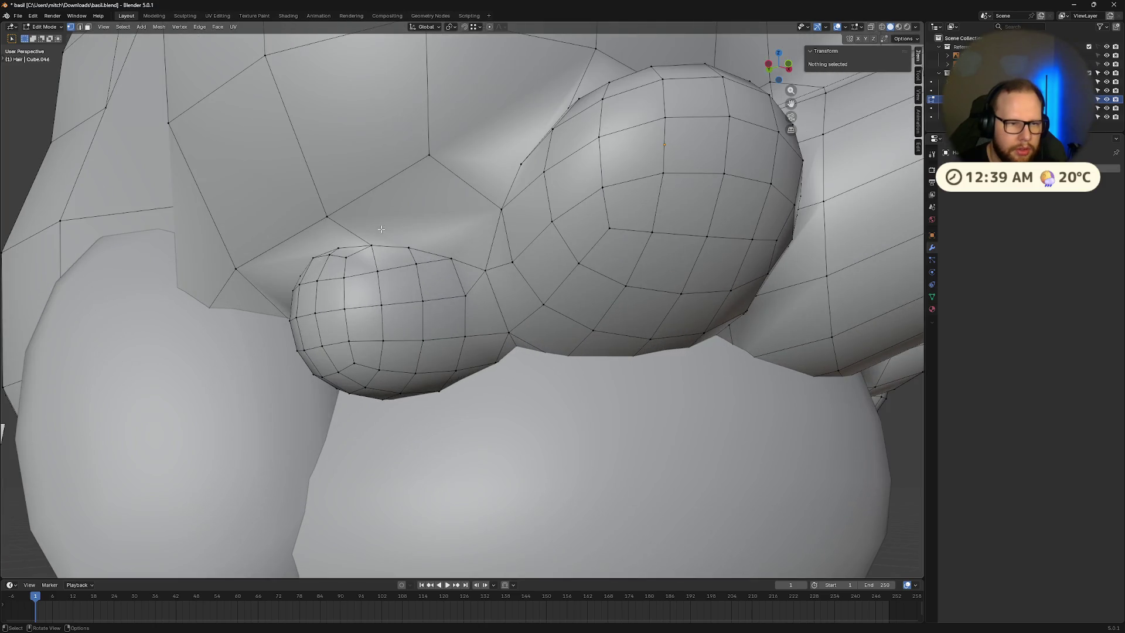
middle_click_drag(385, 227, 415, 247)
scroll(546, 285, "up", 3)
middle_click_drag(546, 285, 599, 358)
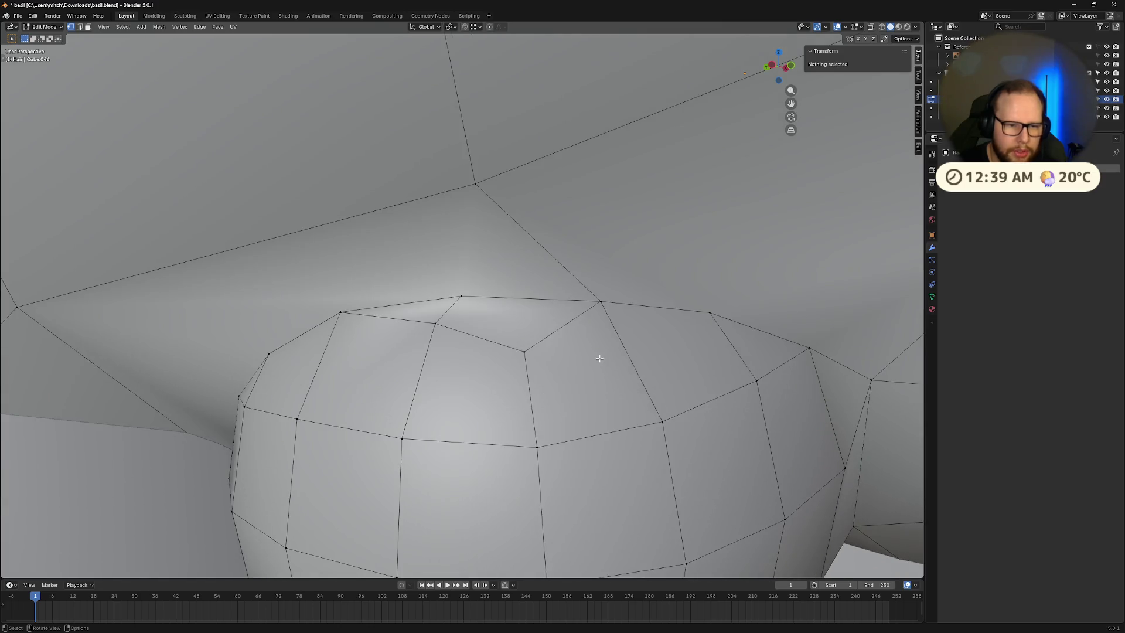
Step: Weld two stray vertex pairs on the clump top, merging each at the last selected vertex
left_click(436, 322, "shift")
left_click(459, 296, "shift")
key("m")
left_click(453, 288)
left_click(524, 352)
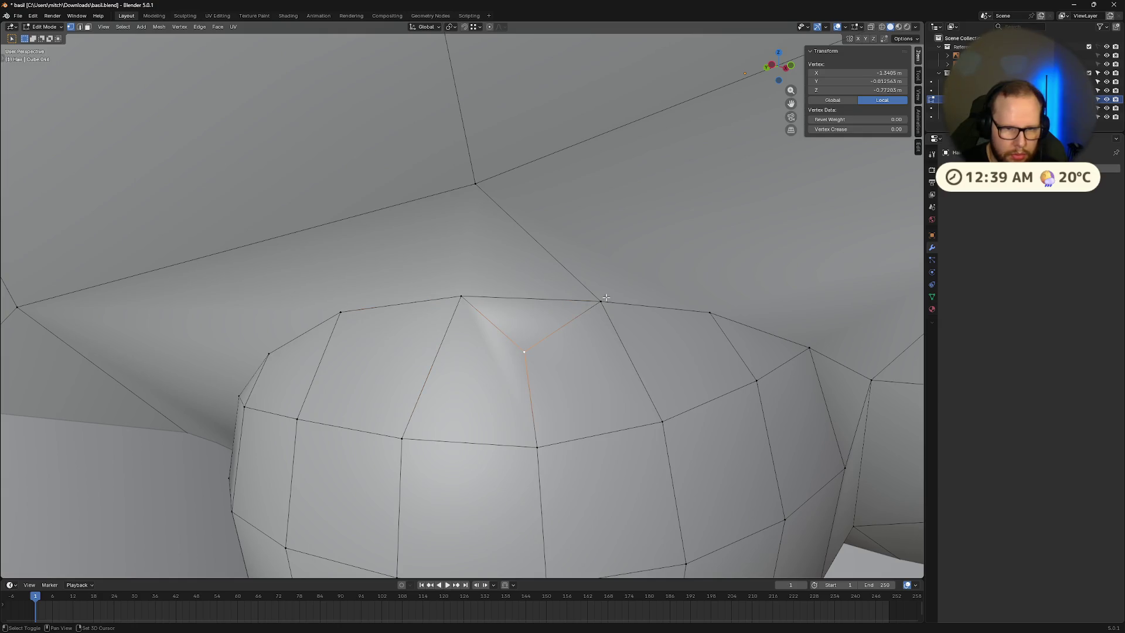
left_click(600, 301, "shift")
key("m")
left_click(598, 301)
Step: Knife new edges from the hair vertex above the clump across the neighbouring hair faces
middle_click_drag(659, 343, 647, 340)
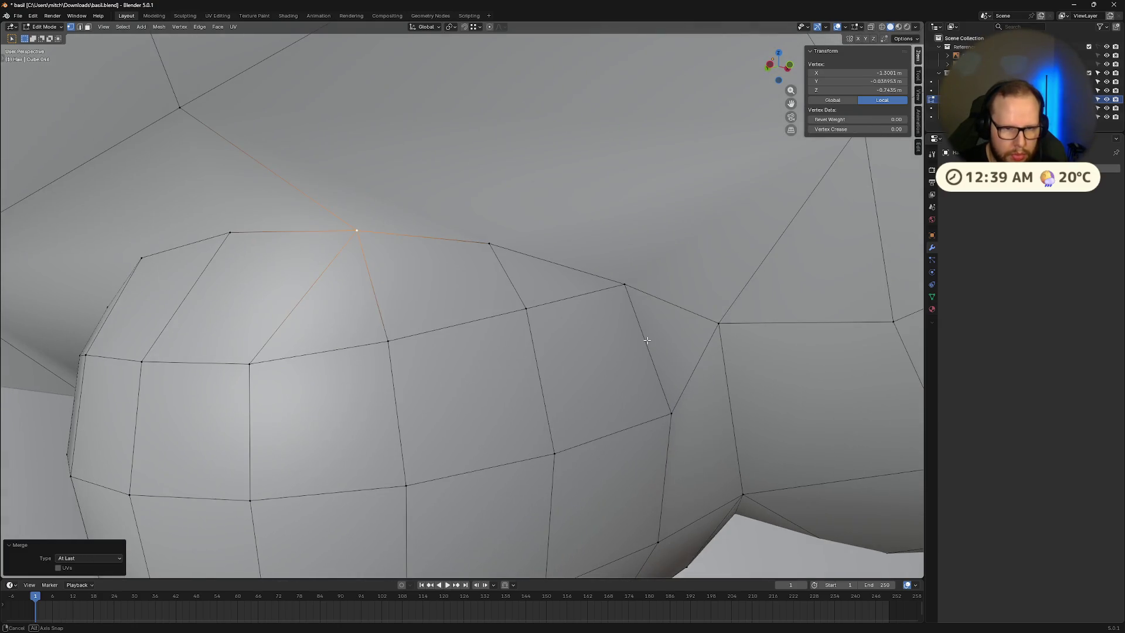
scroll(468, 302, "down", 4)
middle_click_drag(468, 298, 531, 251)
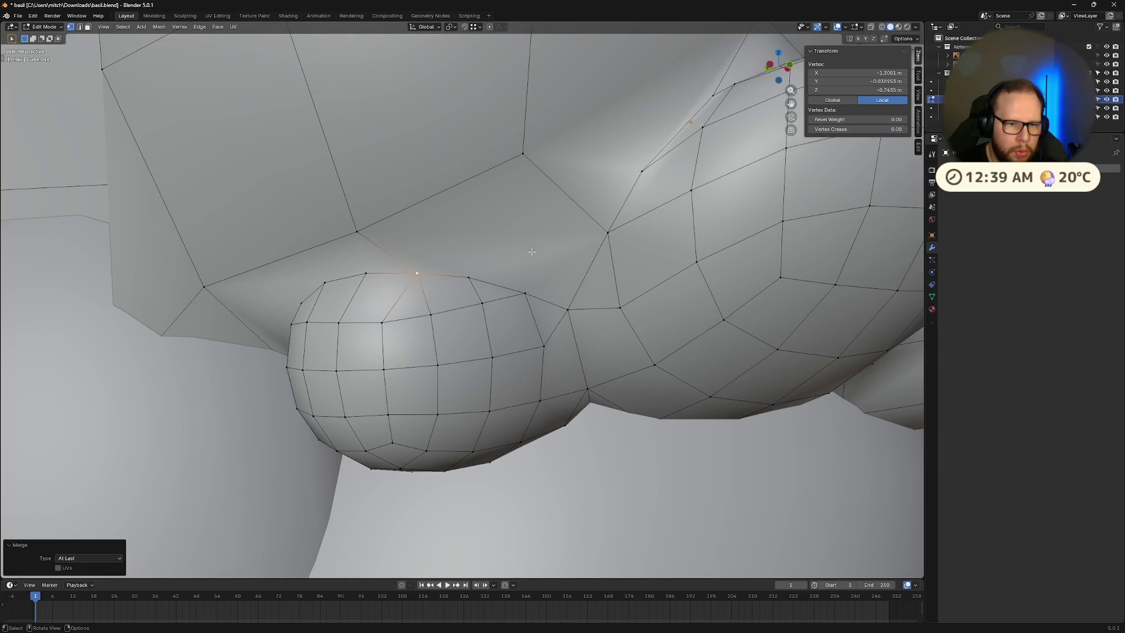
middle_click_drag(574, 288, 551, 221)
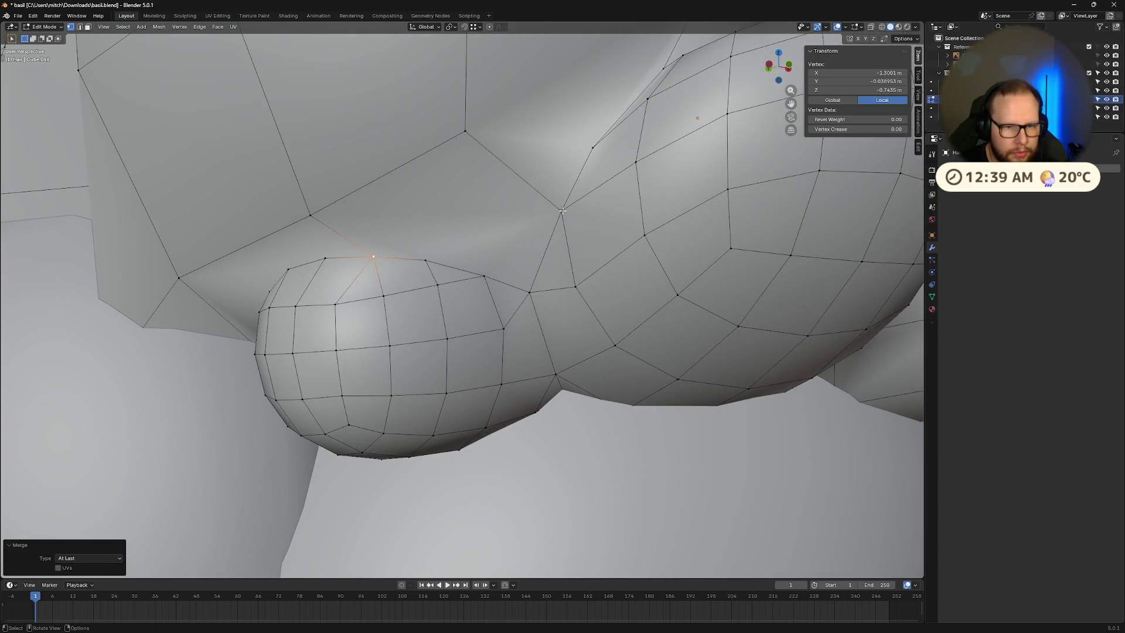
left_click(563, 210)
key("k")
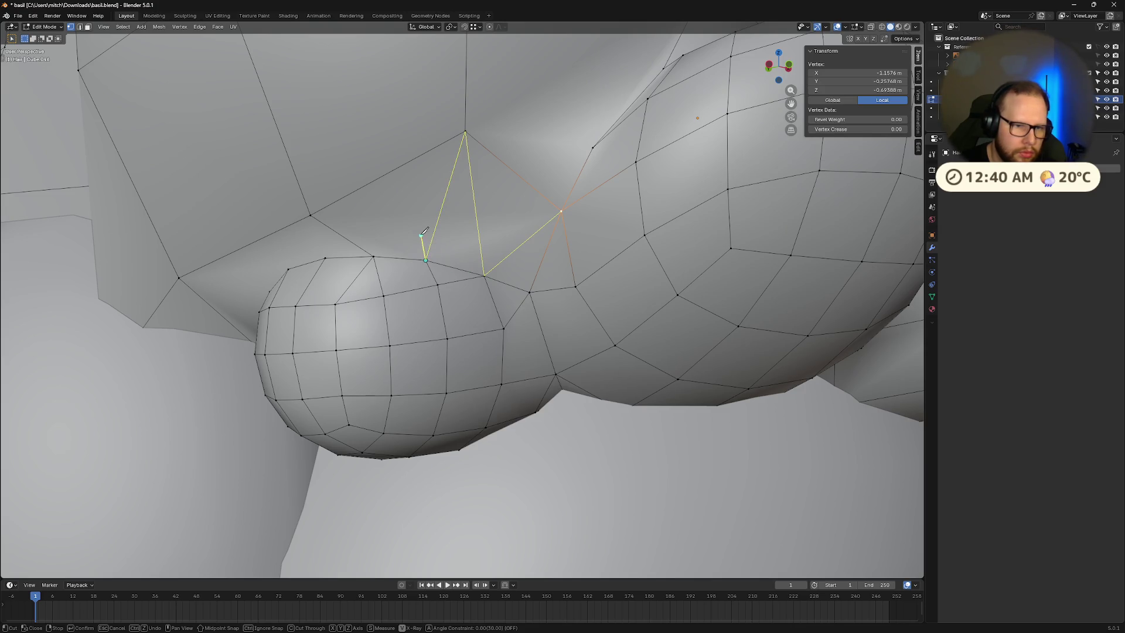
key("Return")
key("Tab")
mouse_move(553, 218)
middle_mouse_down()
mouse_move(596, 236)
mouse_move(595, 213)
mouse_move(661, 304)
mouse_move(751, 385)
middle_mouse_up()
key("Tab")
scroll(588, 215, "down", 5)
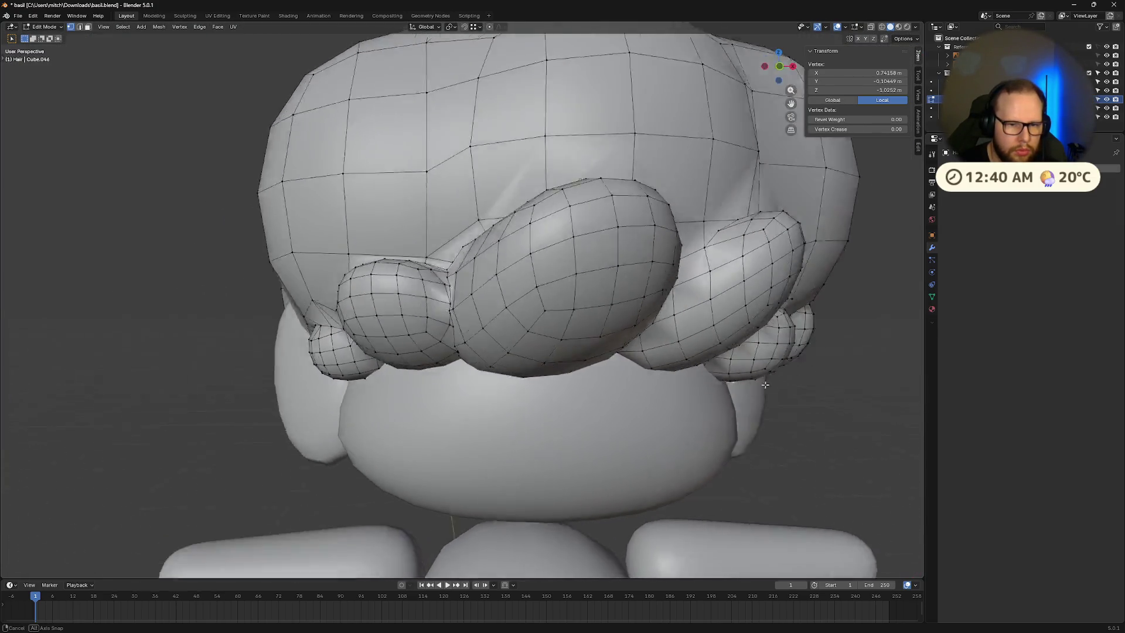
Step: In Object Mode, zoom and orbit around the character's head from side to front to inspect the hair
scroll(751, 386, "down", 5)
key("Tab")
scroll(759, 385, "down", 5)
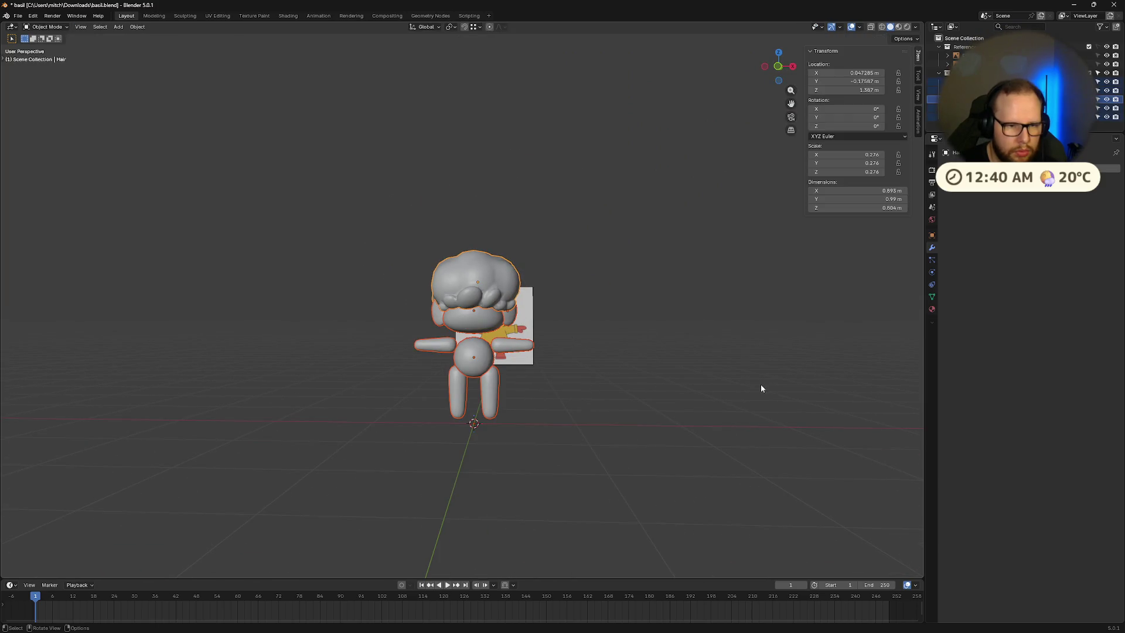
scroll(644, 351, "down", 4)
middle_click_drag(641, 351, 594, 350)
scroll(588, 350, "up", 6)
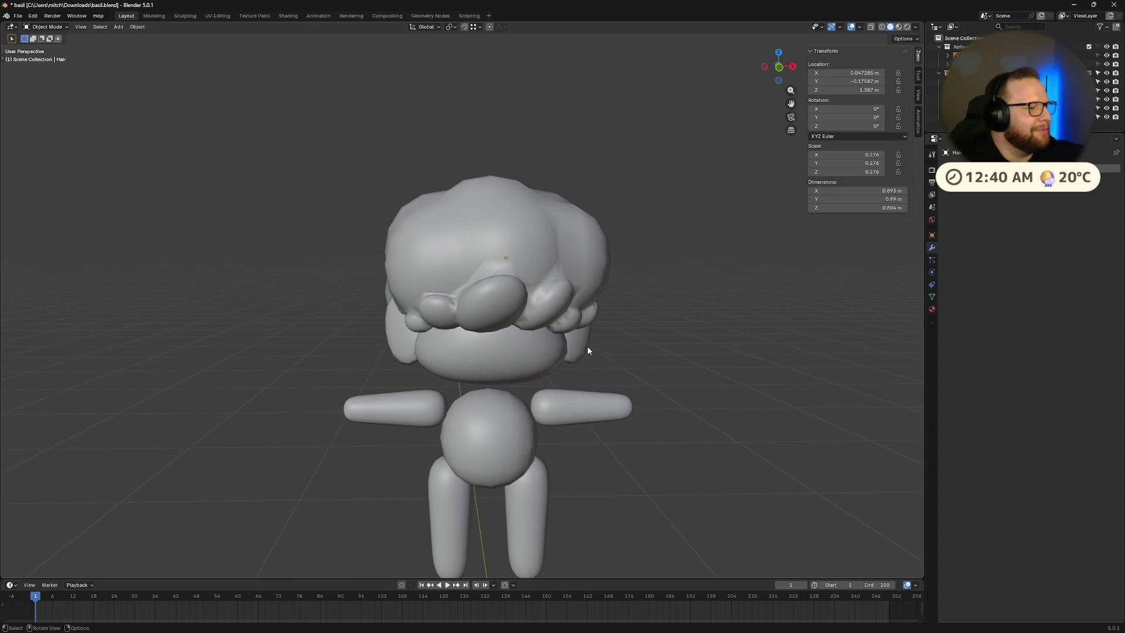
scroll(589, 350, "up", 2)
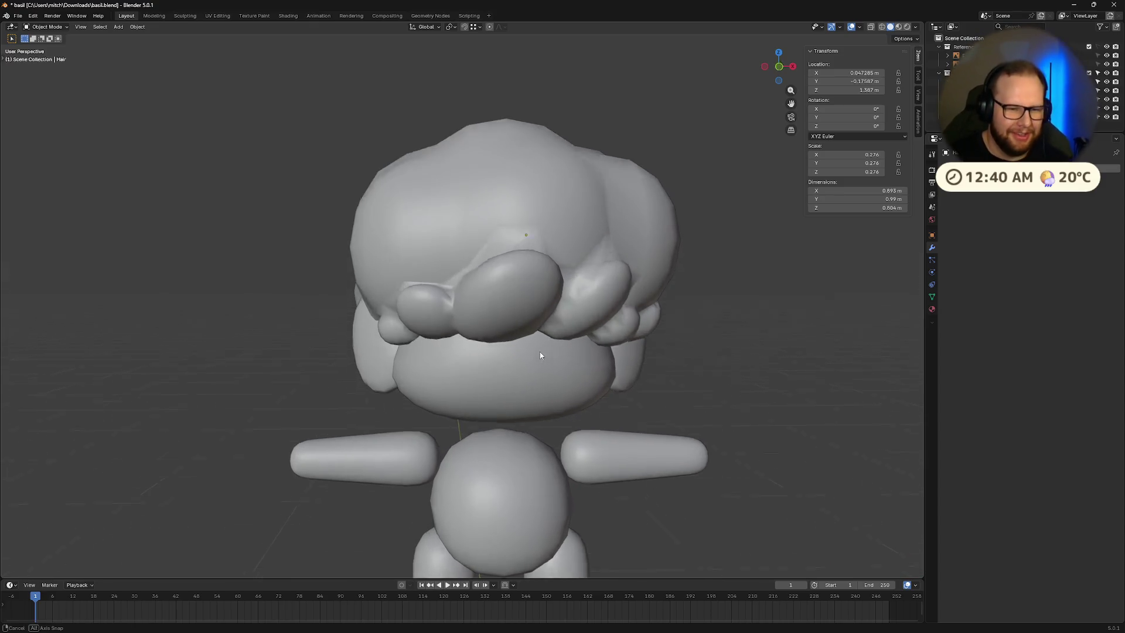
scroll(539, 355, "down", 7)
mouse_move(538, 332)
middle_mouse_down()
mouse_move(570, 366)
mouse_move(545, 349)
mouse_move(425, 328)
mouse_move(437, 341)
middle_mouse_up()
scroll(571, 360, "up", 4)
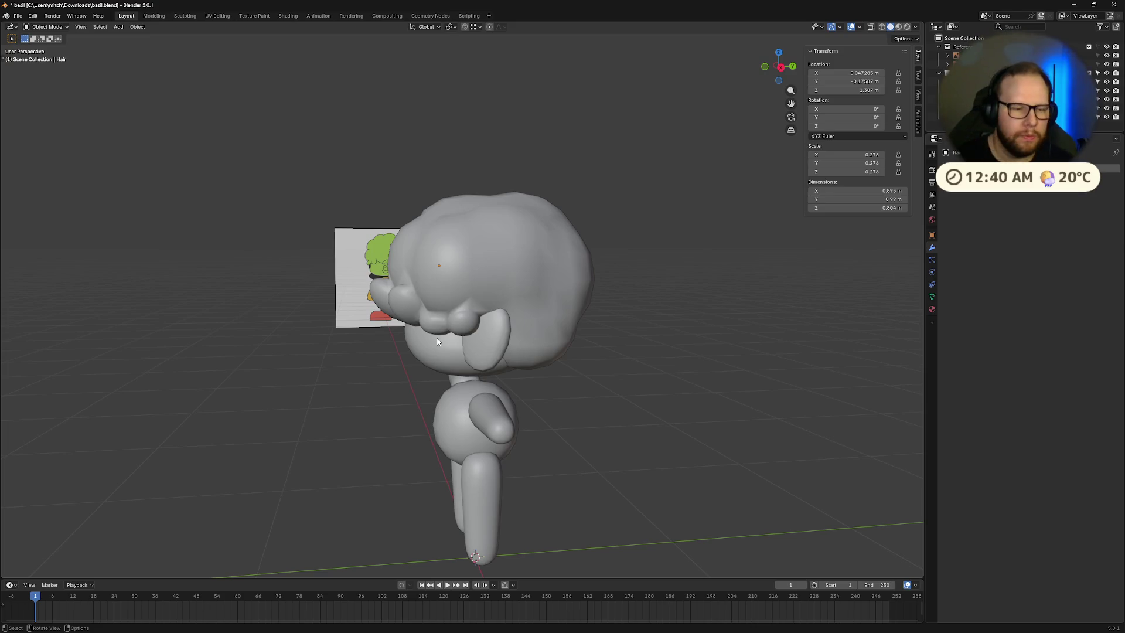
mouse_move(397, 324)
middle_mouse_down()
mouse_move(466, 309)
mouse_move(595, 319)
mouse_move(476, 261)
mouse_move(585, 300)
mouse_move(507, 353)
mouse_move(430, 299)
mouse_move(405, 298)
mouse_move(491, 321)
mouse_move(646, 336)
mouse_move(556, 331)
mouse_move(638, 331)
mouse_move(609, 305)
mouse_move(487, 318)
mouse_move(559, 328)
mouse_move(561, 352)
middle_mouse_up()
key("Tab")
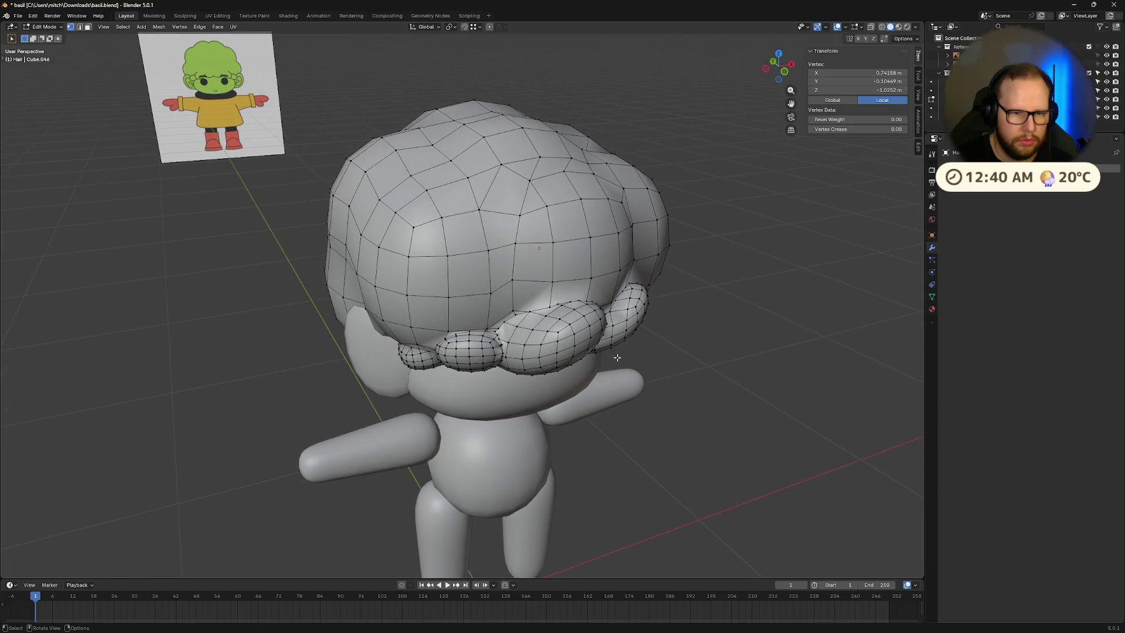
Step: Box-select the vertices beside the clump and merge them at their centre
scroll(560, 351, "up", 5)
scroll(560, 352, "up", 3)
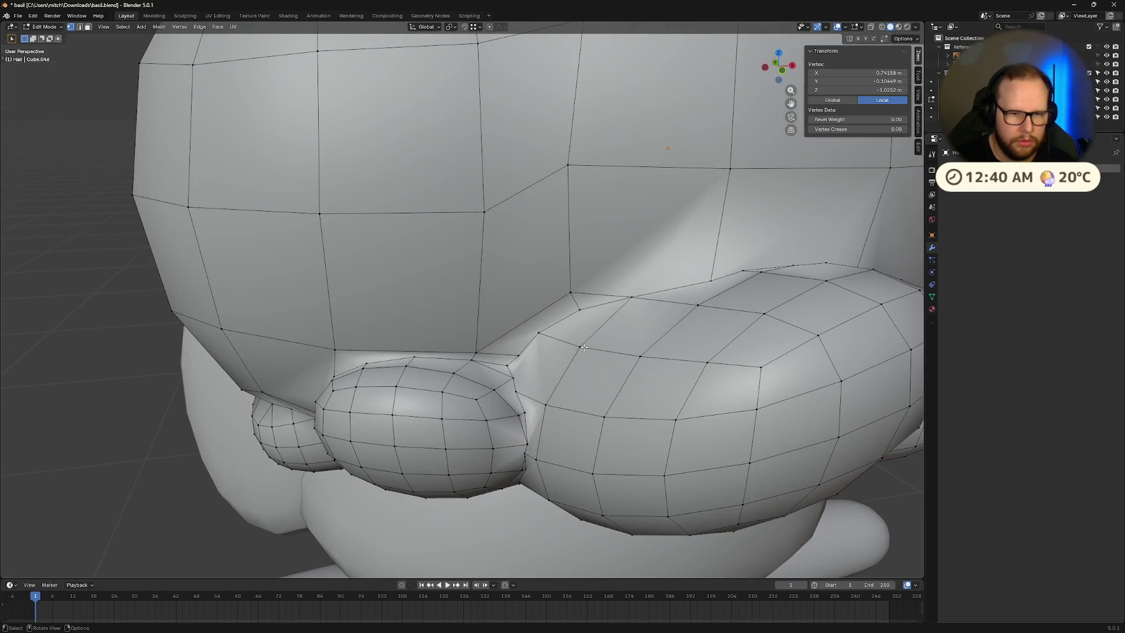
left_click_drag(636, 349, 636, 350)
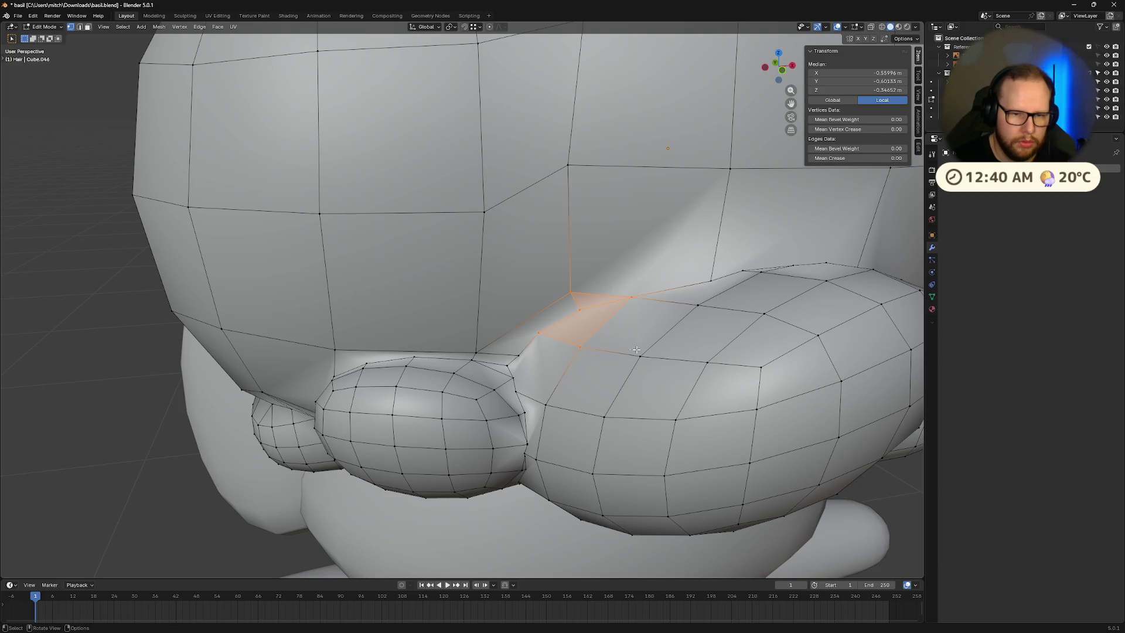
key("m")
left_click(636, 350)
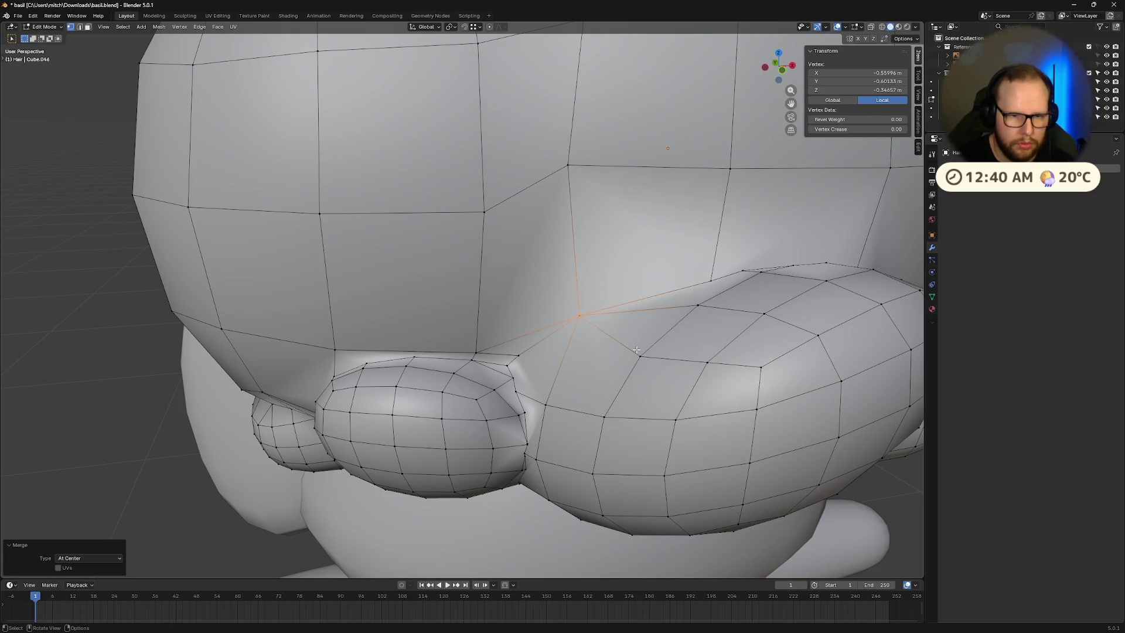
key("Tab")
mouse_move(623, 334)
middle_mouse_down()
mouse_move(646, 329)
mouse_move(610, 343)
middle_mouse_up()
key("Tab")
Step: Select the vertices along the bangs seam, merge them by distance, and return to Object Mode
left_click_drag(478, 345, 666, 368)
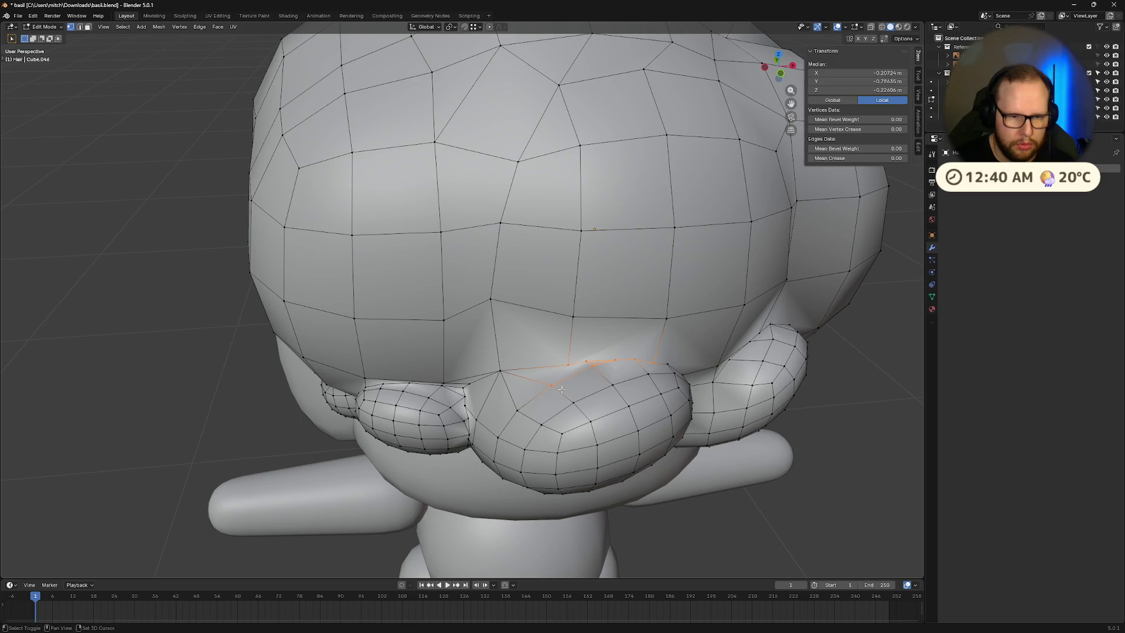
middle_click_drag(672, 367, 633, 358)
key("m")
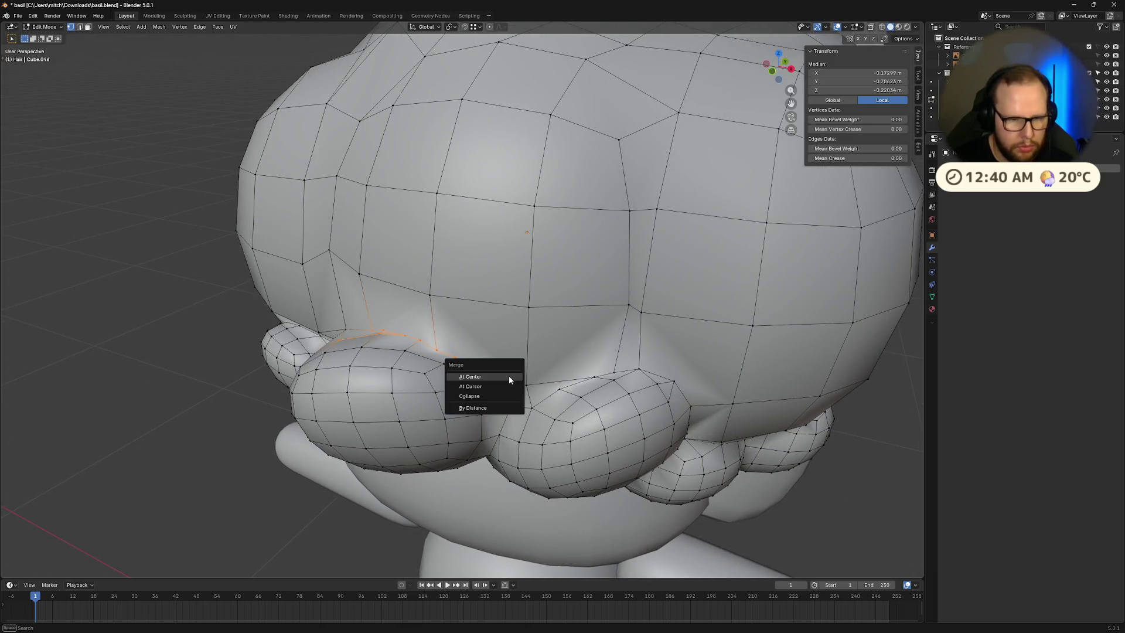
left_click(505, 405)
mouse_move(505, 405)
middle_mouse_down()
mouse_move(503, 396)
mouse_move(526, 395)
mouse_move(592, 405)
mouse_move(579, 356)
mouse_move(631, 347)
mouse_move(816, 467)
middle_mouse_up()
scroll(664, 376, "down", 5)
key("Tab")
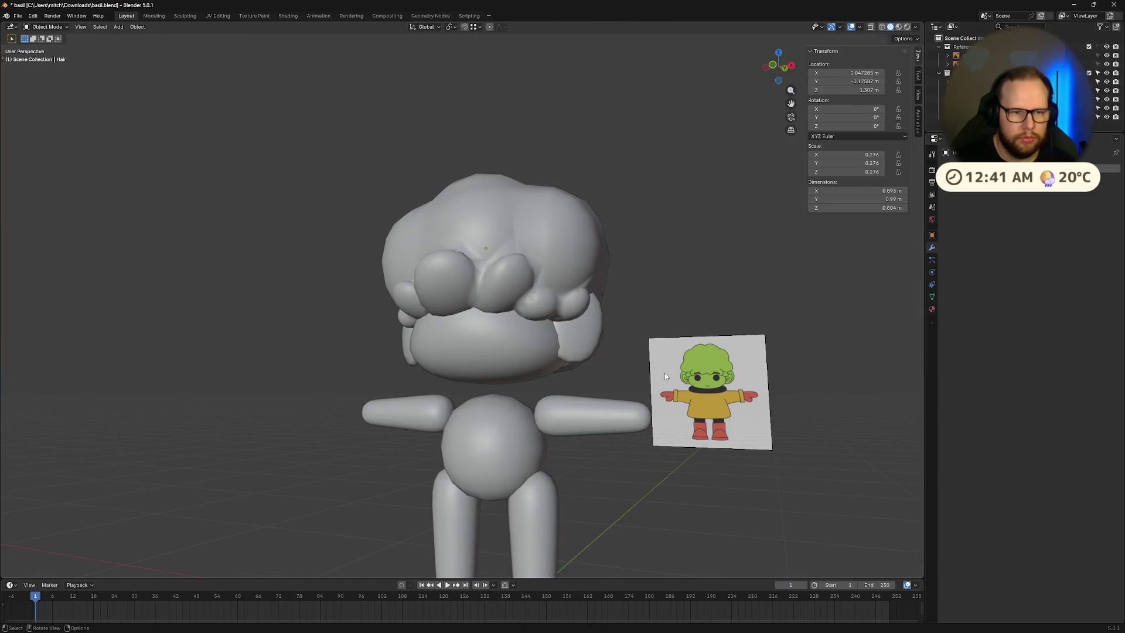
mouse_move(568, 369)
middle_mouse_down()
mouse_move(631, 368)
mouse_move(664, 409)
mouse_move(881, 367)
mouse_move(704, 378)
middle_mouse_up()
scroll(627, 374, "down", 5)
mouse_move(551, 369)
middle_mouse_down()
mouse_move(508, 400)
mouse_move(377, 389)
mouse_move(385, 408)
mouse_move(579, 372)
middle_mouse_up()
scroll(377, 389, "up", 3)
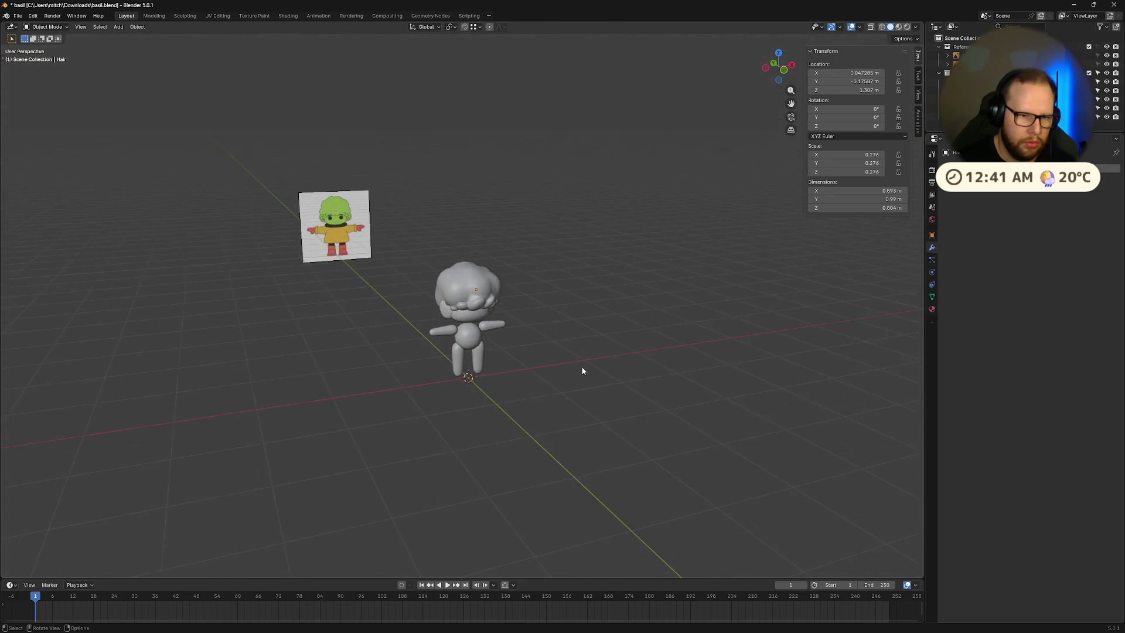
scroll(609, 374, "up", 4)
key("Tab")
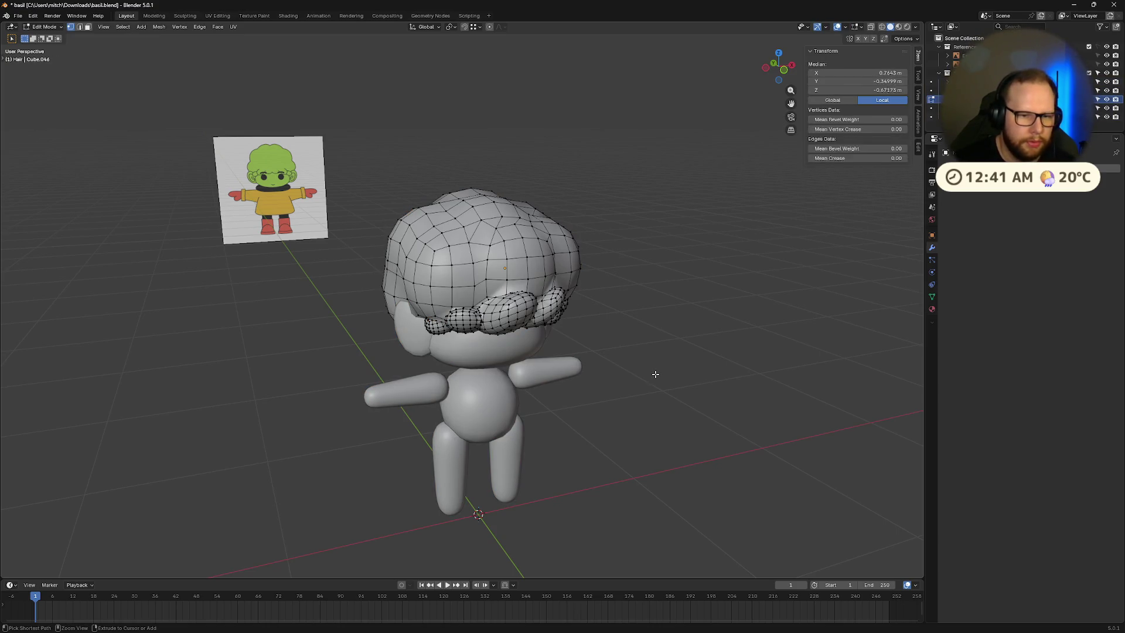
key("ctrl+l")
key("Tab")
key("Tab")
key("Tab")
key("shift+bracketleft")
mouse_move(657, 379)
middle_mouse_down()
mouse_move(600, 355)
mouse_move(638, 364)
mouse_move(646, 354)
middle_mouse_up()
key("bracketright")
key("bracketright")
key("bracketright")
key("bracketleft")
key("bracketleft")
key("bracketleft")
key("bracketleft")
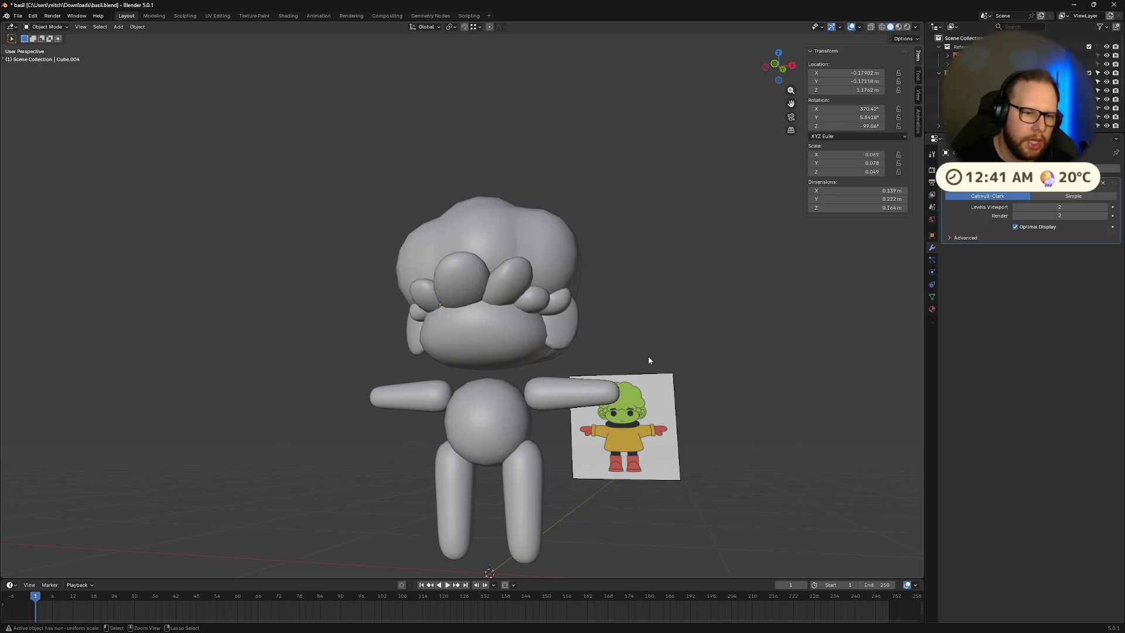
mouse_move(649, 359)
middle_mouse_down()
mouse_move(715, 351)
mouse_move(653, 363)
mouse_move(678, 379)
mouse_move(698, 371)
mouse_move(673, 383)
mouse_move(659, 375)
middle_mouse_up()
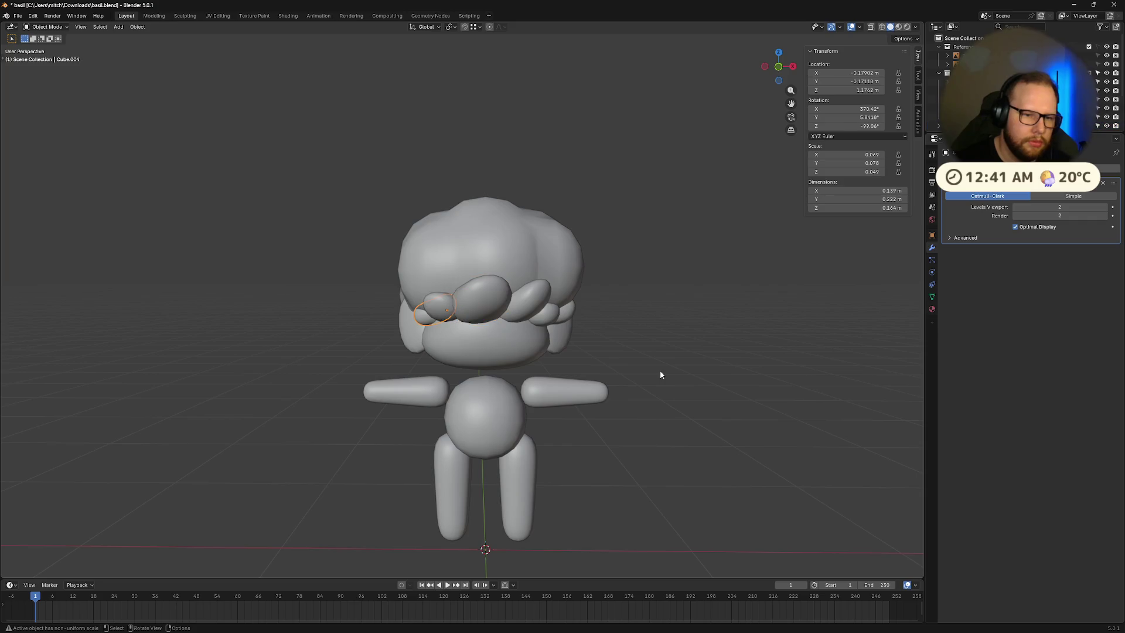
mouse_move(659, 375)
middle_mouse_down()
mouse_move(610, 379)
mouse_move(609, 334)
mouse_move(662, 351)
mouse_move(417, 321)
middle_mouse_up()
middle_click_drag(587, 318, 423, 305)
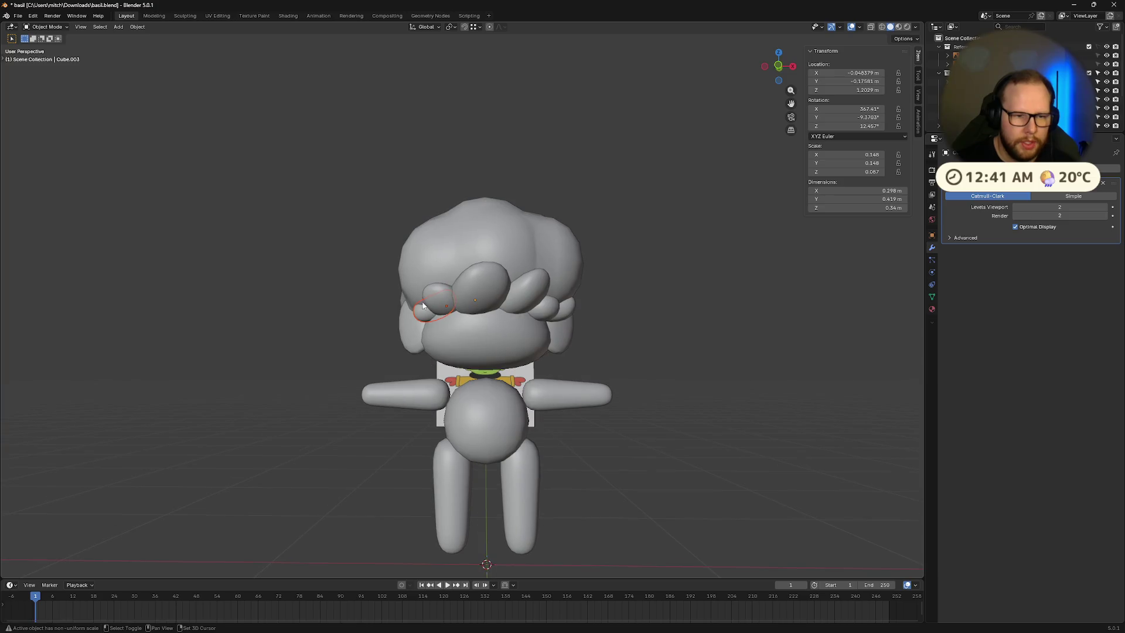
middle_click_drag(552, 311, 528, 312)
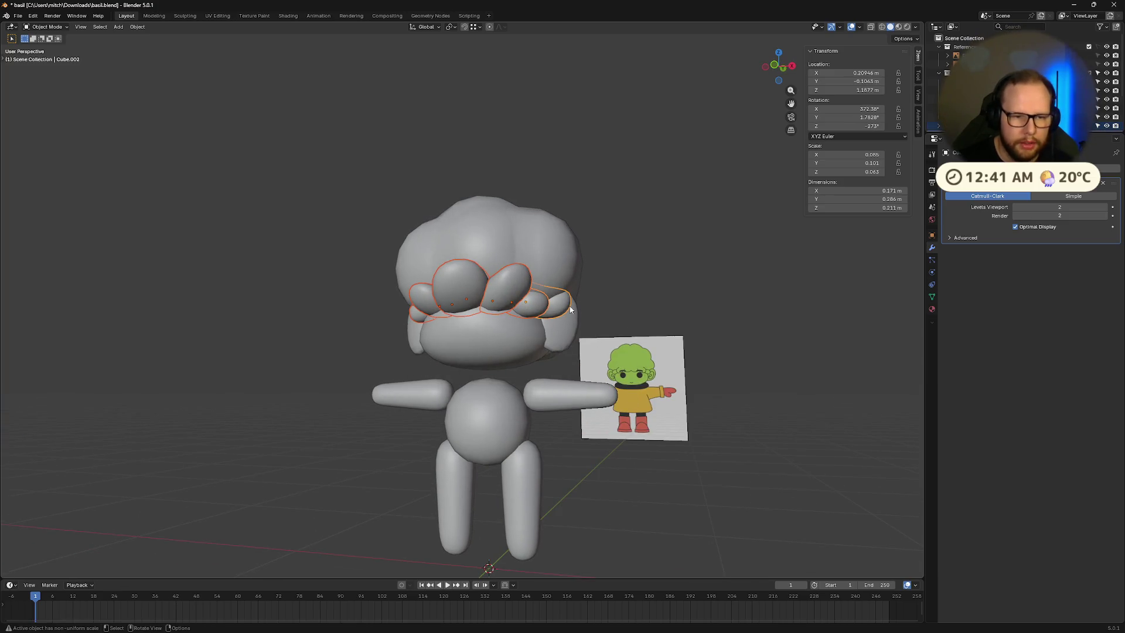
key("shift+h")
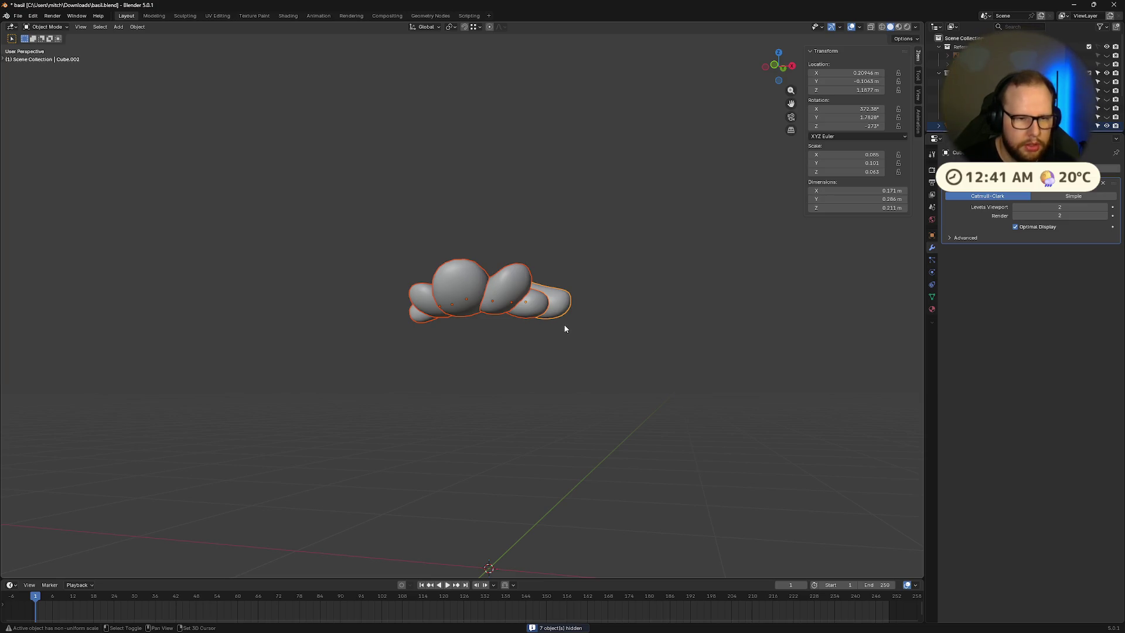
key("alt+h")
key("h")
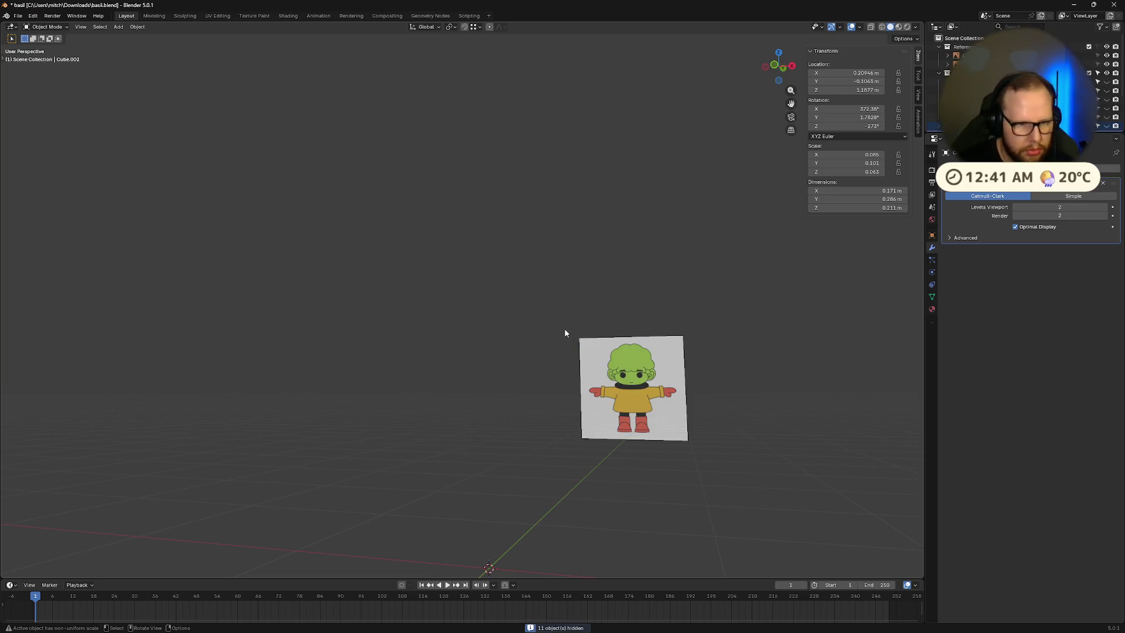
key("alt+h")
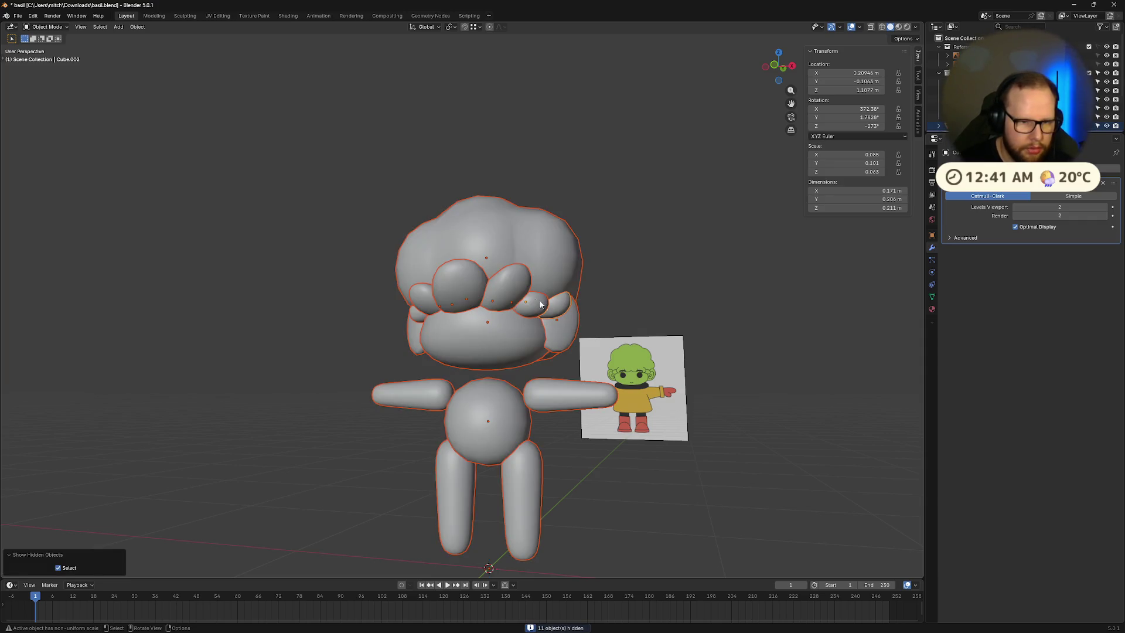
left_click(527, 309)
mouse_move(451, 298)
middle_mouse_down()
mouse_move(560, 348)
mouse_move(672, 364)
mouse_move(604, 342)
mouse_move(731, 369)
mouse_move(654, 381)
middle_mouse_up()
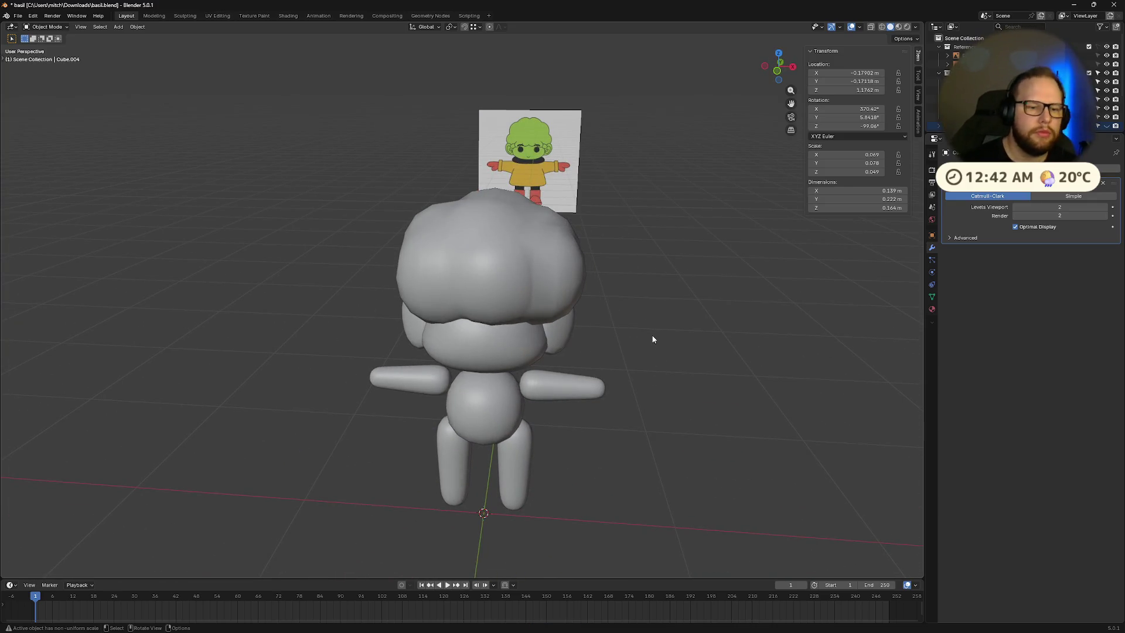
mouse_move(653, 340)
middle_mouse_down()
mouse_move(589, 301)
mouse_move(535, 306)
mouse_move(595, 298)
mouse_move(650, 314)
mouse_move(557, 394)
mouse_move(609, 314)
mouse_move(495, 308)
mouse_move(334, 333)
mouse_move(276, 384)
mouse_move(301, 301)
mouse_move(497, 324)
mouse_move(524, 302)
mouse_move(415, 321)
mouse_move(620, 331)
mouse_move(556, 345)
middle_mouse_up()
scroll(497, 325, "up", 5)
scroll(497, 326, "down", 5)
scroll(513, 317, "up", 6)
left_click(388, 368)
Step: Select the whole ear mesh, inset its face and extrude it to start a cup
key("Tab")
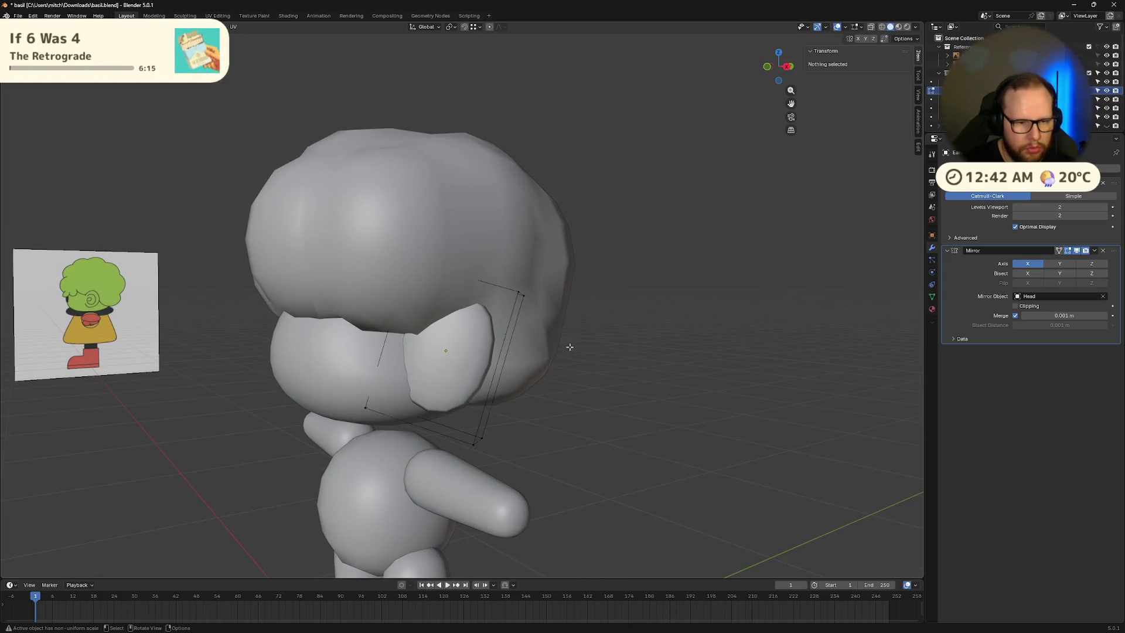
key("a")
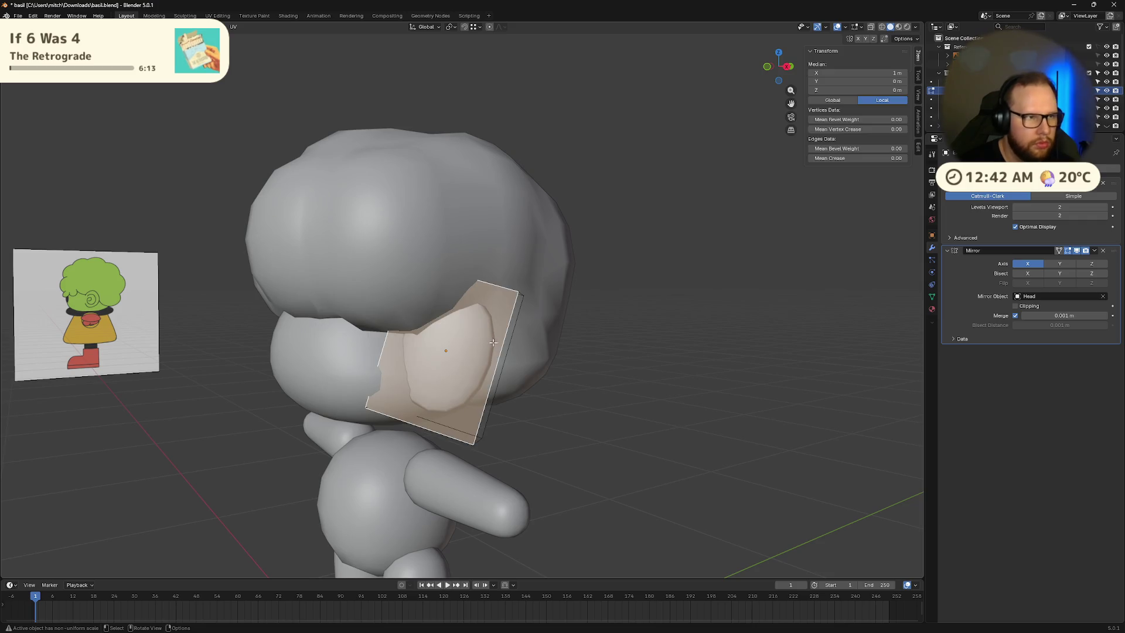
key("i")
left_click(620, 378)
mouse_move(620, 378)
middle_mouse_down()
mouse_move(565, 373)
mouse_move(622, 402)
mouse_move(643, 365)
middle_mouse_up()
key("e")
left_click(578, 373)
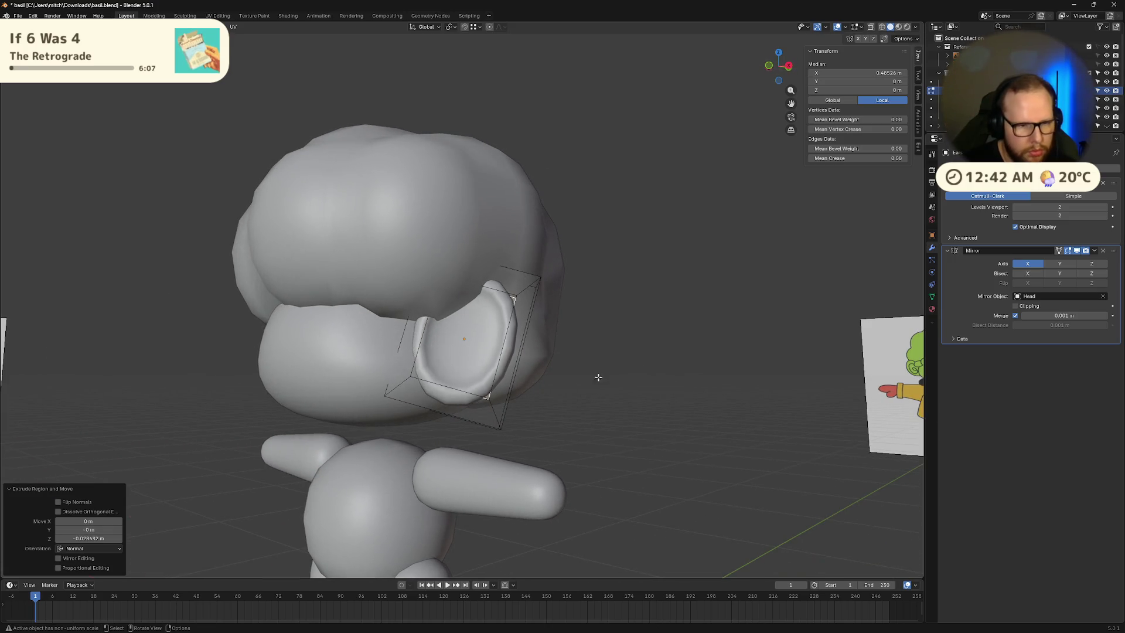
middle_click_drag(496, 362, 622, 358)
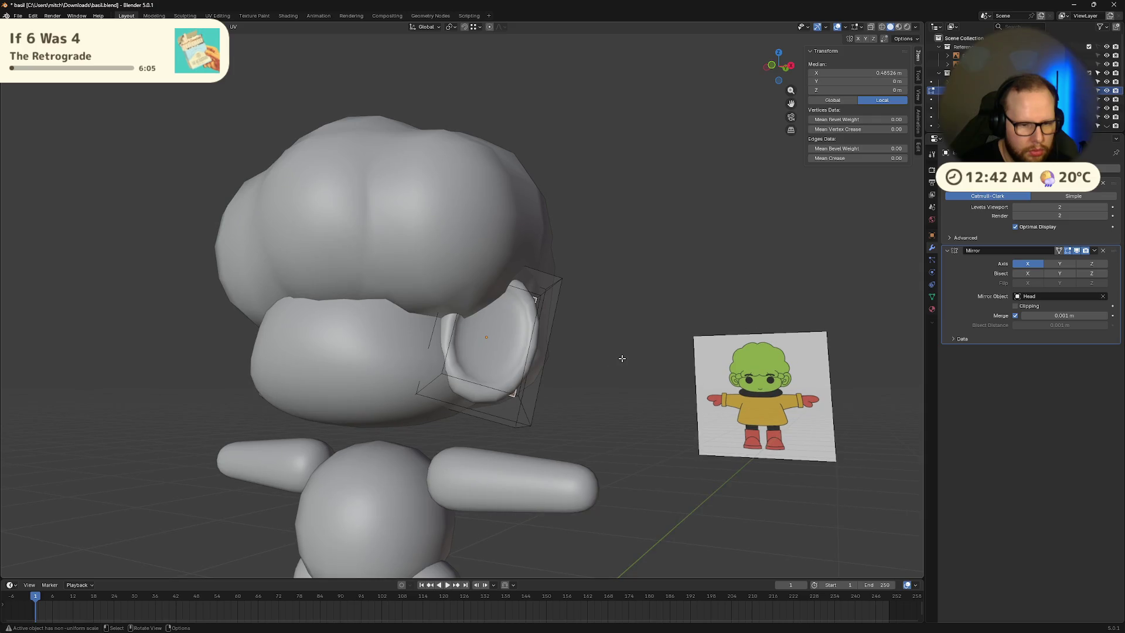
Step: Try free moves of the ear face and undo them back to the flat face
key("g")
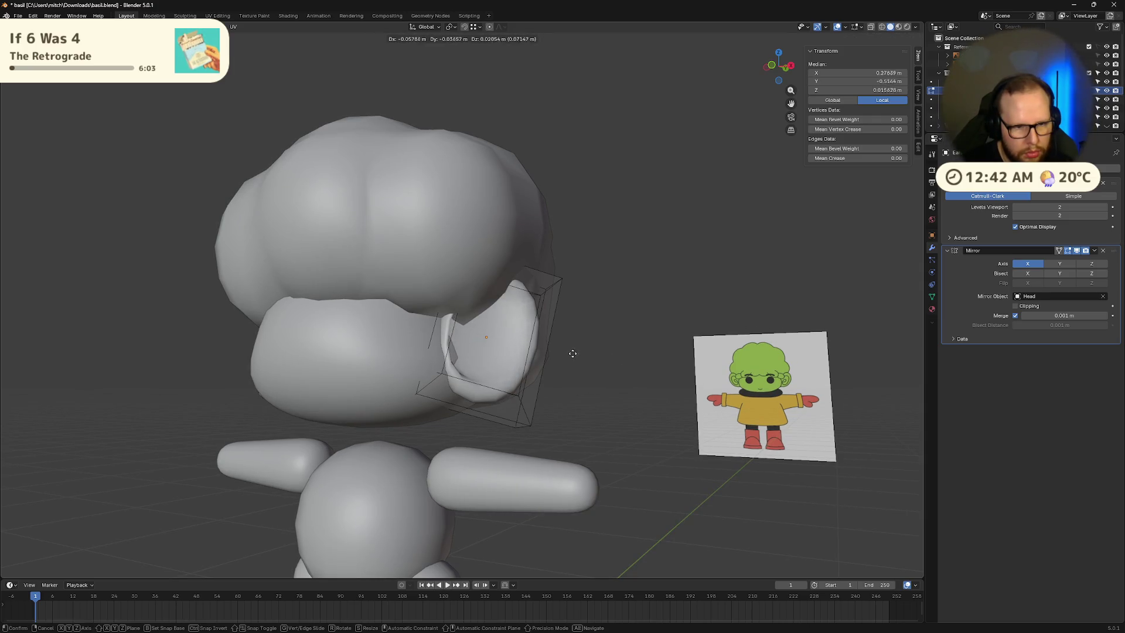
left_click(565, 353)
key("ctrl+z")
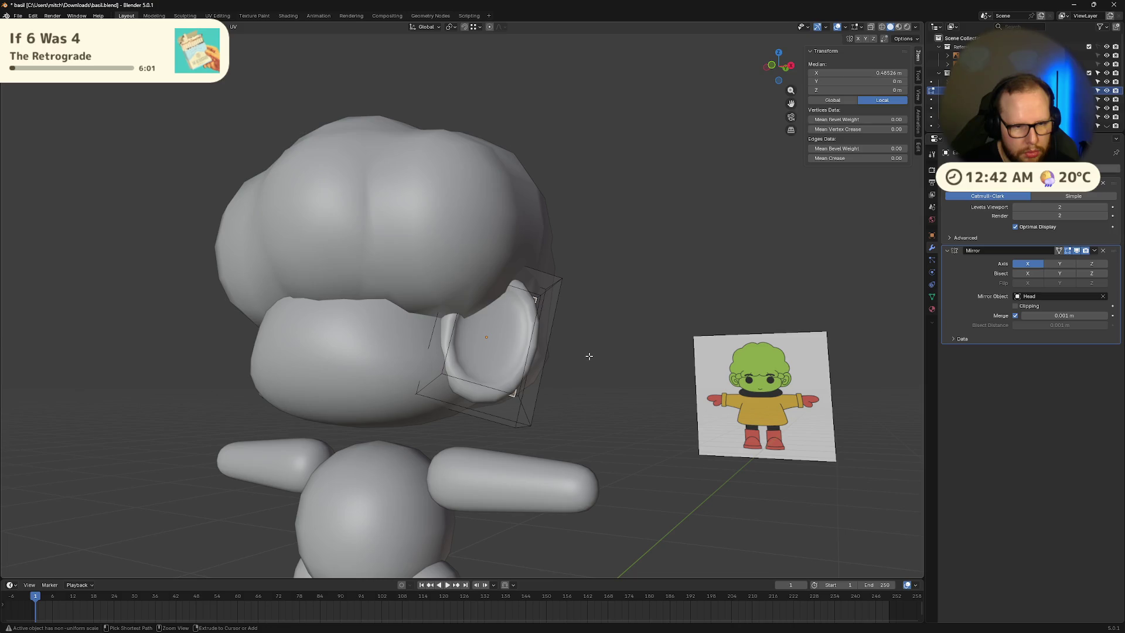
key("ctrl+z")
key("g")
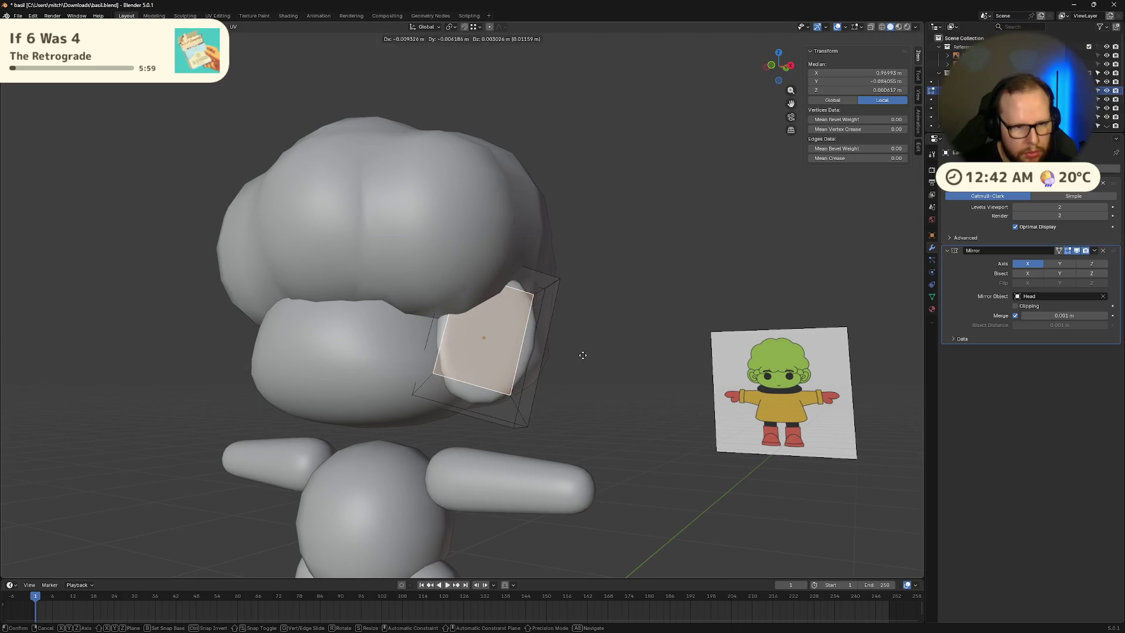
left_click(574, 352)
middle_click_drag(577, 351, 572, 368)
key("ctrl+z")
Step: Shift the ear face along local Y after discarding a local X move
key("g")
key("x")
key("x")
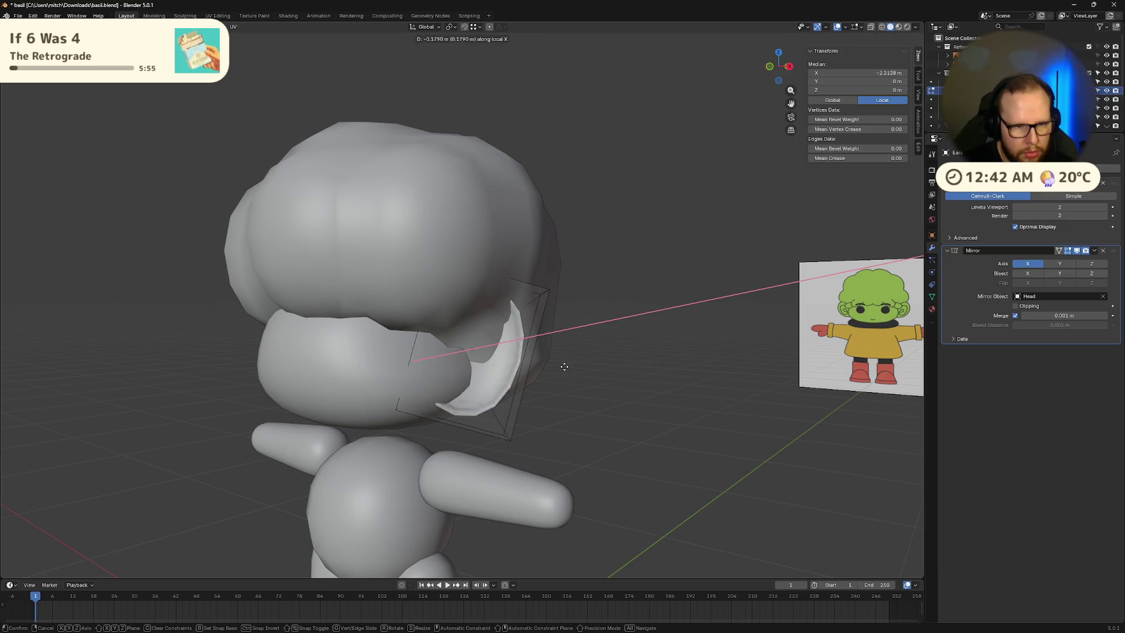
left_click(558, 366)
key("ctrl+z")
key("g")
key("y")
key("y")
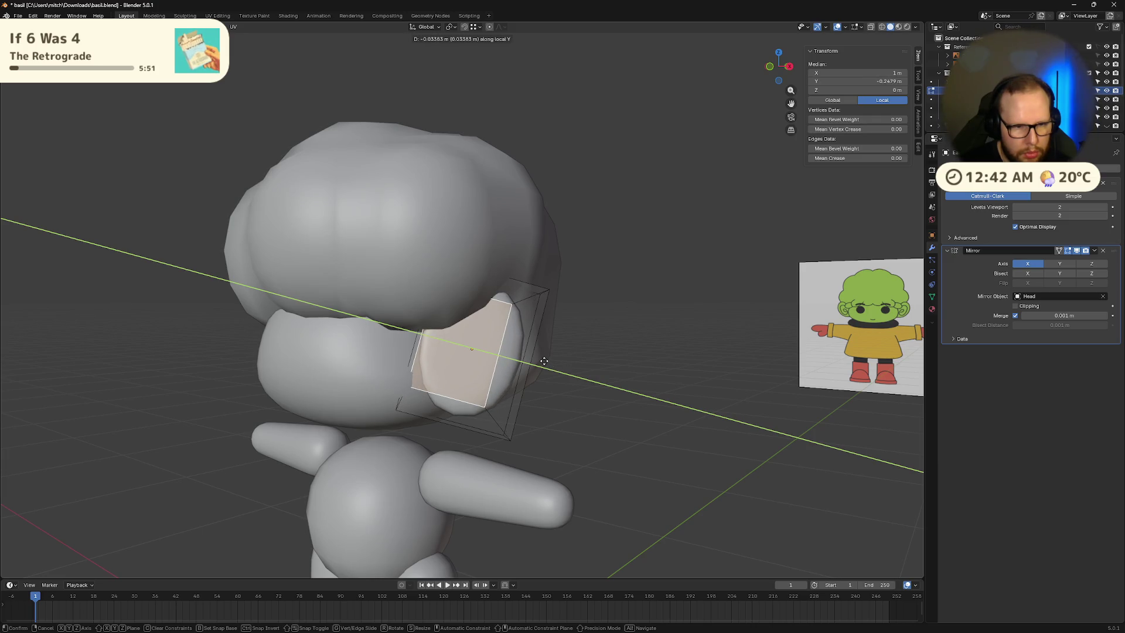
left_click(544, 361)
Step: Lower the ear along local Z, enlarge it slightly, and nudge it along local Y and Z
key("g")
key("z")
key("z")
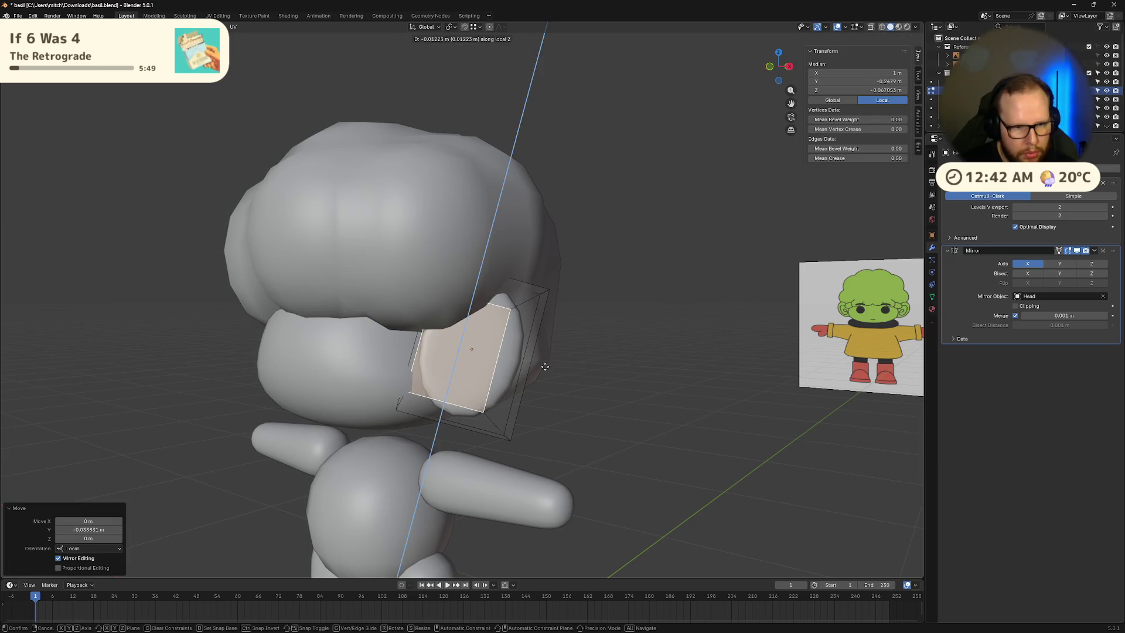
left_click(545, 372)
key("s")
left_click(548, 372)
middle_click_drag(549, 371, 538, 376)
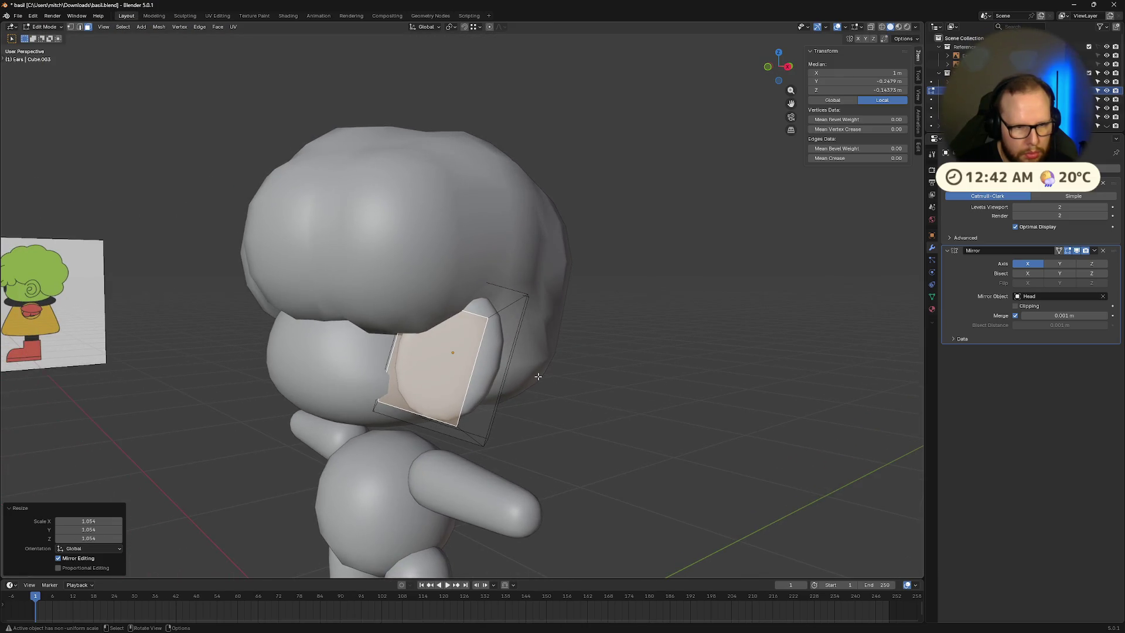
key("g")
key("y")
key("y")
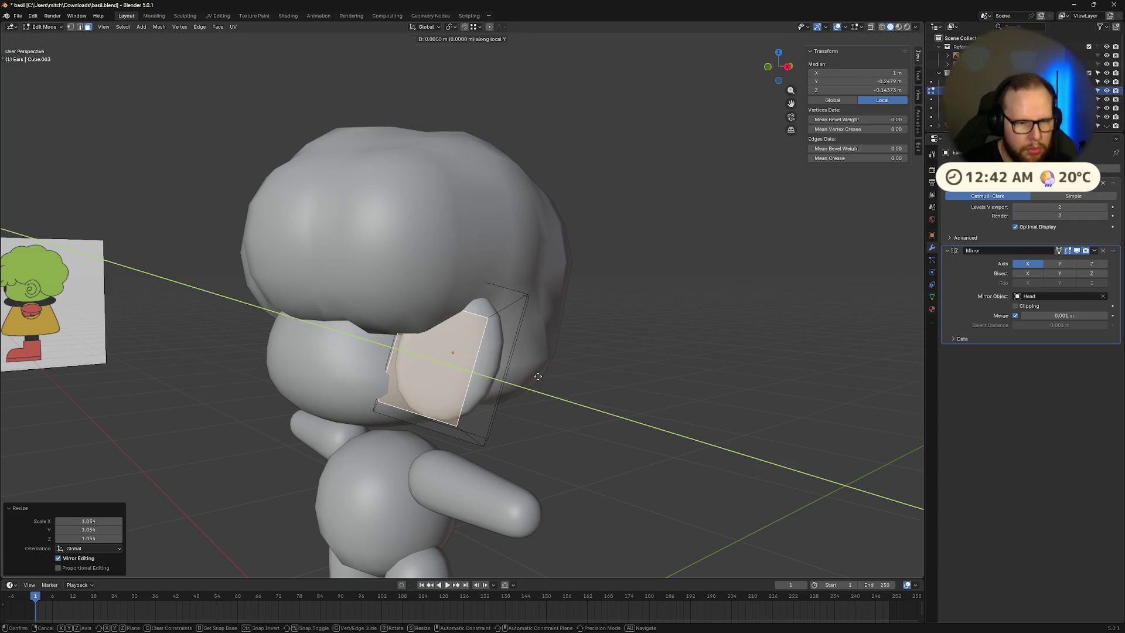
left_click(541, 377)
key("z")
key("z")
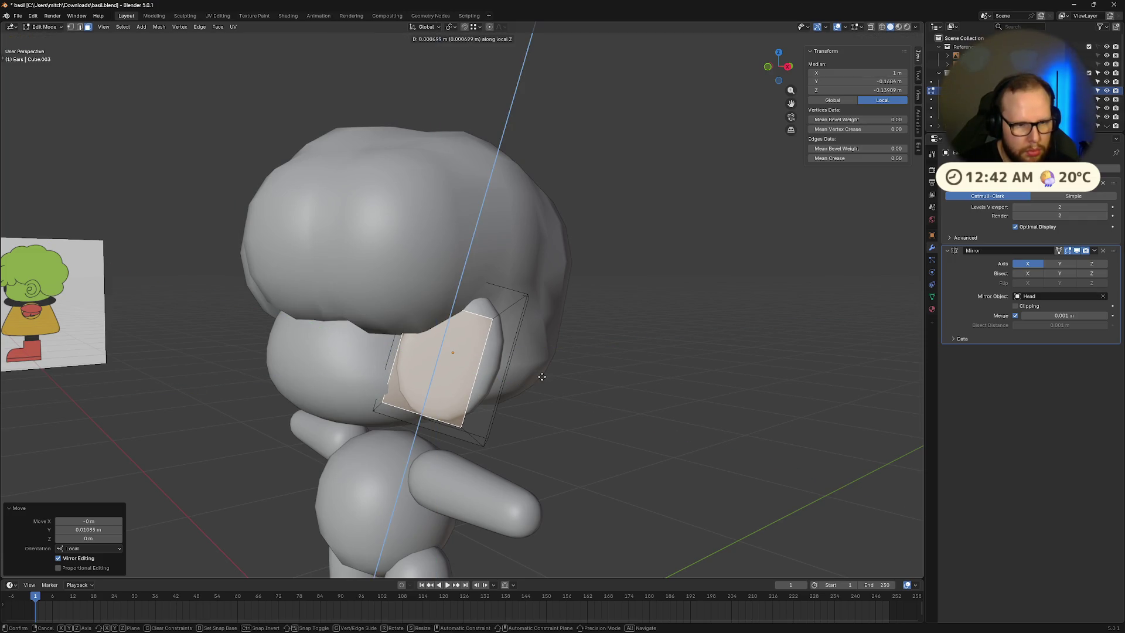
left_click(541, 372)
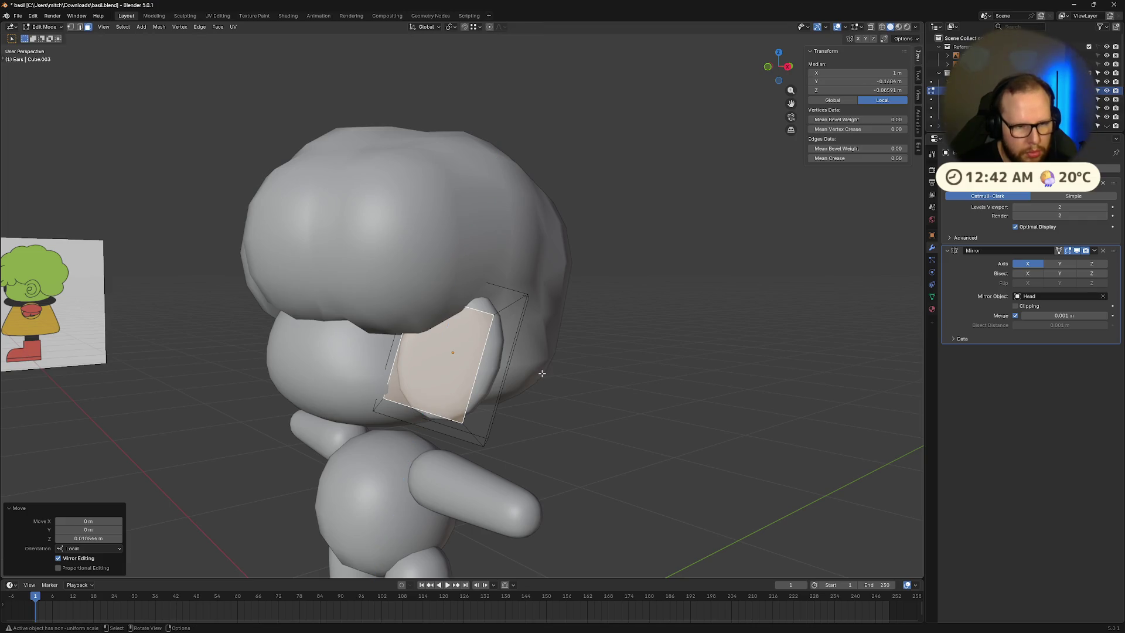
Step: Discard trial X moves, then lower the ear along its normal Y axis
key("g")
key("z")
key("z")
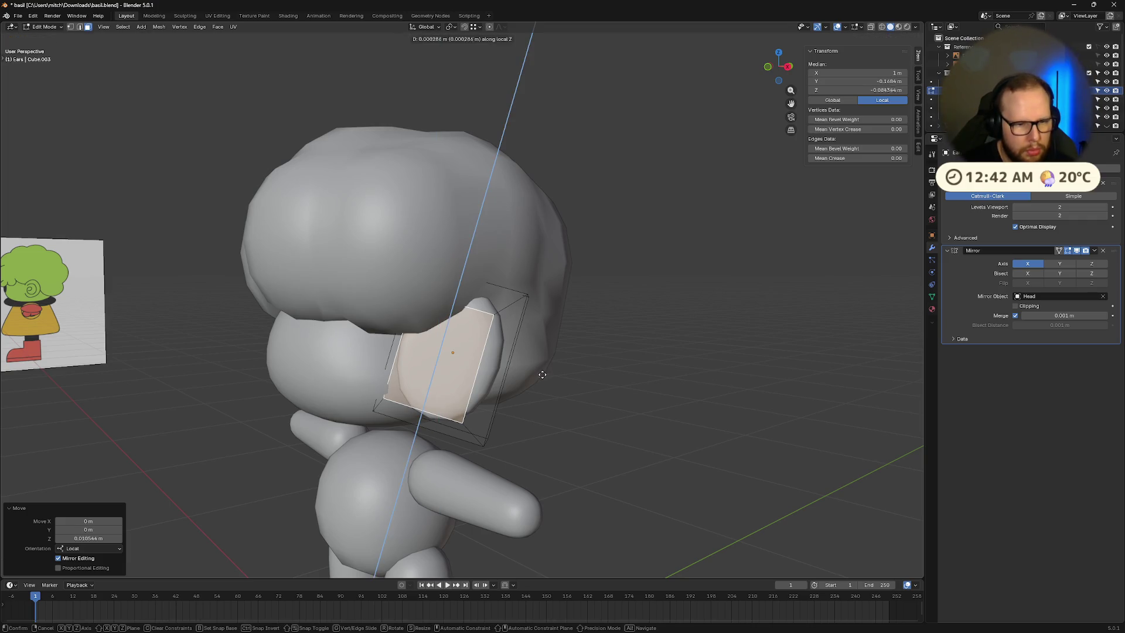
key("z")
key("x")
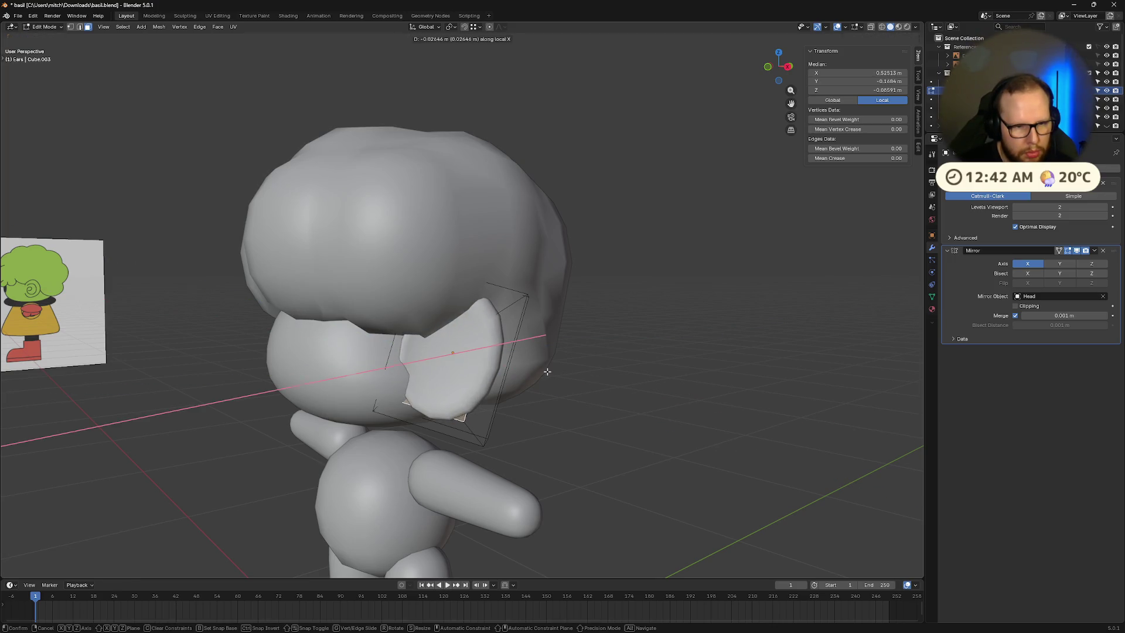
key("Escape")
key("g")
key("x")
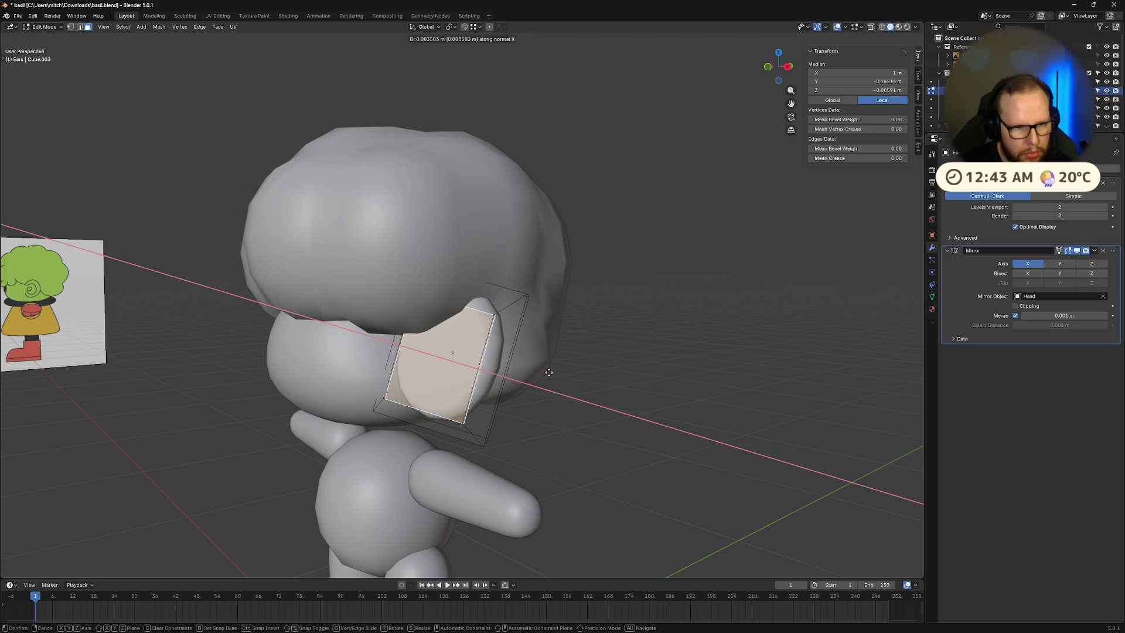
left_click(548, 372)
key("ctrl+z")
key("g")
key("z")
key("y")
key("y")
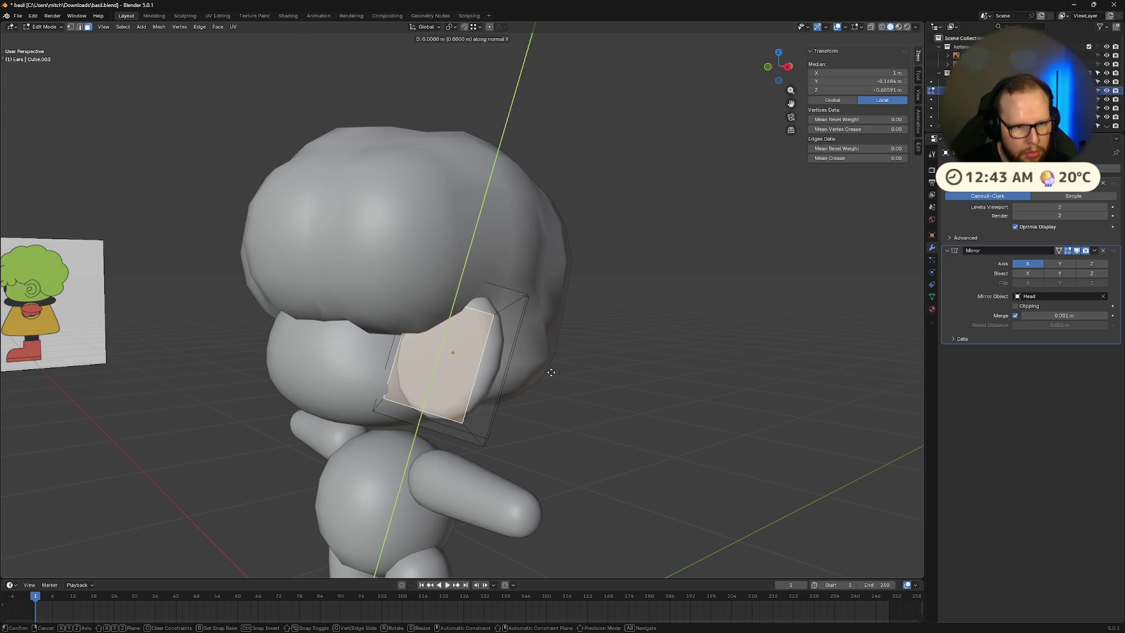
left_click(545, 370)
Step: Push the ear block in along its normal and extrude its outer face
mouse_move(544, 370)
middle_mouse_down()
mouse_move(480, 364)
mouse_move(542, 356)
middle_mouse_up()
key("g")
key("z")
key("z")
left_click(491, 365)
mouse_move(539, 360)
middle_mouse_down()
mouse_move(573, 351)
mouse_move(621, 417)
mouse_move(643, 361)
mouse_move(605, 367)
mouse_move(579, 344)
middle_mouse_up()
key("e")
left_click(559, 357)
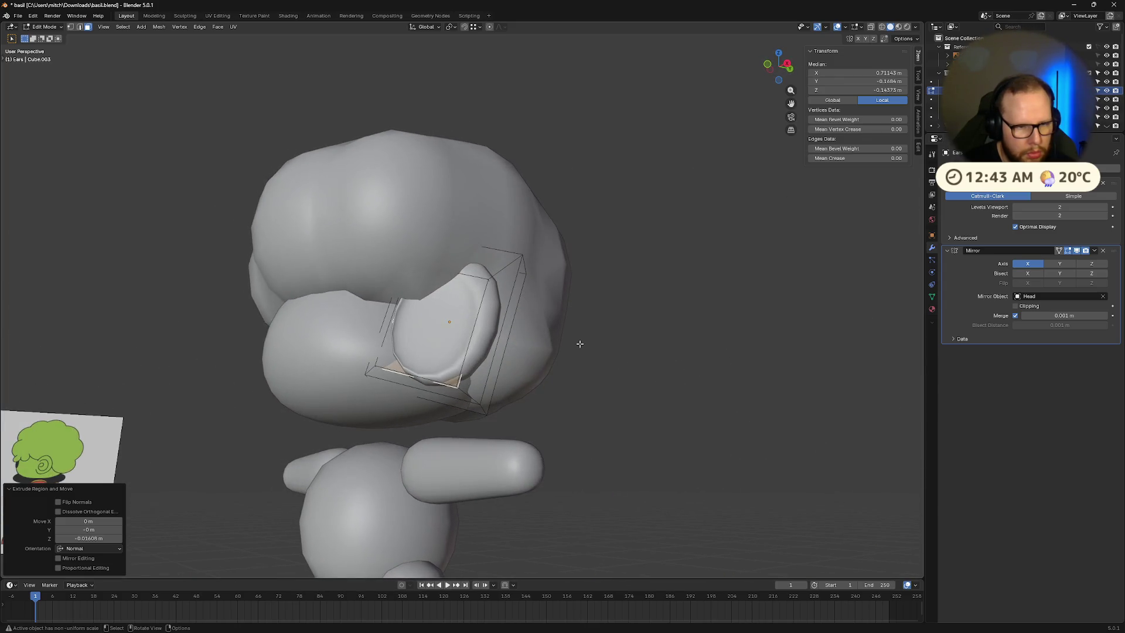
Step: Inset the whole outer face of the ear
scroll(445, 355, "up", 2)
mouse_move(445, 356)
middle_mouse_down()
mouse_move(419, 360)
mouse_move(559, 381)
middle_mouse_up()
left_click(445, 364)
key("i")
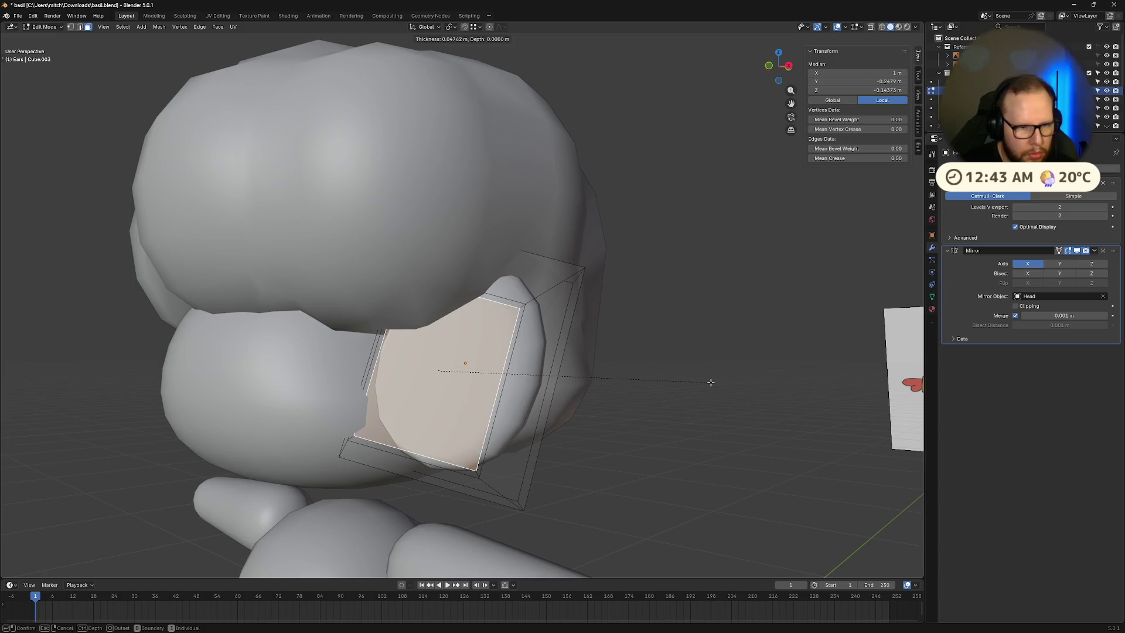
left_click(710, 381)
Step: Push the inset face inward along local X, discarding an accidental extrusion
middle_click_drag(709, 381, 627, 393)
key("e")
key("Escape")
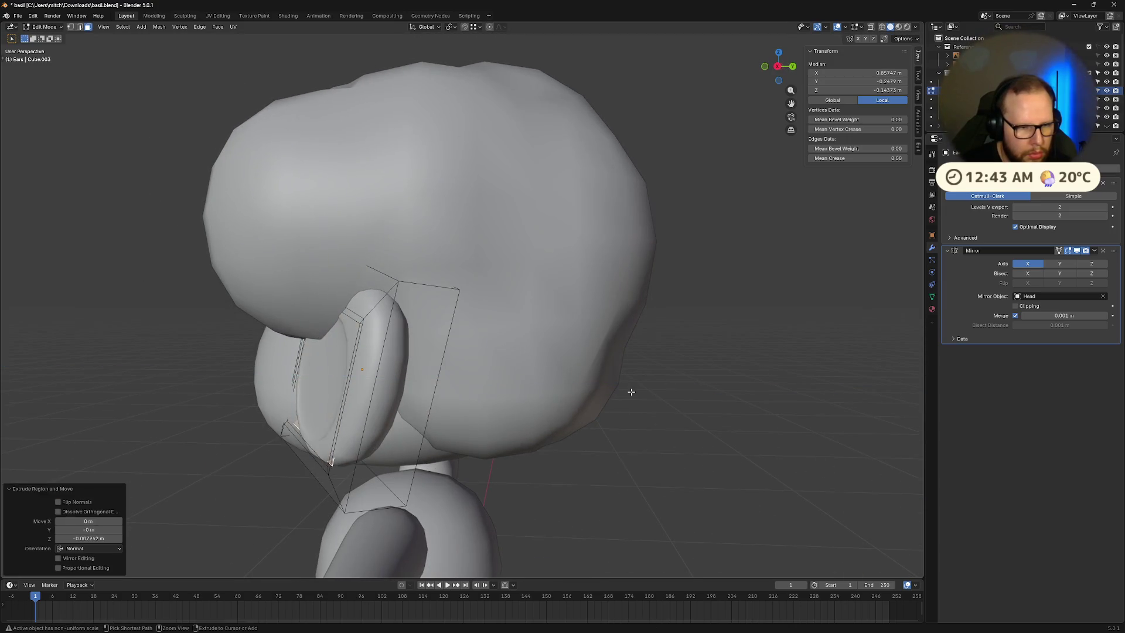
key("ctrl+z")
key("g")
key("z")
key("z")
key("y")
key("y")
key("x")
key("x")
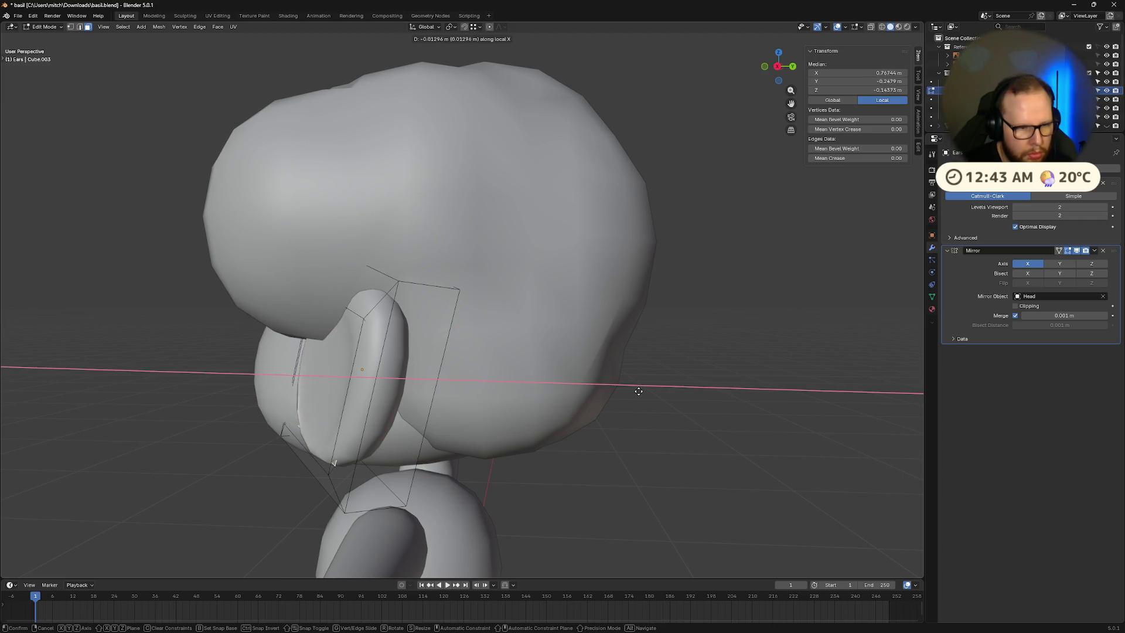
left_click(644, 391)
Step: Shrink the inset face to about 0.206
mouse_move(647, 391)
middle_mouse_down()
mouse_move(743, 379)
mouse_move(717, 389)
middle_mouse_up()
key("s")
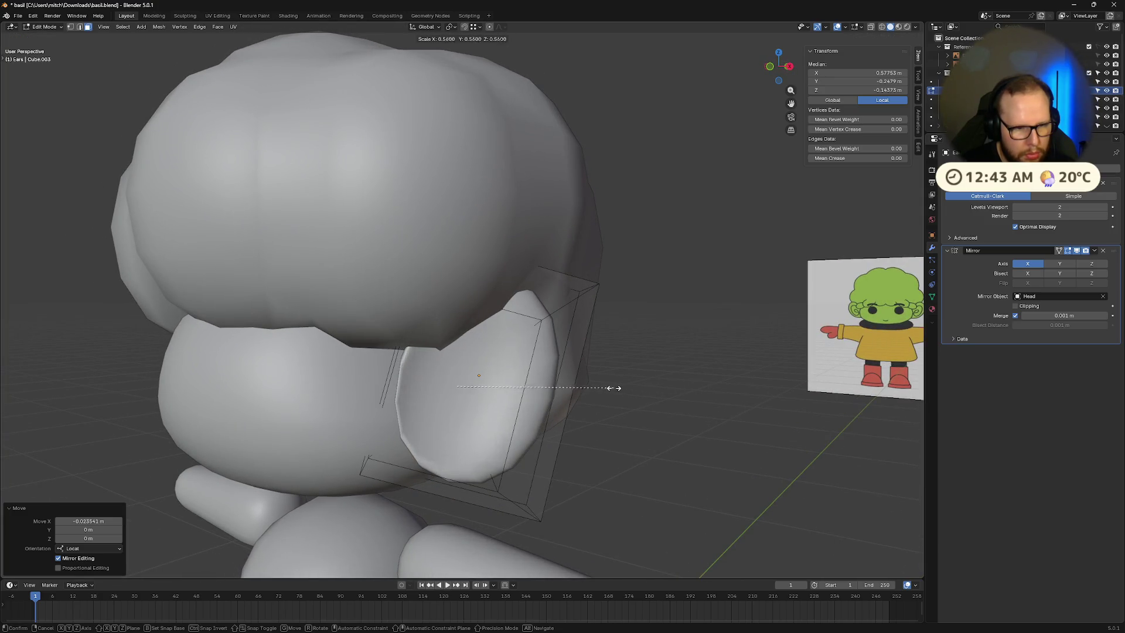
left_click(517, 384)
mouse_move(518, 384)
middle_mouse_down()
mouse_move(528, 338)
mouse_move(573, 377)
middle_mouse_up()
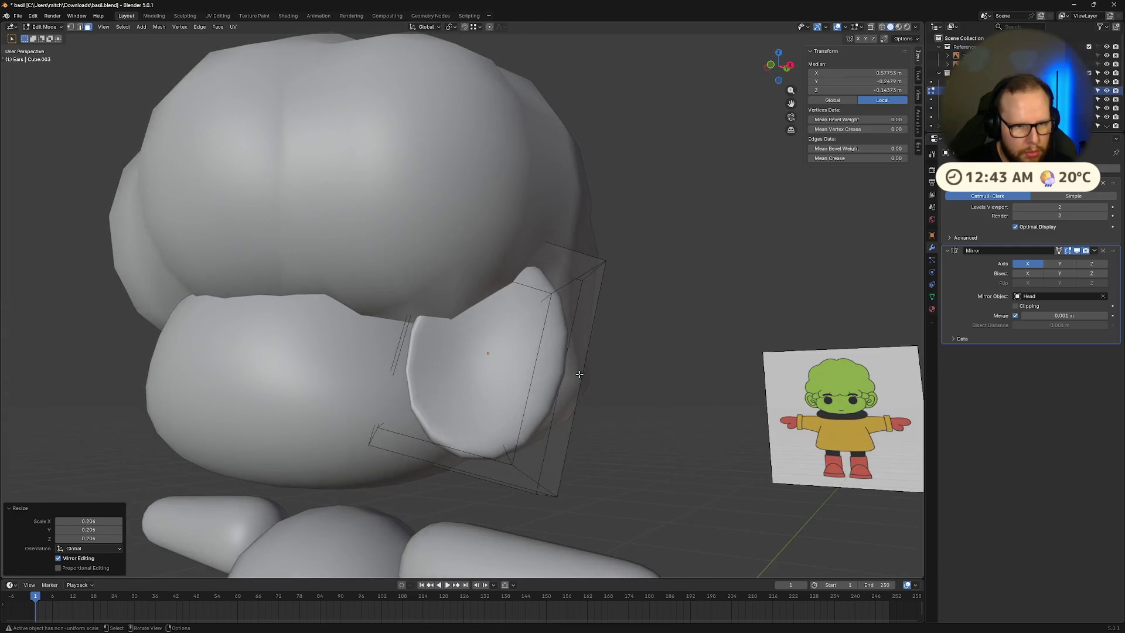
Step: Return to Object Mode, view the whole character, and begin rotating the ears about local Z
key("Tab")
scroll(662, 395, "up", 2)
scroll(685, 403, "down", 5)
middle_click_drag(697, 402, 571, 388)
mouse_move(444, 352)
middle_mouse_down()
mouse_move(529, 334)
mouse_move(546, 342)
middle_mouse_up()
key("r")
key("z")
key("z")
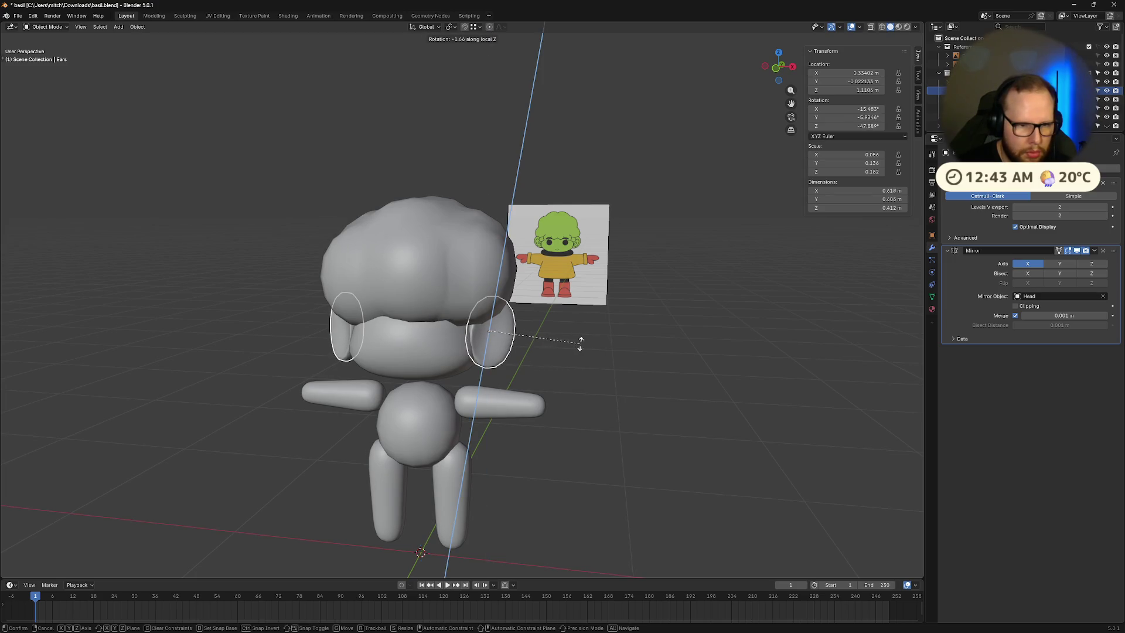
Step: Rotate the ears about local Z, then about local Y
left_click(617, 350)
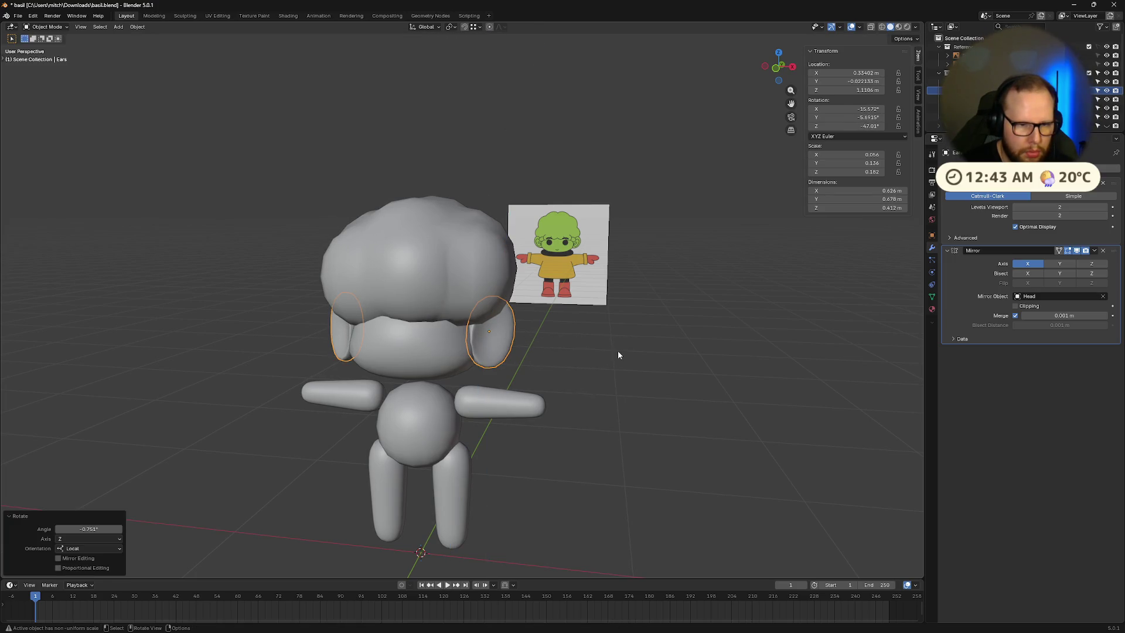
key("r")
key("x")
key("x")
key("y")
key("y")
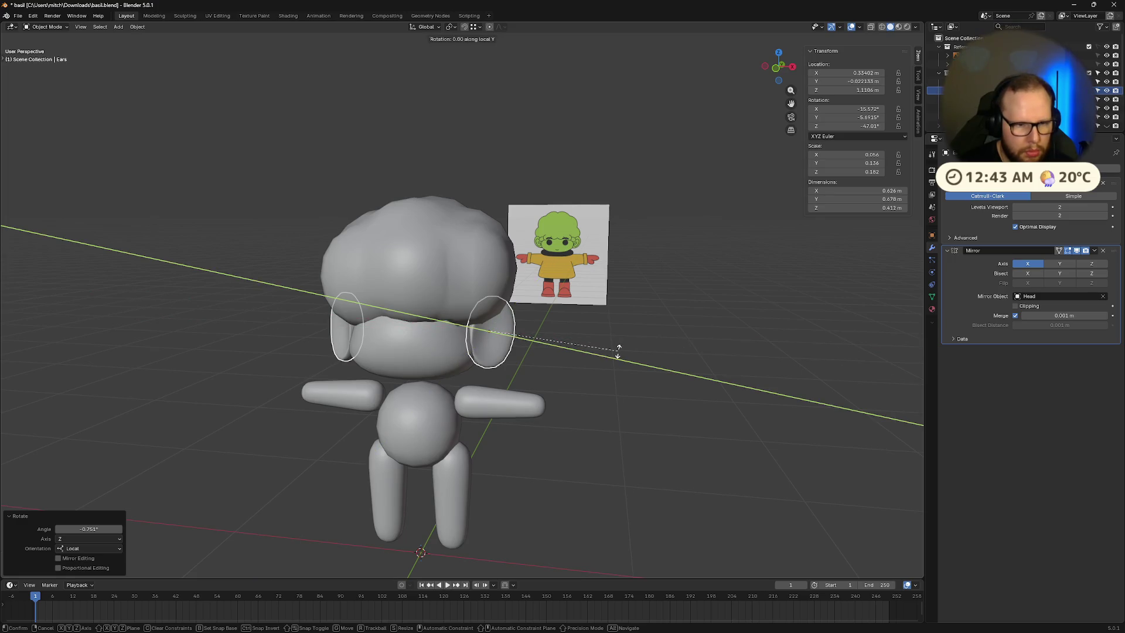
left_click(617, 334)
Step: Tilt the ears once more, then isolate them in local view for mesh editing
mouse_move(617, 348)
middle_mouse_down()
mouse_move(598, 340)
mouse_move(628, 341)
mouse_move(669, 376)
middle_mouse_up()
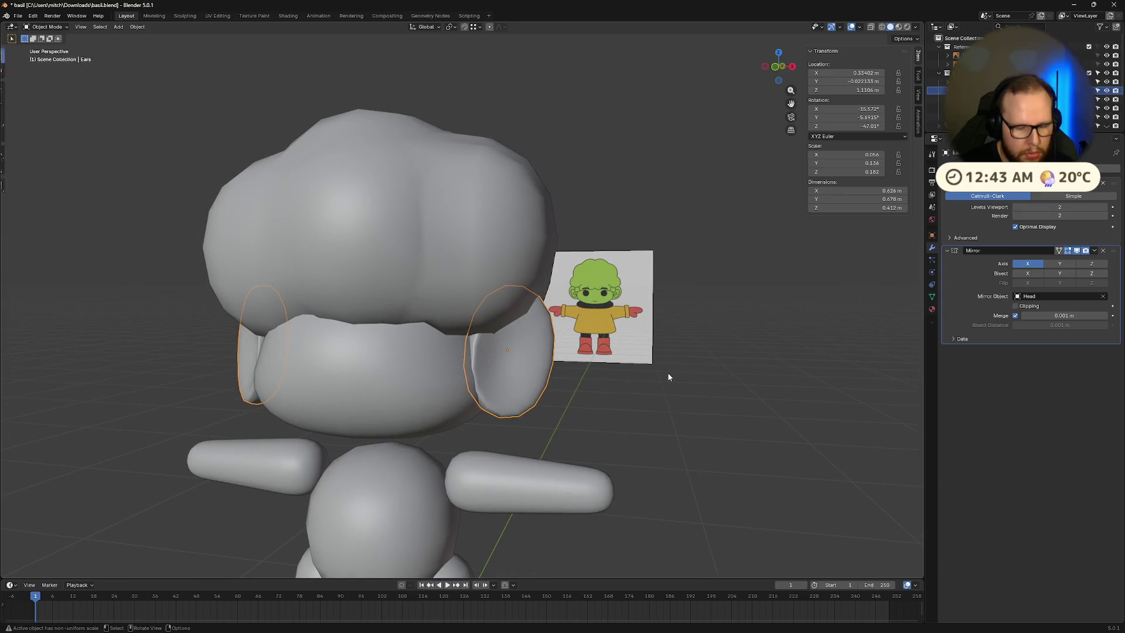
key("r")
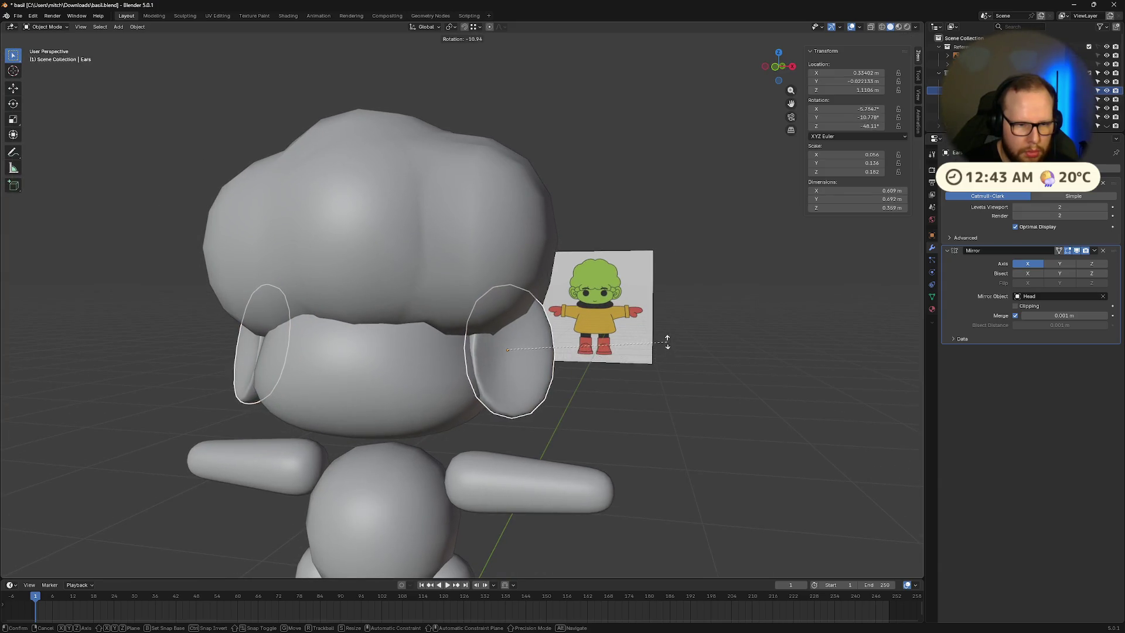
left_click(679, 342)
mouse_move(679, 342)
middle_mouse_down()
mouse_move(702, 343)
mouse_move(621, 342)
mouse_move(708, 343)
middle_mouse_up()
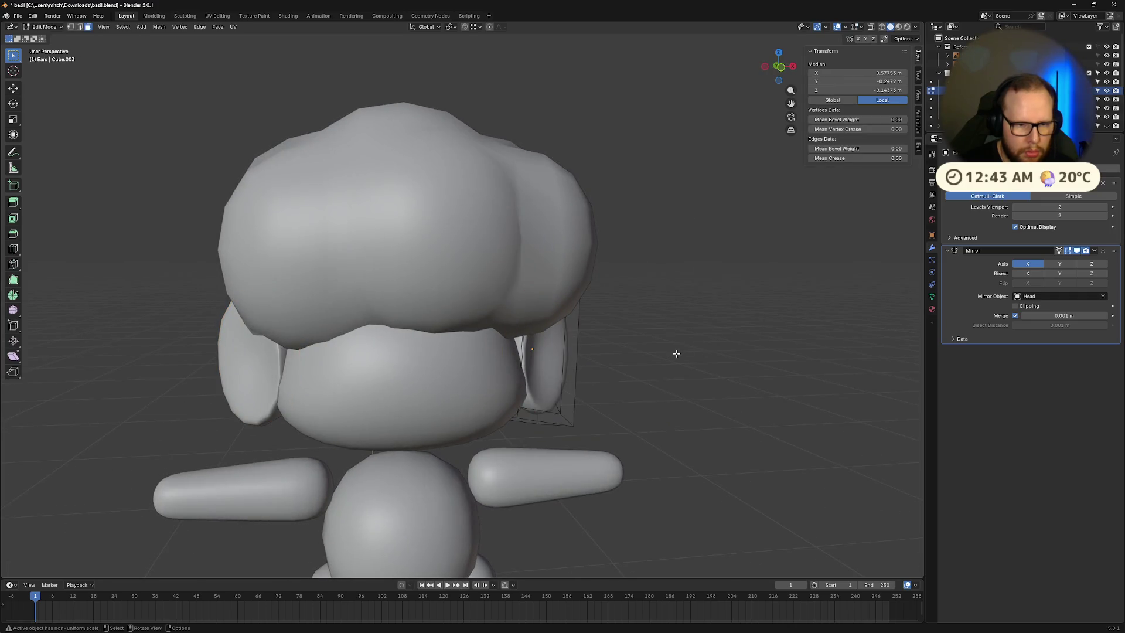
scroll(672, 348, "up", 5)
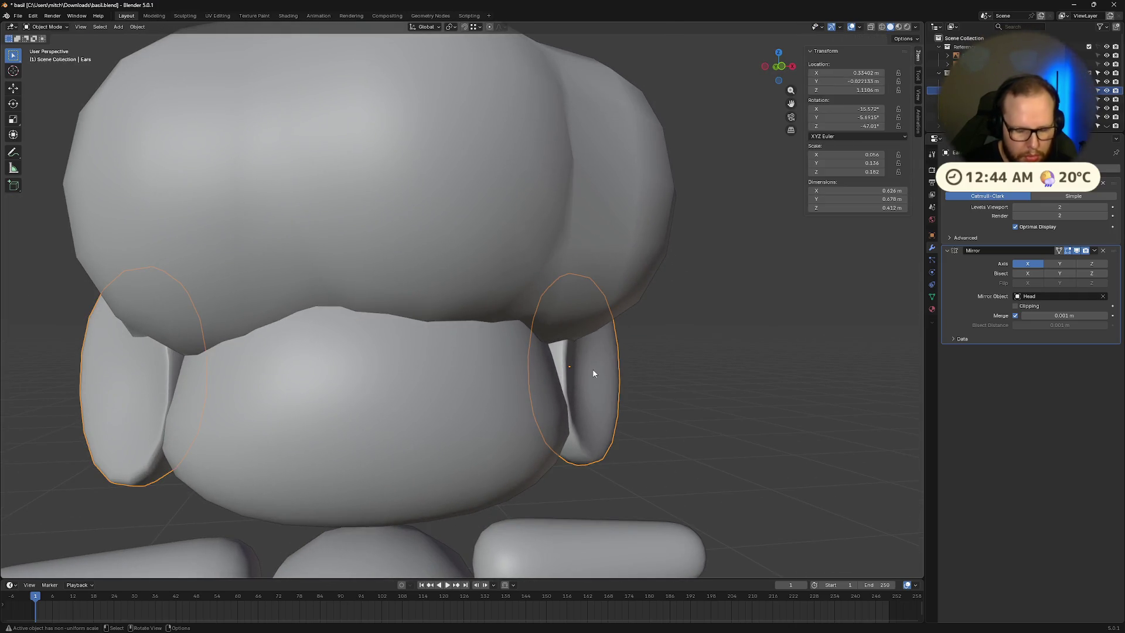
key("KP_Divide")
key("Tab")
Step: Narrow the selected ear face along local X to 0.245
left_click(566, 278)
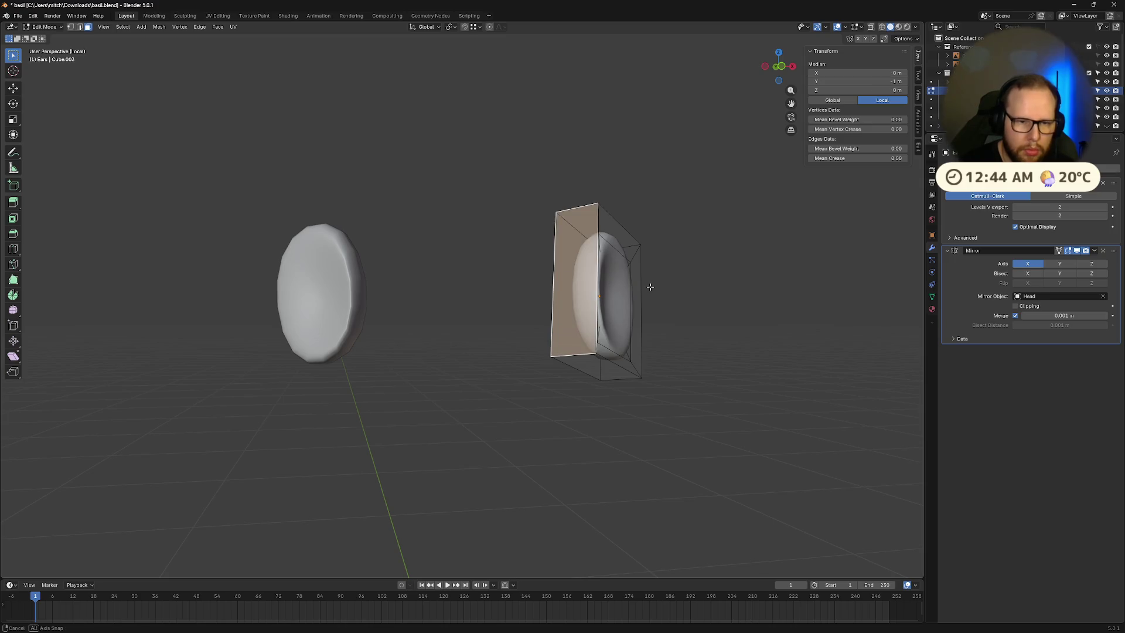
middle_click_drag(648, 286, 722, 319)
key("s")
key("x")
key("x")
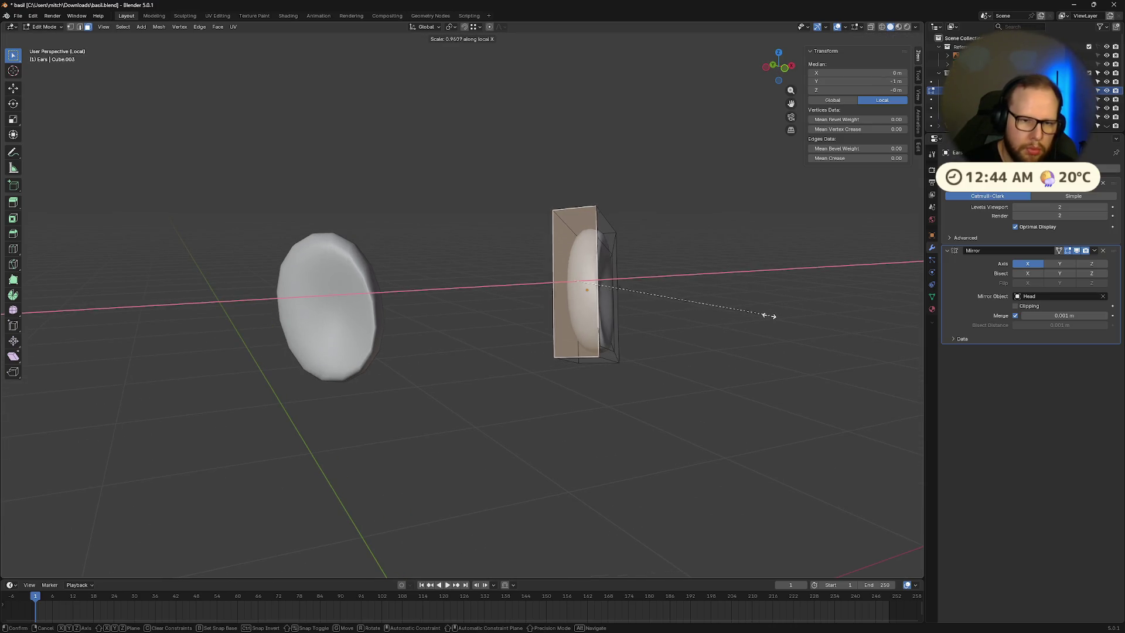
left_click(625, 285)
Step: Redo the ear's side face narrowing, ending with a local-X squash to 0.397
mouse_move(633, 288)
middle_mouse_down()
mouse_move(720, 328)
mouse_move(691, 320)
mouse_move(711, 350)
mouse_move(622, 304)
mouse_move(591, 328)
mouse_move(598, 316)
mouse_move(723, 364)
middle_mouse_up()
left_click(592, 306)
key("s")
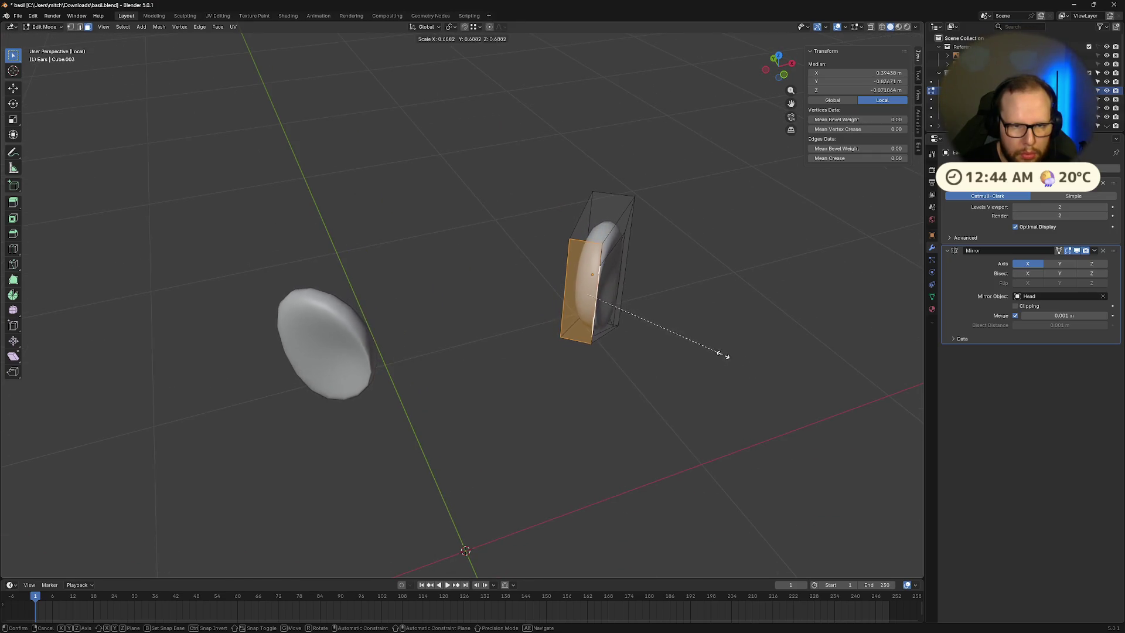
key("x")
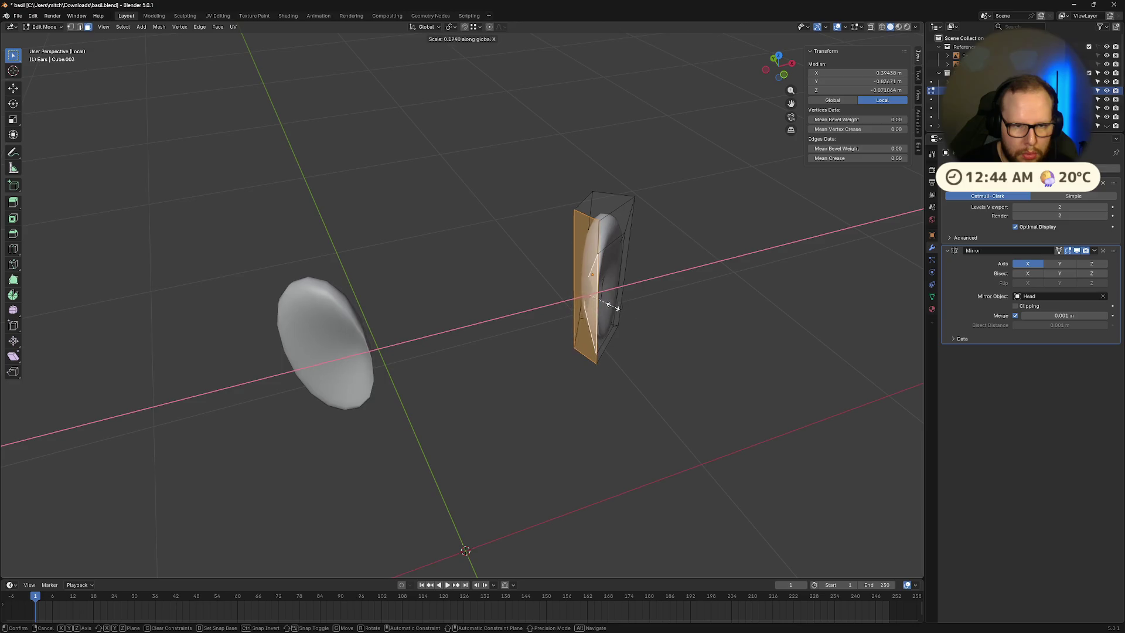
left_click(599, 299)
middle_click_drag(670, 314, 751, 316)
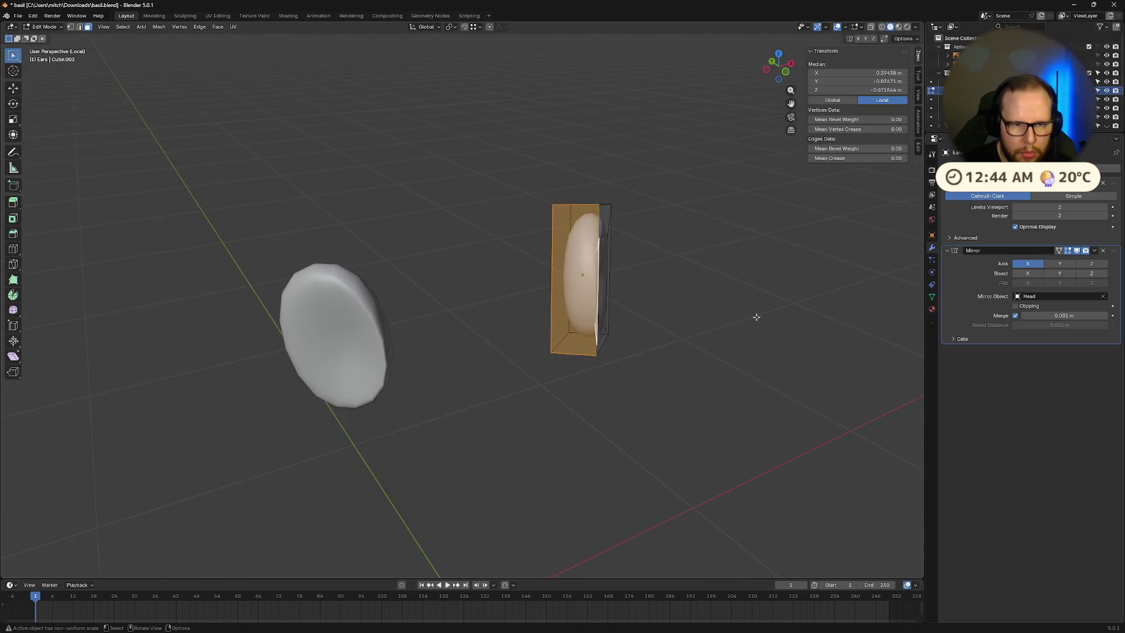
key("ctrl+z")
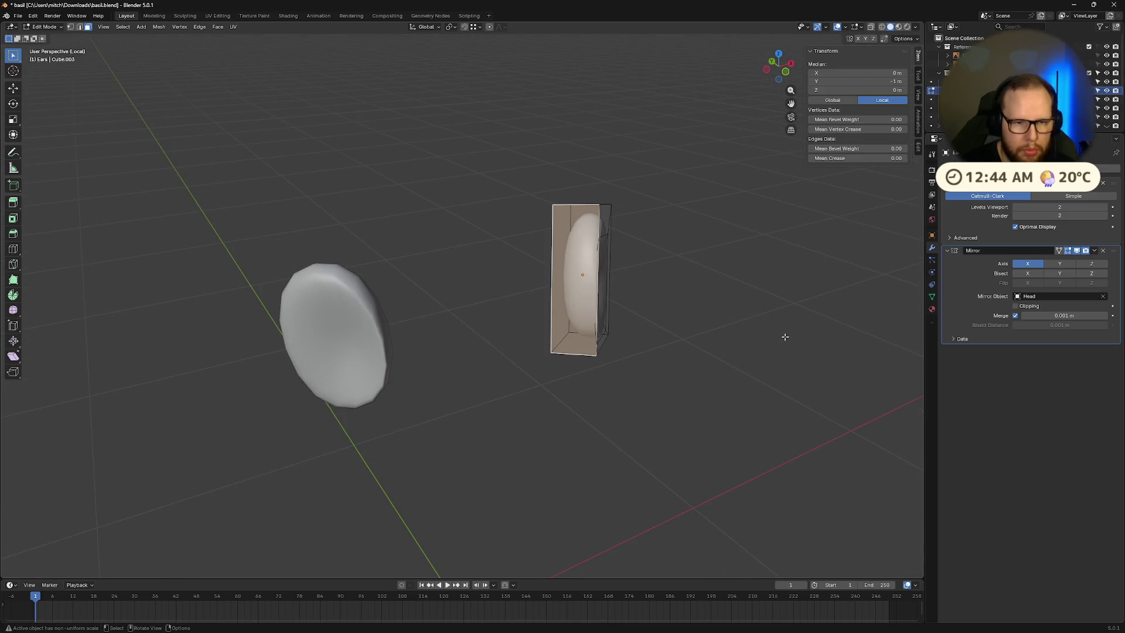
key("s")
key("x")
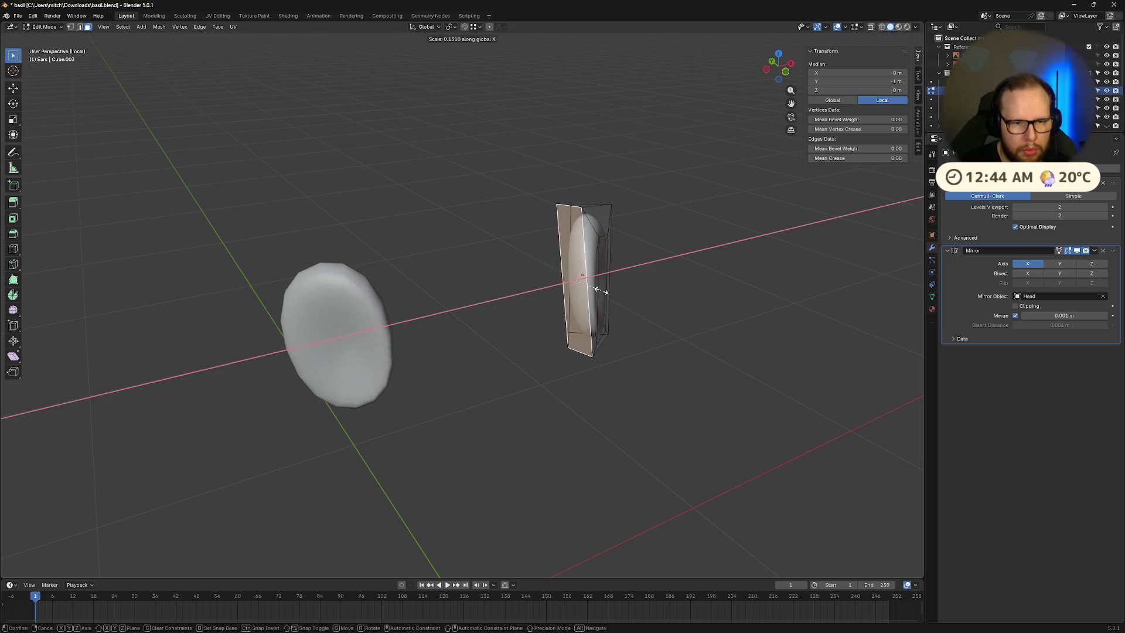
key("x")
left_click(660, 292)
mouse_move(660, 292)
middle_mouse_down()
mouse_move(653, 306)
mouse_move(753, 333)
middle_mouse_up()
Step: Shift the ear's middle edge loop outward along local X, about -0.121 m
left_click(654, 333, "alt")
middle_click_drag(654, 333, 708, 346)
key("g")
key("x")
key("x")
mouse_move(694, 339)
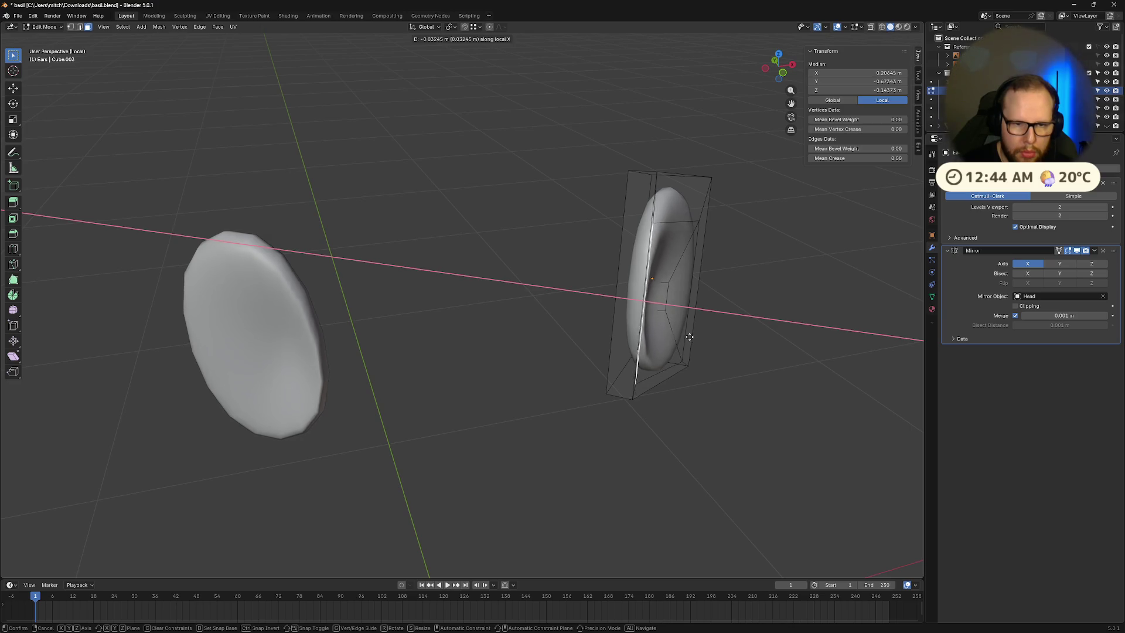
left_click(639, 315)
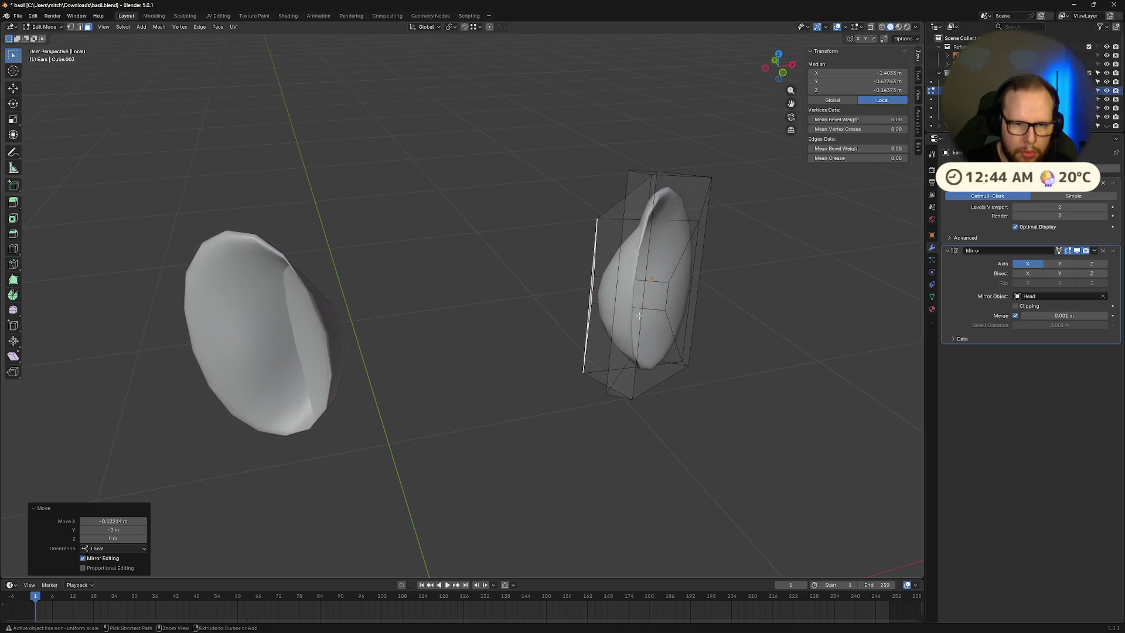
Step: Check the snapping options, return to object mode and begin selecting the ear's top face
left_click(480, 27)
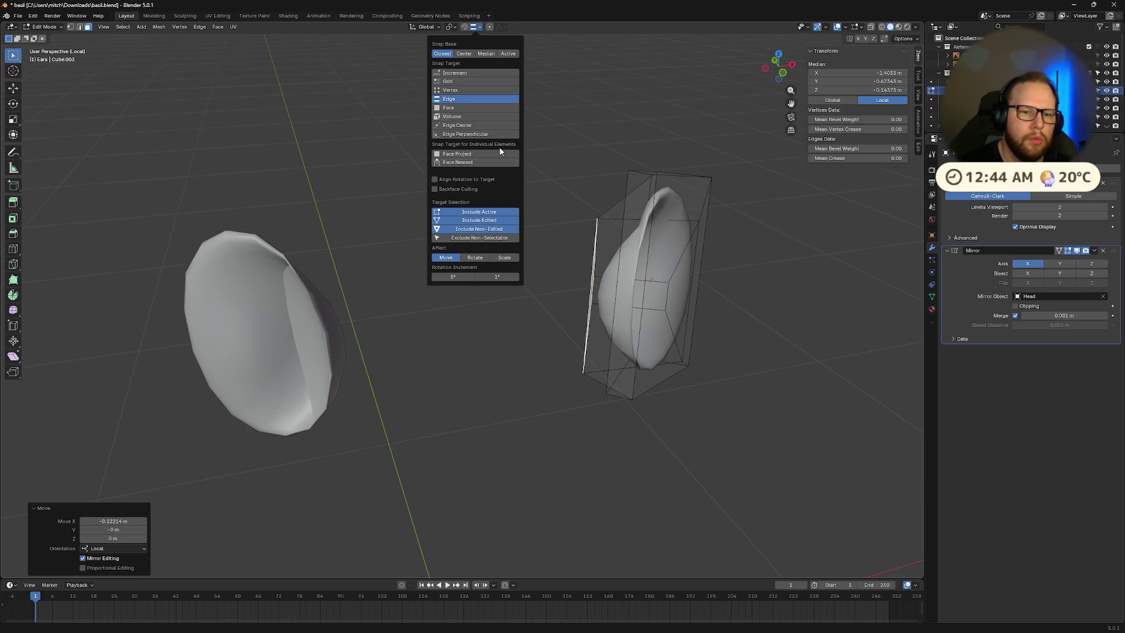
mouse_move(623, 317)
middle_mouse_down()
mouse_move(698, 328)
mouse_move(614, 308)
mouse_move(609, 326)
mouse_move(708, 334)
mouse_move(737, 313)
mouse_move(578, 337)
mouse_move(609, 311)
mouse_move(539, 265)
middle_mouse_up()
key("Tab")
key("Tab")
scroll(579, 336, "up", 3)
scroll(644, 322, "down", 4)
scroll(658, 319, "up", 3)
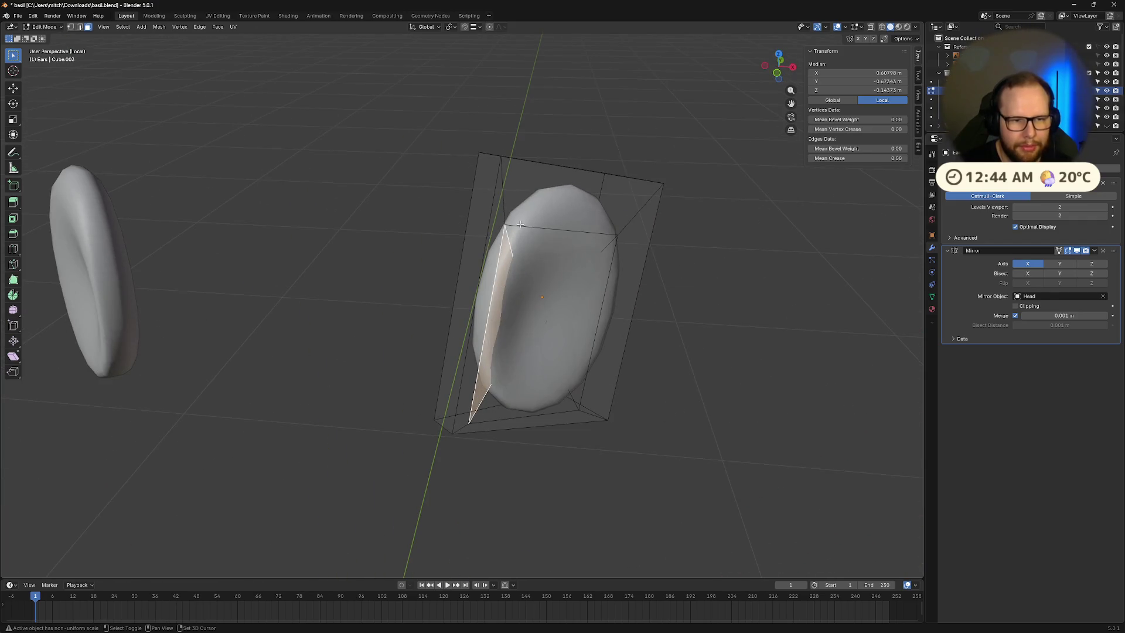
left_click(549, 240, "shift")
Step: Dissolve the ear cage's top, side and bottom faces
left_click(603, 310, "shift")
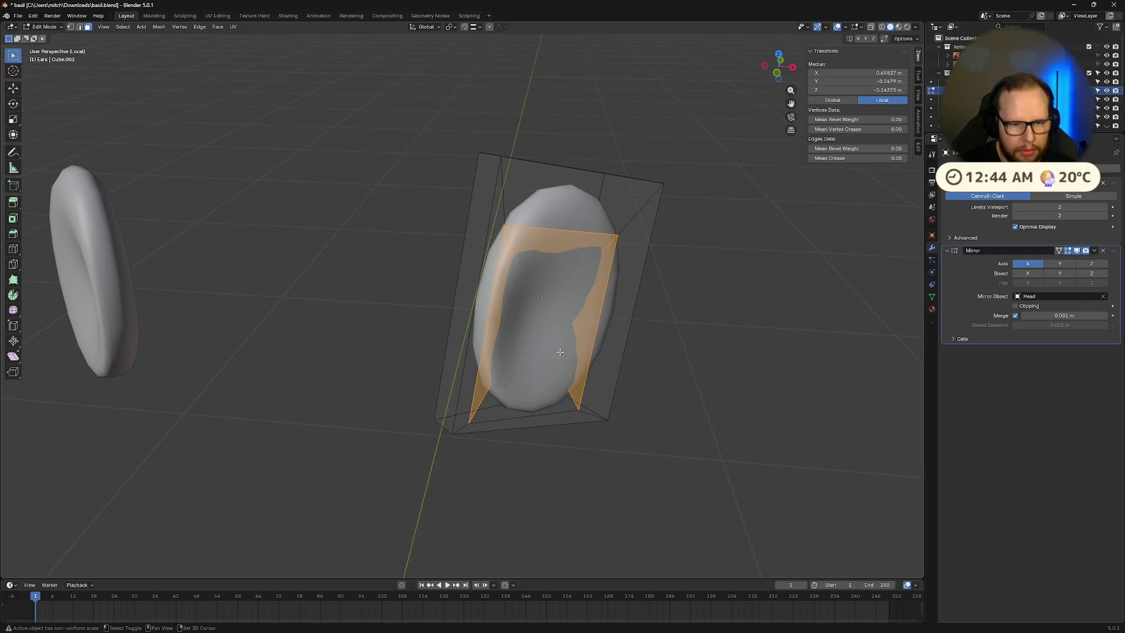
left_click(563, 400, "shift")
key("x")
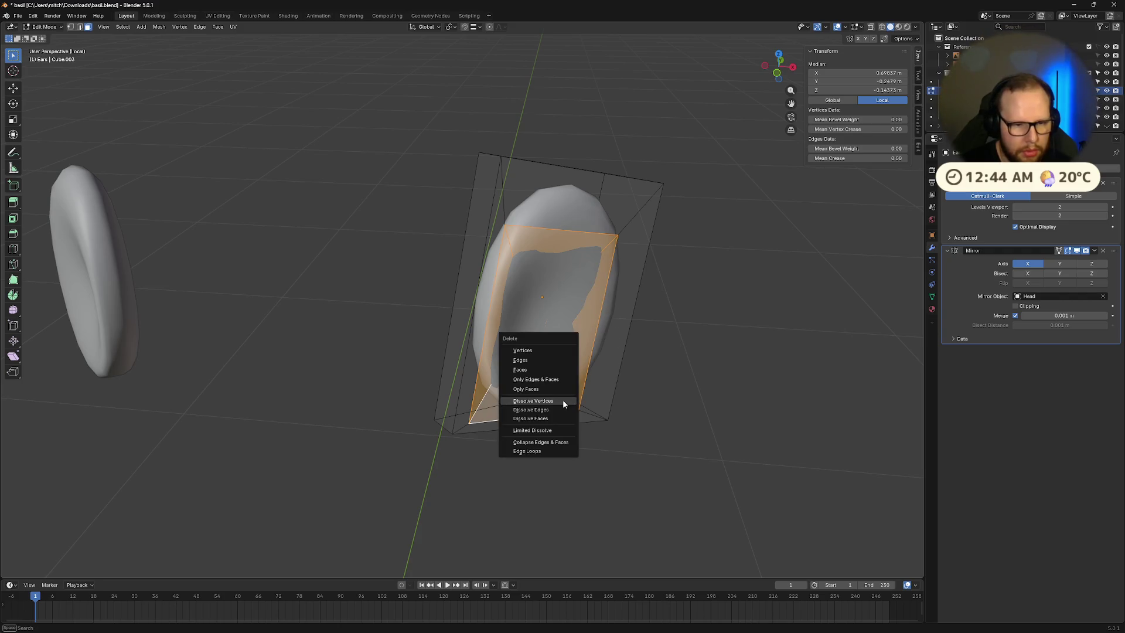
left_click(560, 407)
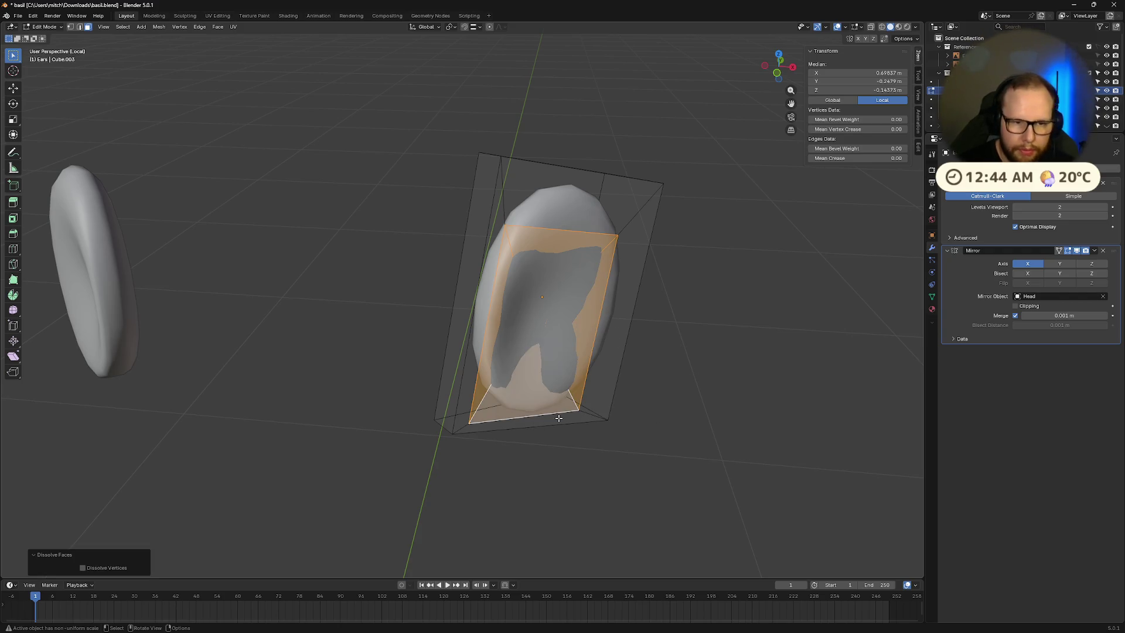
key("x")
left_click(568, 334)
Step: Give the whole ear mesh a bevel weight of 0.09 and raise its edge crease
mouse_move(589, 338)
middle_mouse_down()
mouse_move(580, 328)
mouse_move(614, 337)
mouse_move(645, 326)
mouse_move(459, 299)
mouse_move(455, 329)
middle_mouse_up()
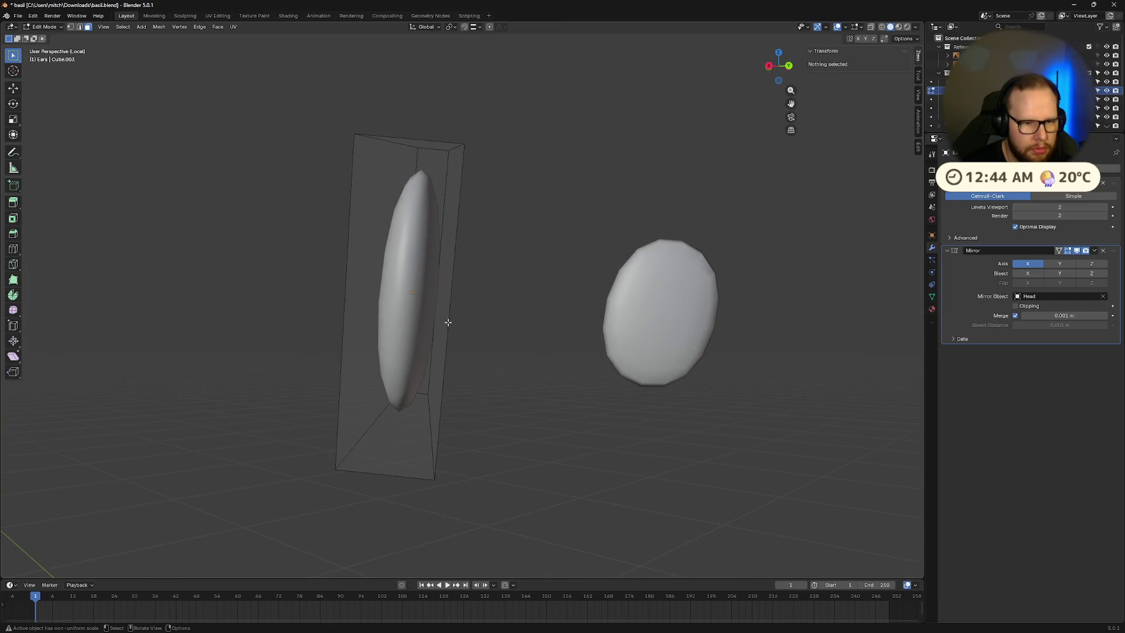
key("a")
key("ctrl+r")
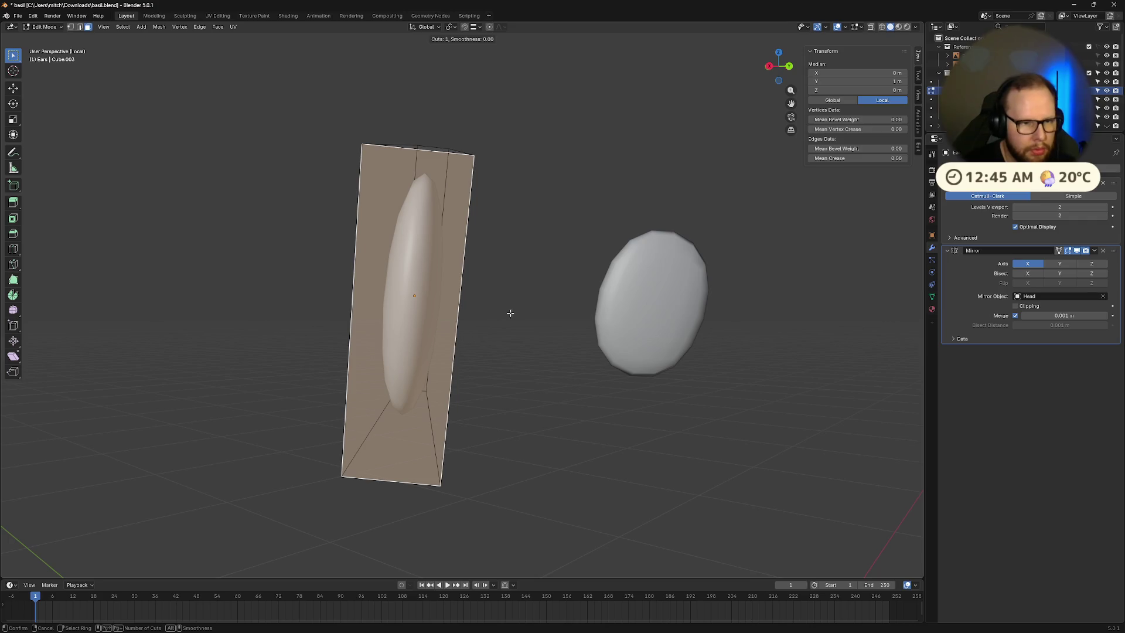
key("Escape")
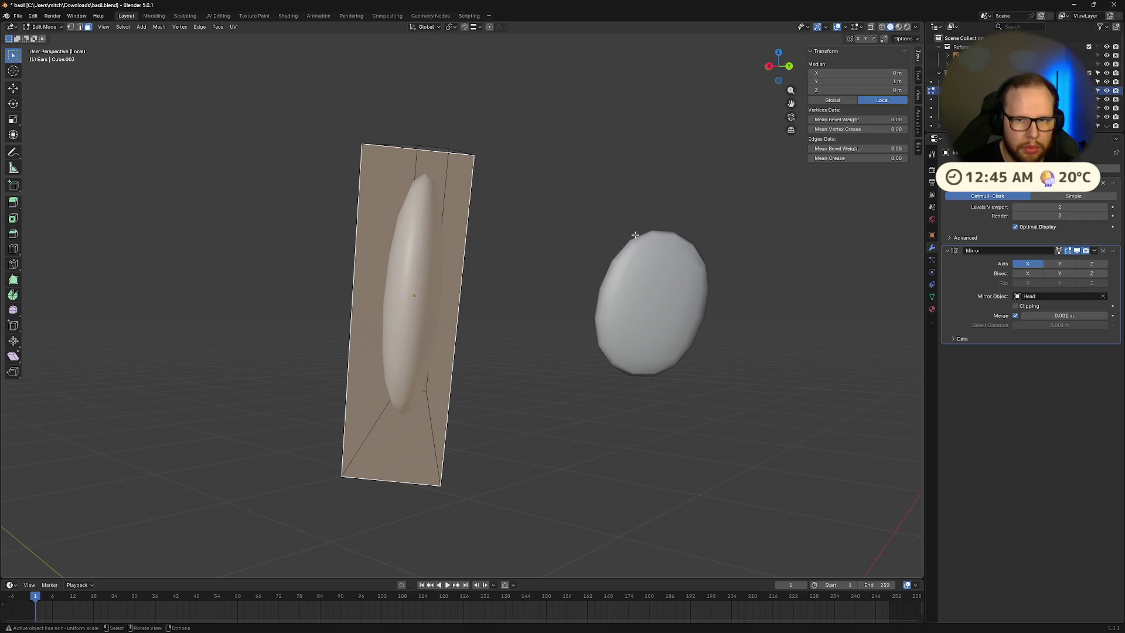
left_click_drag(825, 120, 843, 120)
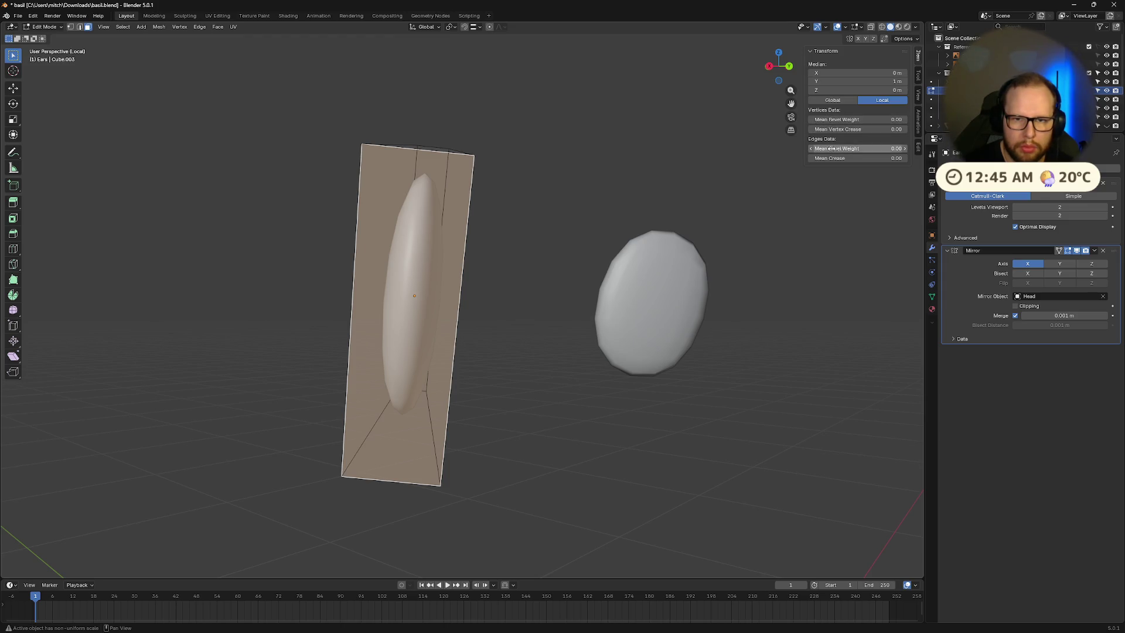
left_click_drag(823, 158, 905, 158)
mouse_move(519, 204)
middle_mouse_down()
mouse_move(807, 247)
mouse_move(705, 234)
middle_mouse_up()
key("ctrl+e")
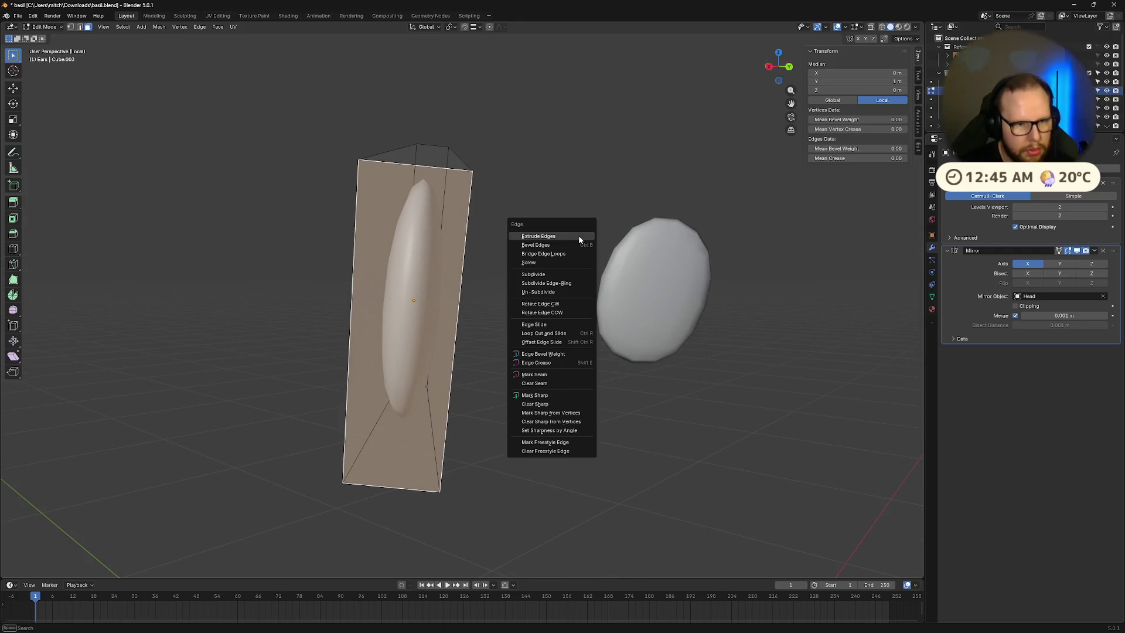
key("Escape")
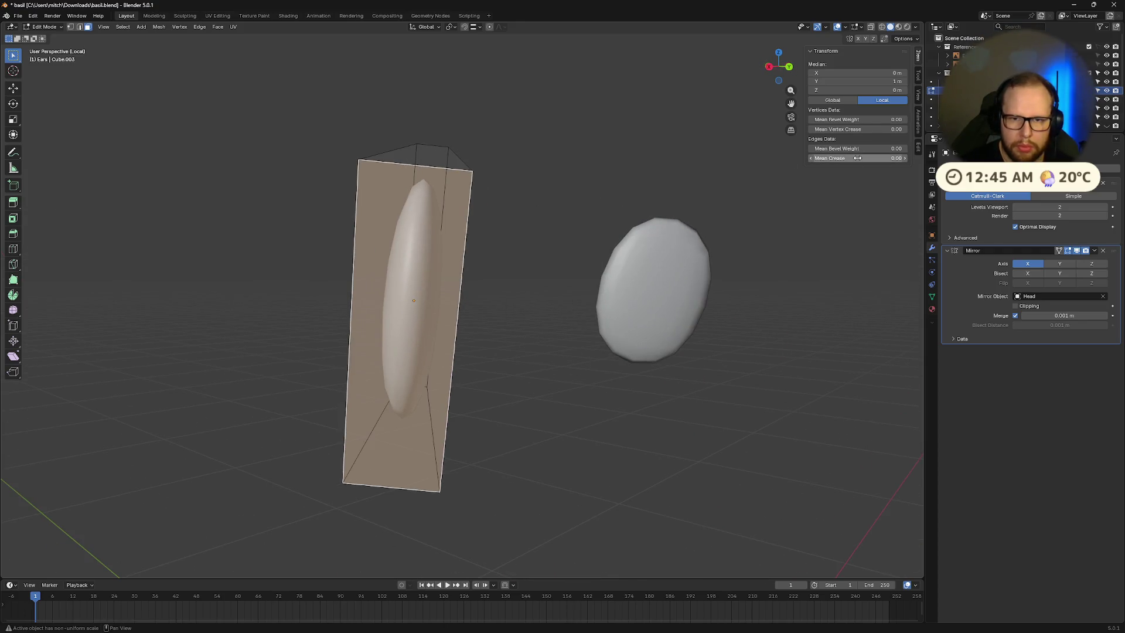
left_click_drag(851, 160, 881, 160)
Step: Select one face of the ear cage and scale it smaller
key("alt+a")
mouse_move(544, 190)
middle_mouse_down()
mouse_move(705, 193)
mouse_move(552, 202)
mouse_move(720, 211)
mouse_move(703, 175)
mouse_move(660, 191)
mouse_move(680, 182)
middle_mouse_up()
left_click(552, 202)
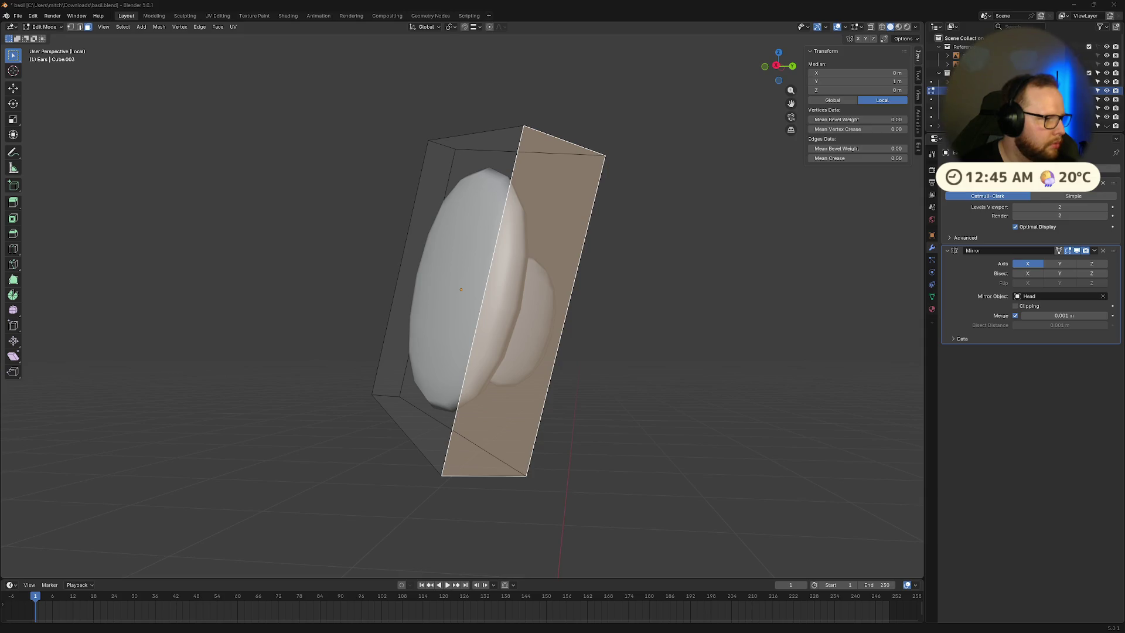
mouse_move(449, 309)
middle_mouse_down()
mouse_move(527, 334)
mouse_move(589, 374)
middle_mouse_up()
key("s")
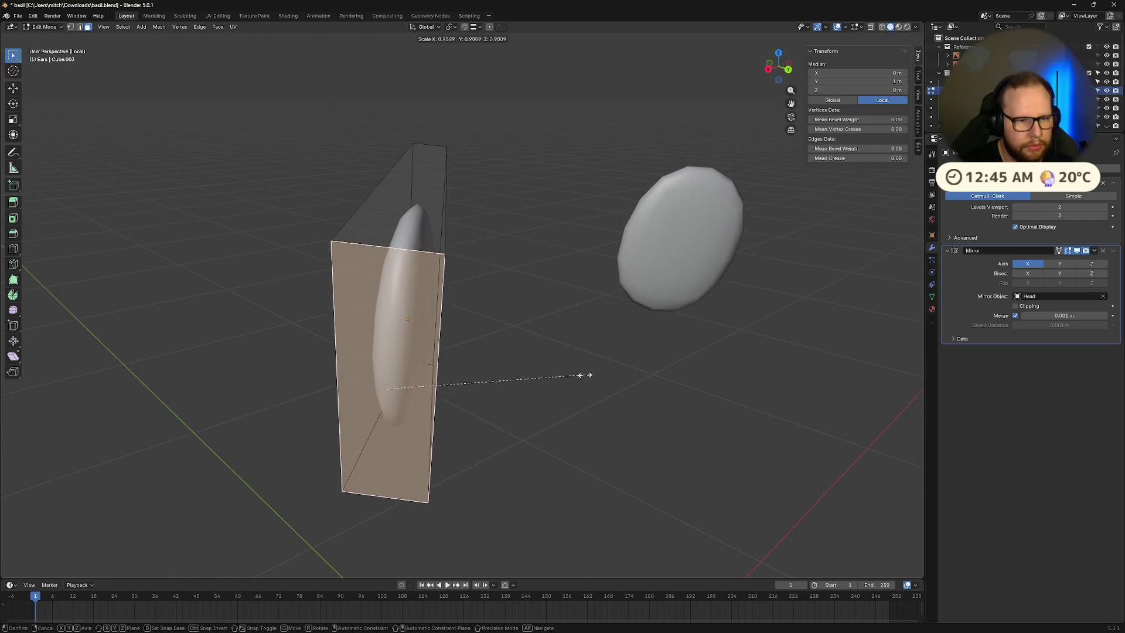
left_click(495, 369)
mouse_move(496, 369)
middle_mouse_down()
mouse_move(674, 356)
mouse_move(812, 169)
middle_mouse_up()
Step: Set the crease of the selected ear edges to 0.15
left_click_drag(820, 158, 862, 157)
mouse_move(679, 290)
middle_mouse_down()
mouse_move(715, 274)
mouse_move(620, 265)
middle_mouse_up()
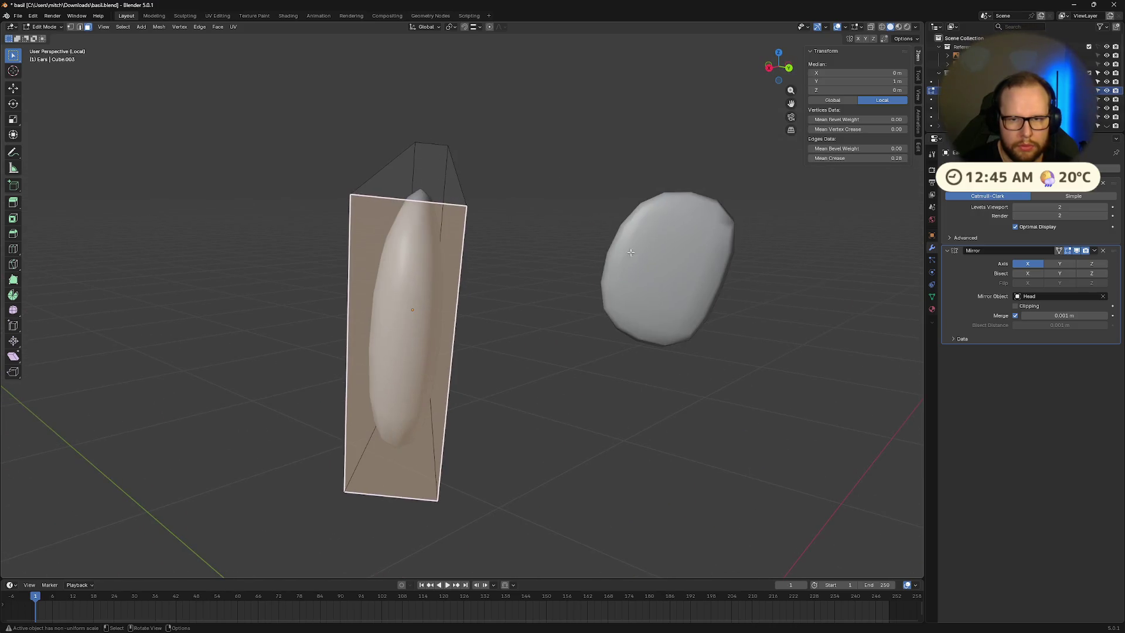
type("0.15")
key("Return")
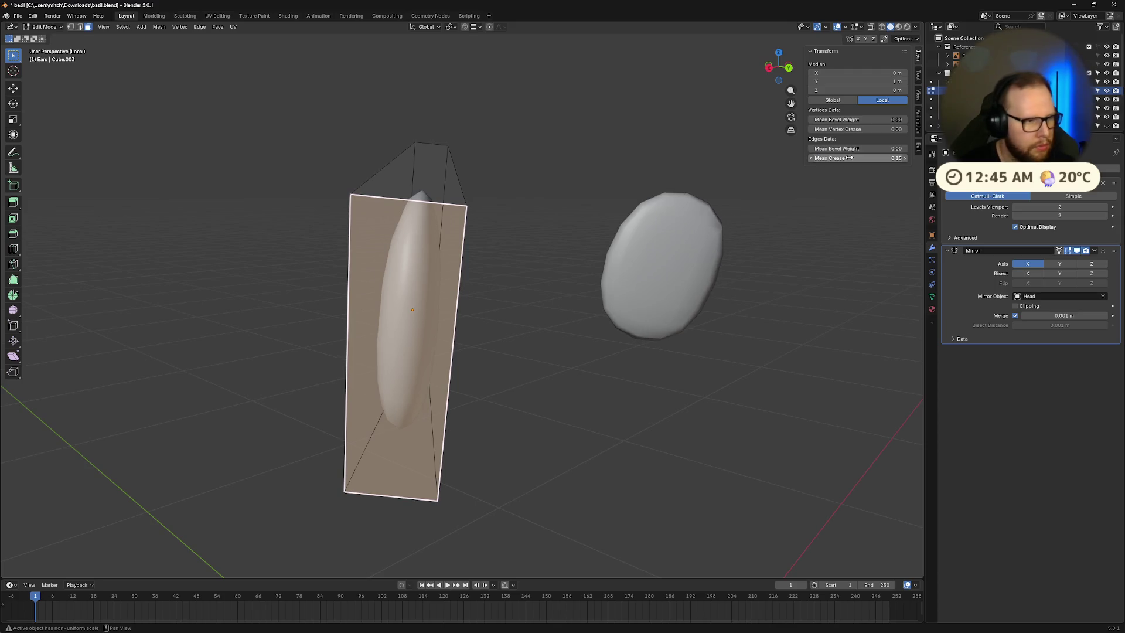
mouse_move(378, 270)
middle_mouse_down()
mouse_move(494, 276)
mouse_move(451, 269)
mouse_move(515, 291)
mouse_move(410, 266)
mouse_move(457, 269)
mouse_move(421, 265)
mouse_move(437, 264)
mouse_move(401, 268)
middle_mouse_up()
type("0")
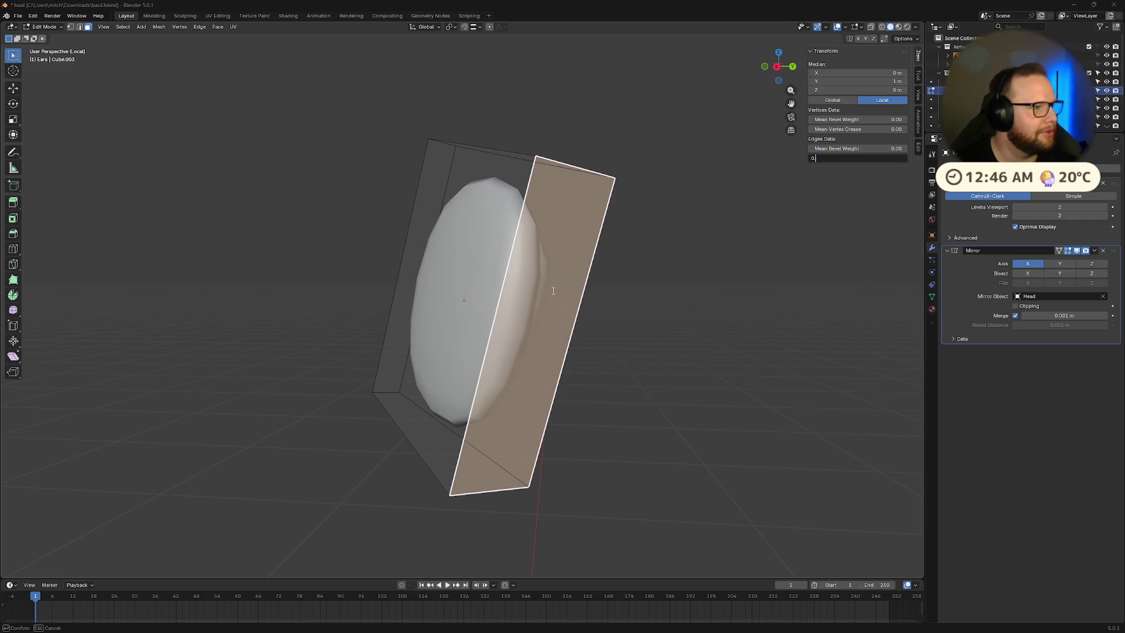
type(".15")
key("Return")
middle_click_drag(791, 371, 662, 387)
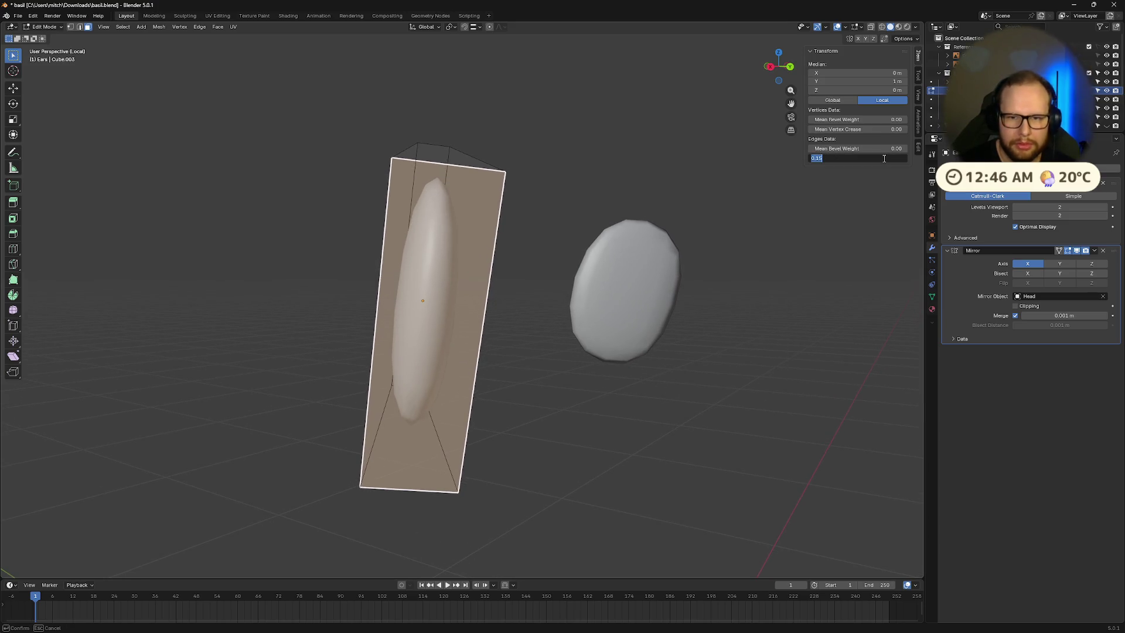
key("Return")
mouse_move(667, 193)
middle_mouse_down()
mouse_move(650, 214)
mouse_move(749, 342)
middle_mouse_up()
Step: Inset the ear cage's front face by 0.299 m with zero depth
left_click(685, 337)
left_click(576, 318)
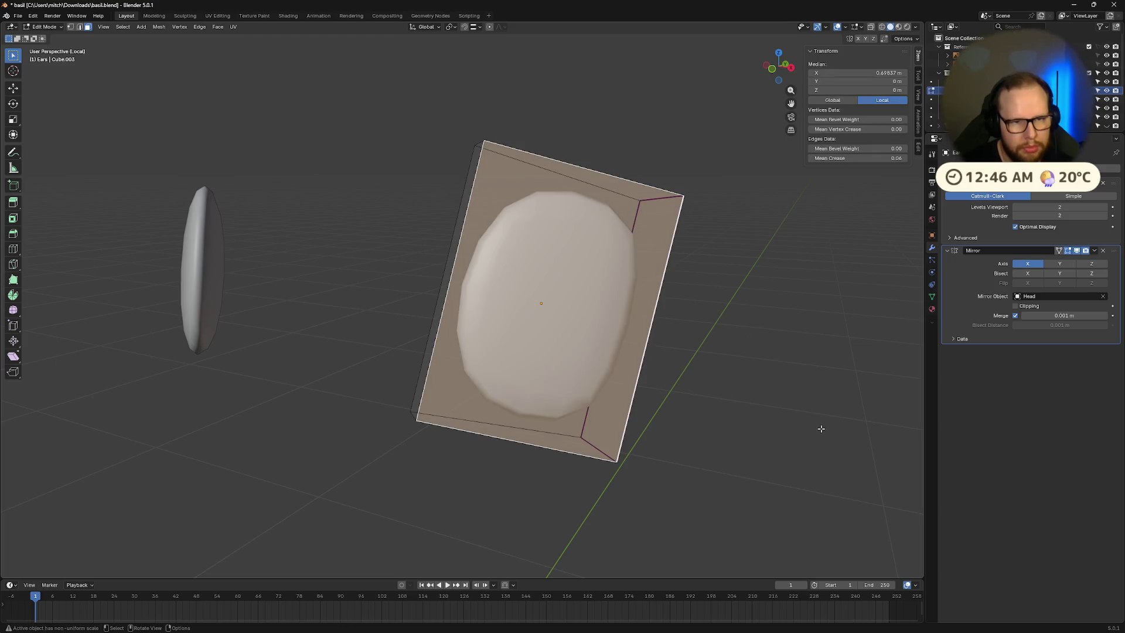
key("i")
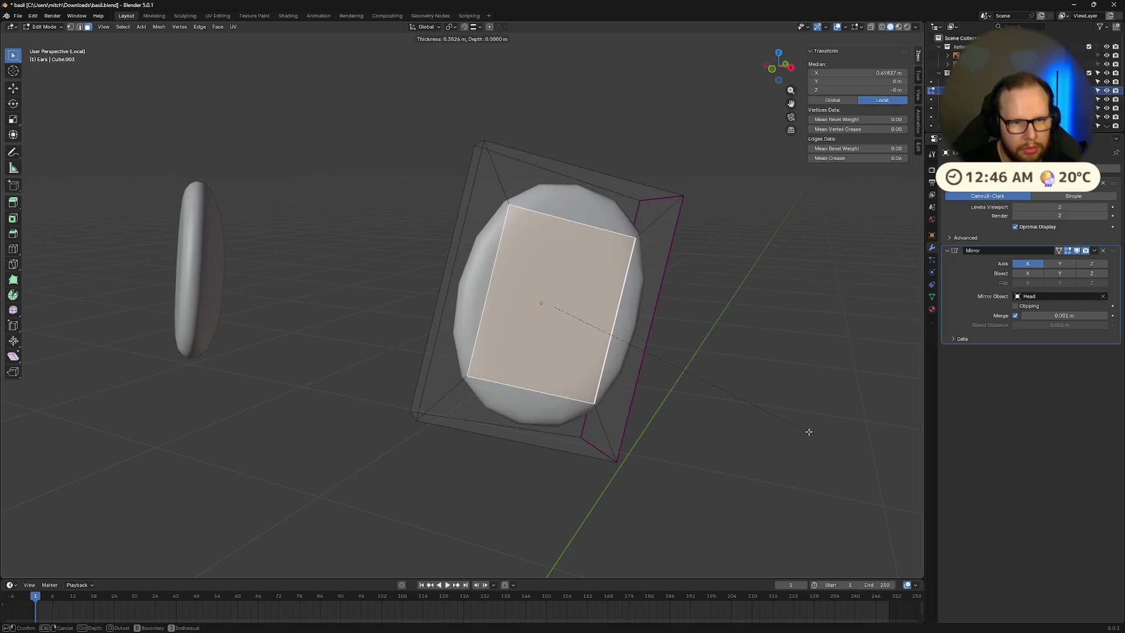
left_click(761, 421)
Step: Push the inset face along local X and give its edges a full 1.00 crease
middle_click_drag(760, 422, 826, 444)
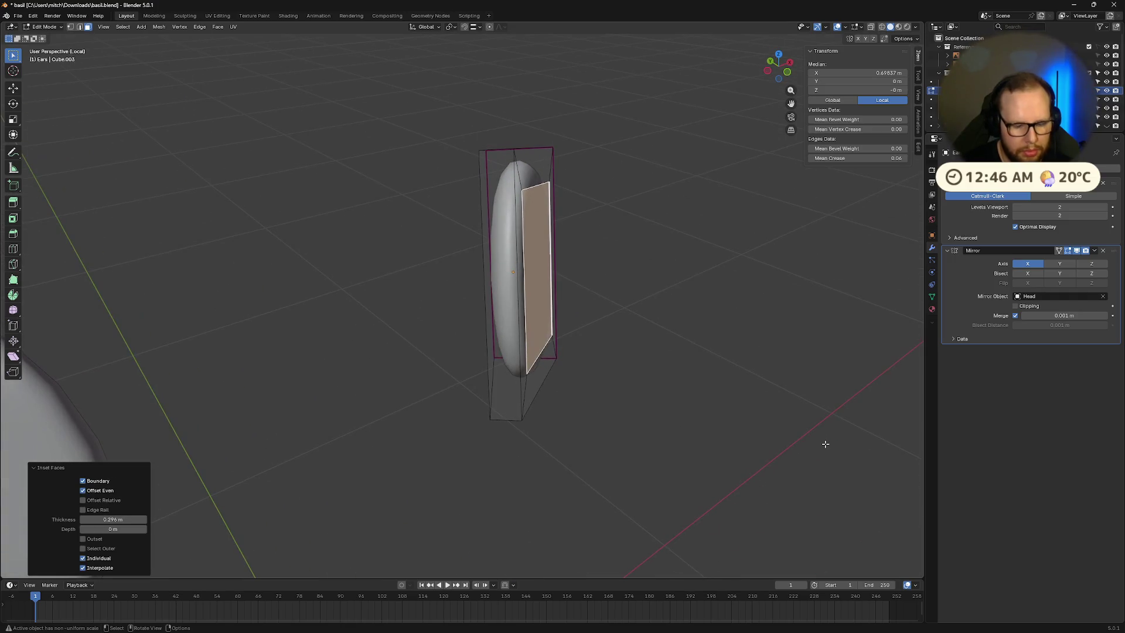
key("g")
key("z")
key("y")
key("y")
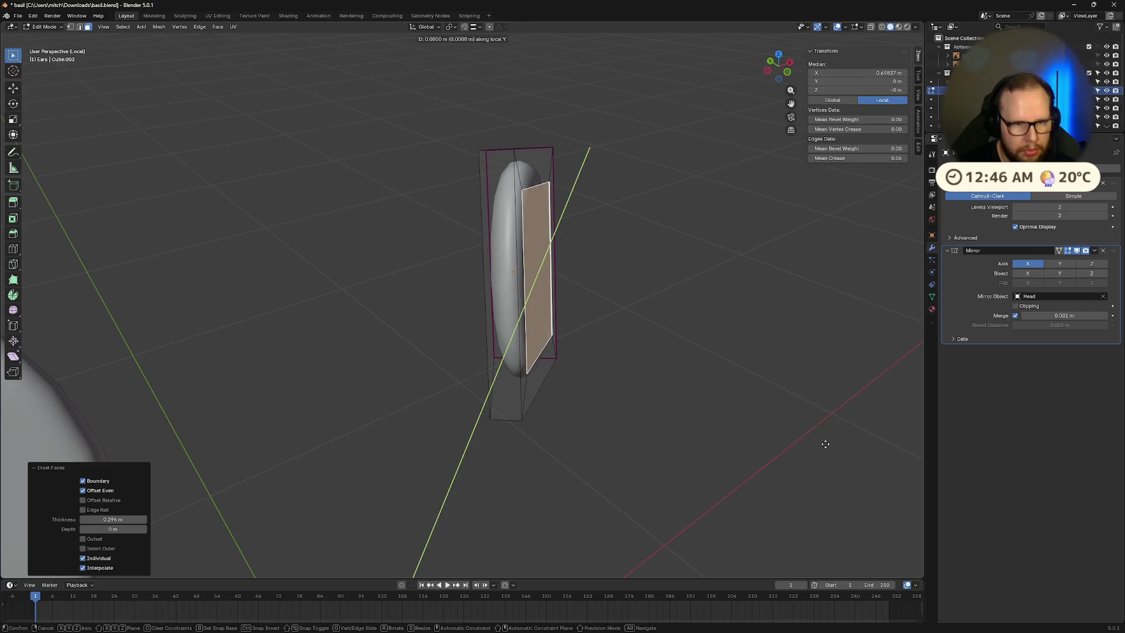
key("x")
key("x")
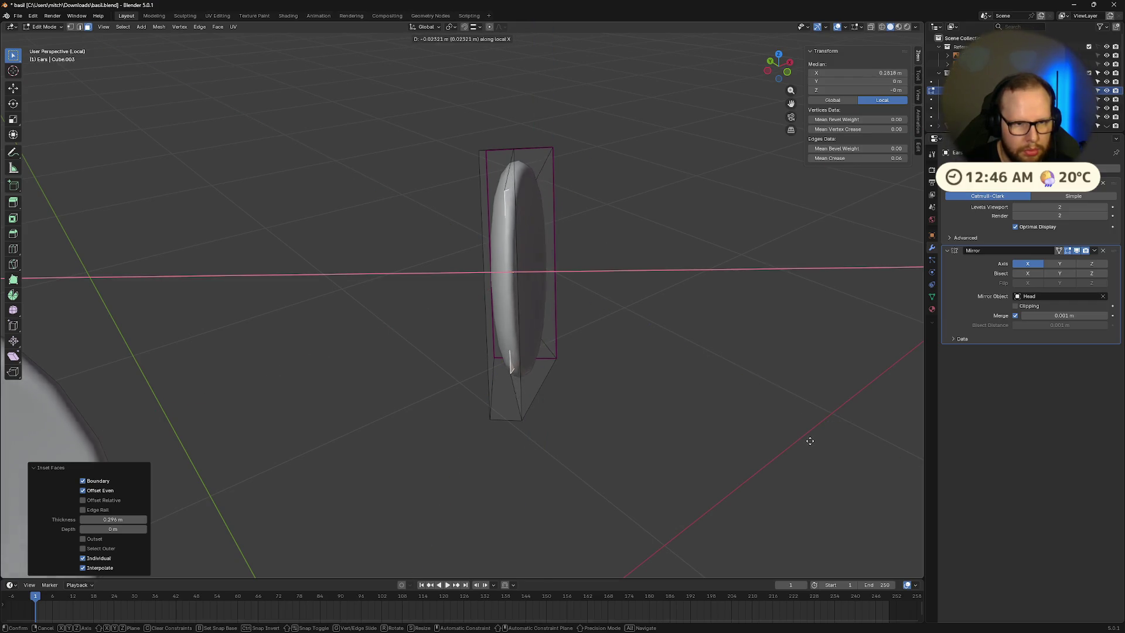
left_click(798, 437)
mouse_move(798, 436)
middle_mouse_down()
mouse_move(738, 410)
mouse_move(712, 415)
mouse_move(727, 440)
middle_mouse_up()
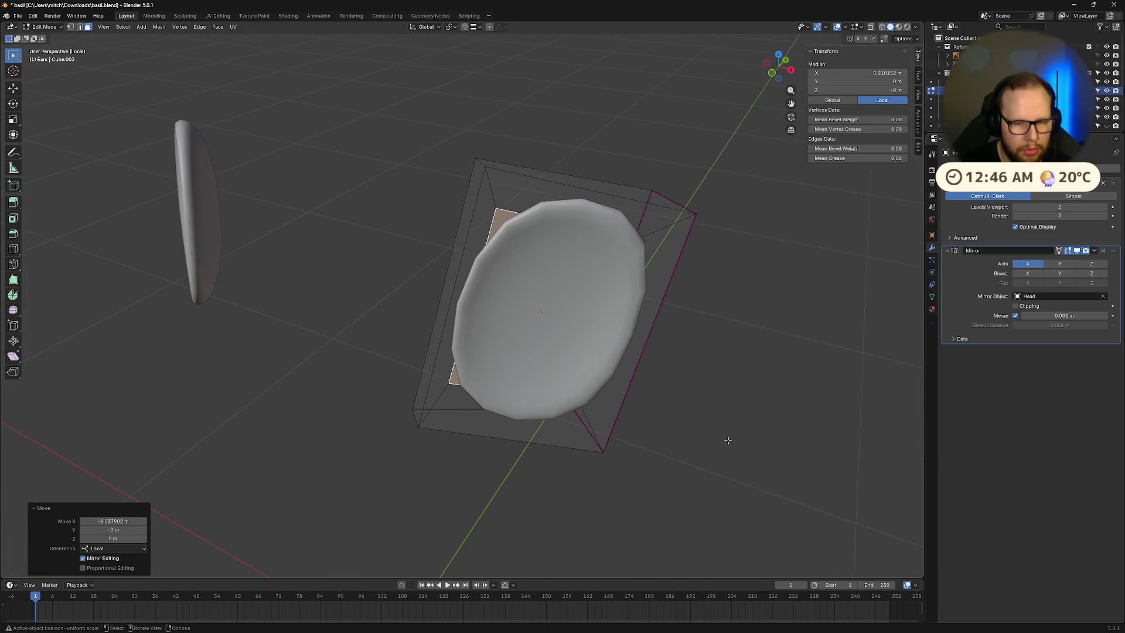
left_click(827, 158)
type("1")
key("Return")
Step: Undo the stray move, shift the selection along local Z, then re-enter Edit Mode
mouse_move(632, 352)
middle_mouse_down()
mouse_move(610, 376)
mouse_move(573, 377)
middle_mouse_up()
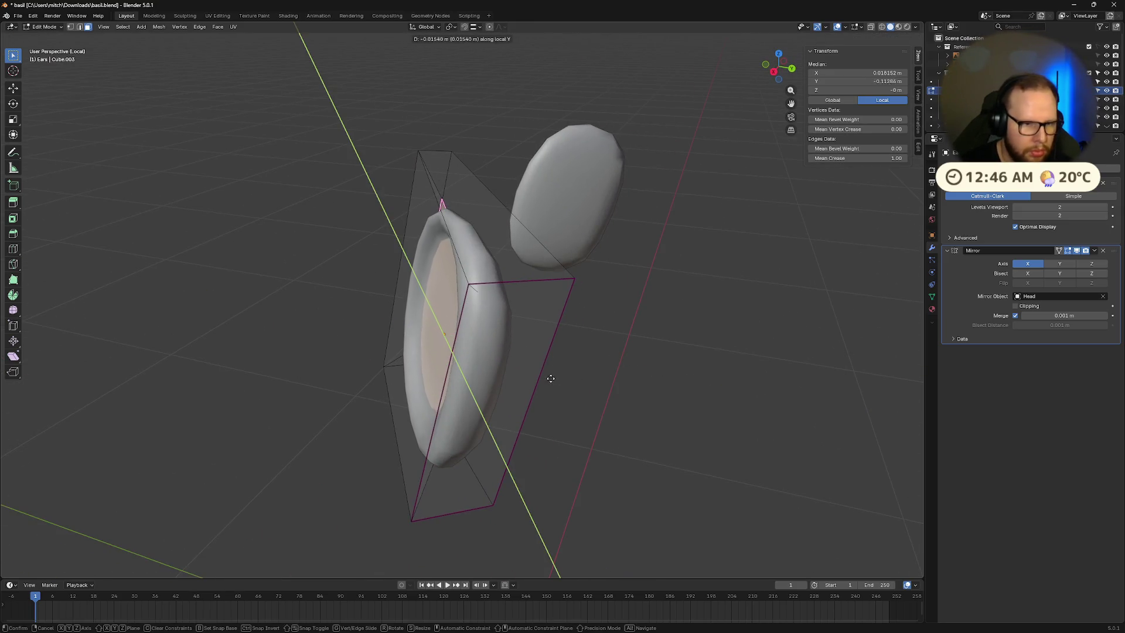
left_click(551, 378)
key("ctrl+z")
key("z")
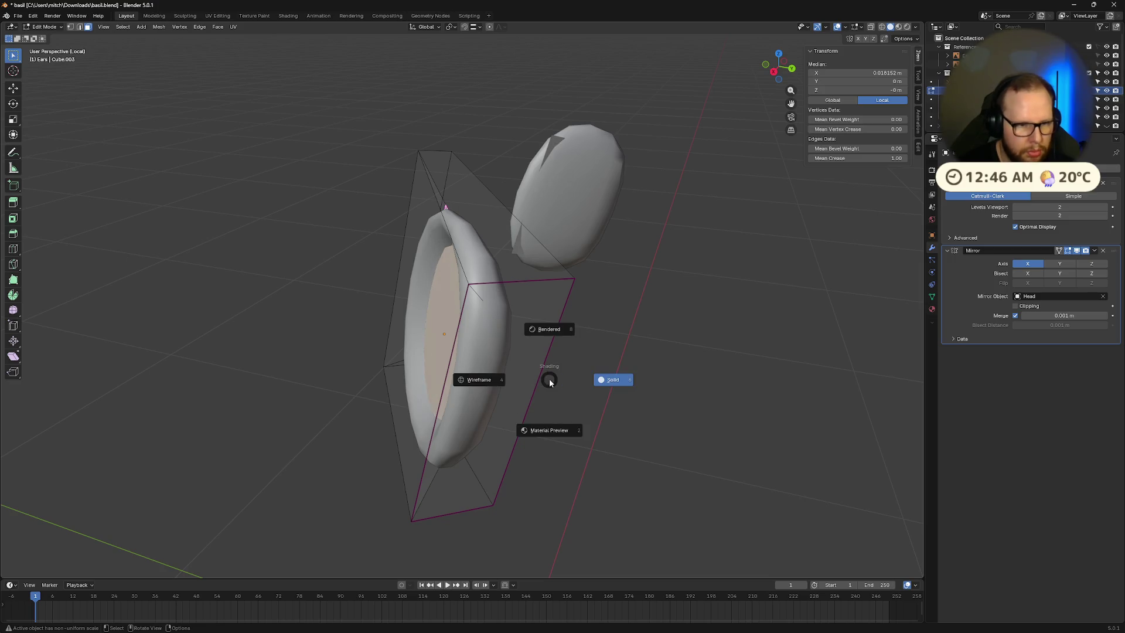
key("g")
key("z")
key("z")
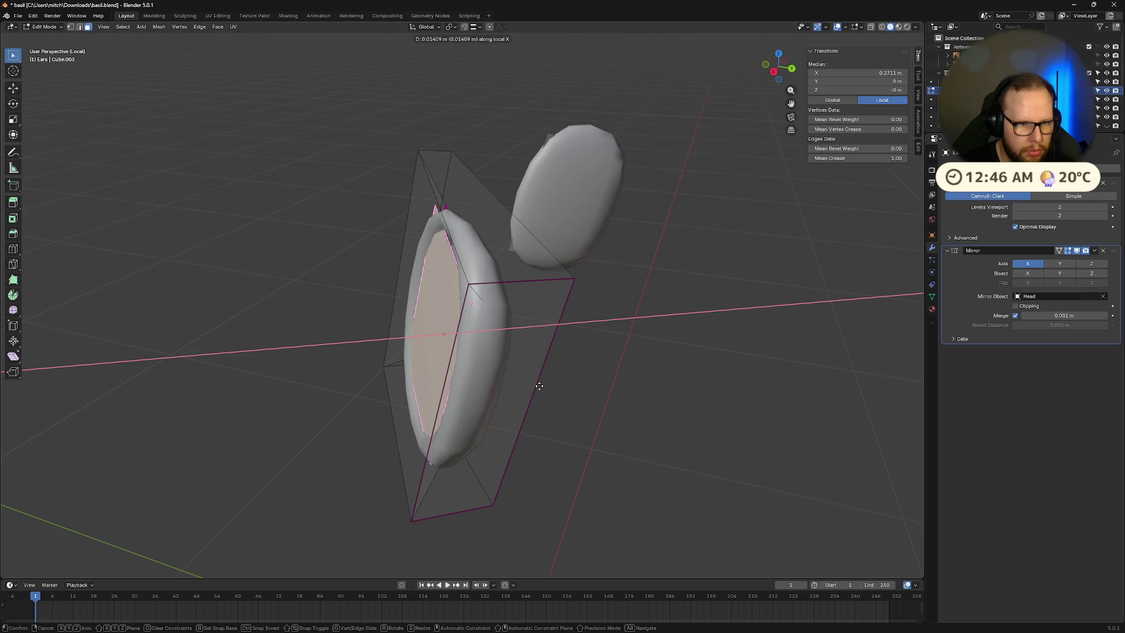
left_click(539, 386)
key("Tab")
mouse_move(539, 385)
middle_mouse_down()
mouse_move(692, 393)
mouse_move(642, 374)
mouse_move(718, 381)
mouse_move(758, 402)
mouse_move(727, 391)
middle_mouse_up()
key("Tab")
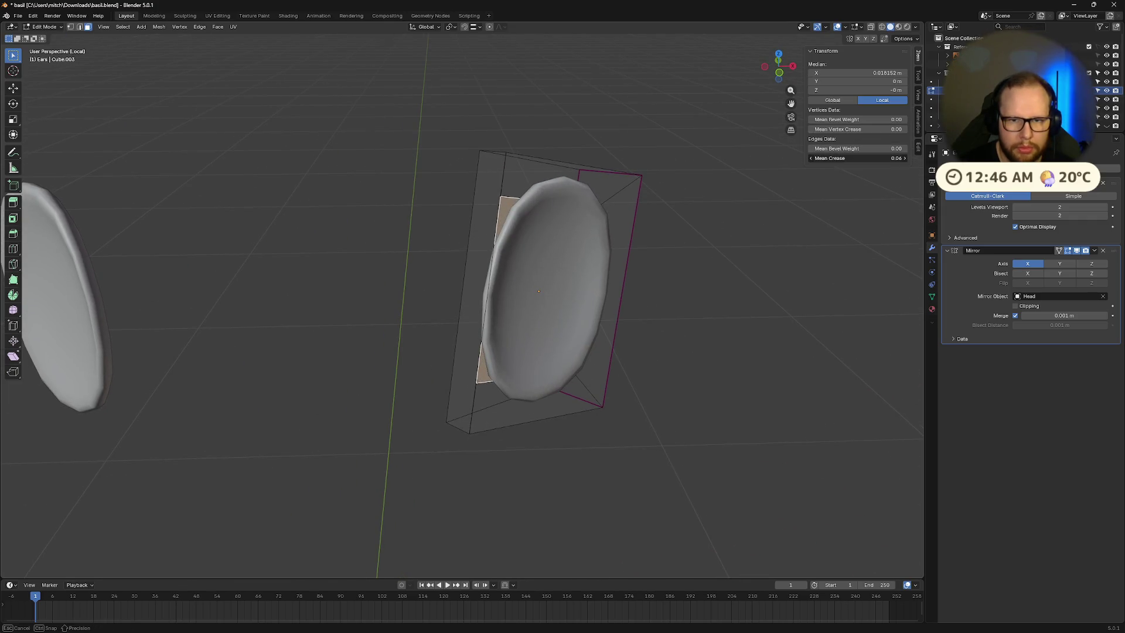
Step: Raise the selected ear edges' crease to full sharpness
left_click_drag(857, 159, 902, 159)
mouse_move(649, 366)
middle_mouse_down()
mouse_move(715, 352)
mouse_move(794, 207)
middle_mouse_up()
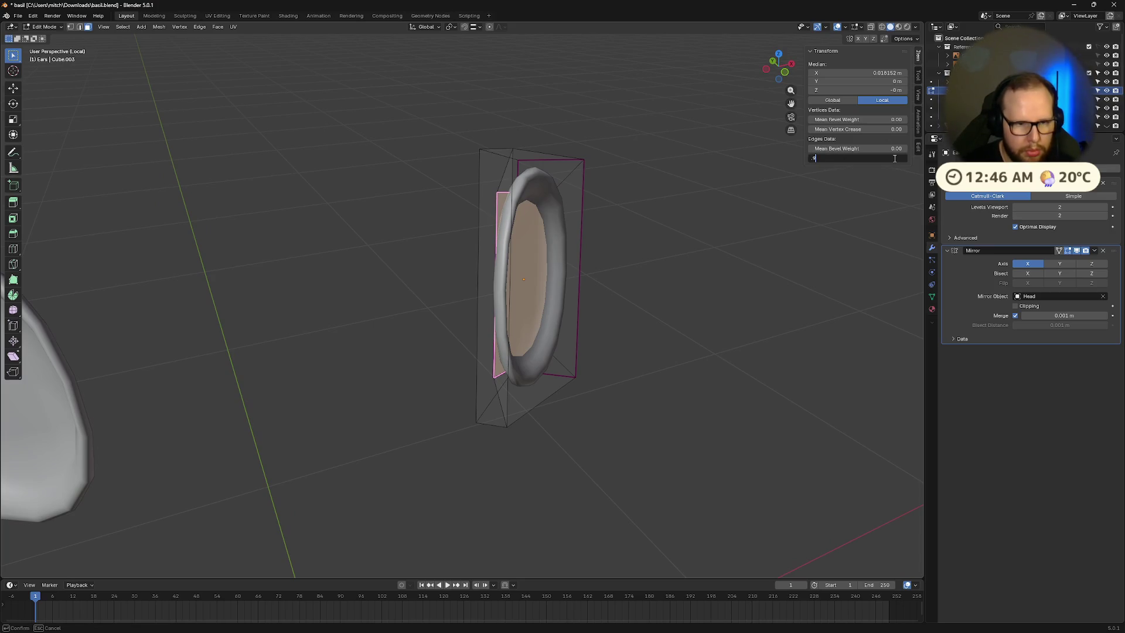
key("Return")
mouse_move(637, 356)
middle_mouse_down()
mouse_move(625, 357)
mouse_move(722, 375)
mouse_move(660, 346)
mouse_move(630, 369)
mouse_move(546, 367)
mouse_move(692, 357)
middle_mouse_up()
key("g")
key("z")
key("Escape")
key("Tab")
key("Tab")
Step: Move the inner face along local X to deepen the ear's hollow
key("x")
key("x")
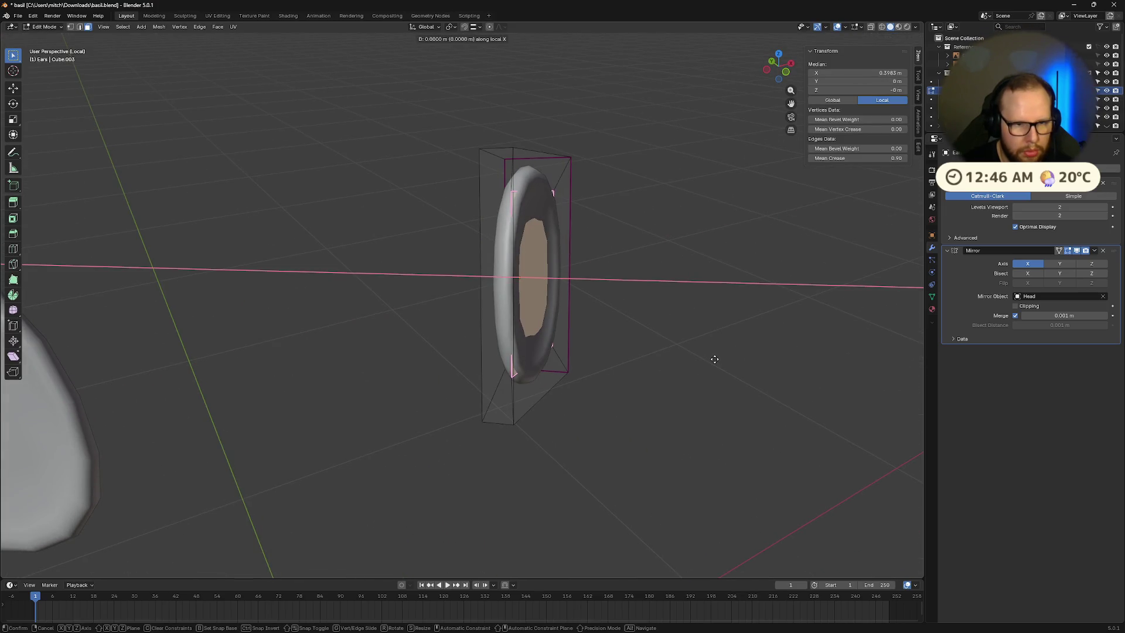
left_click(707, 357)
key("Tab")
mouse_move(705, 357)
middle_mouse_down()
mouse_move(570, 346)
mouse_move(645, 336)
mouse_move(693, 351)
mouse_move(678, 388)
mouse_move(539, 344)
mouse_move(603, 363)
mouse_move(696, 365)
mouse_move(685, 352)
mouse_move(601, 330)
middle_mouse_up()
Step: Scale the ear along local X to adjust its thickness, ending in object mode
key("Tab")
key("s")
key("x")
key("x")
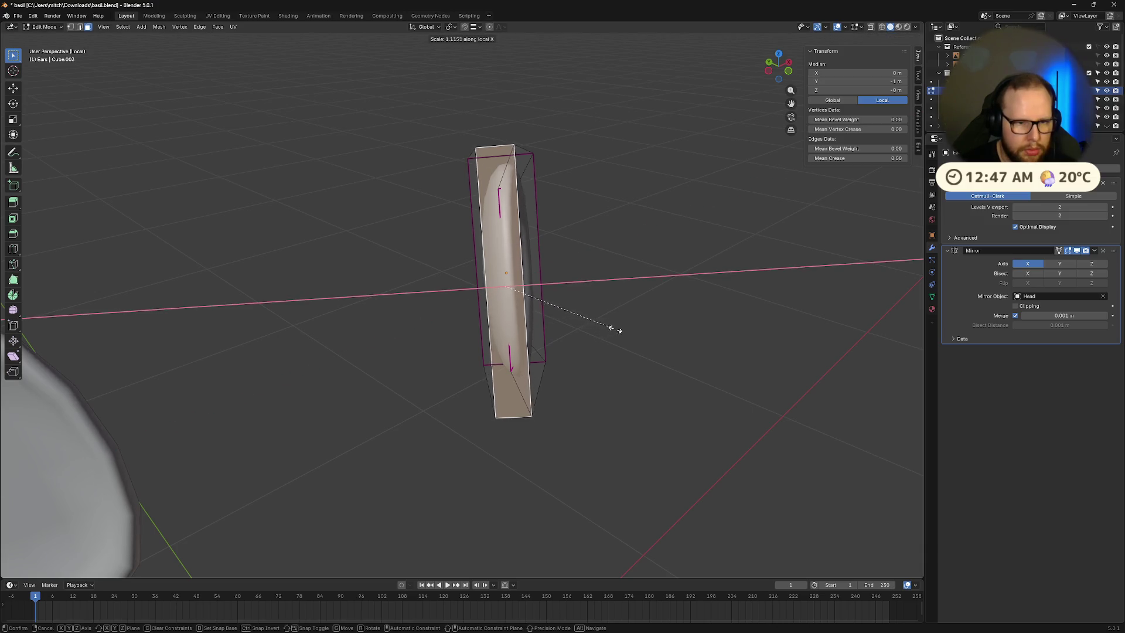
left_click(642, 326)
mouse_move(645, 321)
middle_mouse_down()
mouse_move(808, 344)
mouse_move(740, 326)
mouse_move(678, 351)
mouse_move(712, 339)
middle_mouse_up()
key("Tab")
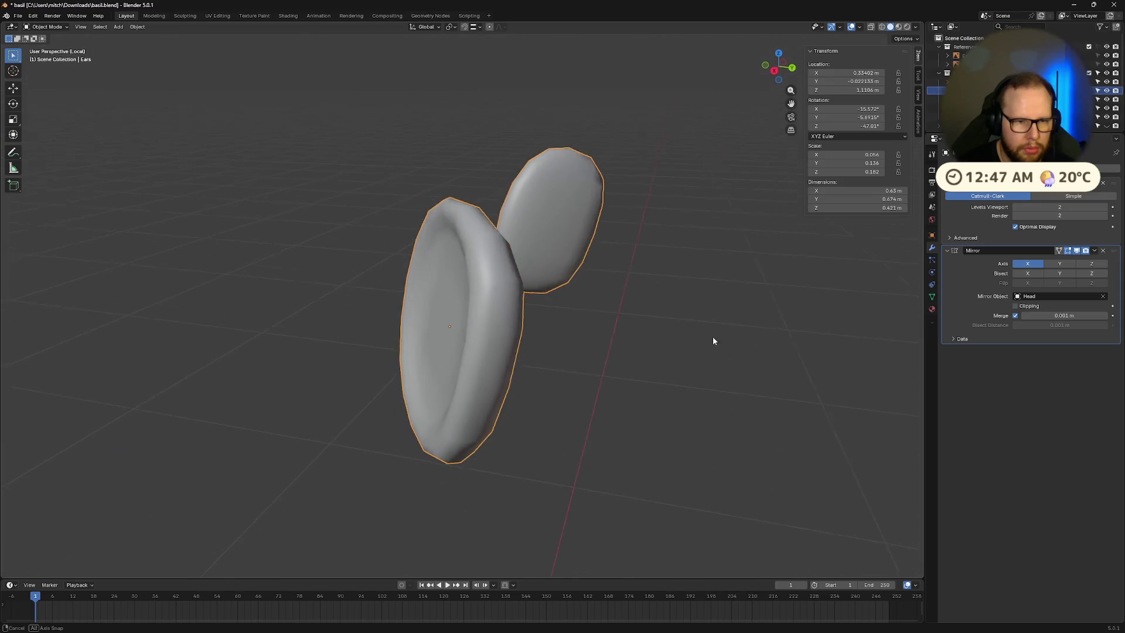
Step: In edit mode, slide a diagonal edge of the ear cage along local X
key("Tab")
left_click(448, 406)
left_click(465, 410)
key("2")
left_click(460, 412)
key("g")
key("x")
key("x")
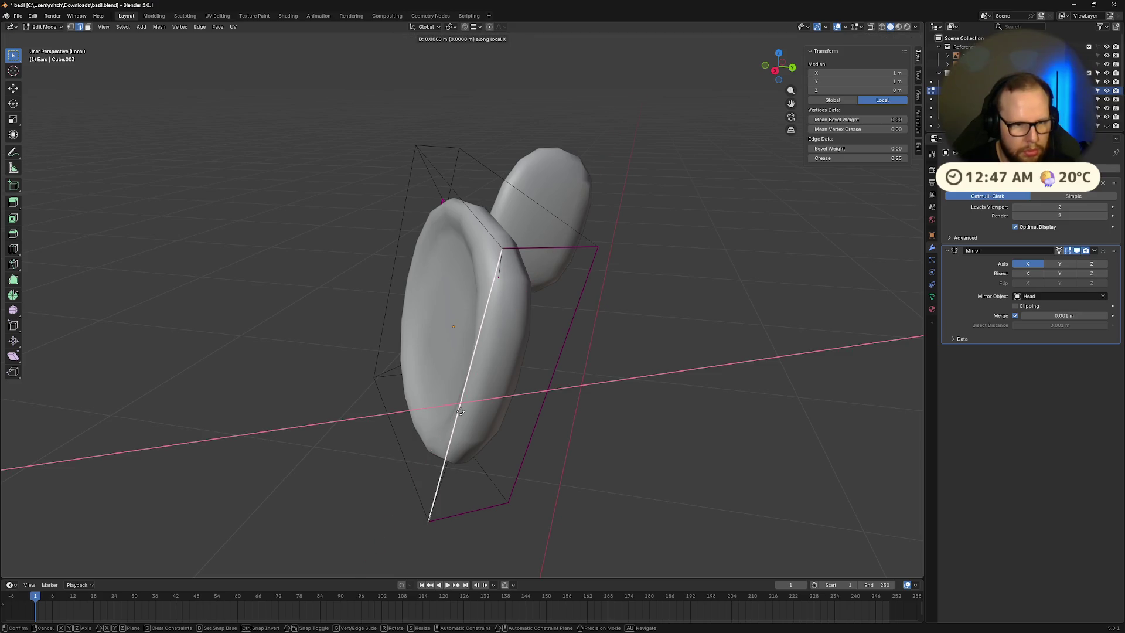
left_click(493, 423)
mouse_move(493, 423)
middle_mouse_down()
mouse_move(469, 409)
mouse_move(493, 424)
middle_mouse_up()
Step: Slide two more cage edges, including the right edge, along local X
left_click(391, 274, "shift")
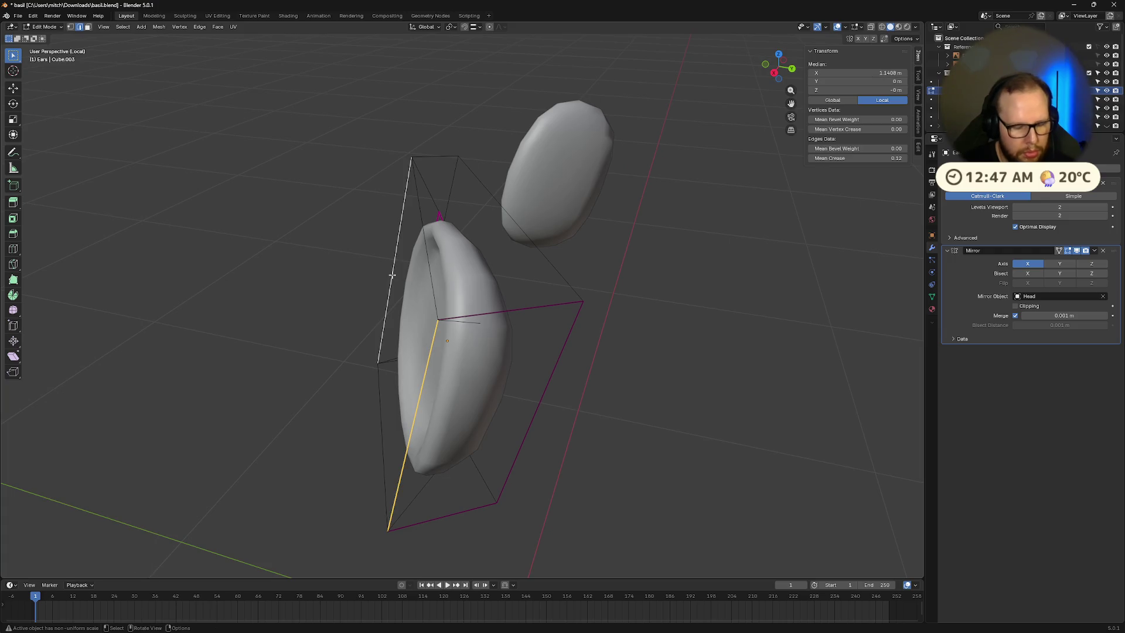
key("g")
key("x")
key("x")
left_click(381, 277)
middle_click_drag(522, 348, 507, 338)
left_click(491, 393)
key("g")
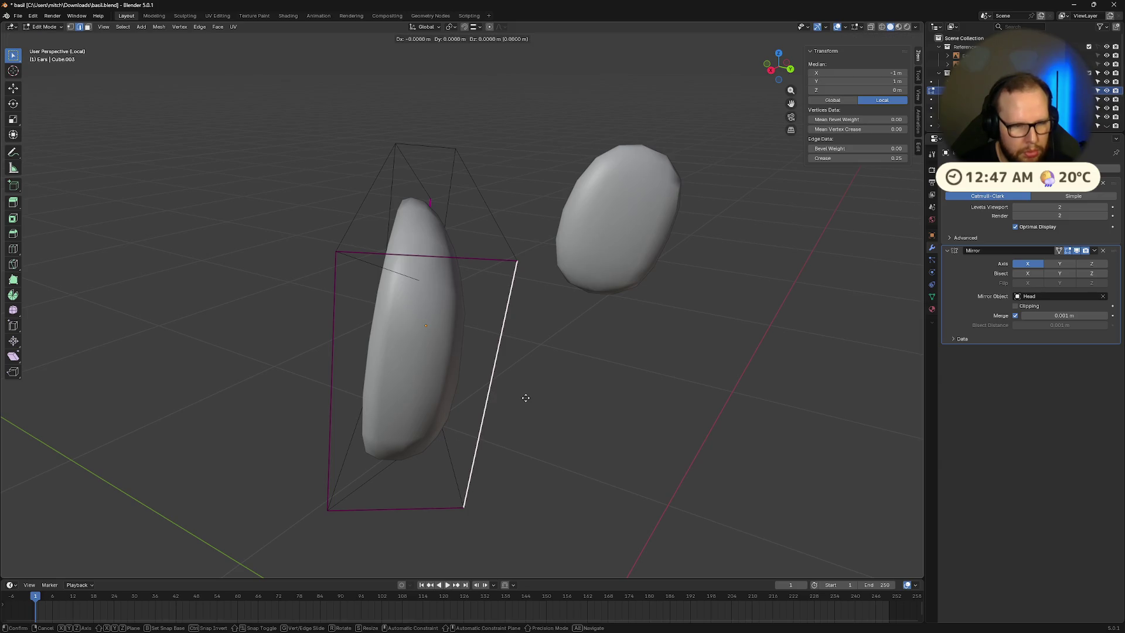
key("x")
key("x")
left_click(505, 396)
left_click(500, 394)
mouse_move(499, 394)
middle_mouse_down()
mouse_move(777, 411)
mouse_move(695, 392)
middle_mouse_up()
Step: Narrow the ear's inner face by scaling it along X
key("Tab")
key("Tab")
left_click(491, 207, "alt")
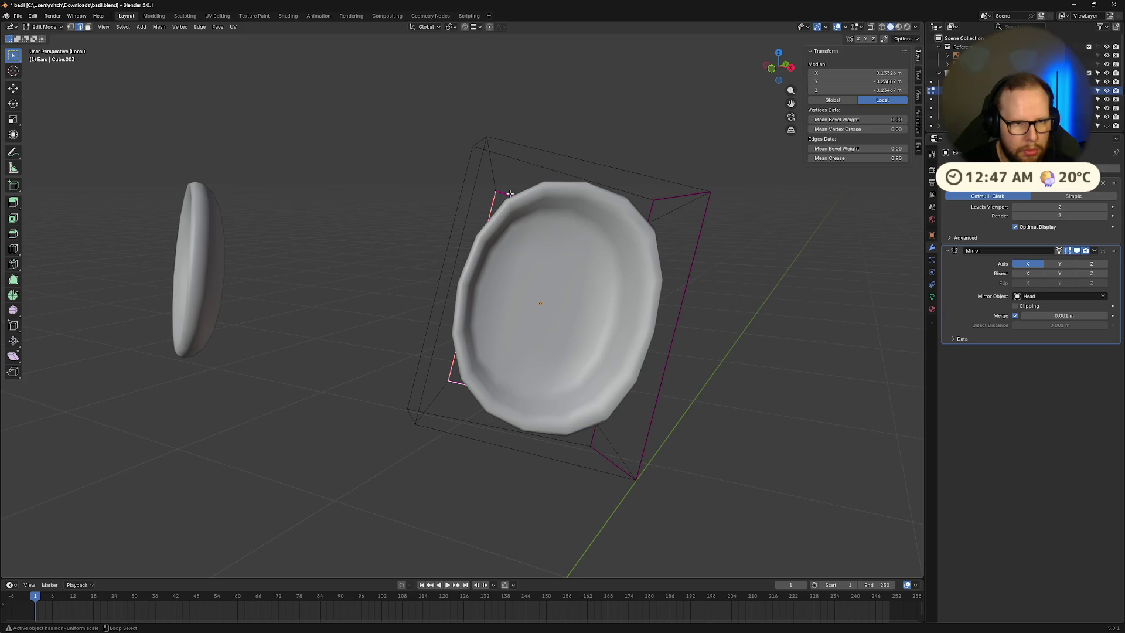
key("3")
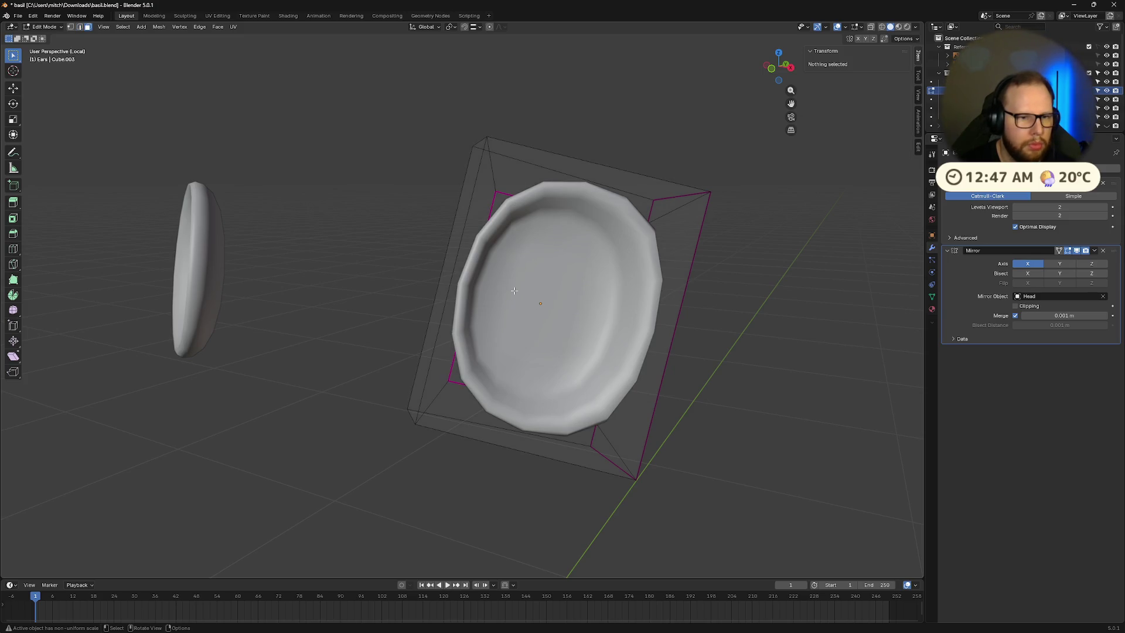
left_click(513, 289)
key("s")
key("x")
left_click(654, 342)
mouse_move(654, 342)
middle_mouse_down()
mouse_move(757, 383)
mouse_move(672, 354)
mouse_move(753, 357)
mouse_move(701, 359)
mouse_move(757, 369)
mouse_move(738, 383)
middle_mouse_up()
key("Tab")
key("Tab")
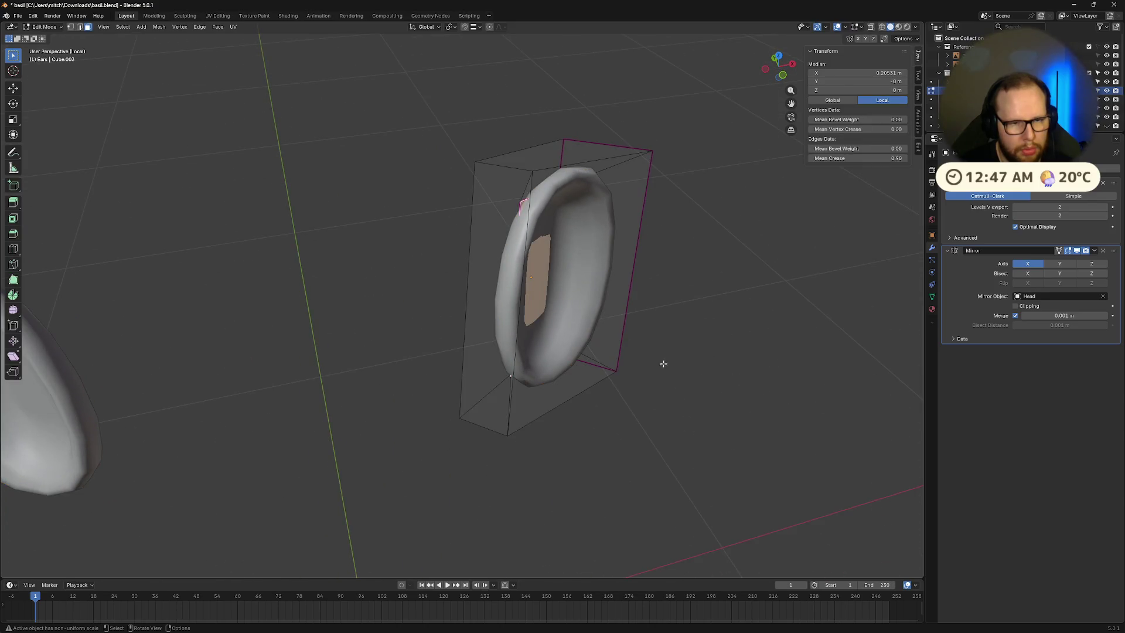
Step: Tilt the inner face -13.3° around local Z and shift it along one axis
key("r")
key("z")
key("z")
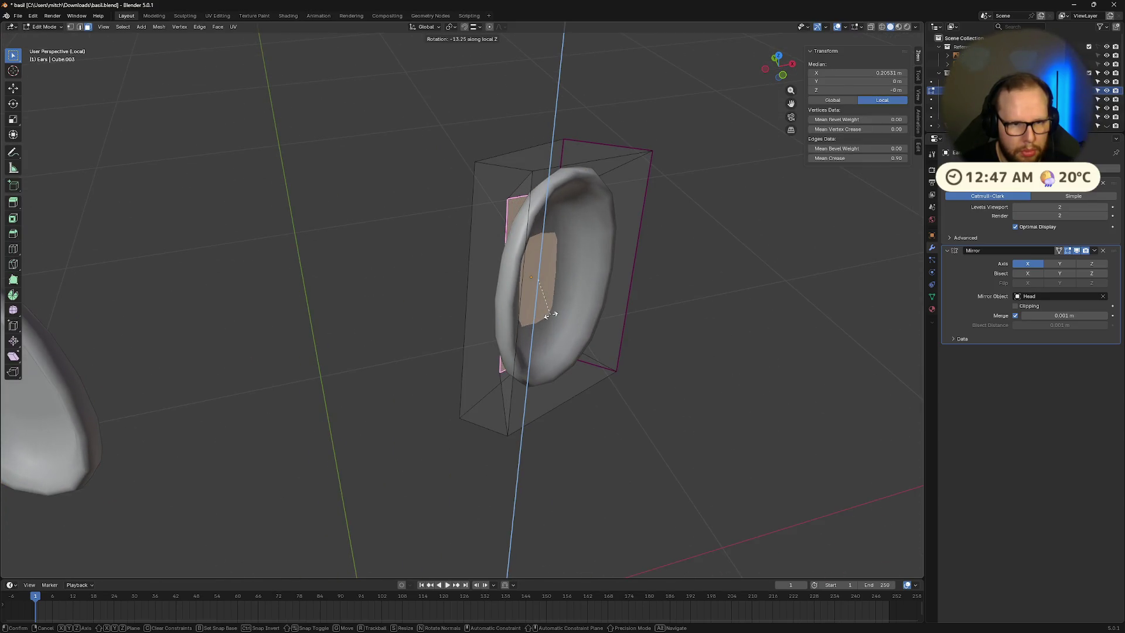
left_click(550, 315)
key("g")
key("x")
Step: Shrink the inner face and move it along local X
key("x")
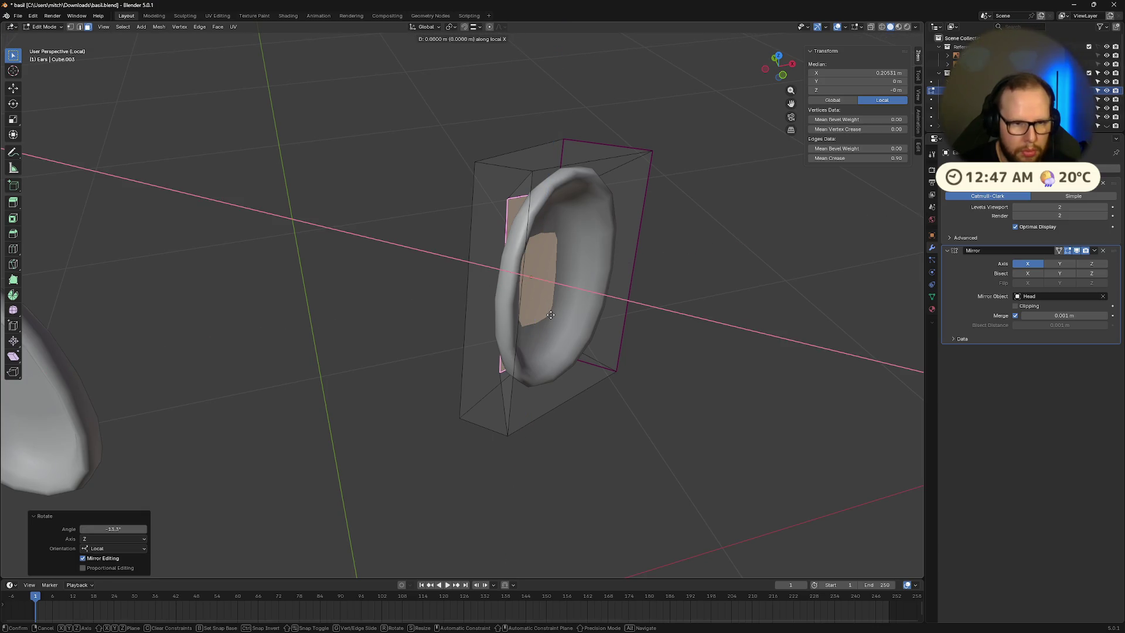
left_click(562, 318)
mouse_move(563, 319)
middle_mouse_down()
mouse_move(660, 337)
mouse_move(730, 384)
mouse_move(818, 389)
mouse_move(660, 350)
mouse_move(730, 371)
mouse_move(700, 372)
middle_mouse_up()
key("Tab")
key("Tab")
key("s")
left_click(700, 346)
key("g")
key("x")
key("x")
left_click(720, 371)
Step: Nudge the inner face along local Y and then local Z to deepen the cup
key("g")
key("z")
key("y")
key("y")
left_click(683, 376)
key("g")
key("z")
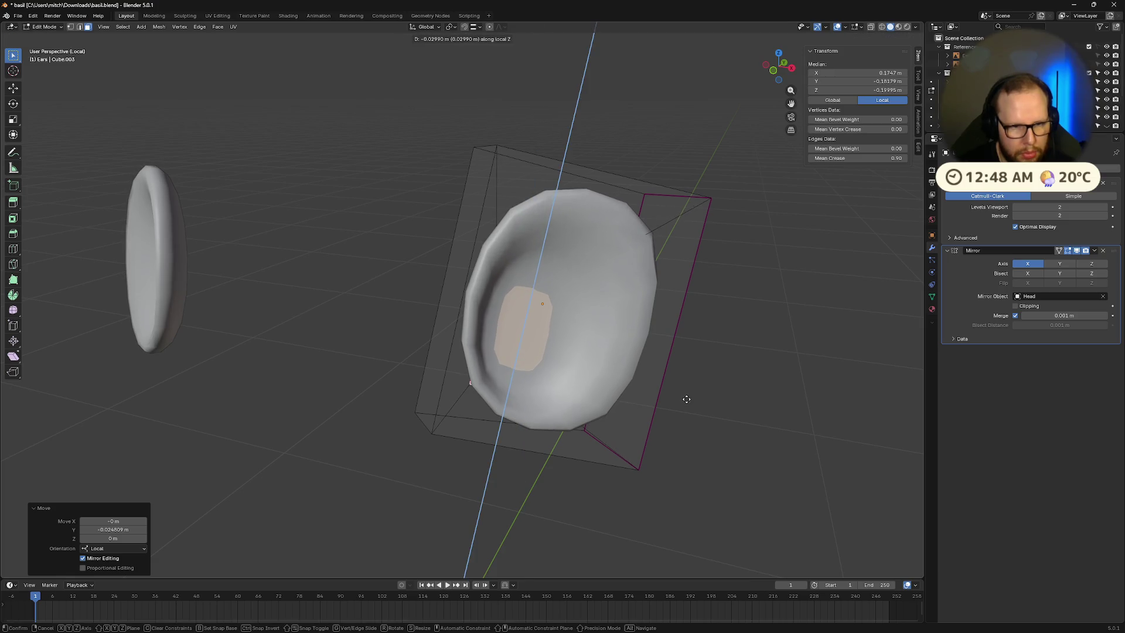
left_click(688, 392)
mouse_move(689, 394)
middle_mouse_down()
mouse_move(620, 369)
mouse_move(720, 382)
mouse_move(698, 388)
mouse_move(771, 405)
mouse_move(757, 404)
middle_mouse_up()
key("Tab")
Step: Leave the isolated view to check both cupped ears on the whole head
scroll(695, 385, "down", 6)
mouse_move(640, 382)
middle_mouse_down()
mouse_move(666, 404)
mouse_move(615, 389)
middle_mouse_up()
key("Tab")
key("Tab")
mouse_move(520, 383)
middle_mouse_down()
mouse_move(572, 381)
mouse_move(603, 426)
mouse_move(511, 417)
middle_mouse_up()
key("KP_Divide")
scroll(586, 421, "down", 6)
Step: Select both ears and rotate them around local Z, ending at -18.7°
left_click(503, 358)
middle_click_drag(533, 376, 537, 394)
key("r")
key("z")
key("z")
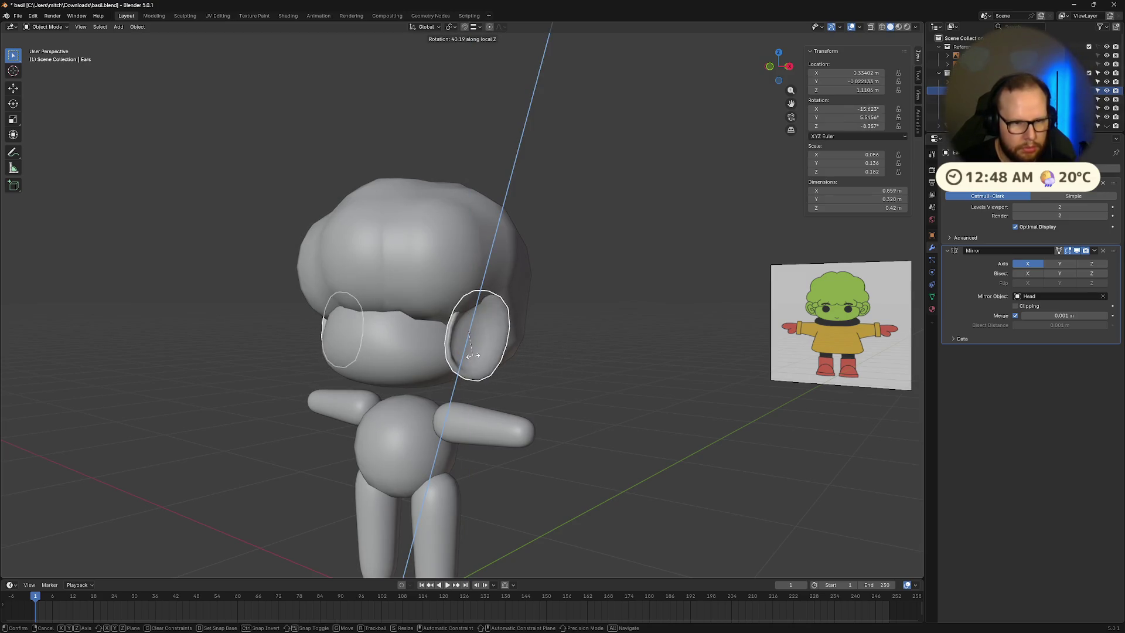
left_click(492, 433)
mouse_move(492, 433)
middle_mouse_down()
mouse_move(448, 363)
mouse_move(575, 385)
mouse_move(547, 364)
middle_mouse_up()
key("r")
key("z")
key("z")
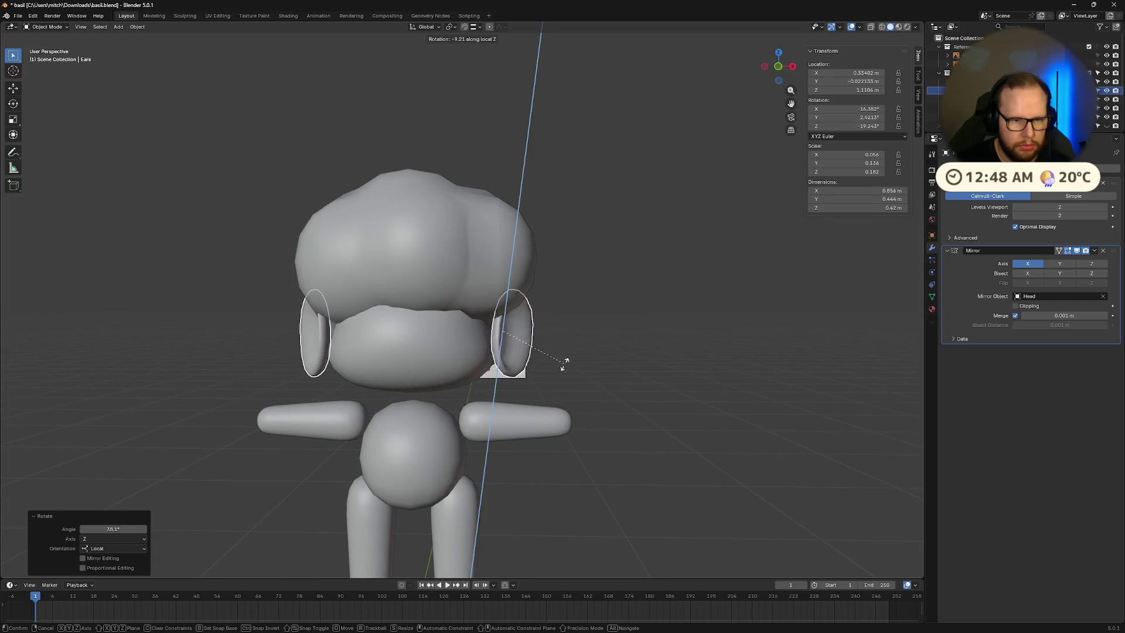
left_click(585, 359)
Step: Nudge the ears slightly along local X and tilt them 15.4° on X
mouse_move(584, 358)
middle_mouse_down()
mouse_move(523, 374)
mouse_move(560, 375)
middle_mouse_up()
key("g")
key("x")
key("x")
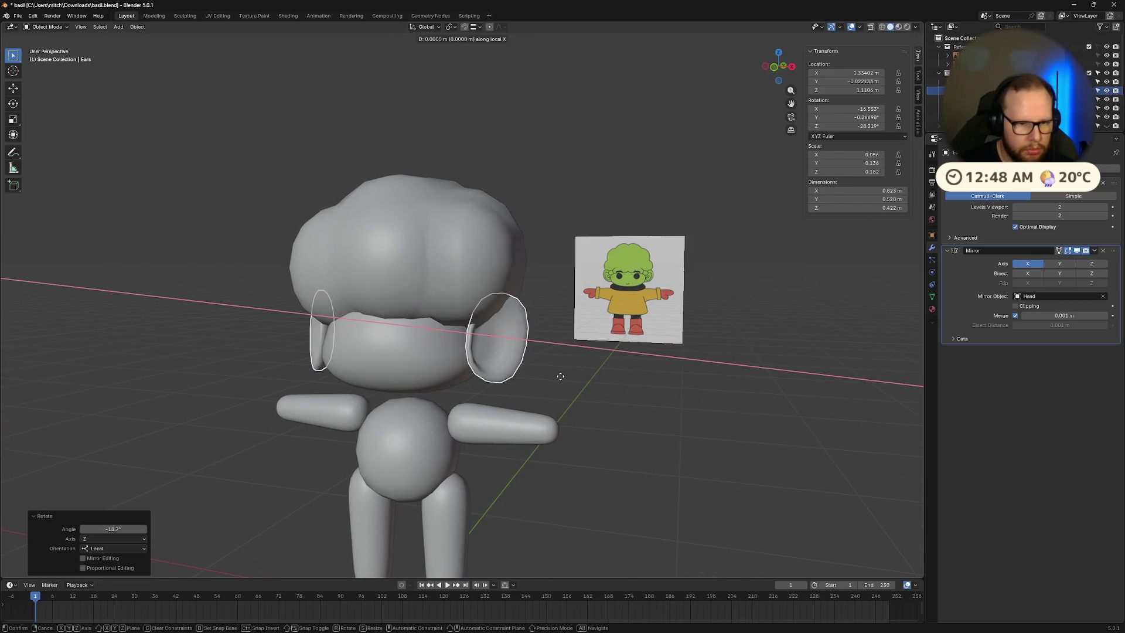
left_click(561, 375)
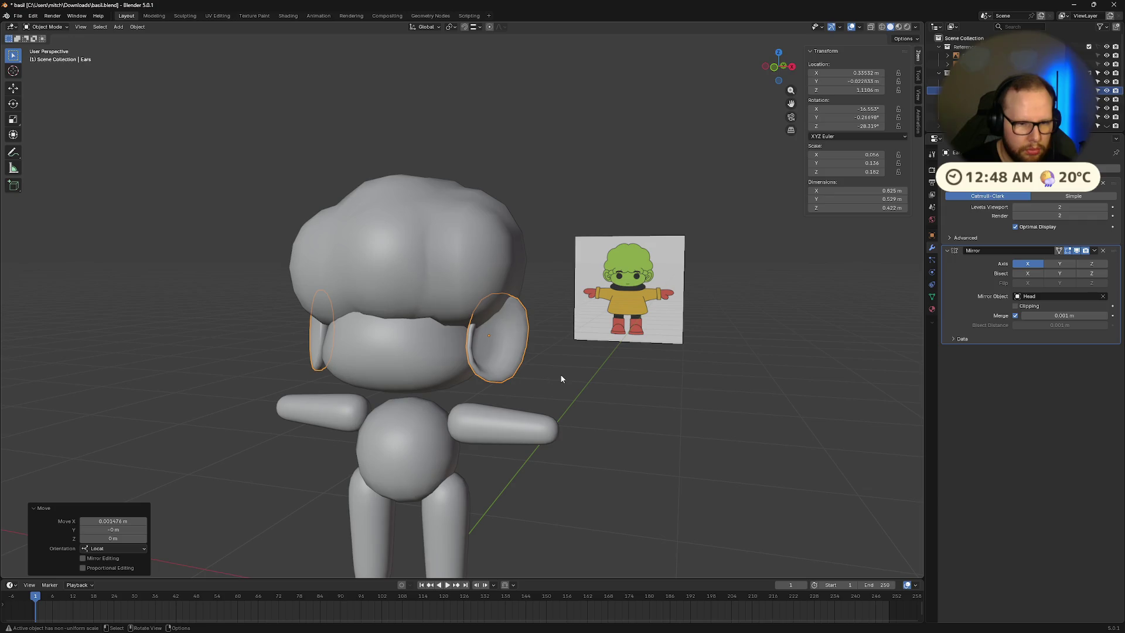
key("r")
key("x")
key("x")
left_click(564, 354)
middle_click_drag(564, 353, 590, 356)
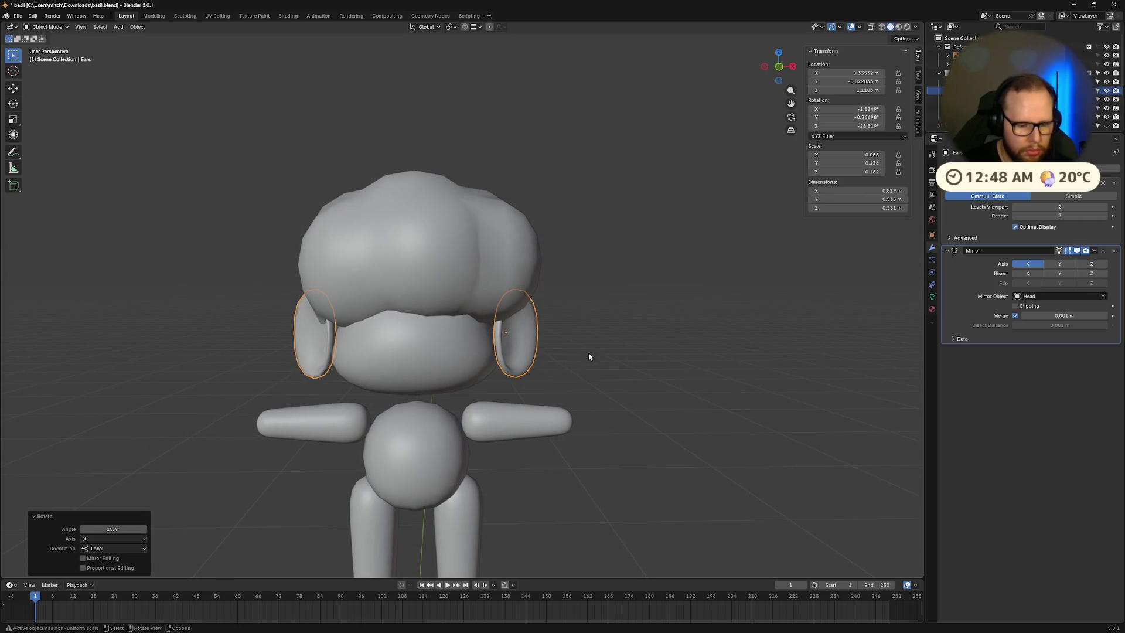
Step: Rotate the ears -5.9° around local Z and shift them along local X
key("r")
key("z")
key("z")
left_click(575, 357)
key("g")
key("x")
key("x")
left_click(573, 358)
mouse_move(573, 357)
middle_mouse_down()
mouse_move(554, 356)
mouse_move(586, 350)
mouse_move(536, 351)
middle_mouse_up()
Step: Rotate the ears 13.9° around local Z and move them -0.020 m along X
key("r")
key("z")
key("z")
left_click(577, 345)
key("g")
key("x")
key("x")
left_click(582, 352)
Step: Tilt the ears -14.5° on X, rotate them around Z, and review from the front
key("r")
key("x")
key("x")
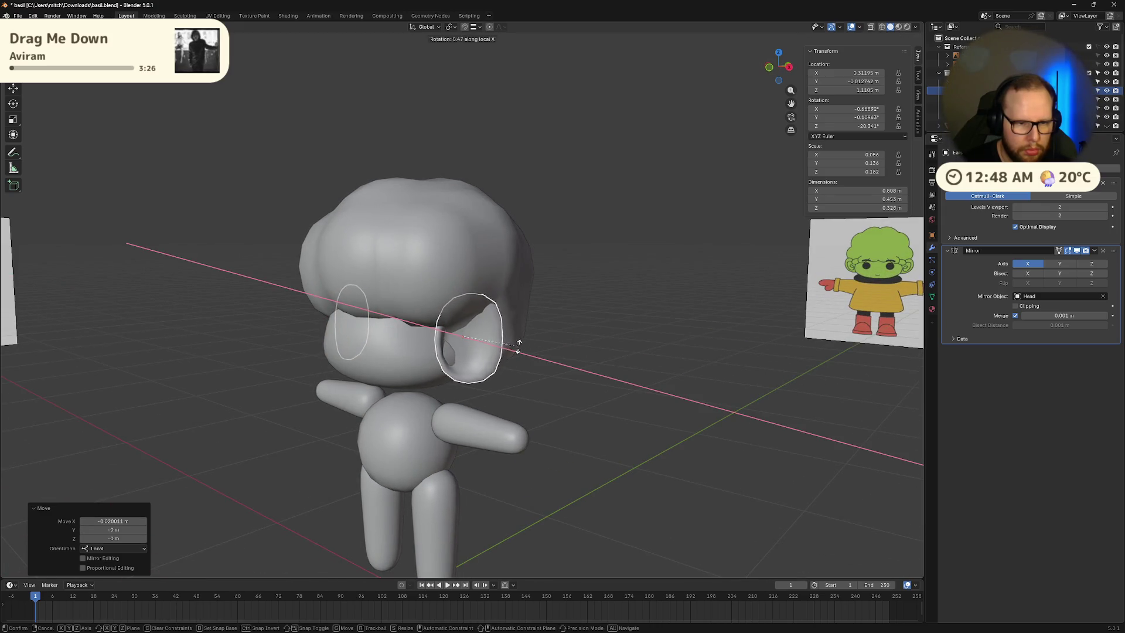
left_click(516, 346)
key("r")
key("z")
key("z")
middle_click_drag(515, 347, 559, 349, "alt")
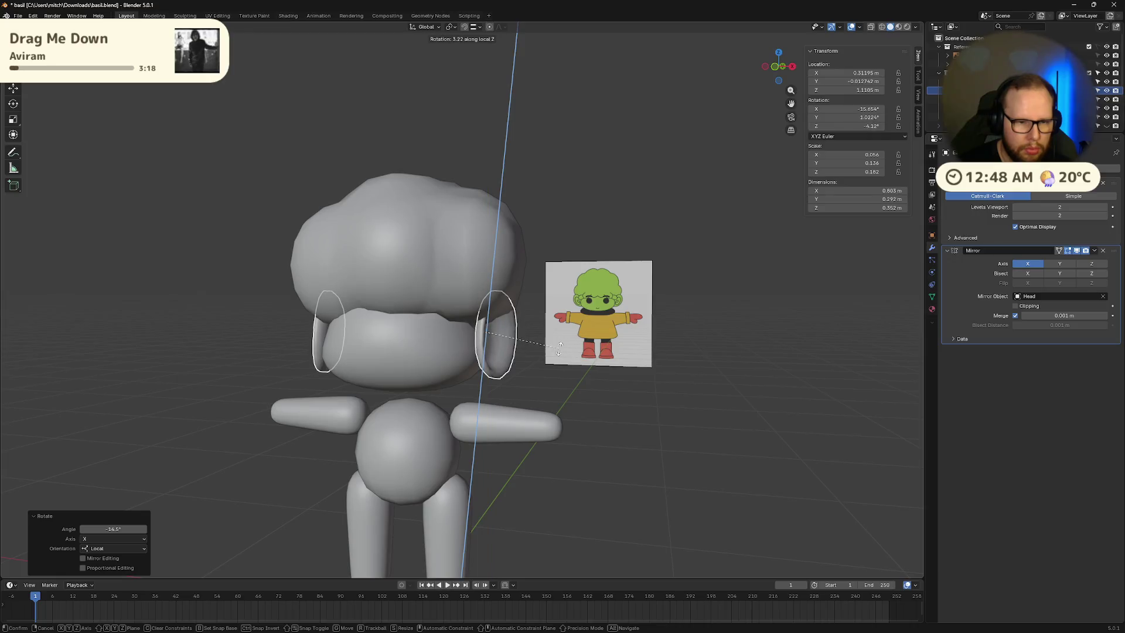
left_click(615, 335)
mouse_move(615, 337)
middle_mouse_down()
mouse_move(645, 363)
mouse_move(639, 349)
mouse_move(564, 329)
mouse_move(609, 360)
mouse_move(621, 392)
mouse_move(574, 431)
middle_mouse_up()
scroll(620, 351, "up", 3)
Step: Rotate the ear -12.4°, then a further -33.6° around the Z axis
key("r")
left_click(518, 430)
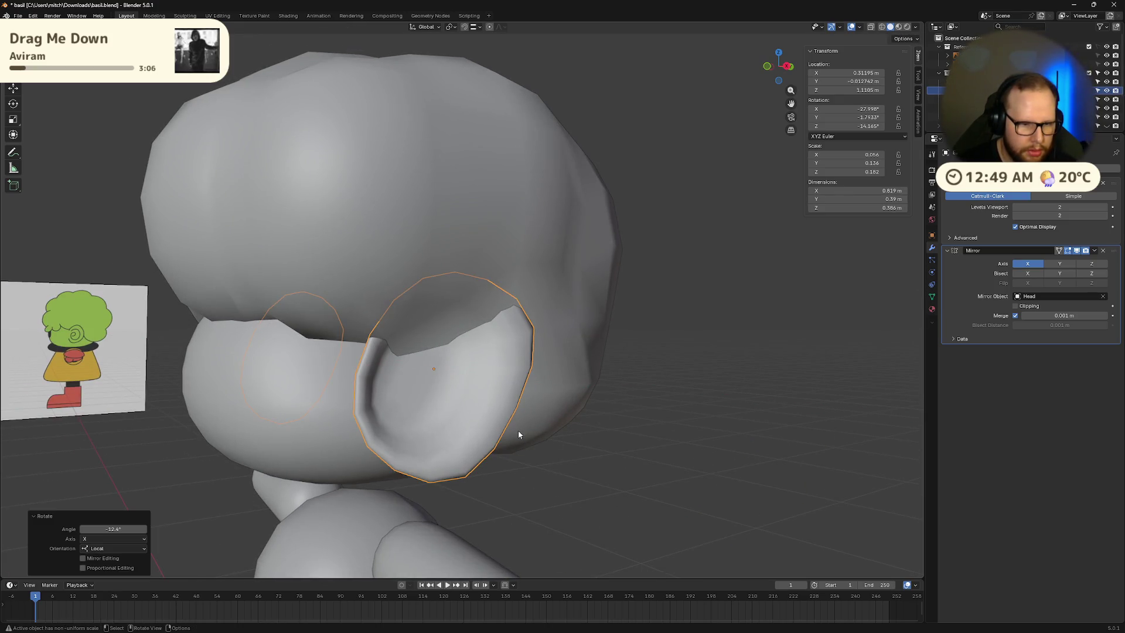
middle_click_drag(518, 430, 536, 428)
key("r")
key("z")
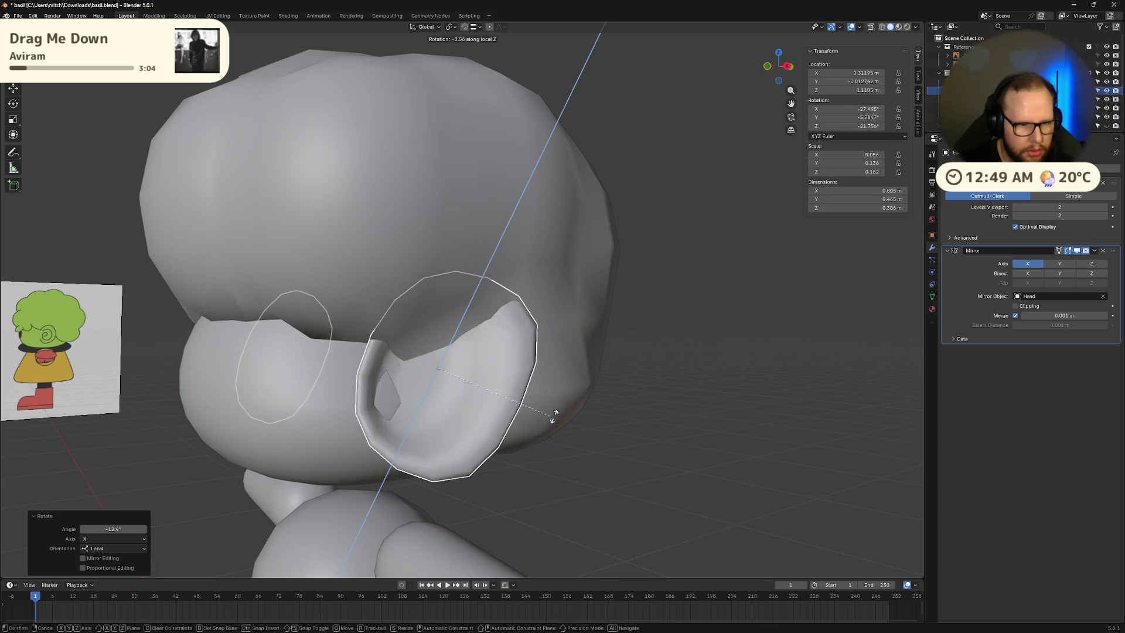
left_click(615, 363)
mouse_move(615, 364)
middle_mouse_down()
mouse_move(630, 378)
mouse_move(704, 375)
mouse_move(625, 387)
middle_mouse_up()
Step: Move the ear 0.048 m along local X and 0.0477 m along global Y
key("g")
key("x")
key("x")
left_click(663, 381)
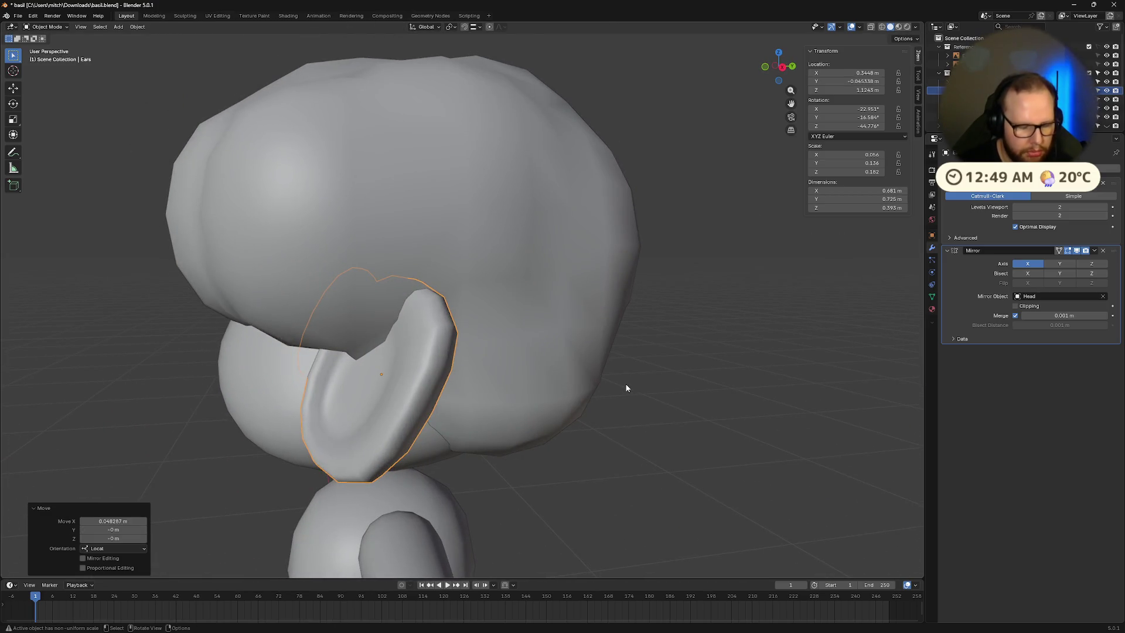
key("x")
key("x")
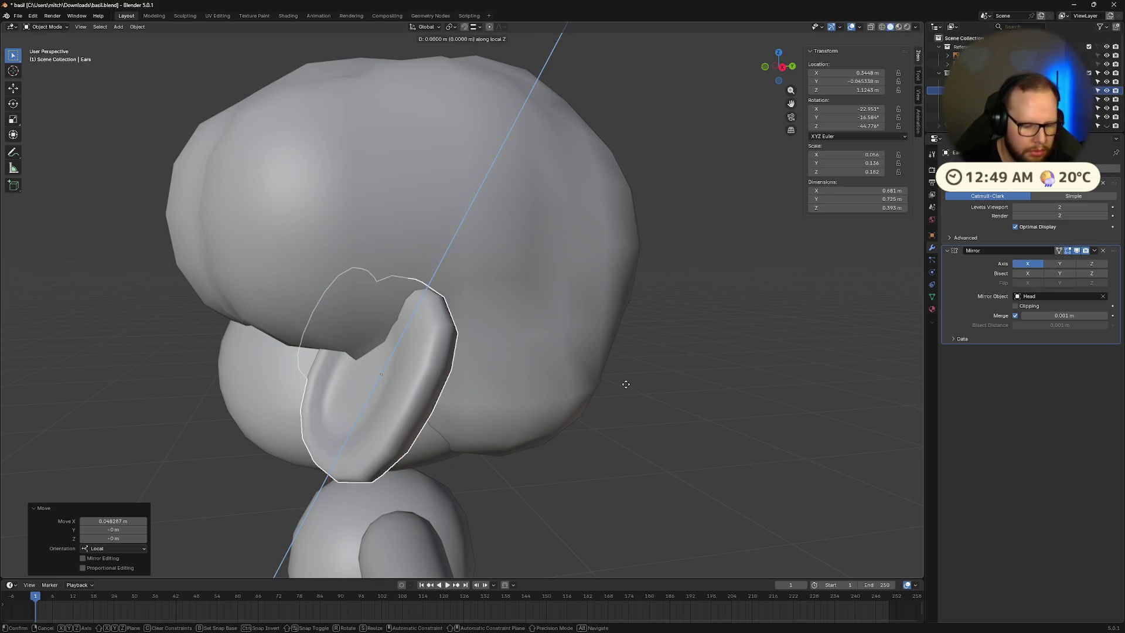
key("y")
key("y")
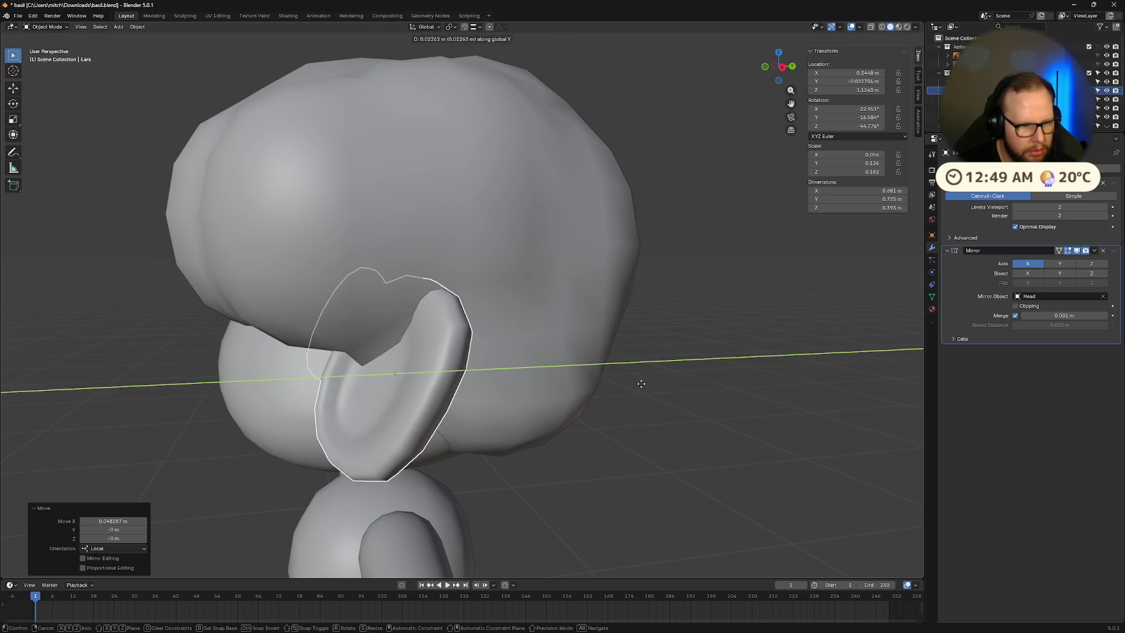
left_click(655, 387)
Step: Rotate the ear 21.1° around local Z and shift both ears along local X
key("r")
key("z")
key("z")
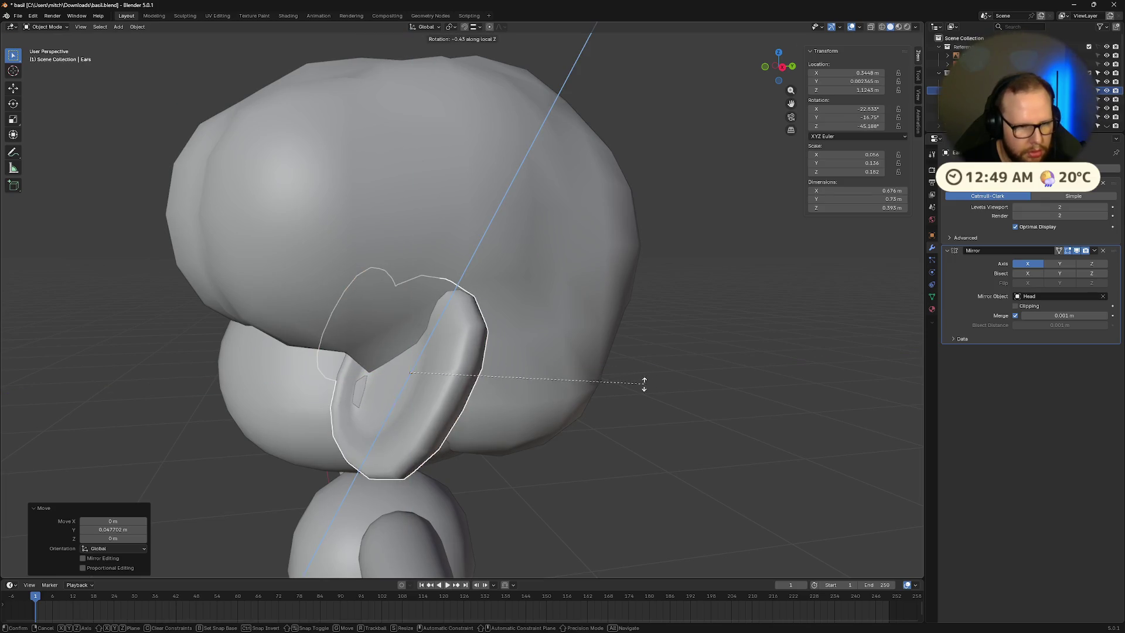
left_click(569, 322)
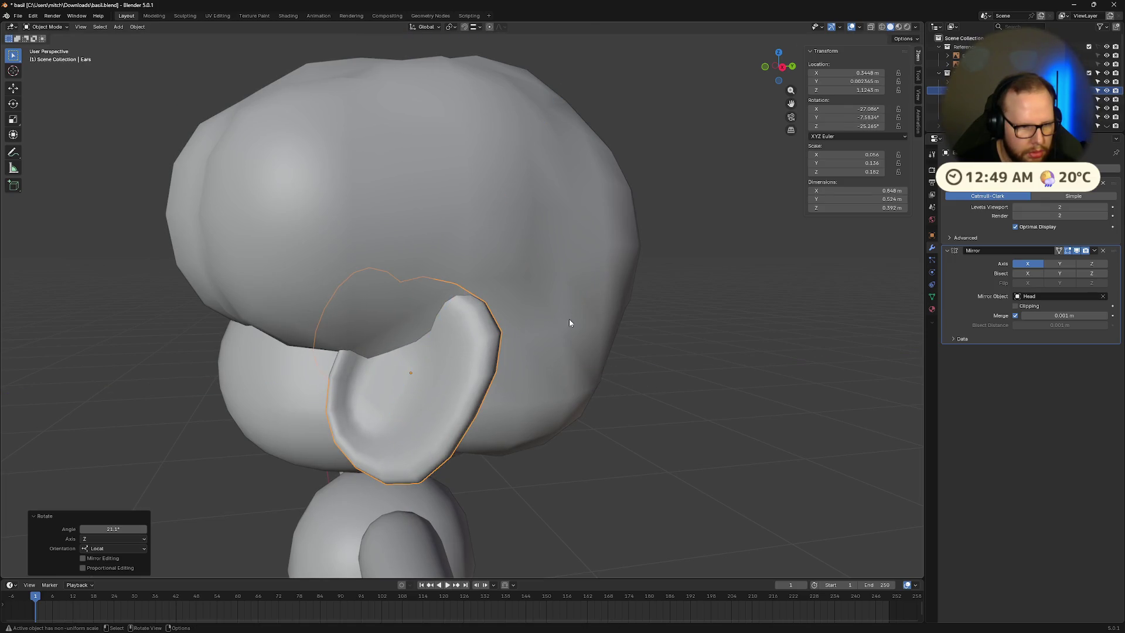
middle_click_drag(672, 458, 690, 444)
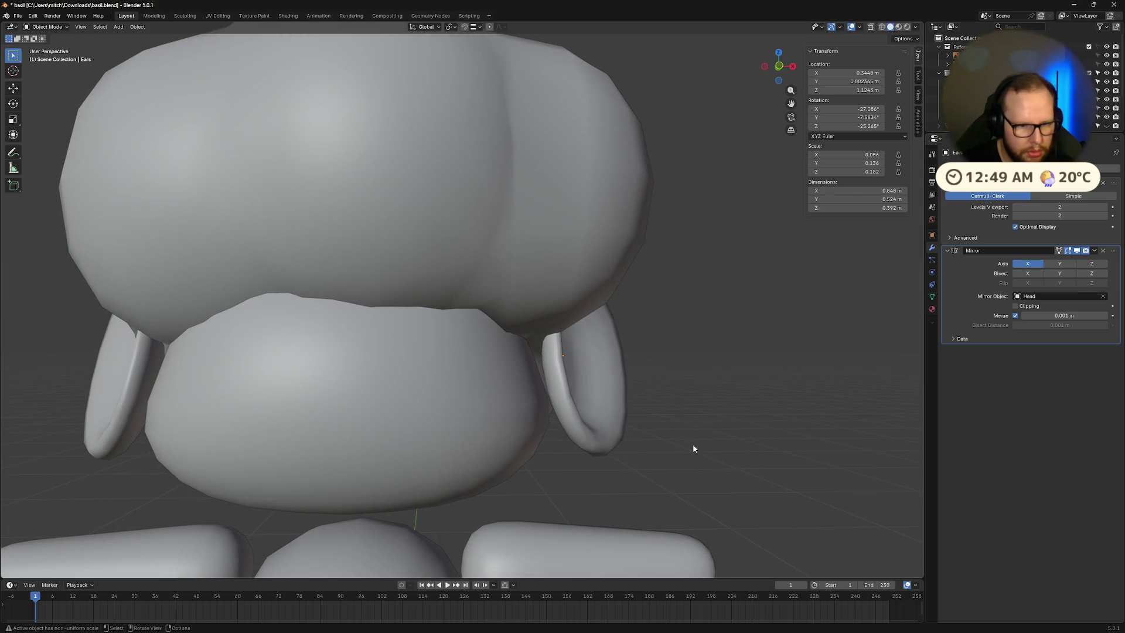
key("g")
key("x")
key("x")
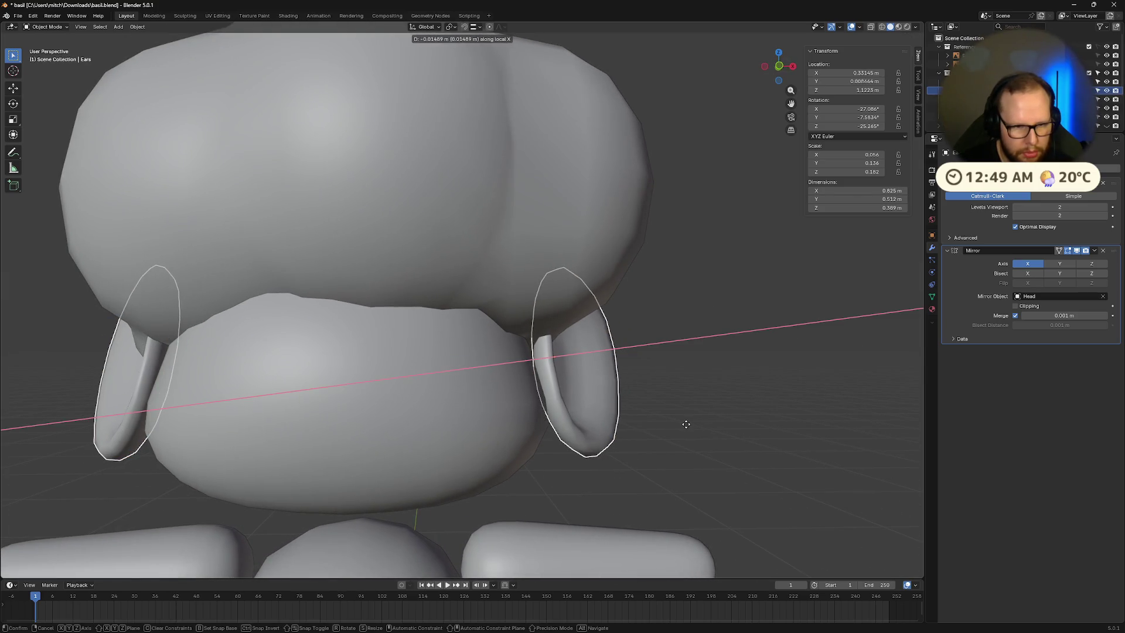
left_click(683, 423)
Step: Nudge the ear slightly along local X and check it from the front view
middle_click_drag(730, 424, 702, 434)
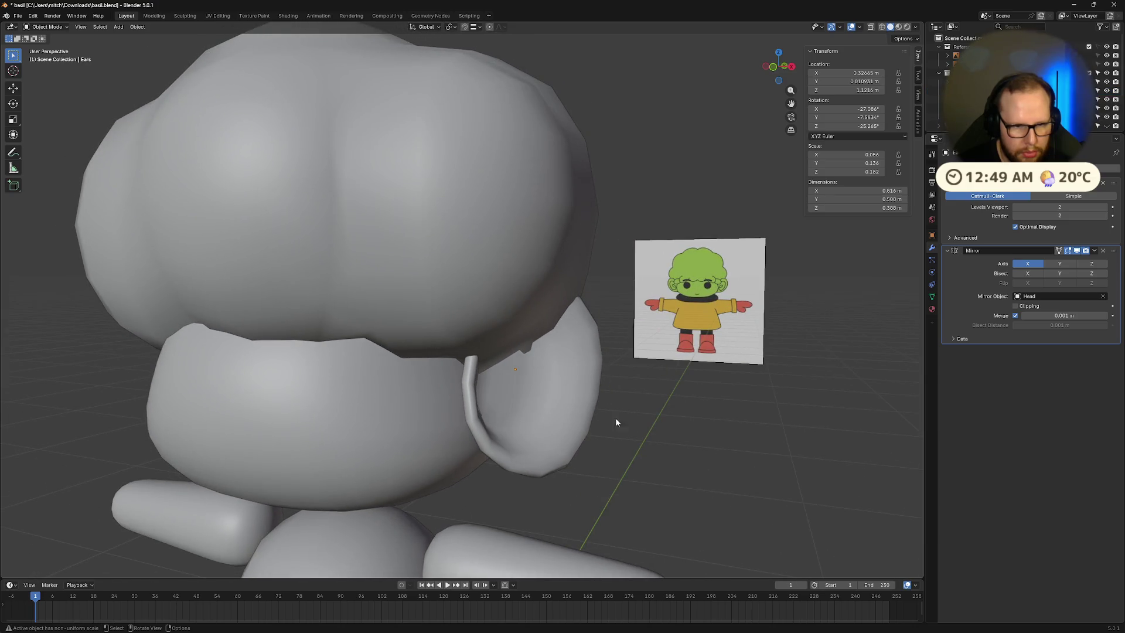
key("g")
key("x")
key("x")
left_click(596, 409)
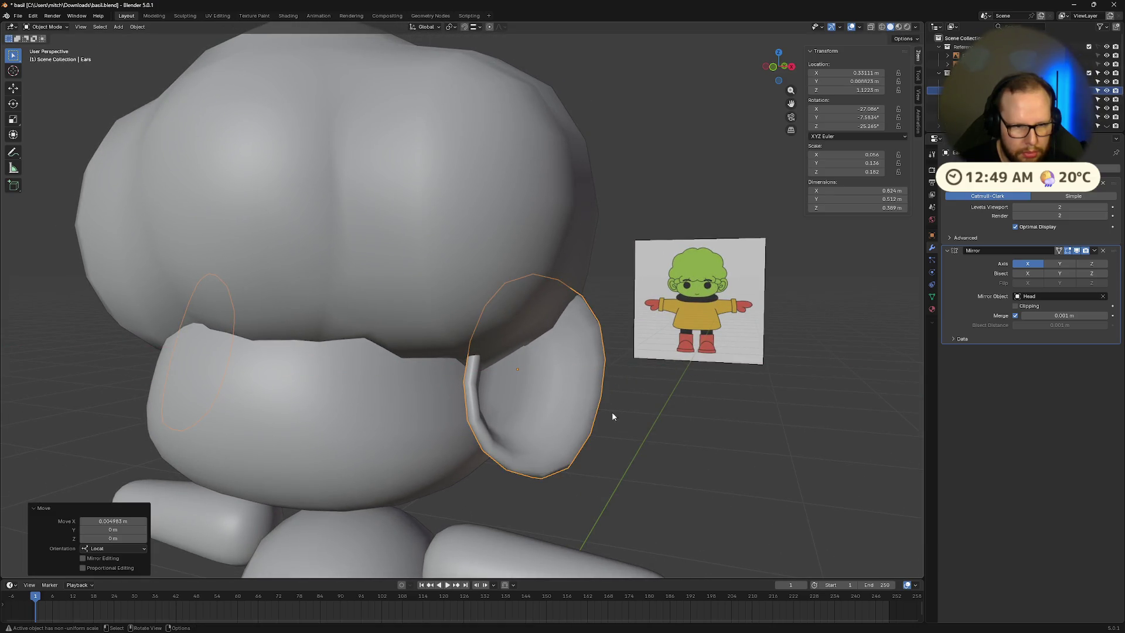
scroll(669, 436, "down", 2)
key("KP_1")
scroll(696, 431, "up", 3)
mouse_move(595, 423)
middle_mouse_down()
mouse_move(523, 415)
mouse_move(540, 411)
middle_mouse_up()
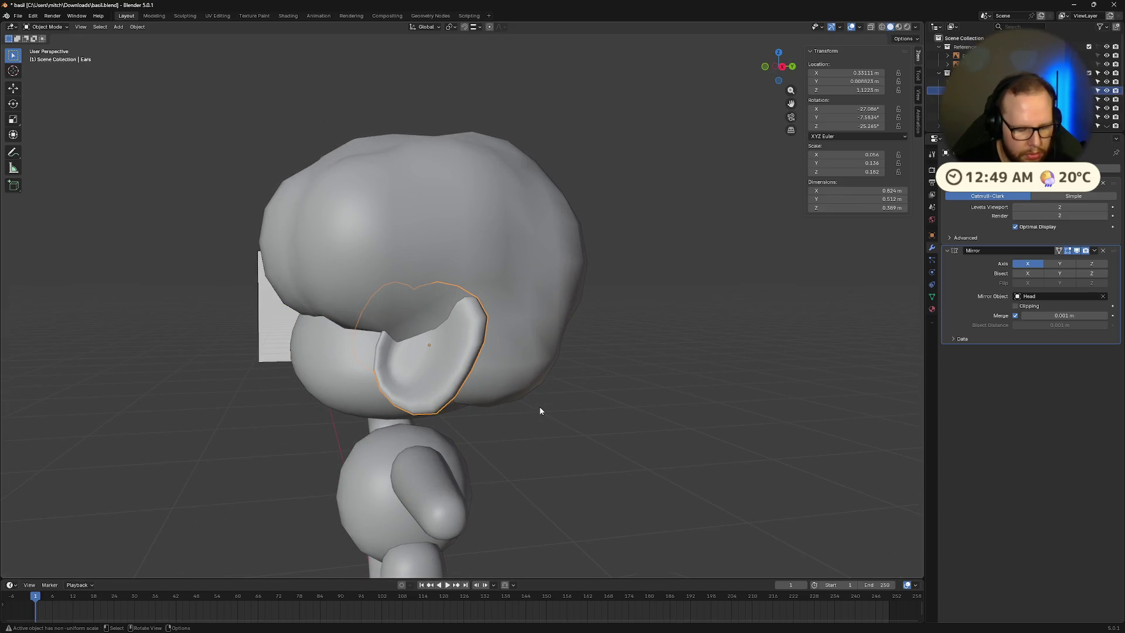
Step: Tilt the ear to -12.634° around its local X axis
key("r")
key("x")
key("x")
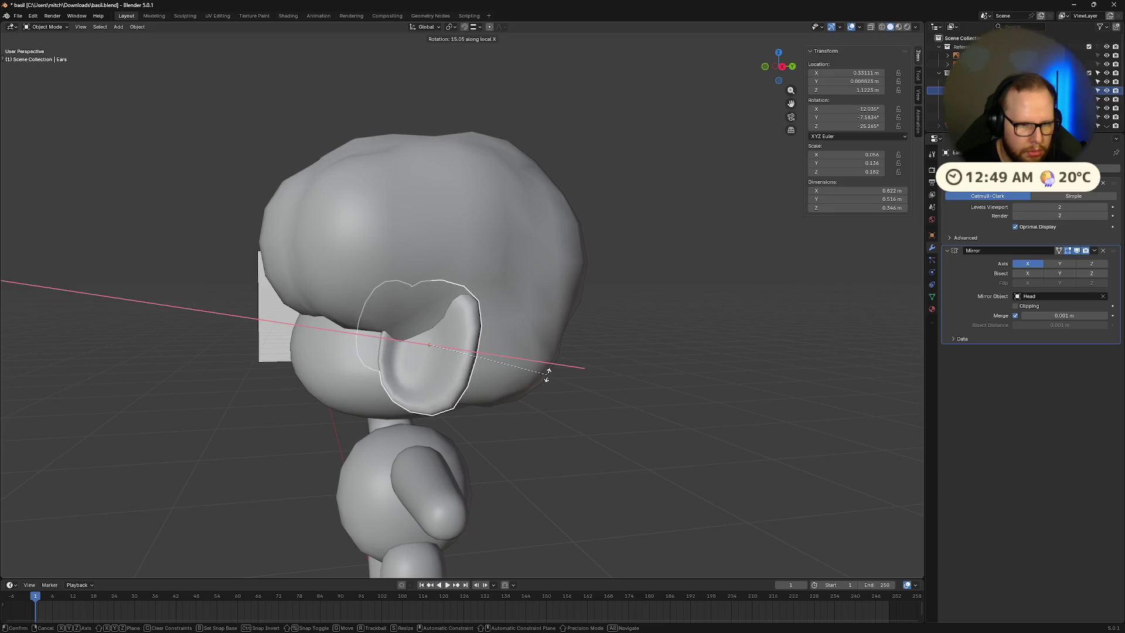
left_click(546, 375)
middle_click_drag(595, 427, 687, 426)
Step: Try moving the ears along global X, then undo that move
left_click(543, 385)
key("g")
key("x")
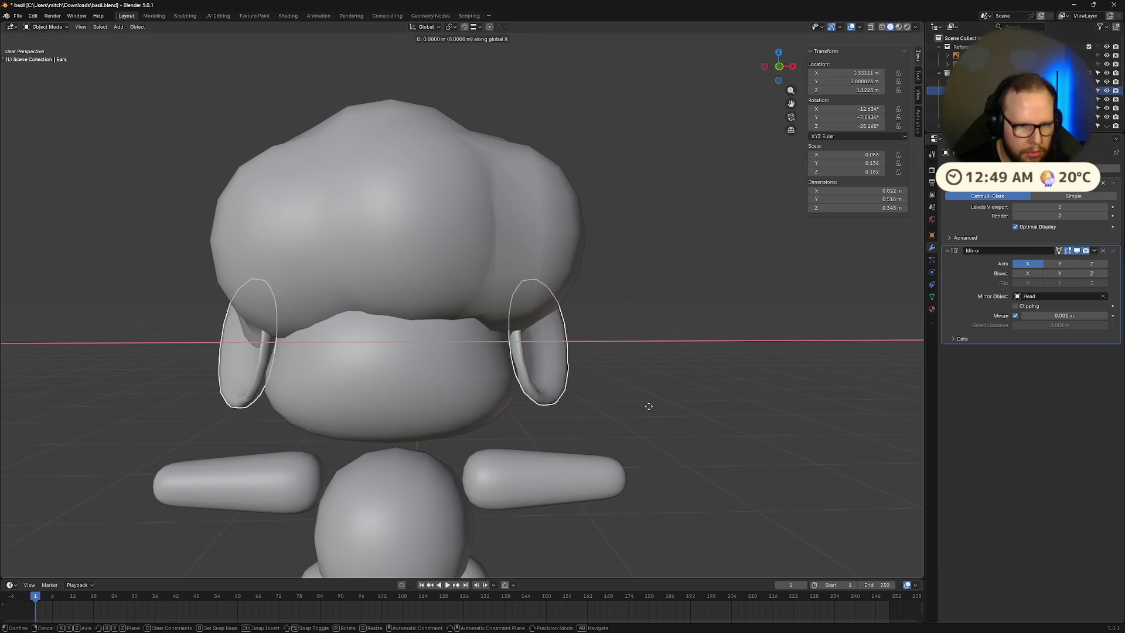
left_click(643, 407)
mouse_move(726, 431)
middle_mouse_down()
mouse_move(658, 431)
mouse_move(700, 430)
middle_mouse_up()
key("ctrl+z")
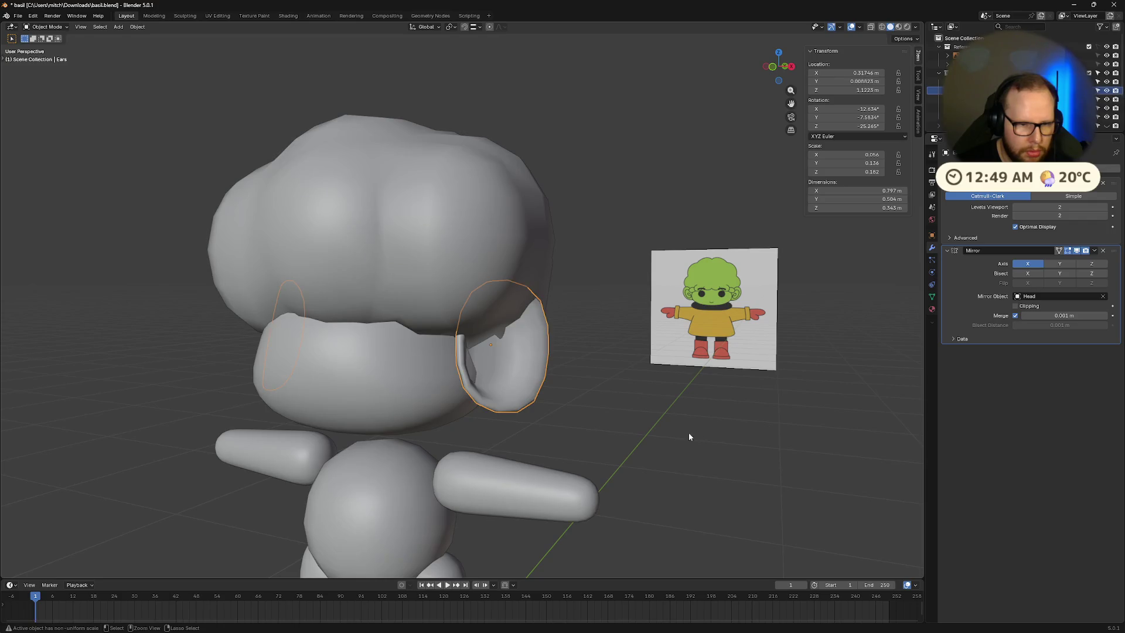
mouse_move(626, 432)
middle_mouse_down()
mouse_move(603, 432)
mouse_move(656, 431)
middle_mouse_up()
mouse_move(545, 398)
middle_mouse_down()
mouse_move(605, 431)
mouse_move(562, 431)
mouse_move(668, 436)
mouse_move(650, 434)
middle_mouse_up()
Step: In Edit Mode, move the selected ear face, then return to Object Mode
key("Tab")
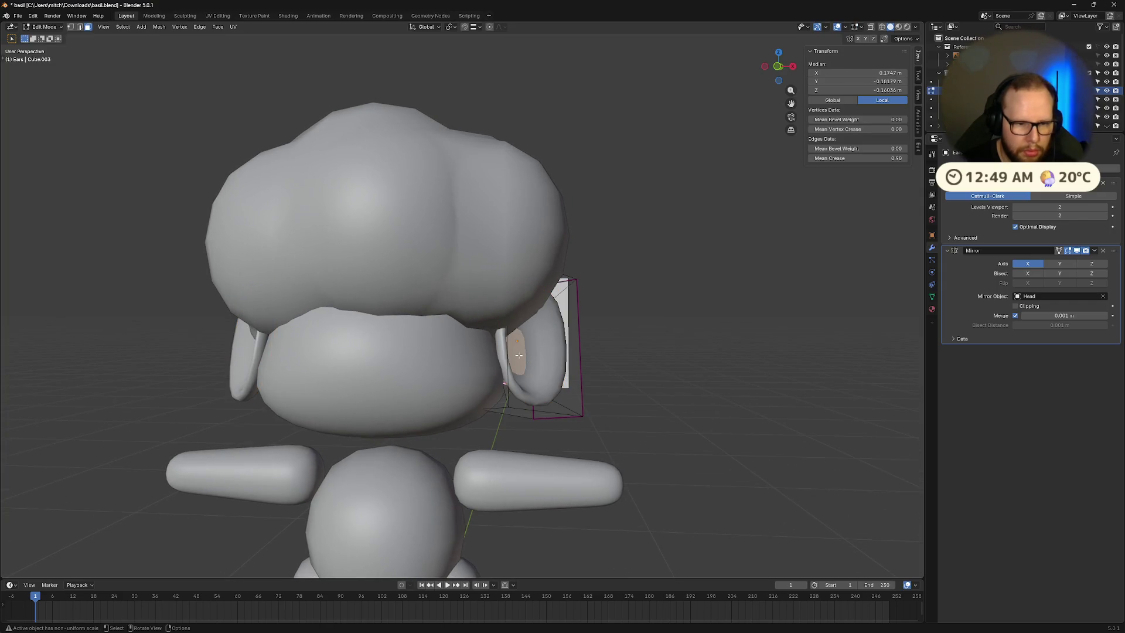
key("g")
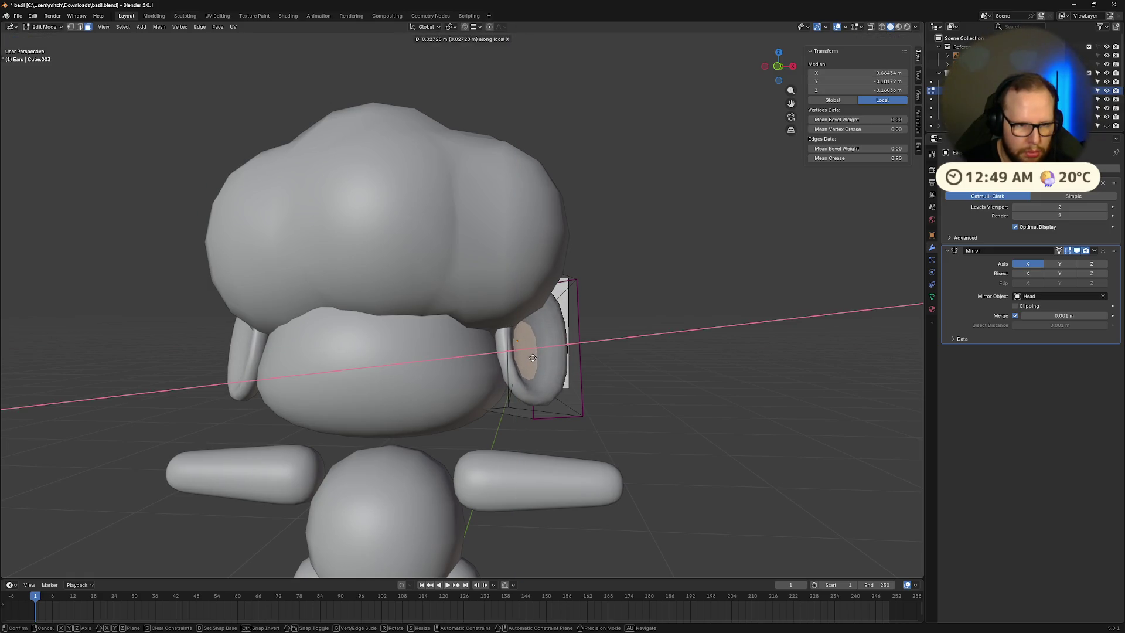
left_click(532, 358)
key("Tab")
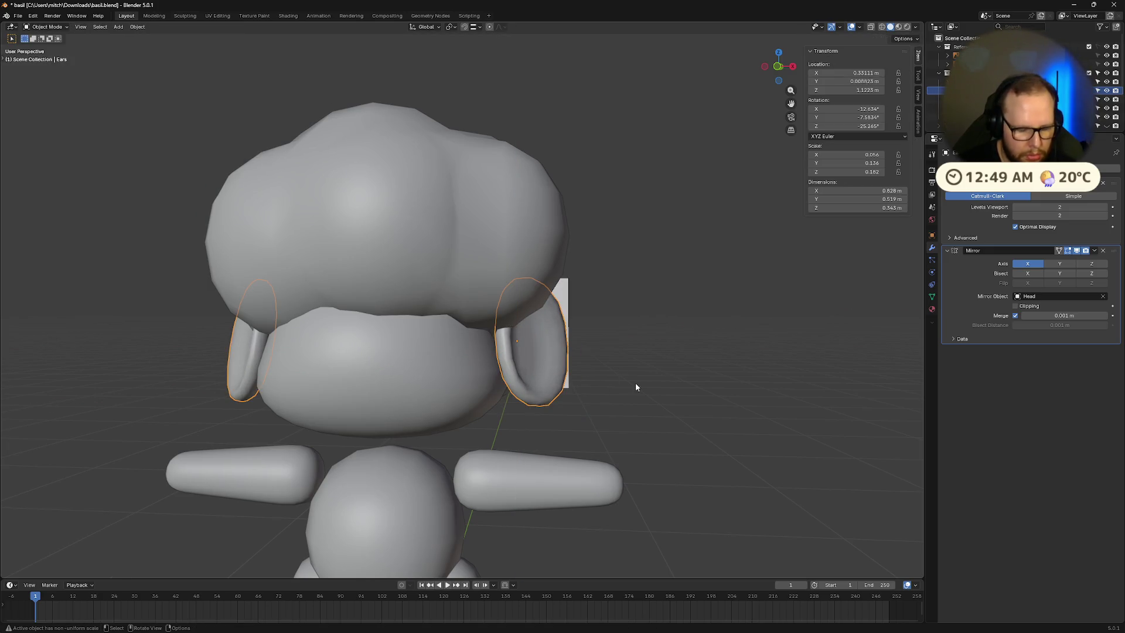
Step: Nudge the ears along local X, deselect them and zoom out to check against the references
key("g")
key("x")
key("x")
left_click(627, 385)
left_click(674, 440)
mouse_move(674, 441)
middle_mouse_down()
mouse_move(608, 442)
mouse_move(732, 444)
mouse_move(652, 439)
middle_mouse_up()
scroll(651, 439, "down", 5)
mouse_move(517, 380)
middle_mouse_down()
mouse_move(465, 385)
mouse_move(525, 382)
middle_mouse_up()
scroll(527, 387, "up", 10)
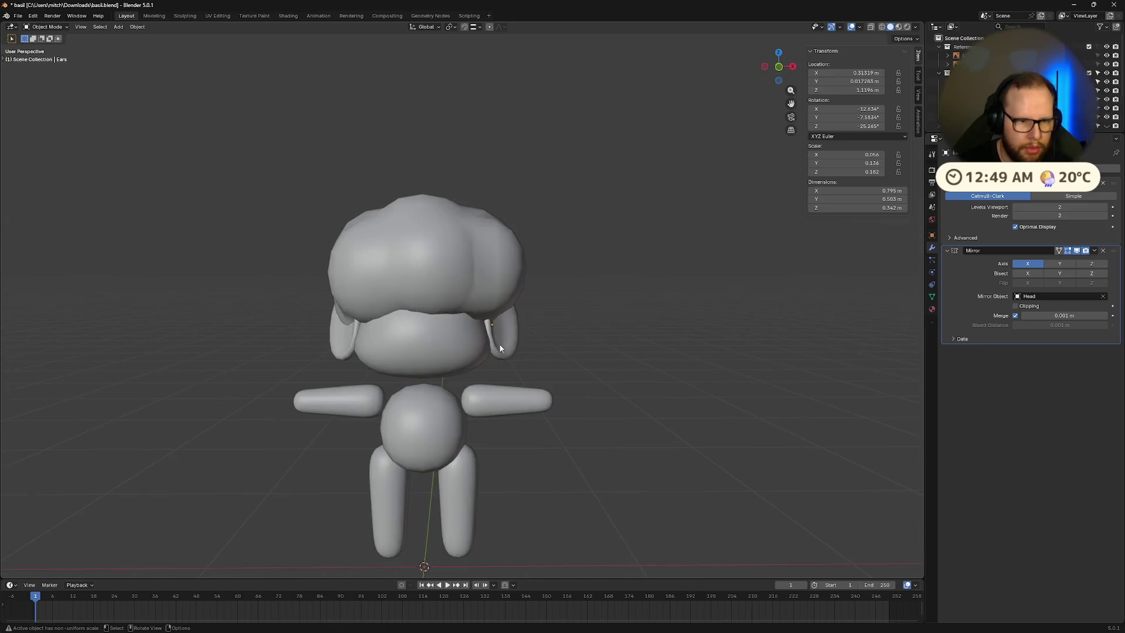
Step: Select the ears and rotate them -6.86° around local Z, discarding a local X rotation
left_click(542, 404)
key("r")
key("x")
key("x")
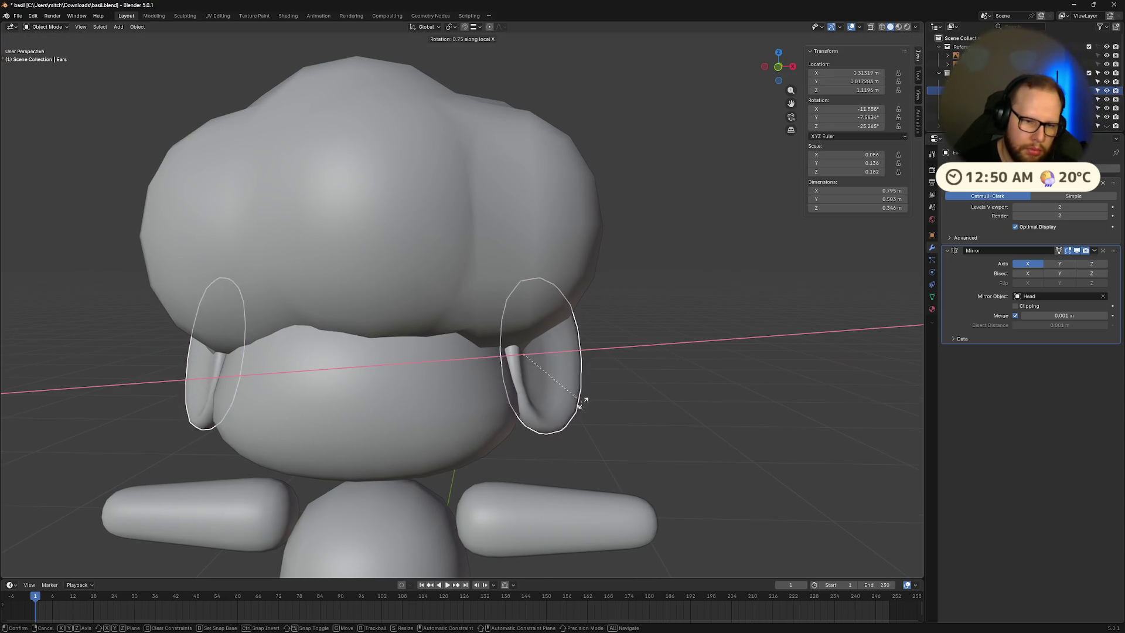
left_click(585, 402)
key("ctrl+z")
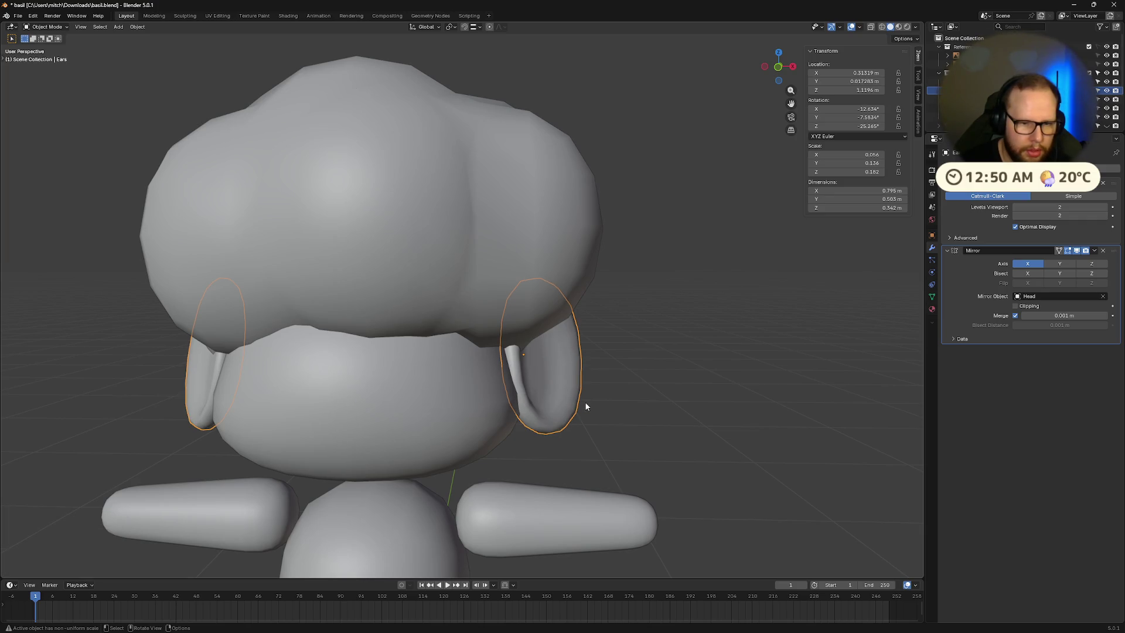
key("r")
key("z")
key("z")
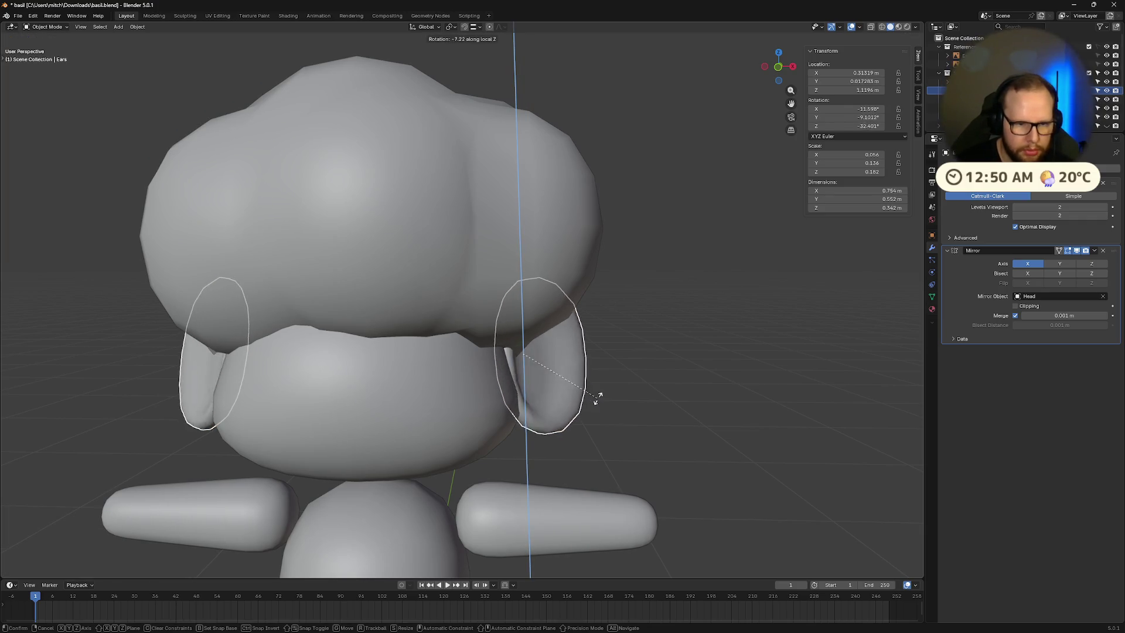
left_click(596, 397)
key("r")
key("r")
key("Escape")
Step: Rotate the ears 20.8° around global Y, then turn them slightly around local Z
key("r")
key("x")
key("y")
key("y")
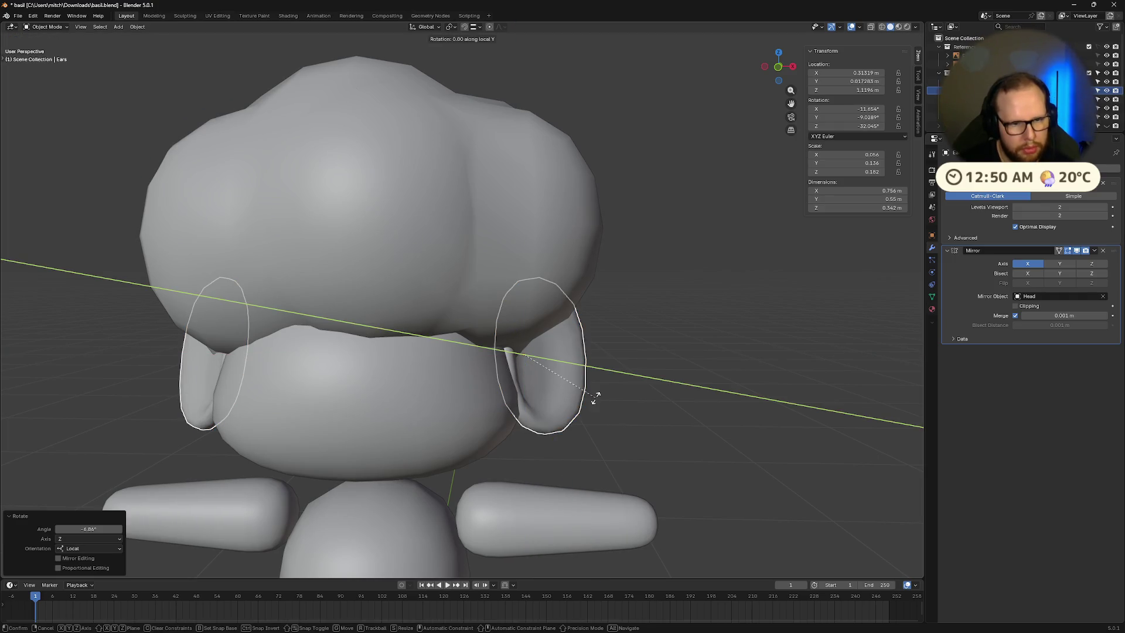
key("y")
key("y")
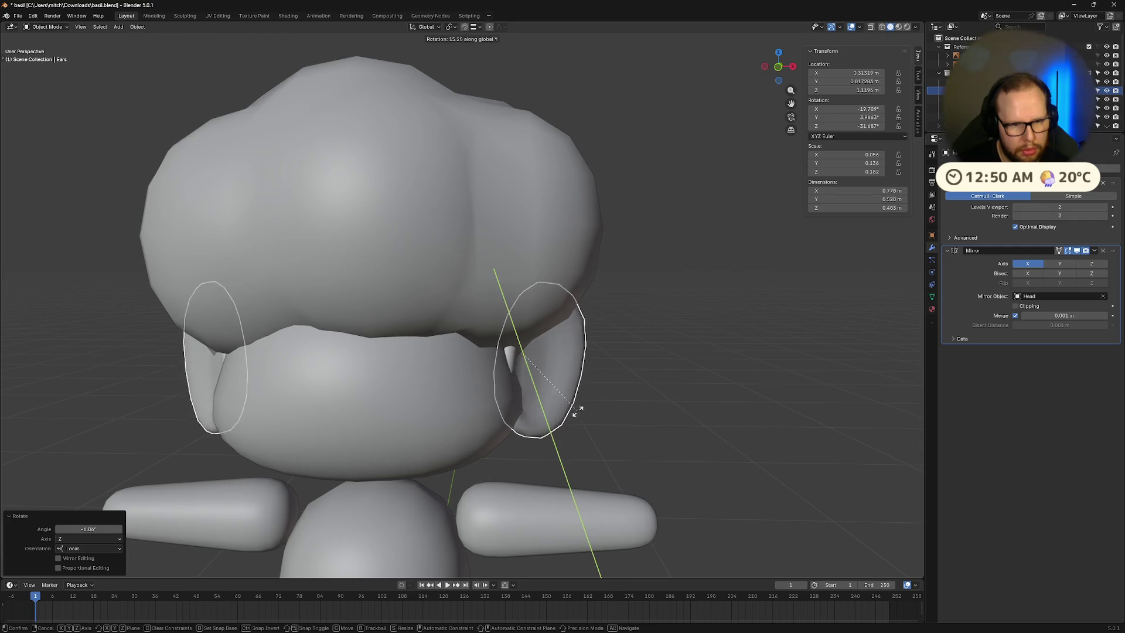
left_click(571, 415)
key("r")
key("z")
key("z")
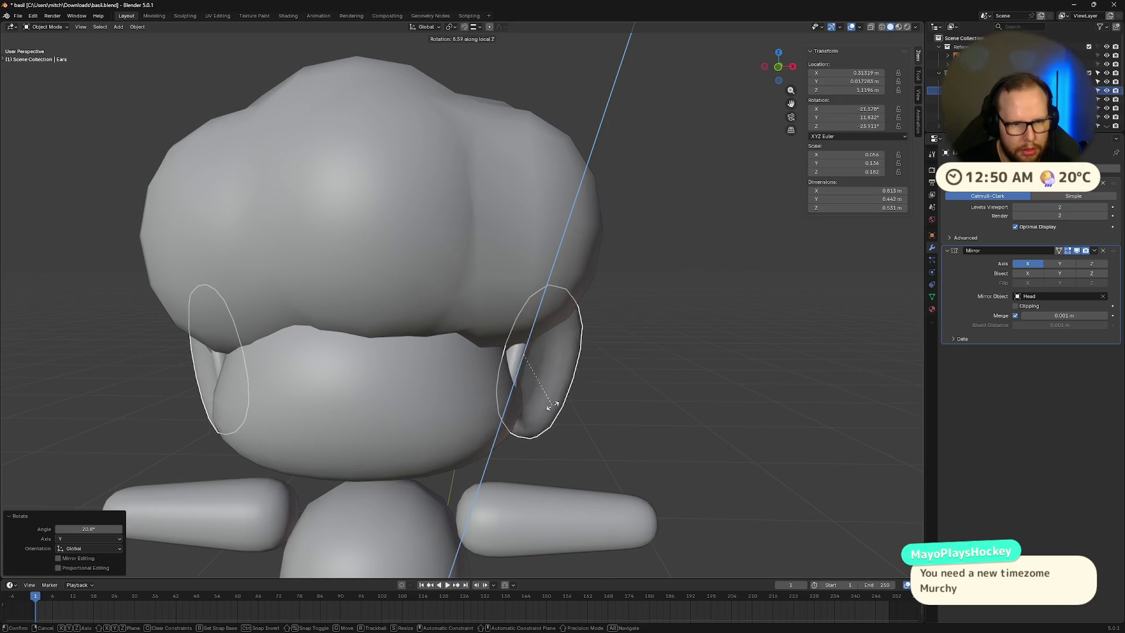
left_click(554, 405)
mouse_move(591, 413)
middle_mouse_down()
mouse_move(539, 403)
mouse_move(613, 397)
middle_mouse_up()
Step: Shift the ears sideways along local X and raise them slightly along Z
key("g")
key("x")
key("x")
left_click(596, 408)
key("g")
key("z")
key("z")
left_click(542, 401)
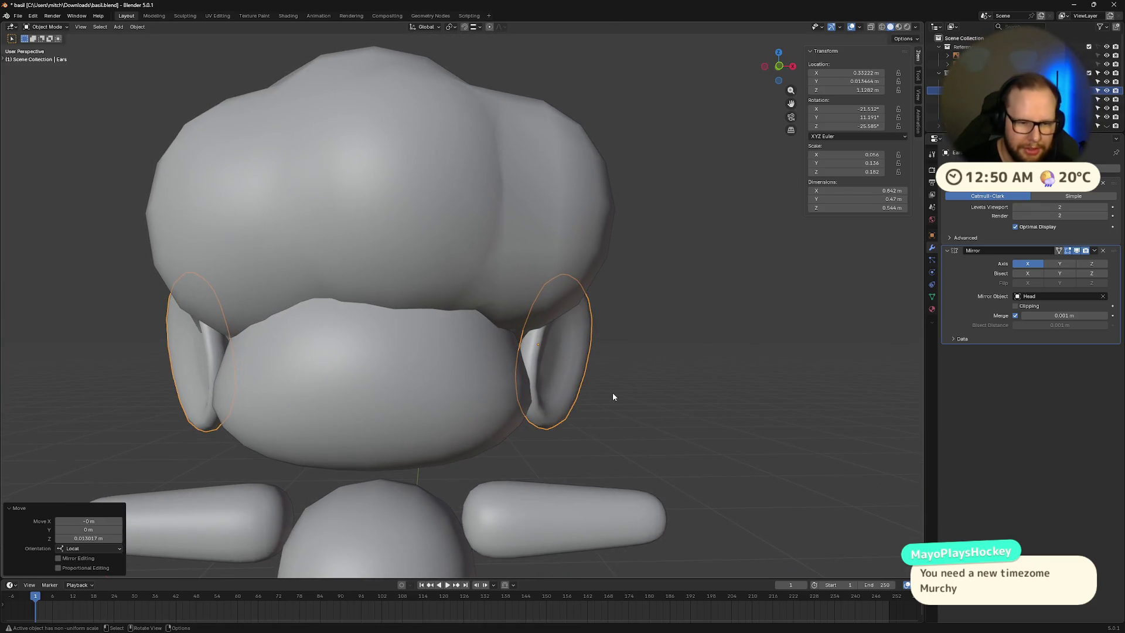
Step: Tilt the ears 15.8° around local X and turn them about 5° around Z
key("r")
key("r")
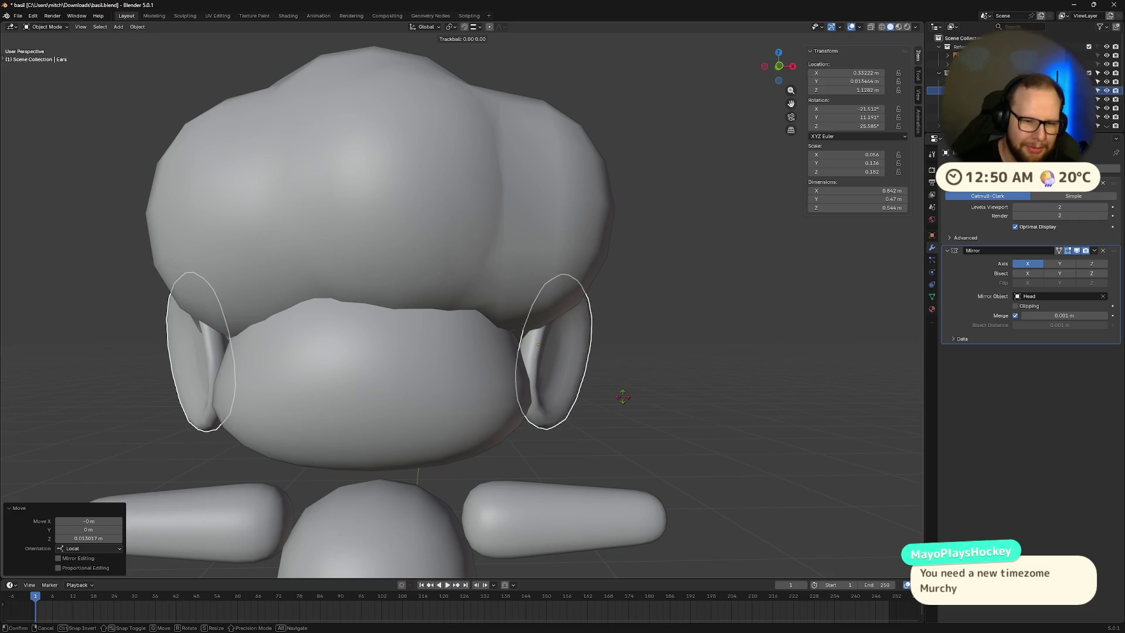
key("x")
key("x")
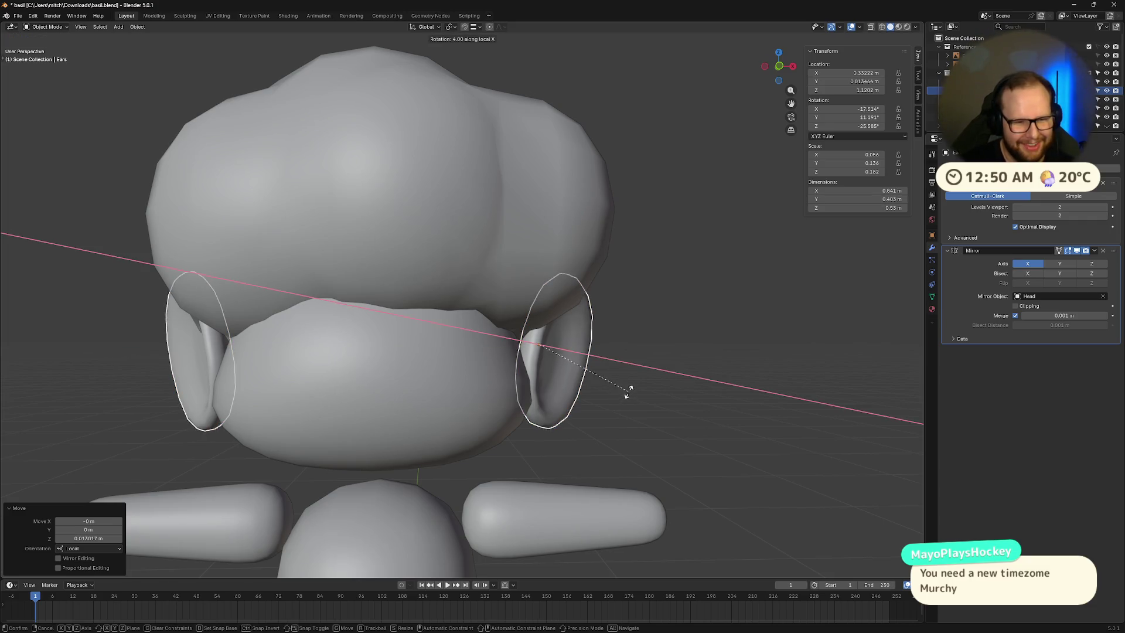
left_click(642, 376)
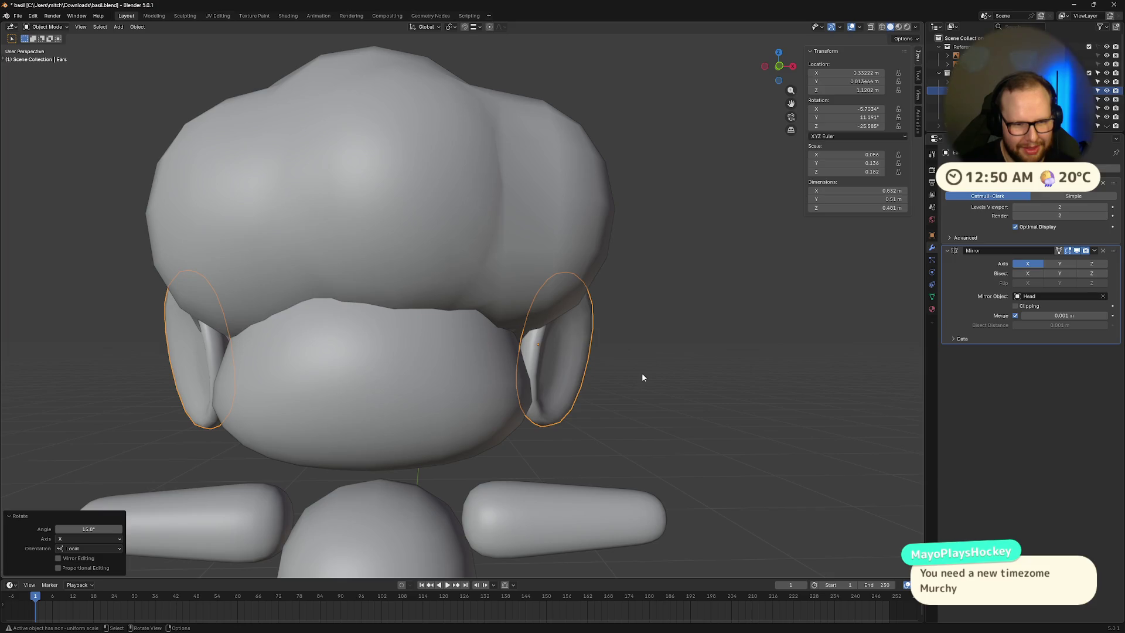
key("r")
key("z")
Step: Nudge the ears vertically and turn them around their own Z axis
key("z")
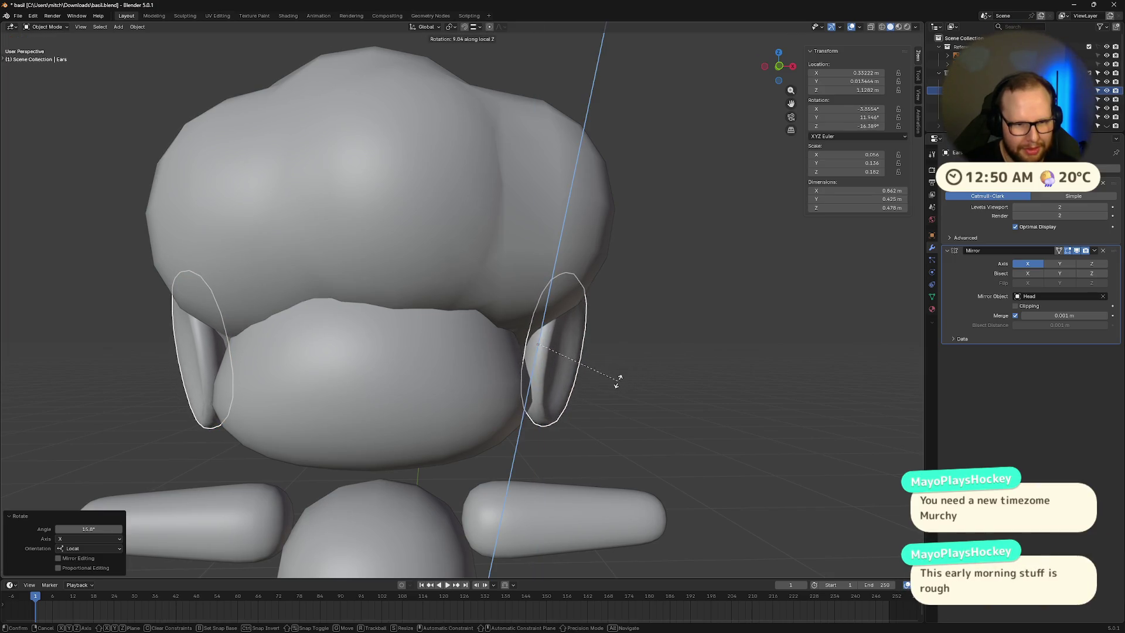
left_click(630, 382)
mouse_move(630, 384)
middle_mouse_down()
mouse_move(547, 403)
mouse_move(641, 385)
mouse_move(633, 392)
mouse_move(705, 420)
mouse_move(678, 414)
middle_mouse_up()
key("g")
key("z")
key("z")
left_click(554, 405)
key("r")
key("z")
key("z")
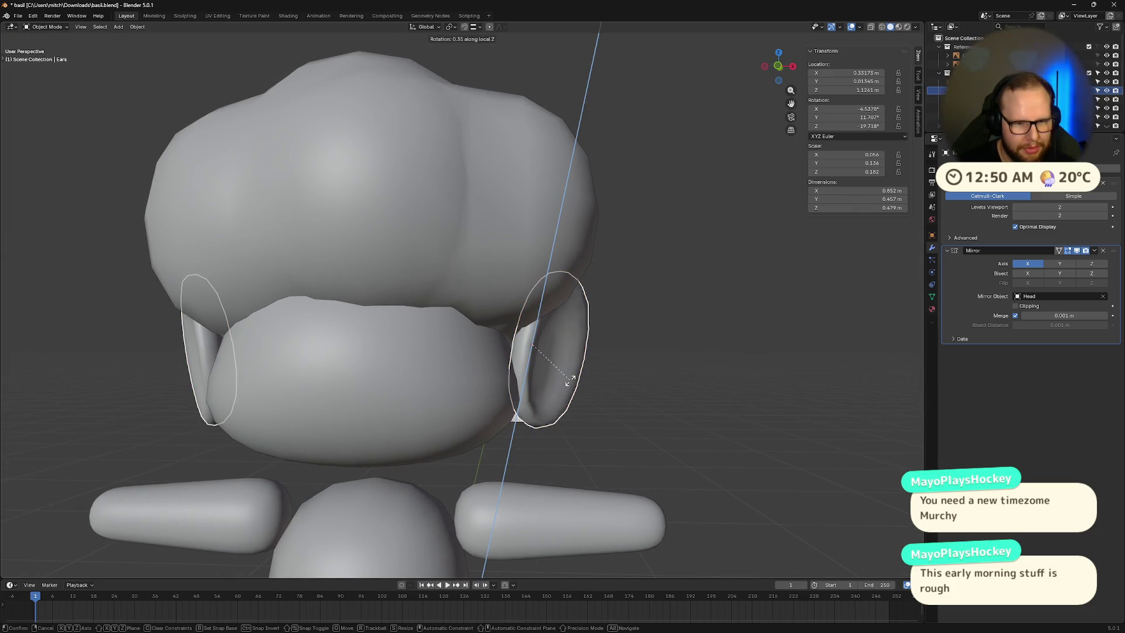
left_click(586, 383)
mouse_move(586, 384)
middle_mouse_down()
mouse_move(663, 399)
mouse_move(665, 410)
mouse_move(610, 415)
mouse_move(478, 390)
mouse_move(557, 409)
mouse_move(733, 491)
mouse_move(683, 456)
mouse_move(614, 461)
mouse_move(680, 462)
mouse_move(613, 450)
middle_mouse_up()
Step: Tilt the ears back 10.8° around local X, then select the Head
key("r")
key("x")
key("x")
left_click(507, 397)
scroll(680, 462, "down", 5)
scroll(538, 335, "up", 5)
mouse_move(556, 364)
middle_mouse_down()
mouse_move(511, 343)
mouse_move(561, 363)
middle_mouse_up()
left_click(477, 343)
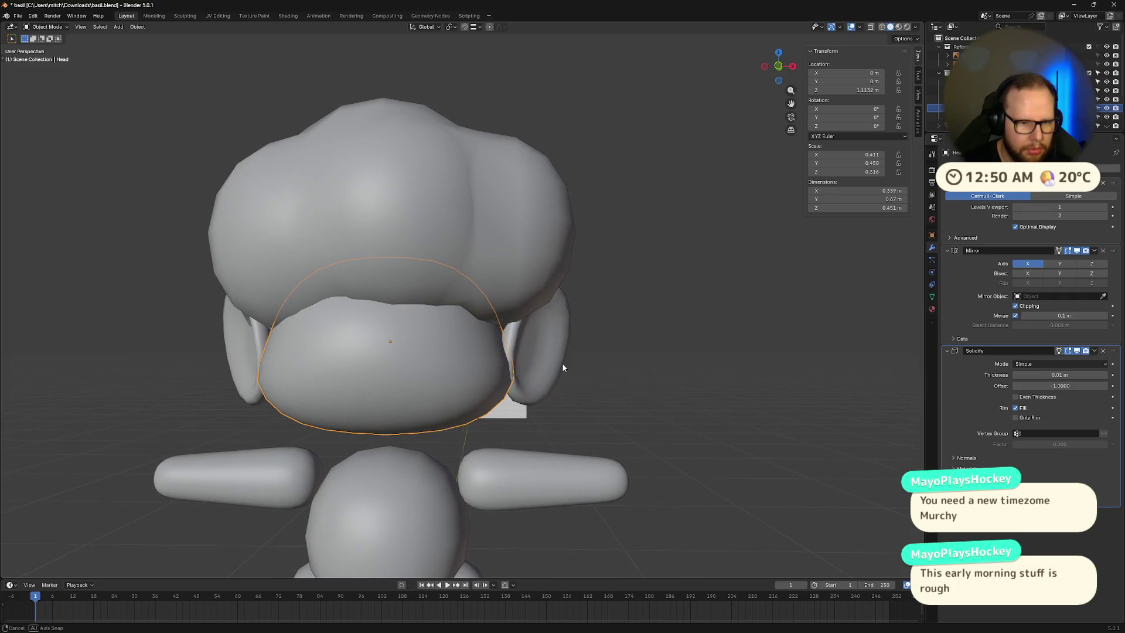
Step: In Edit Mode on the Head, move two side faces near the ear along local X
key("Tab")
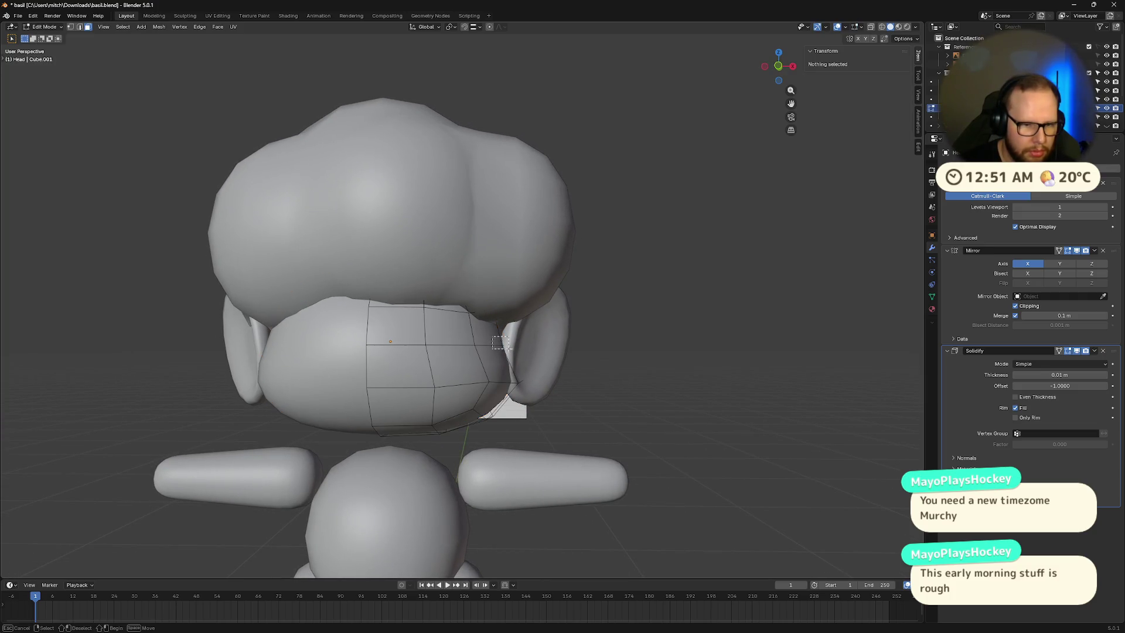
left_click(508, 346, "alt")
left_click(509, 349)
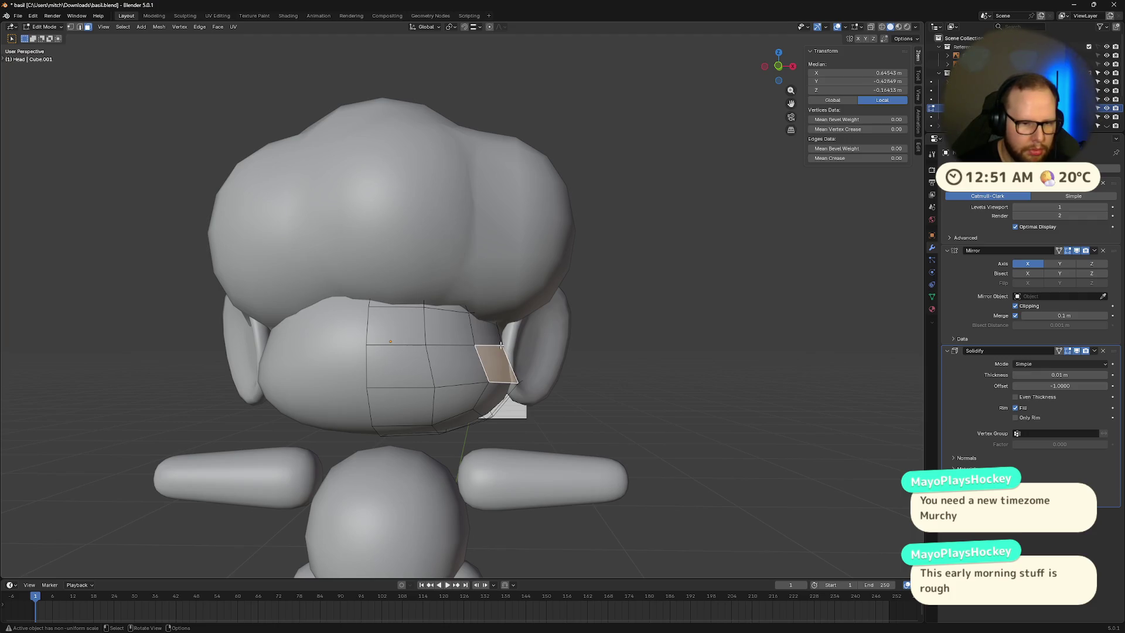
mouse_move(501, 346)
middle_mouse_down()
mouse_move(454, 353)
mouse_move(575, 365)
middle_mouse_up()
left_click(451, 353)
left_click(451, 363, "shift")
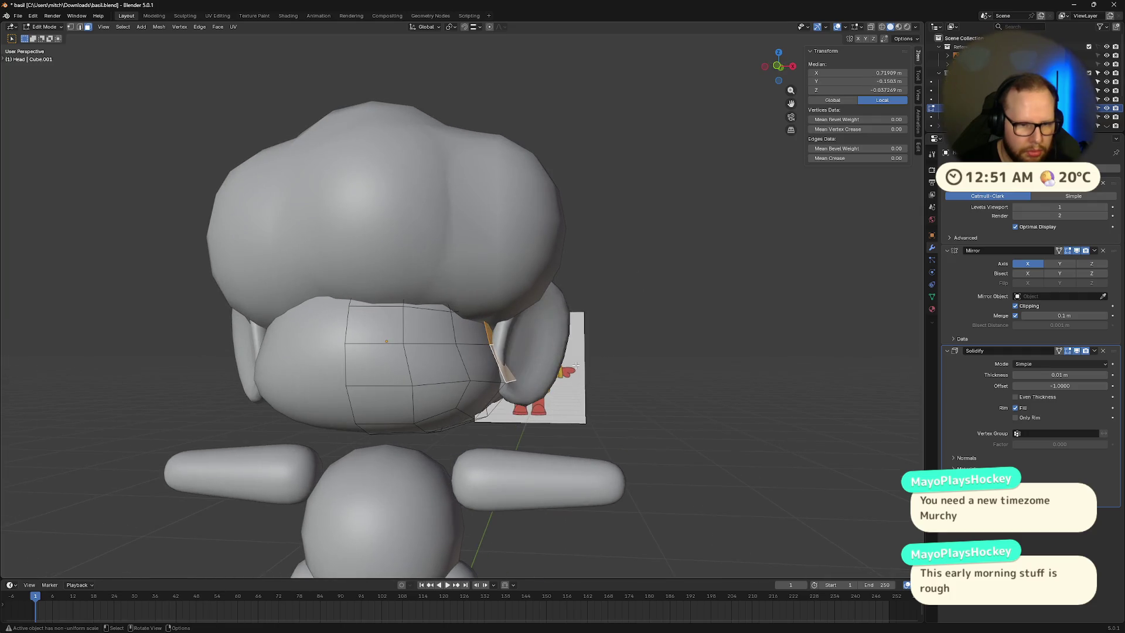
key("g")
key("x")
key("x")
left_click(501, 335)
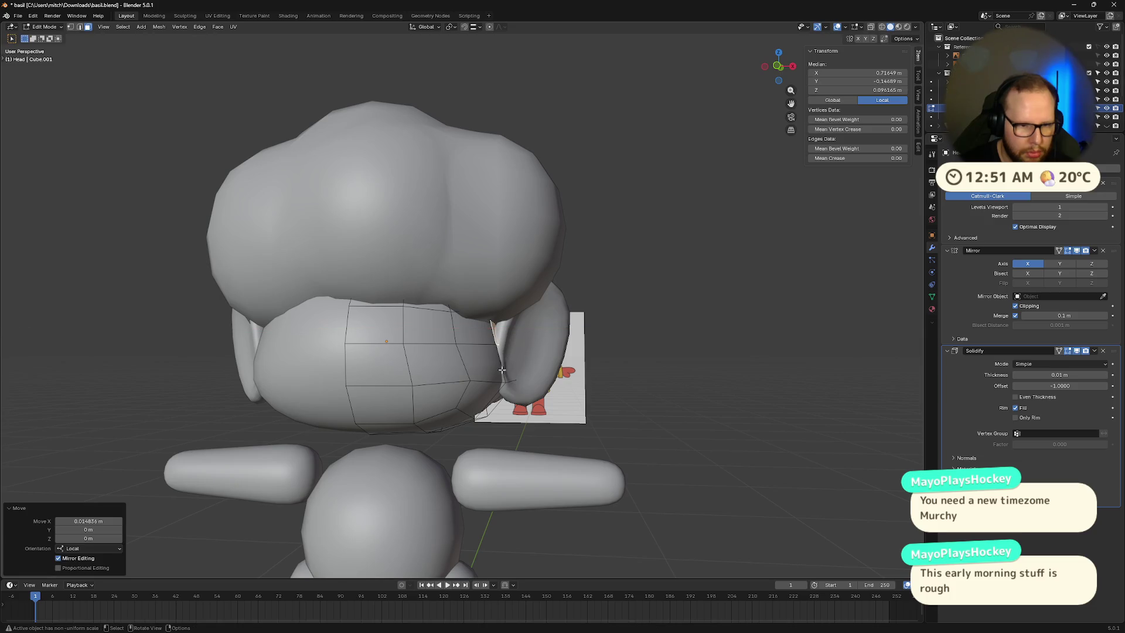
Step: In edge mode, move an edge beside the ear sideways along X
key("2")
left_click(511, 381)
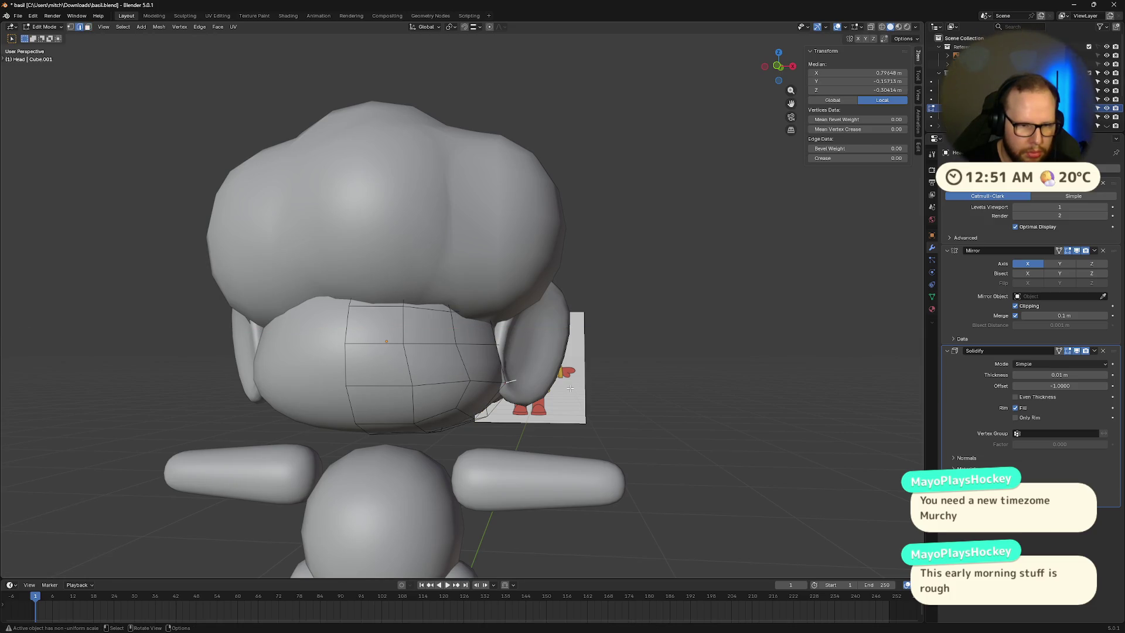
key("g")
key("x")
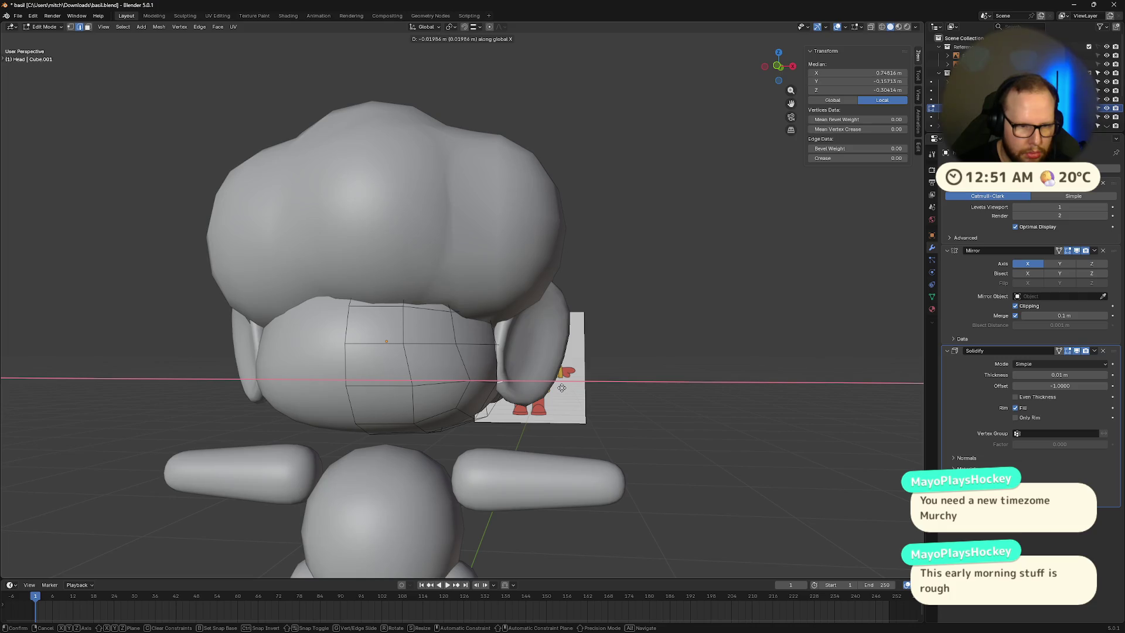
left_click(561, 387)
Step: With X-ray on, move another edge near the ear along Z, then along X
left_click(495, 329)
mouse_move(489, 307)
middle_mouse_down()
mouse_move(491, 328)
mouse_move(521, 345)
middle_mouse_up()
key("alt+z")
key("g")
key("z")
left_click(526, 345)
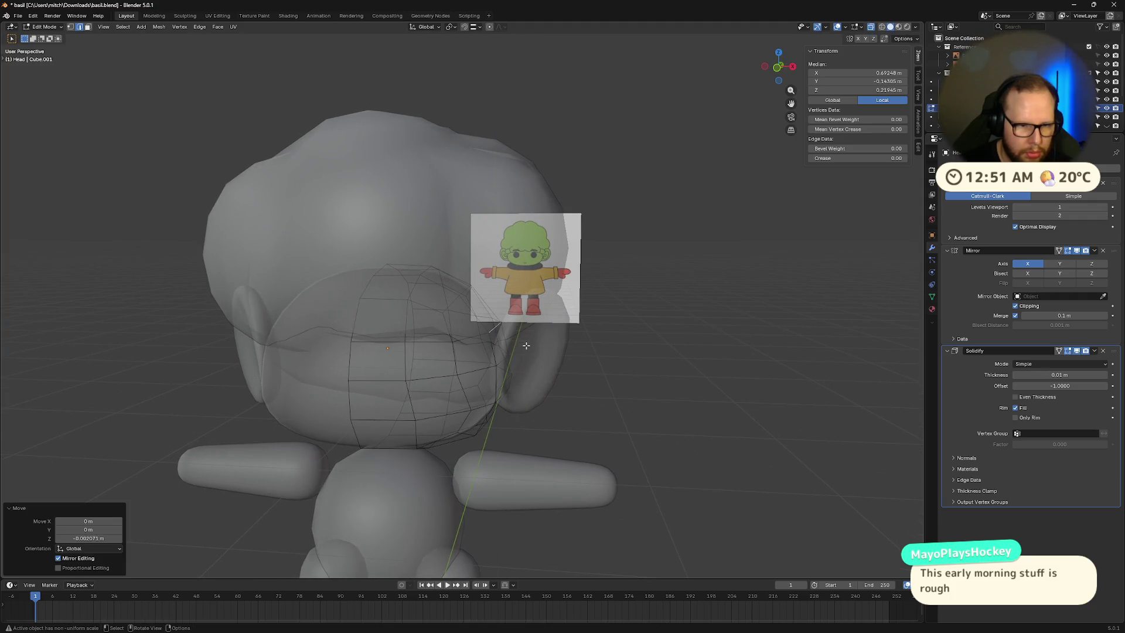
key("g")
key("x")
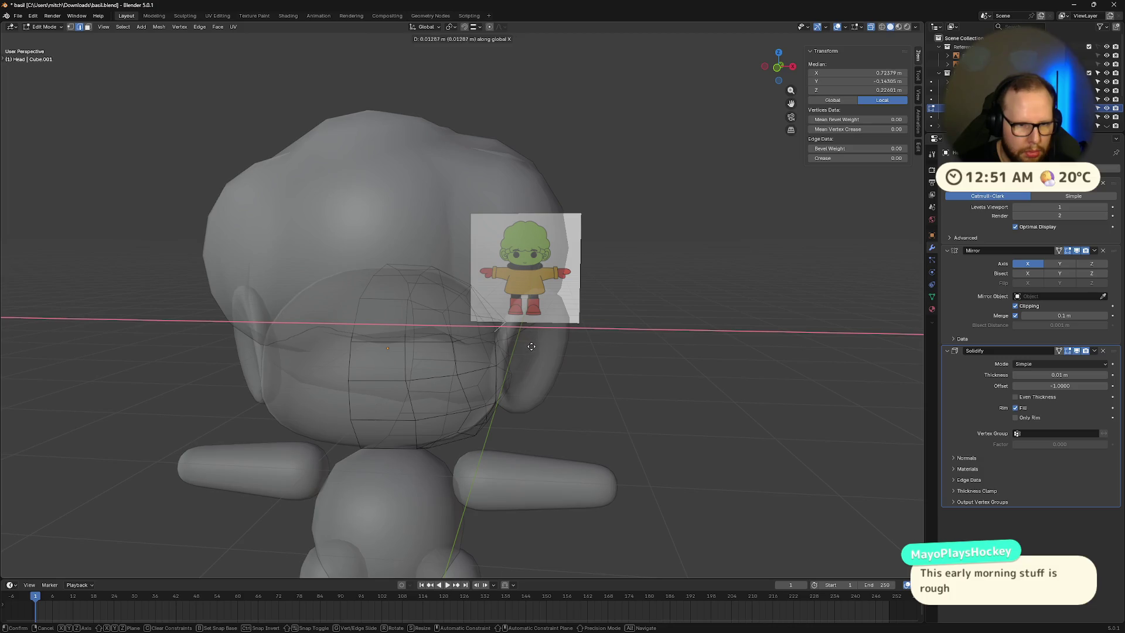
left_click(531, 346)
Step: Leave Edit Mode and check the head's fit against the ears from the front
key("Tab")
mouse_move(611, 362)
middle_mouse_down()
mouse_move(619, 351)
mouse_move(663, 351)
mouse_move(694, 369)
mouse_move(676, 379)
mouse_move(610, 372)
mouse_move(487, 386)
mouse_move(669, 380)
mouse_move(668, 394)
mouse_move(723, 395)
mouse_move(653, 392)
mouse_move(627, 369)
mouse_move(652, 369)
mouse_move(607, 381)
mouse_move(690, 368)
middle_mouse_up()
key("Tab")
key("Tab")
scroll(669, 379, "down", 5)
left_click(654, 377)
scroll(615, 373, "up", 6)
scroll(627, 369, "down", 4)
Step: Save the file and select the Hair object, zooming in near the ear
key("ctrl+s")
scroll(540, 356, "up", 4)
left_click(451, 289)
scroll(451, 289, "up", 2)
mouse_move(451, 288)
middle_mouse_down()
mouse_move(524, 345)
mouse_move(521, 331)
mouse_move(565, 311)
mouse_move(366, 352)
middle_mouse_up()
key("Tab")
Step: In face mode, shift the narrow hair face beside the ear along local X
scroll(367, 352, "up", 2)
left_click(291, 390)
key("3")
left_click(294, 387, "shift")
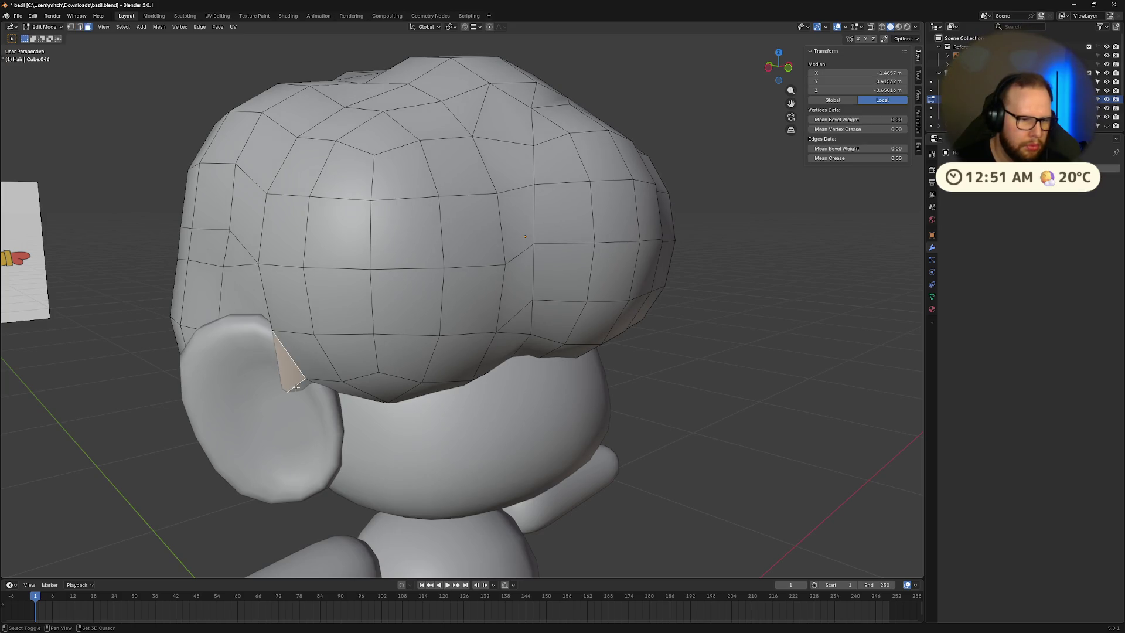
left_click(299, 390, "shift")
key("g")
key("x")
key("x")
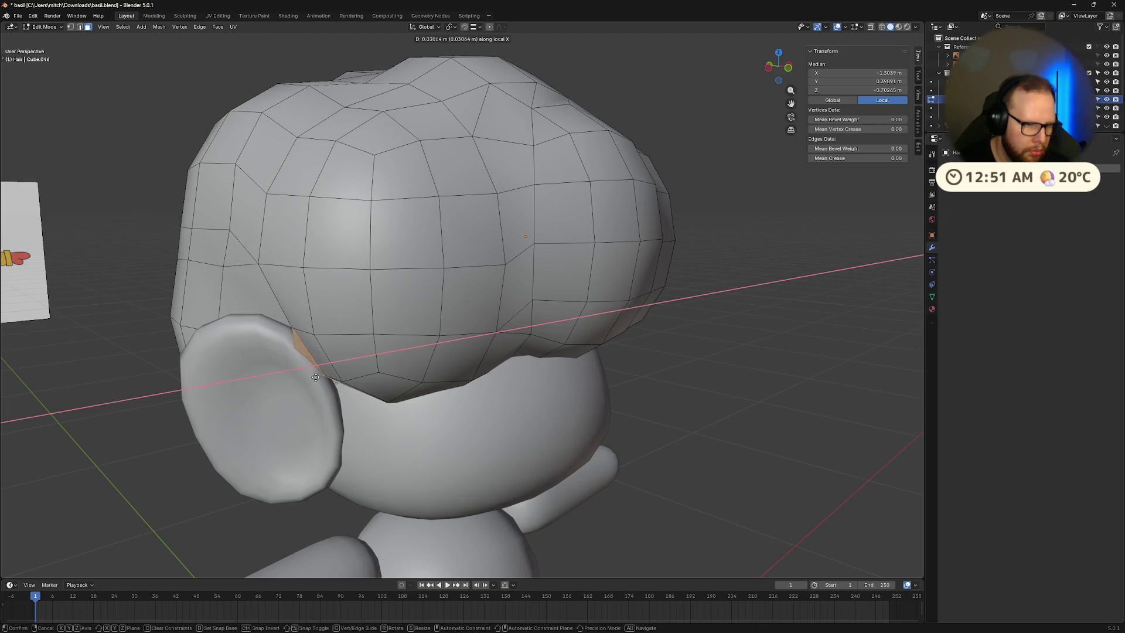
left_click(309, 379)
Step: Move the larger neighbouring hair face by the ear along the X axis
middle_click_drag(309, 378, 340, 377)
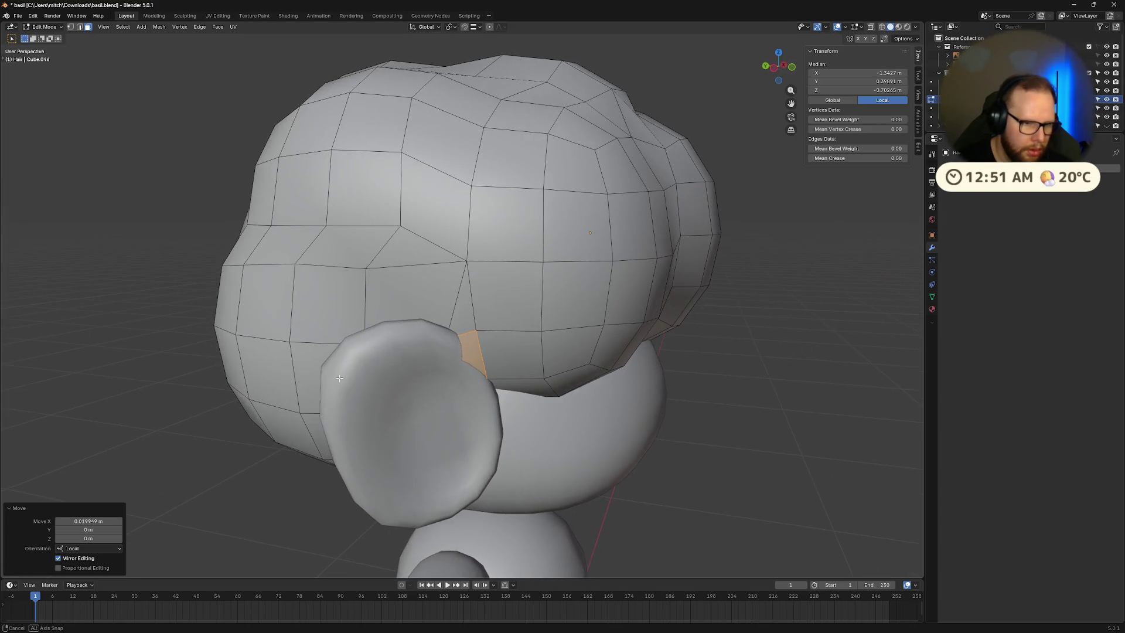
left_click(450, 331)
middle_click_drag(451, 331, 570, 466)
left_click(578, 398)
key("g")
key("x")
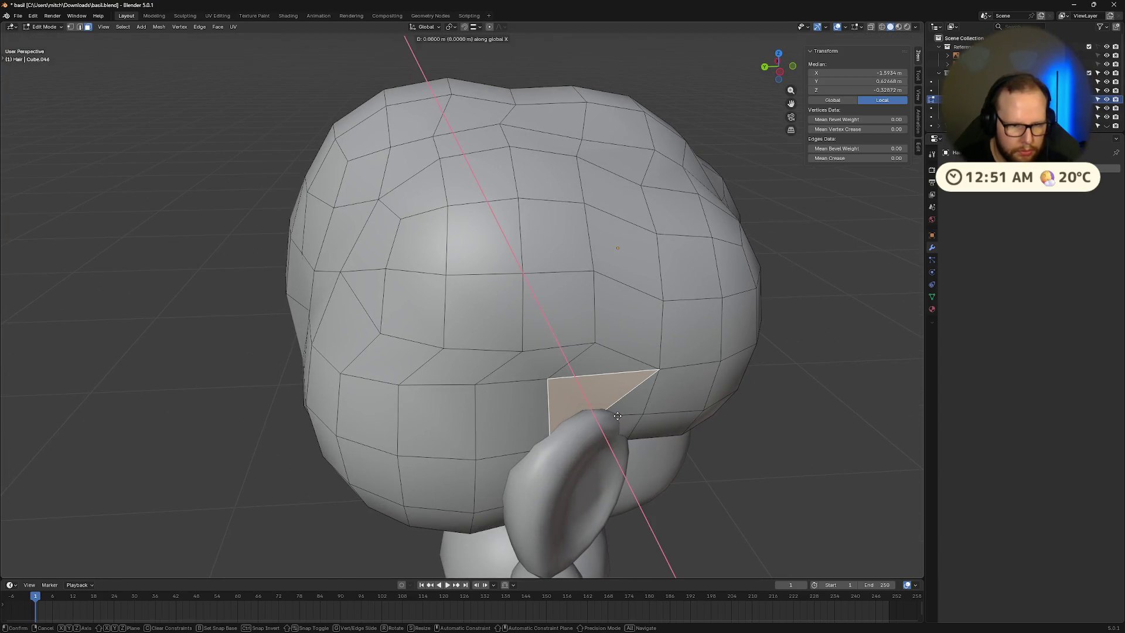
left_click(612, 417)
Step: Try extruding the small triangle face above the ear, cancel it, and check the hair against the reference
middle_click_drag(612, 417, 585, 422)
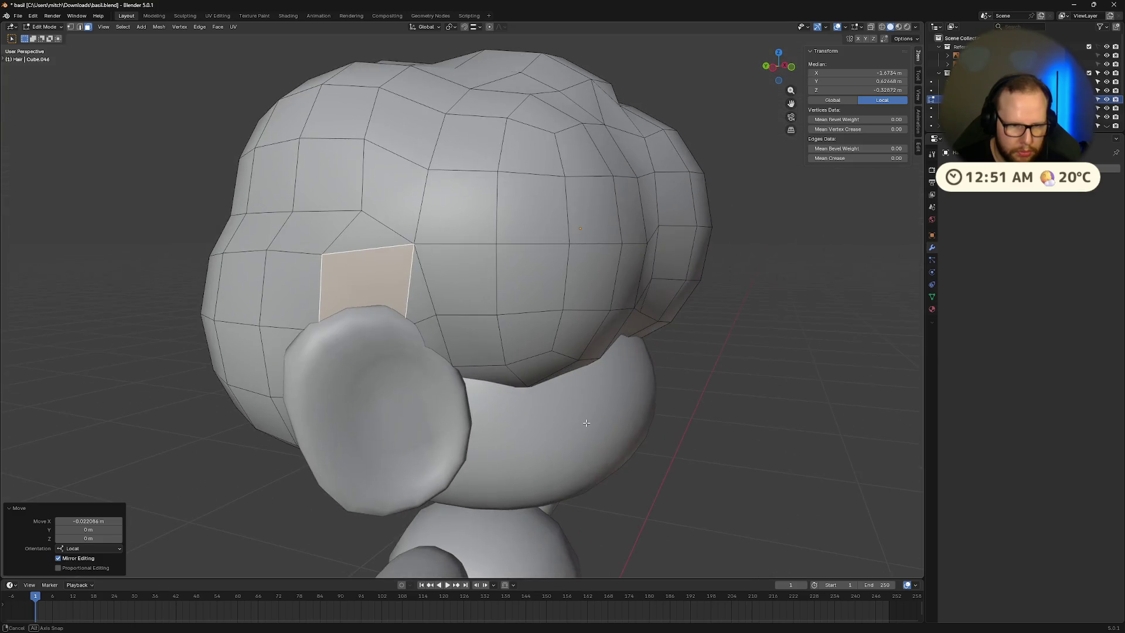
left_click(725, 446)
mouse_move(720, 447)
middle_mouse_down()
mouse_move(677, 437)
mouse_move(411, 255)
middle_mouse_up()
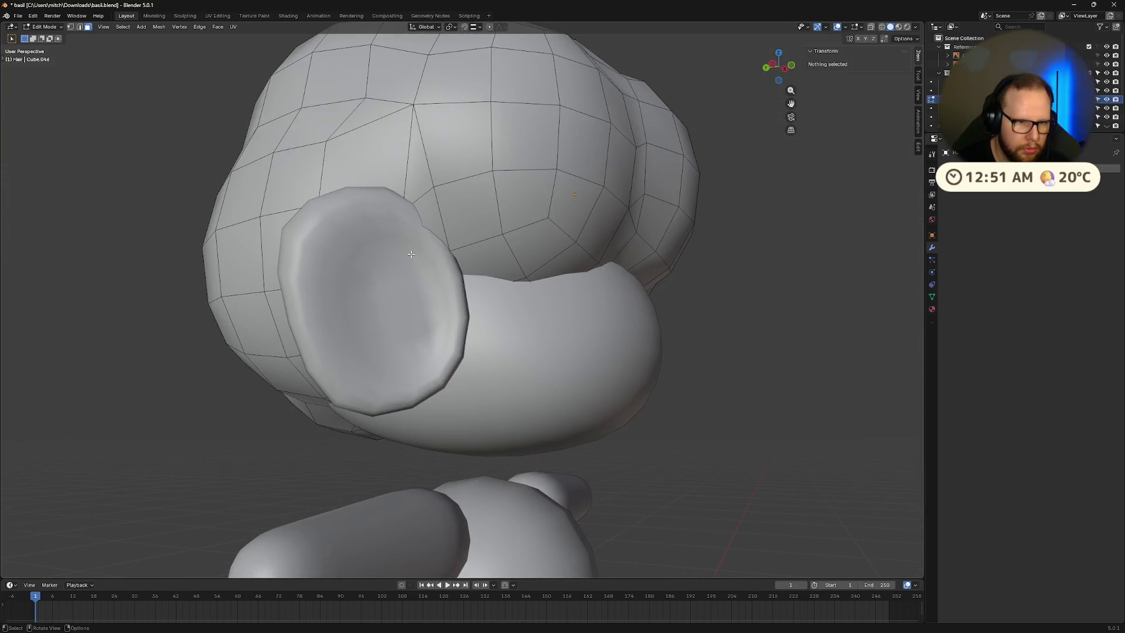
left_click(421, 235)
key("e")
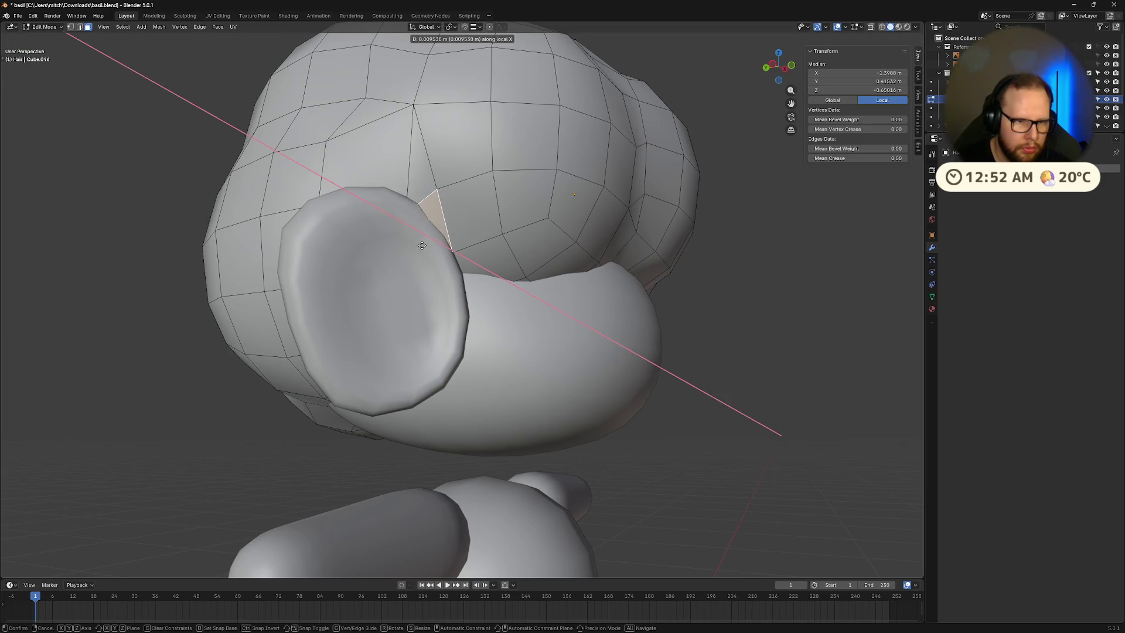
right_click(415, 244)
key("Tab")
mouse_move(561, 414)
middle_mouse_down()
mouse_move(565, 427)
mouse_move(710, 424)
mouse_move(610, 424)
middle_mouse_up()
mouse_move(475, 315)
middle_mouse_down()
mouse_move(532, 349)
mouse_move(565, 344)
mouse_move(455, 344)
mouse_move(463, 334)
mouse_move(450, 308)
mouse_move(583, 359)
mouse_move(529, 356)
middle_mouse_up()
Step: Move the selected hair edge along local X, then undo that move
key("Tab")
key("g")
key("x")
left_click(572, 357)
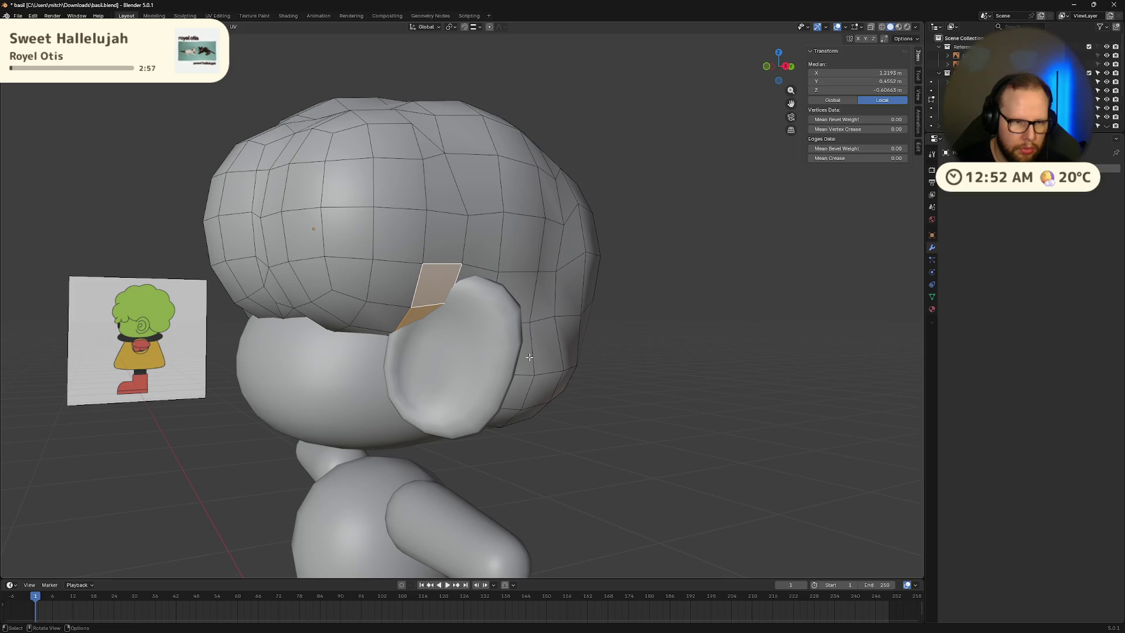
key("ctrl+z")
mouse_move(652, 397)
middle_mouse_down()
mouse_move(603, 389)
mouse_move(704, 401)
middle_mouse_up()
key("ctrl+shift+z")
key("ctrl+z")
key("ctrl+shift+z")
key("ctrl+z")
key("ctrl+z")
key("ctrl+z")
key("ctrl+z")
key("ctrl+z")
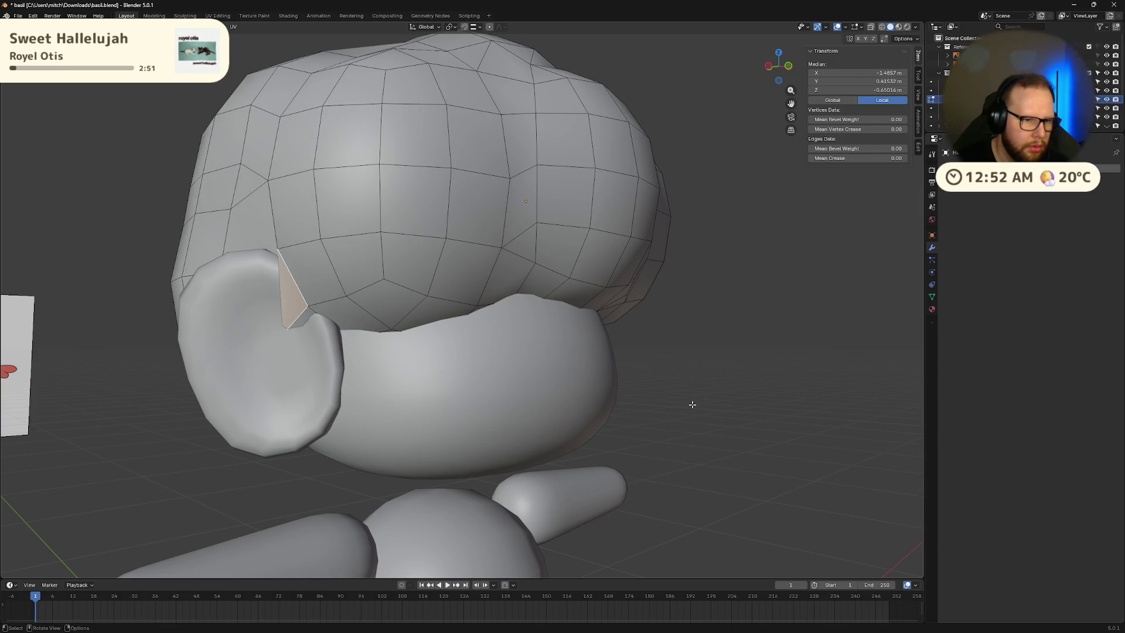
key("ctrl+z")
key("ctrl+z")
key("ctrl+z")
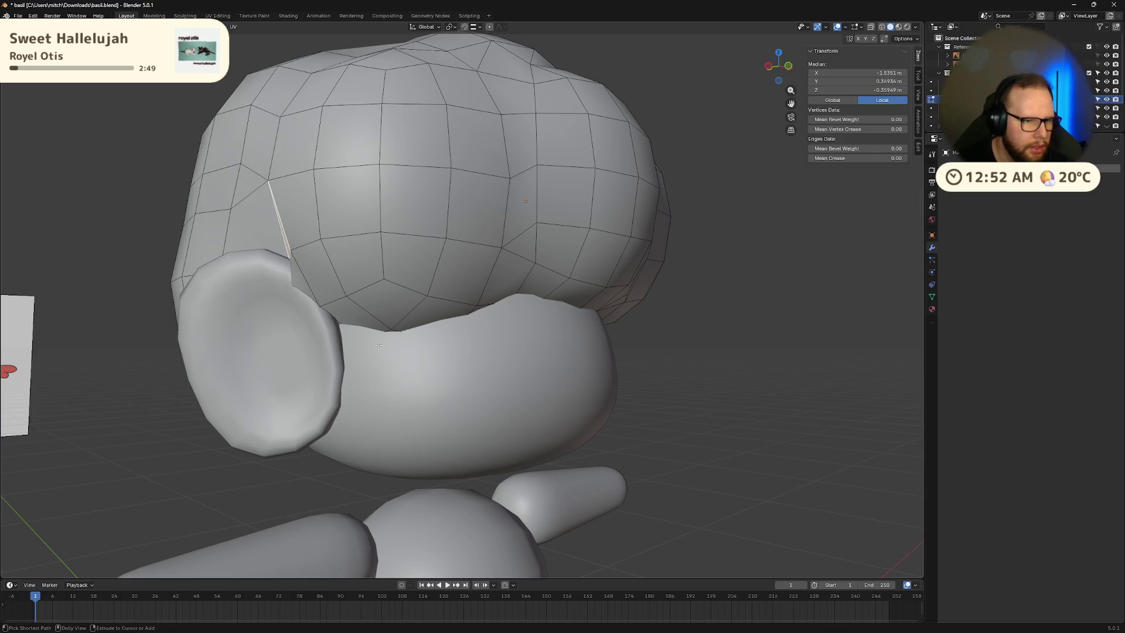
mouse_move(384, 357)
middle_mouse_down()
mouse_move(567, 412)
mouse_move(462, 363)
mouse_move(778, 458)
mouse_move(717, 452)
middle_mouse_up()
Step: Slide a hair vertex by the ear to -0.042 m along local X, then return to Object Mode
key("1")
left_click(459, 362)
key("g")
key("x")
left_click(616, 419)
left_click(732, 445)
key("Tab")
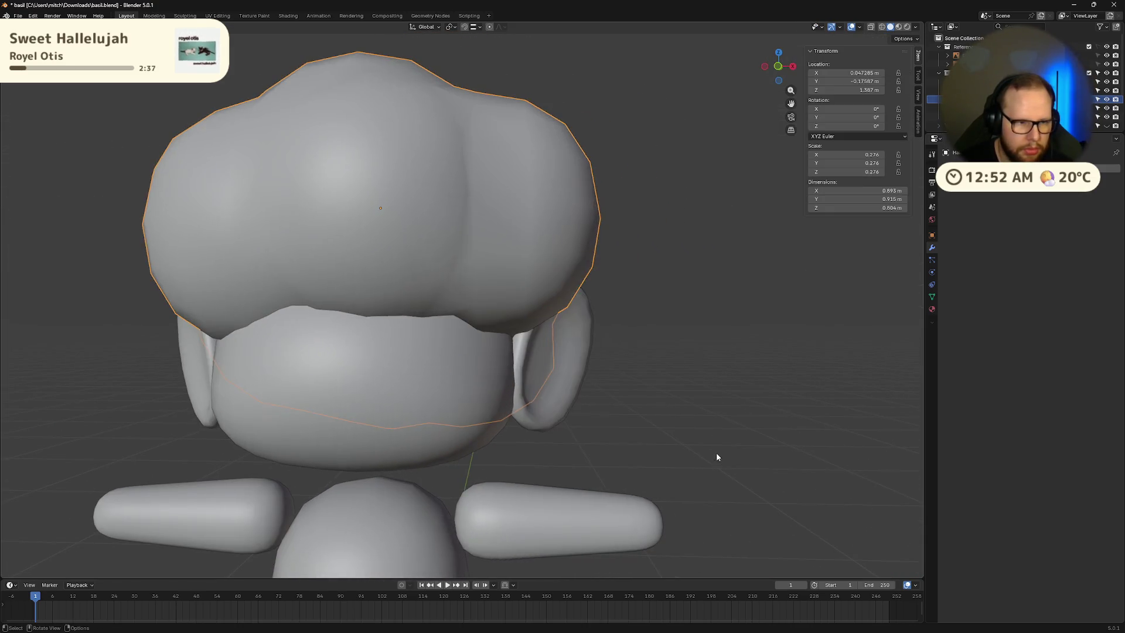
Step: Check the character against the reference in Front Orthographic view and save basil.blend
scroll(673, 443, "down", 5)
scroll(585, 410, "up", 5)
scroll(561, 404, "down", 6)
mouse_move(567, 406)
middle_mouse_down()
mouse_move(574, 413)
mouse_move(530, 439)
mouse_move(512, 423)
mouse_move(549, 413)
mouse_move(491, 429)
mouse_move(460, 380)
mouse_move(443, 384)
middle_mouse_up()
scroll(574, 410, "down", 5)
scroll(532, 424, "up", 6)
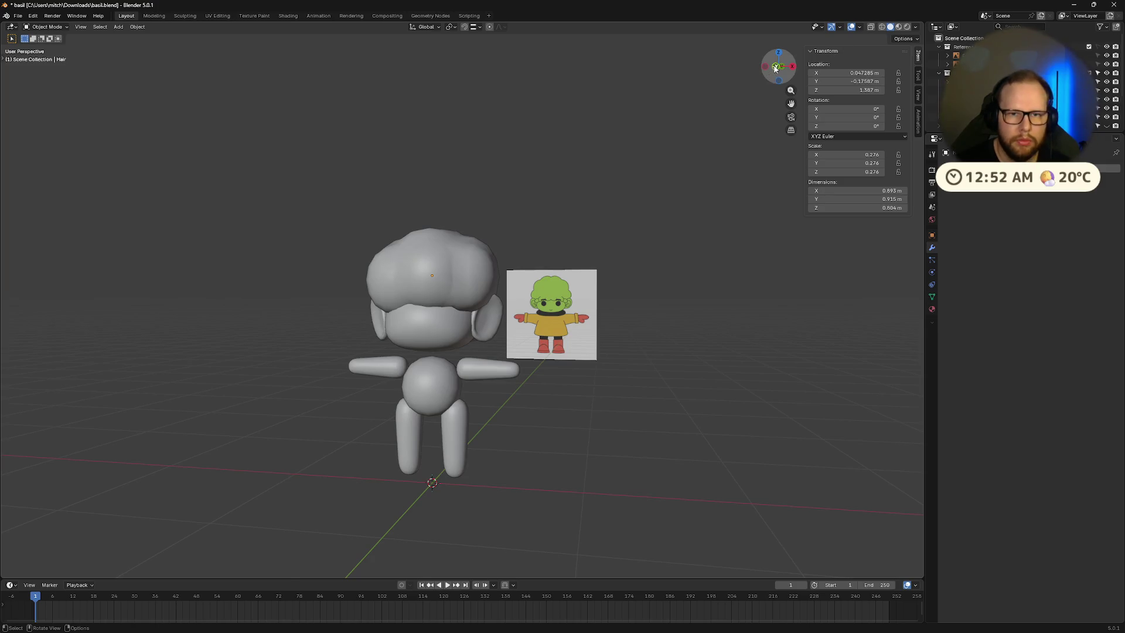
left_click(775, 67)
right_click(567, 371)
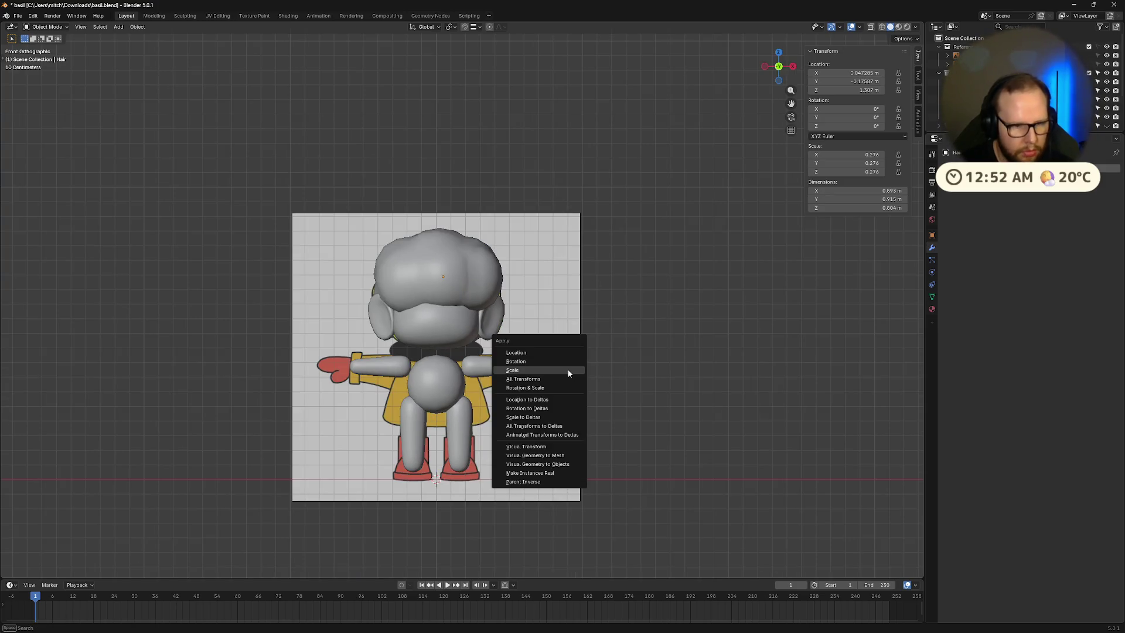
key("ctrl+s")
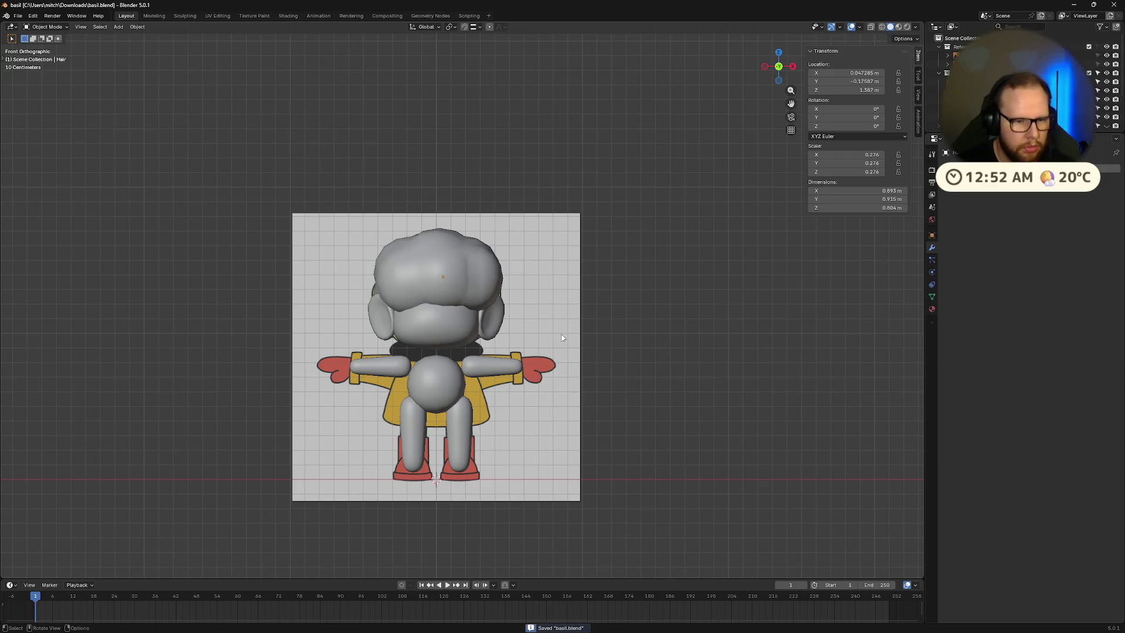
scroll(568, 323, "up", 3)
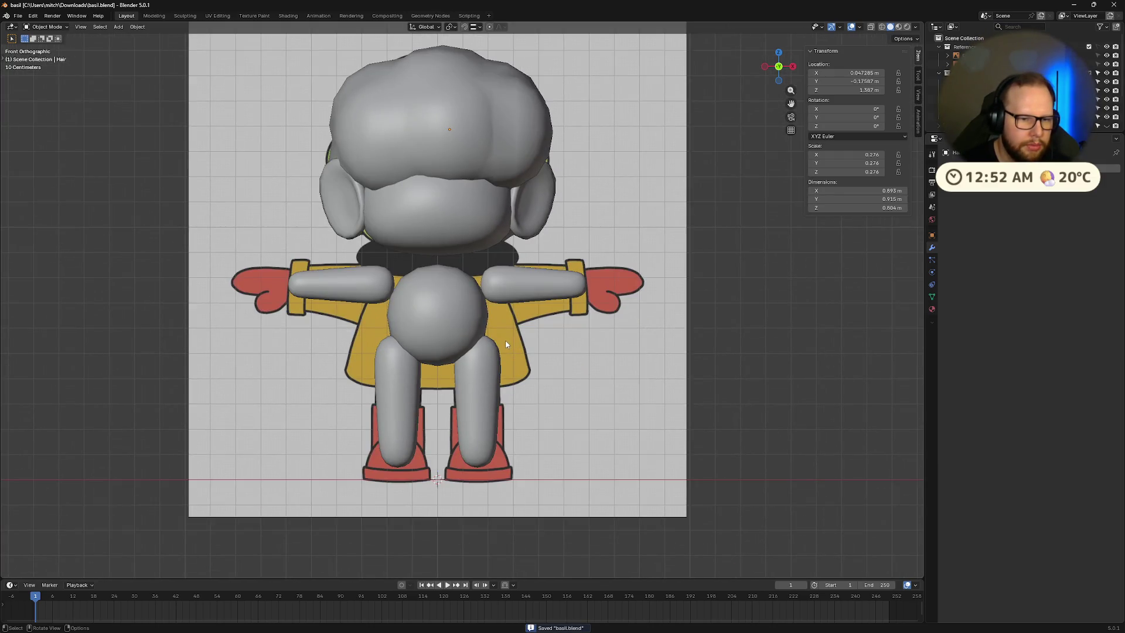
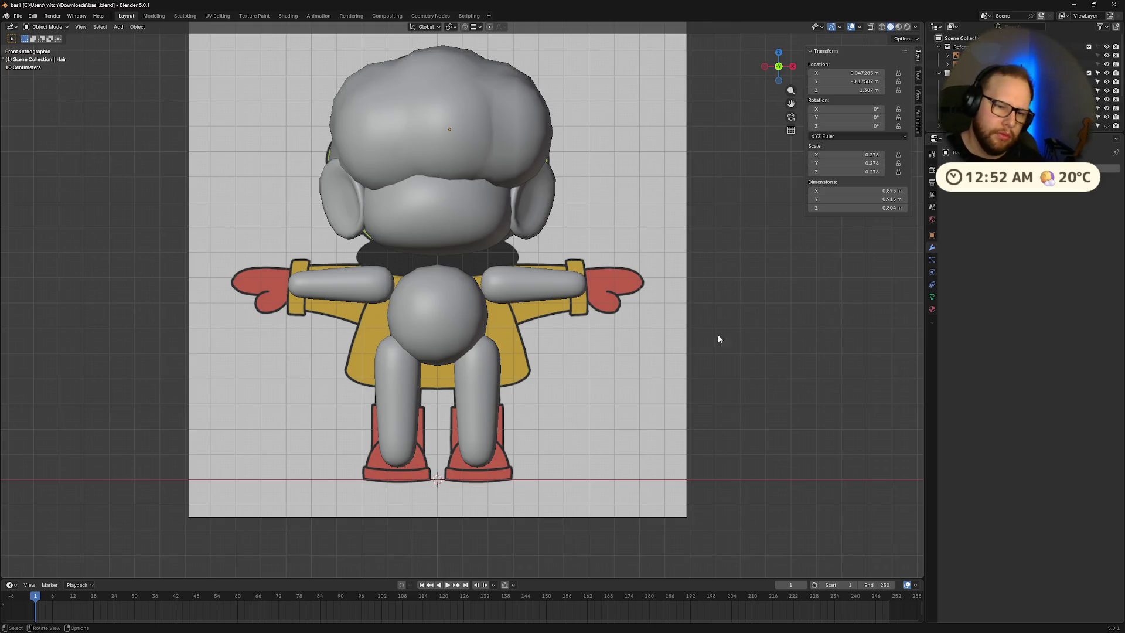
Step: Add a cube to the scene in front of the character
left_click(792, 68)
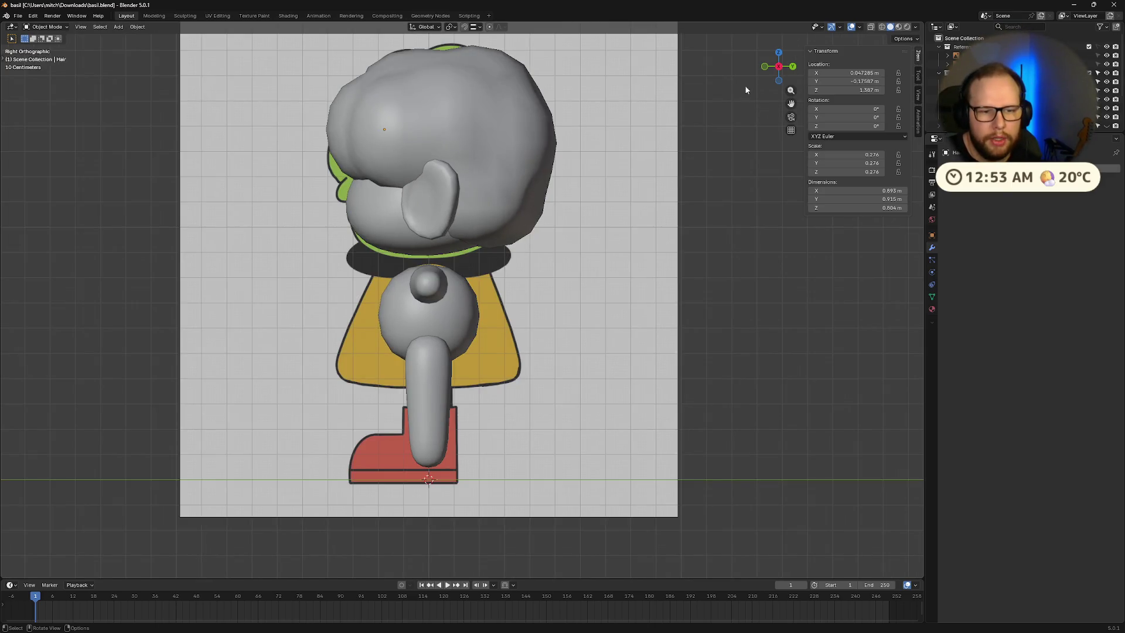
left_click(765, 67)
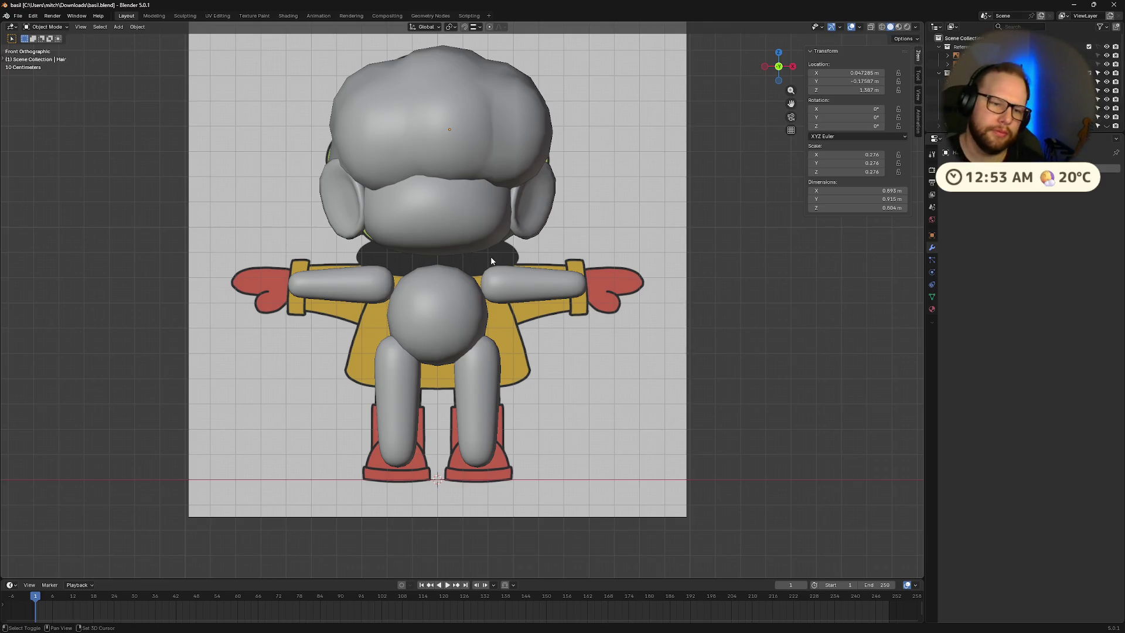
key("shift+a")
mouse_move(491, 258)
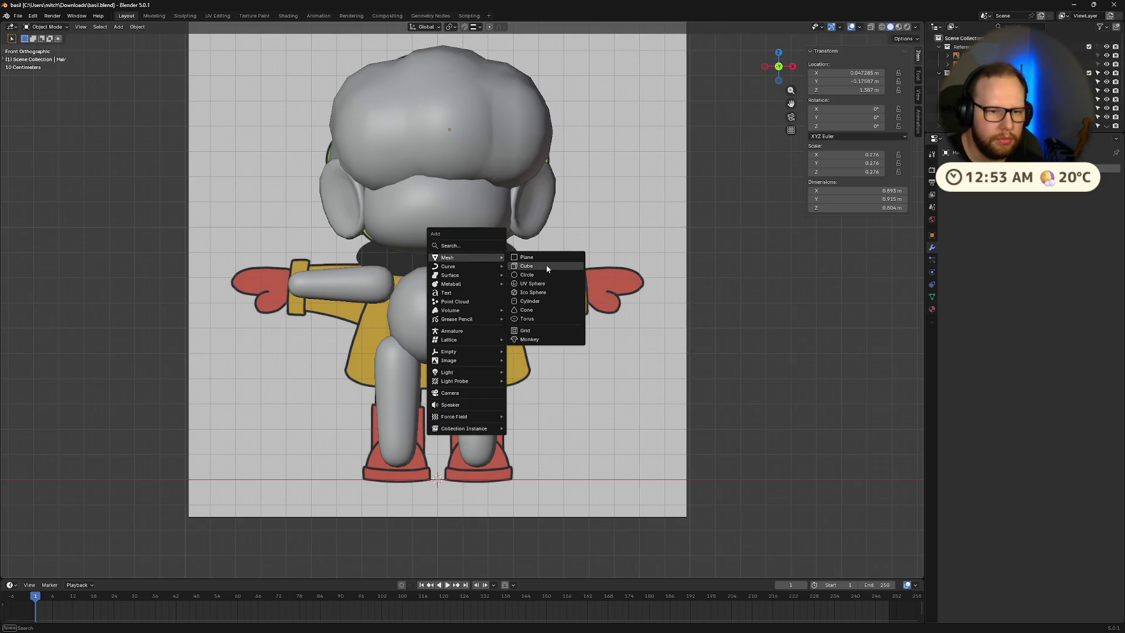
left_click(546, 268)
mouse_move(750, 304)
middle_mouse_down()
mouse_move(703, 318)
mouse_move(670, 310)
mouse_move(664, 321)
middle_mouse_up()
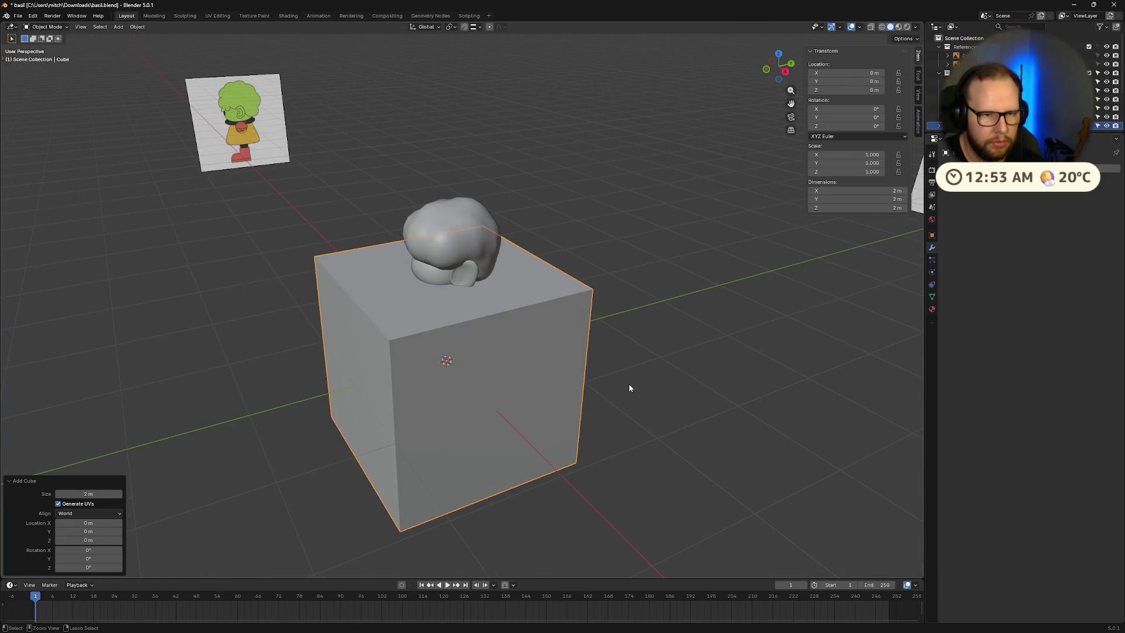
Step: Delete the cube's top and bottom faces, leaving an open-ended box
key("Tab")
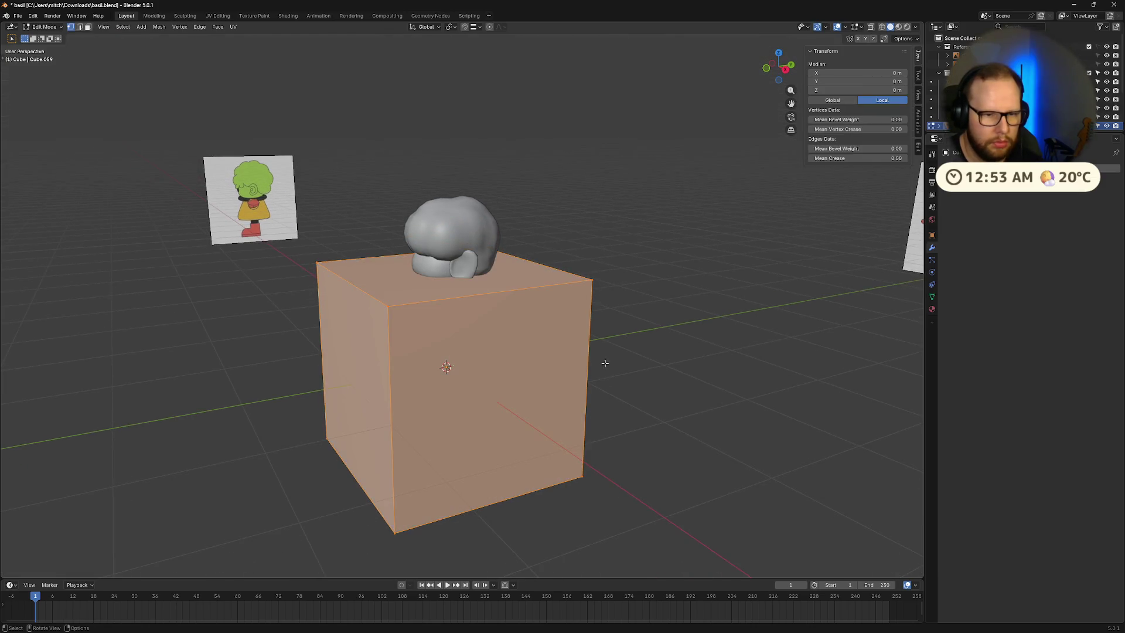
key("alt+a")
left_click(402, 277)
middle_click_drag(401, 277, 448, 369)
left_click(451, 375, "shift")
key("x")
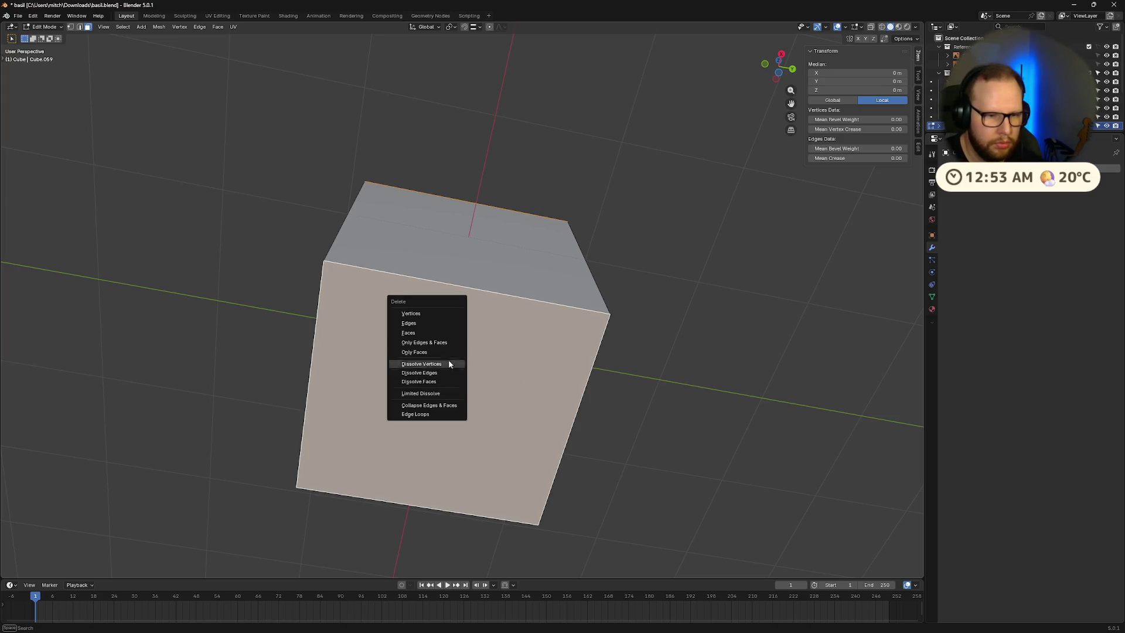
left_click(433, 332)
middle_click_drag(434, 332, 502, 362)
key("Tab")
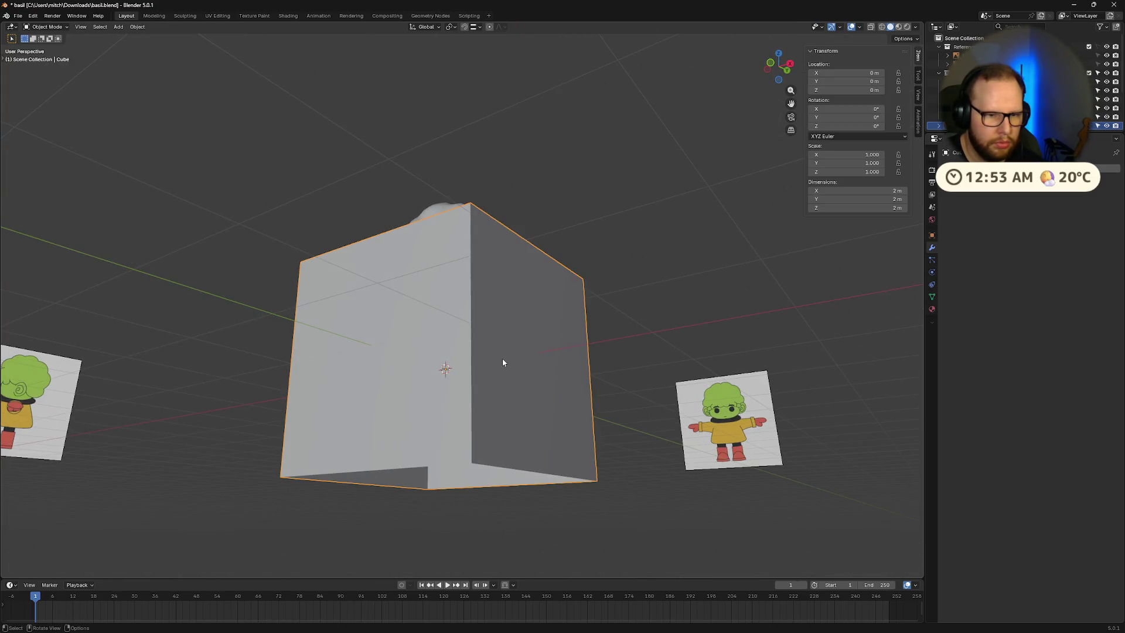
Step: Add a Solidify modifier to the cube with 0.2 m wall thickness
key("shift+a")
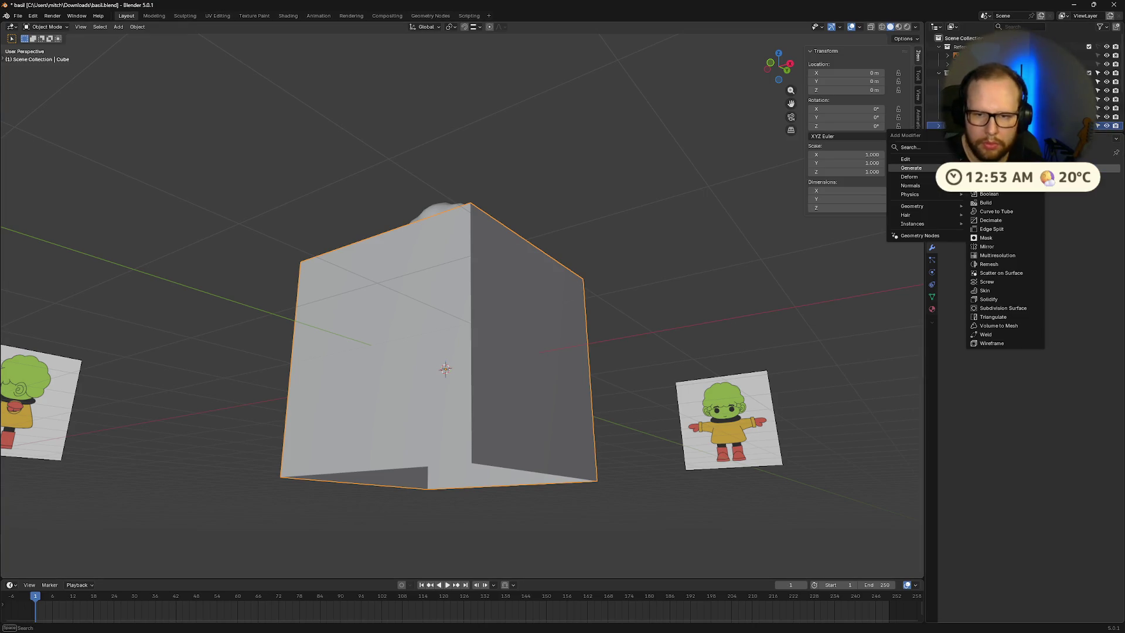
type("SOL")
key("Return")
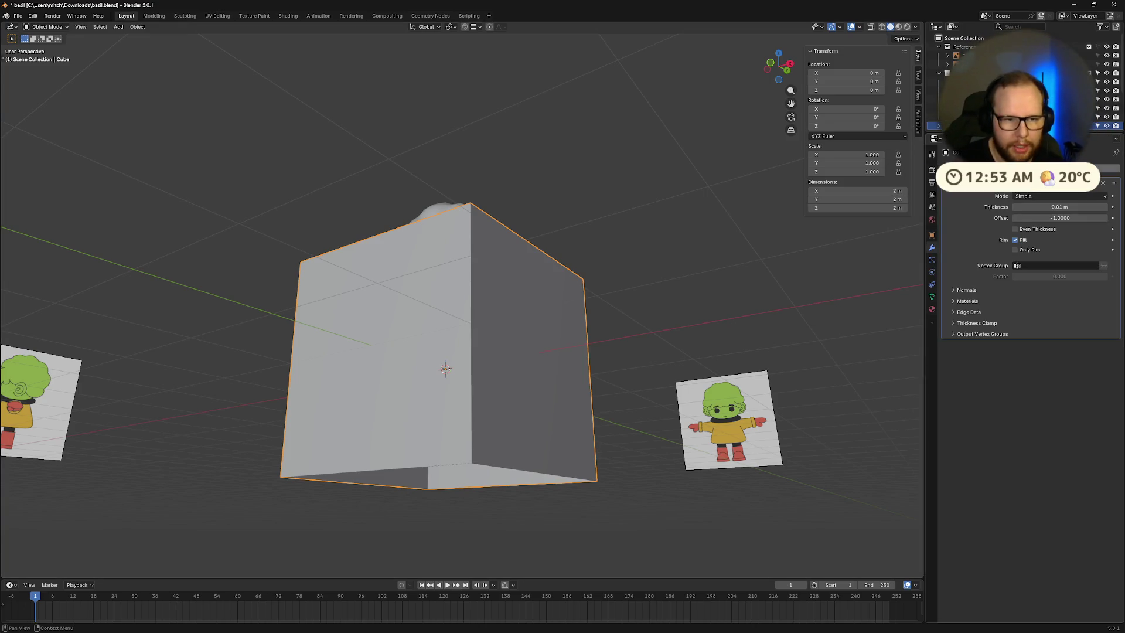
mouse_move(750, 266)
middle_mouse_down()
mouse_move(755, 326)
mouse_move(610, 353)
middle_mouse_up()
left_click_drag(1034, 210, 1054, 210)
double_click(1055, 209)
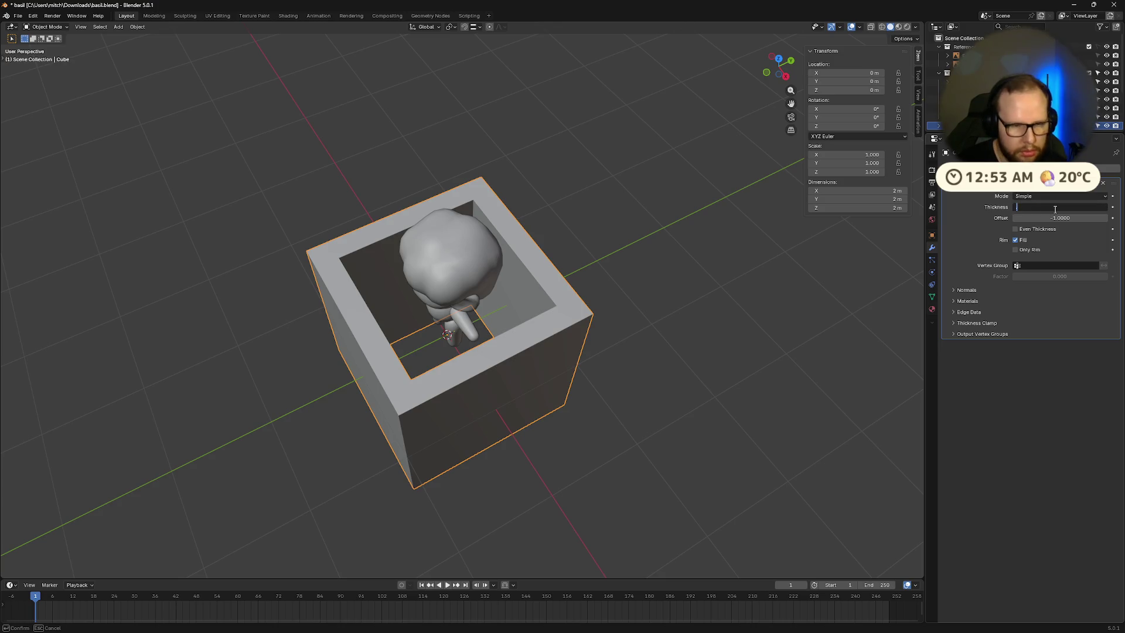
type("0.2")
key("Return")
Step: Scale the hollow cube down to about 0.217 around the character's feet
key("Tab")
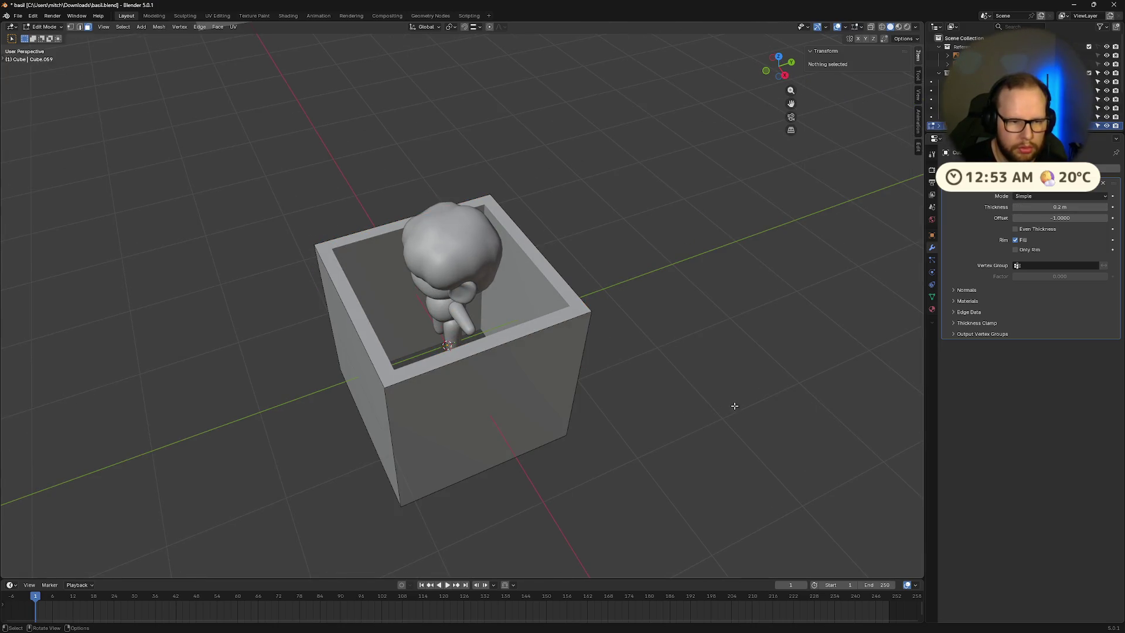
left_click(526, 382)
key("Tab")
key("a")
key("Tab")
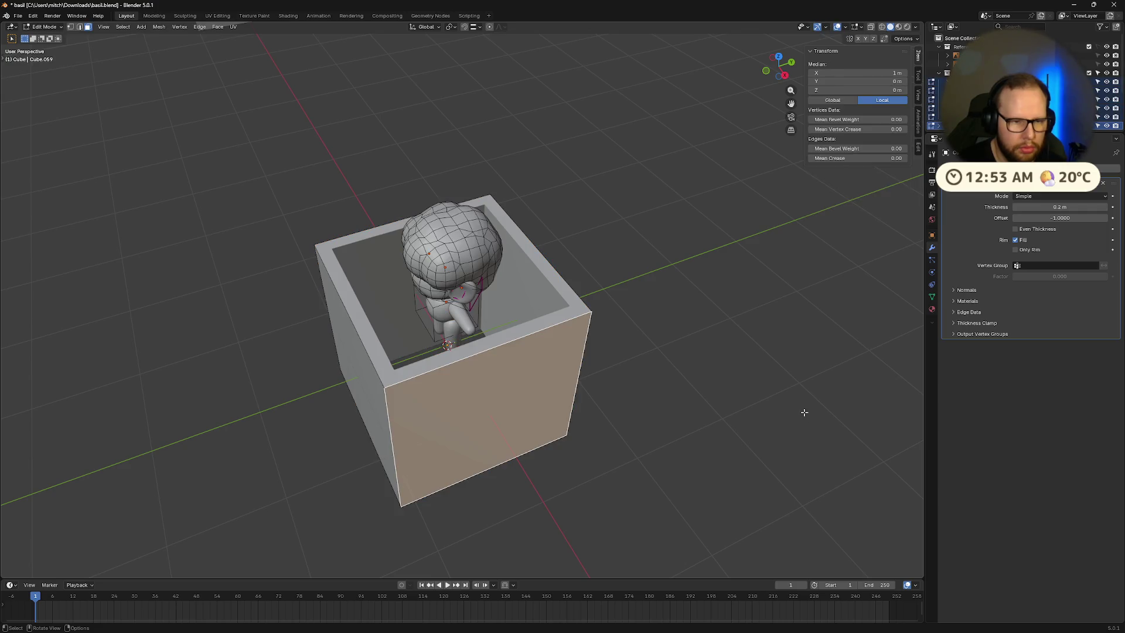
left_click(759, 388)
key("Tab")
left_click(767, 398)
left_click(573, 384)
key("s")
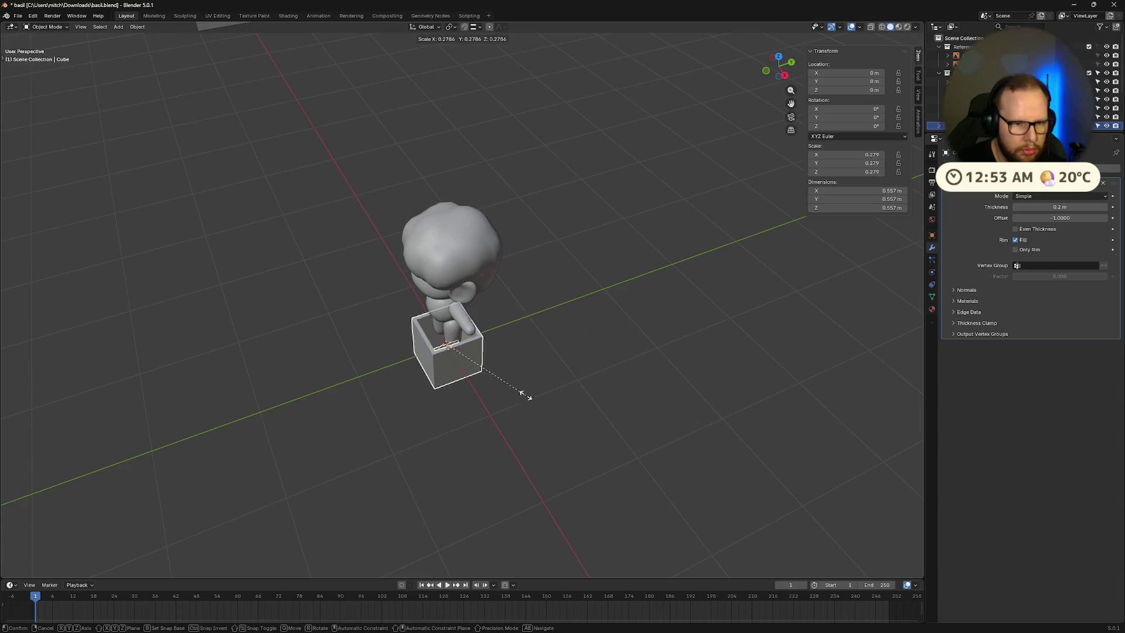
left_click(508, 381)
mouse_move(508, 381)
middle_mouse_down()
mouse_move(586, 340)
mouse_move(537, 398)
middle_mouse_up()
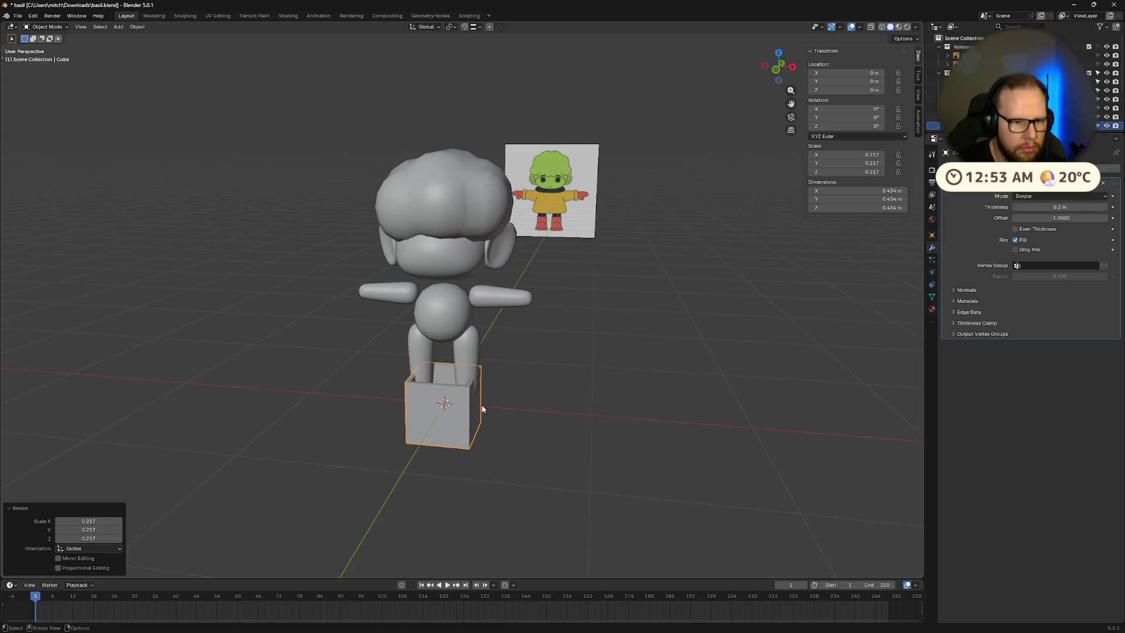
Step: Round the box's selected geometry into a circle with LoopTools Circle
right_click(460, 404)
mouse_move(465, 443)
key("Escape")
key("Tab")
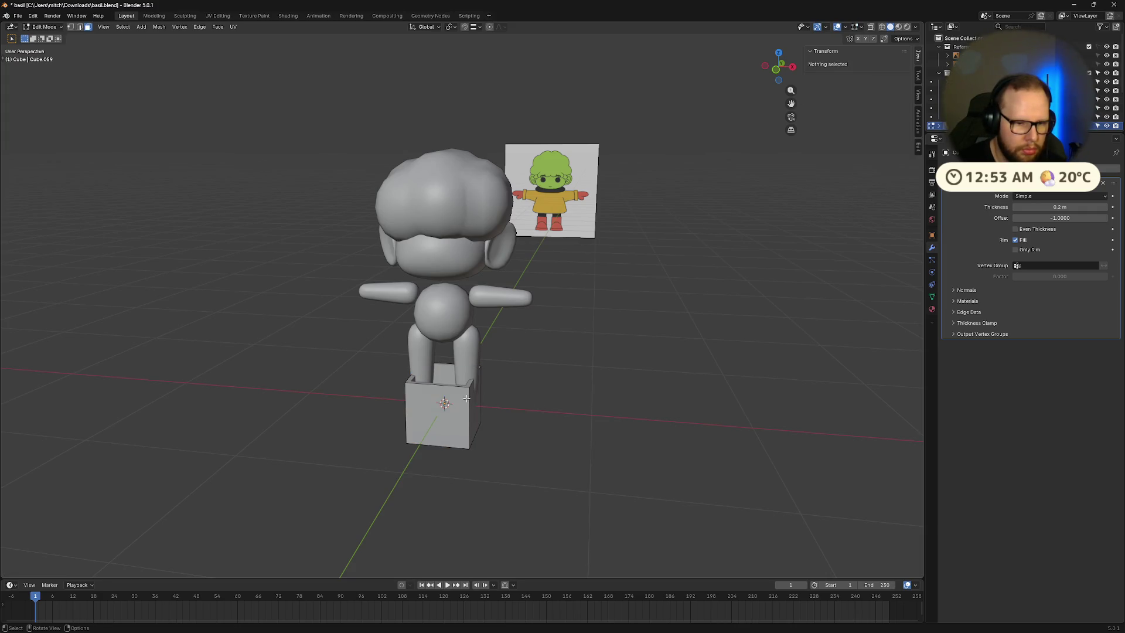
left_click(462, 400)
right_click(461, 399)
mouse_move(469, 389)
left_click(500, 398)
mouse_move(501, 398)
middle_mouse_down()
mouse_move(508, 404)
mouse_move(490, 406)
mouse_move(423, 379)
middle_mouse_up()
Step: Select the box's top edge loop and make it a circle
key("alt+a")
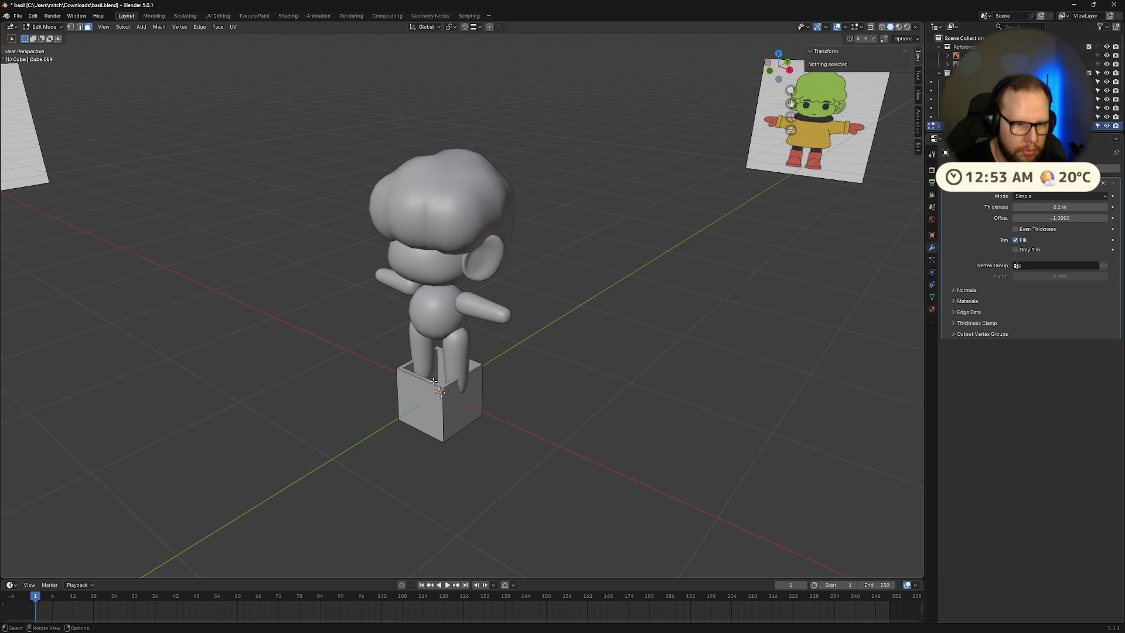
scroll(434, 418, "up", 4)
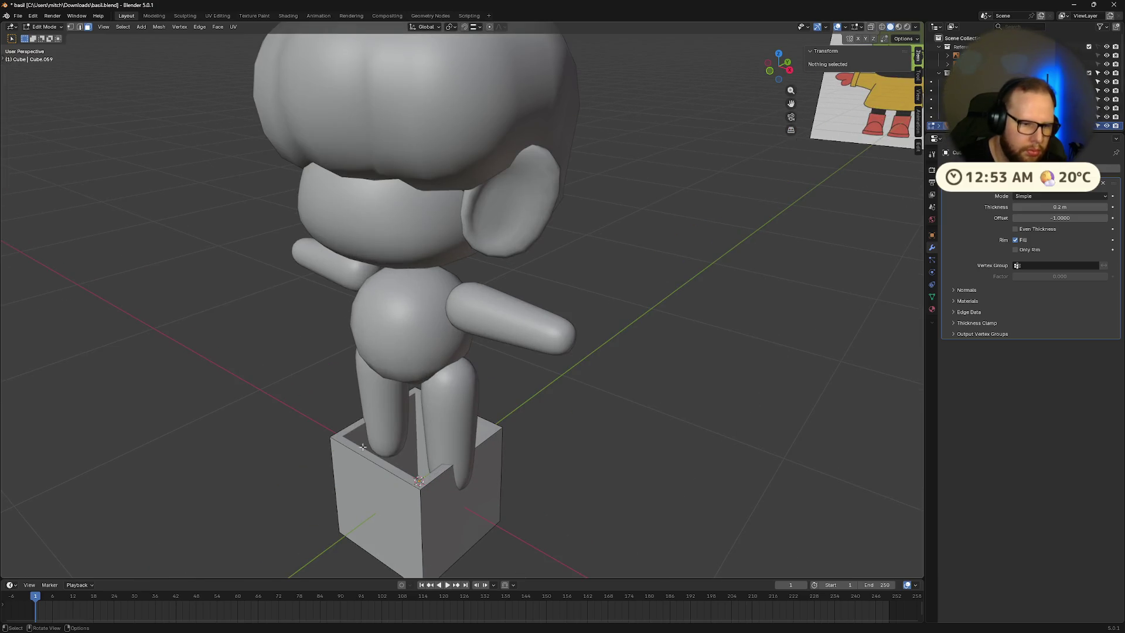
middle_click_drag(356, 447, 373, 468)
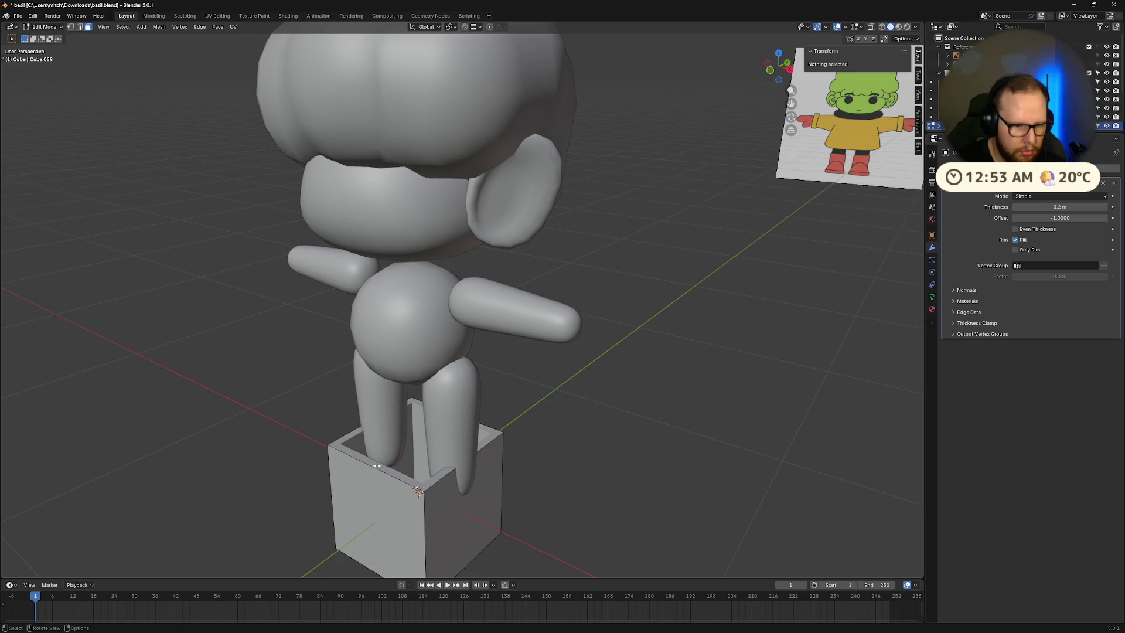
left_click(377, 466)
left_click(376, 466, "alt")
key("ctrl+e")
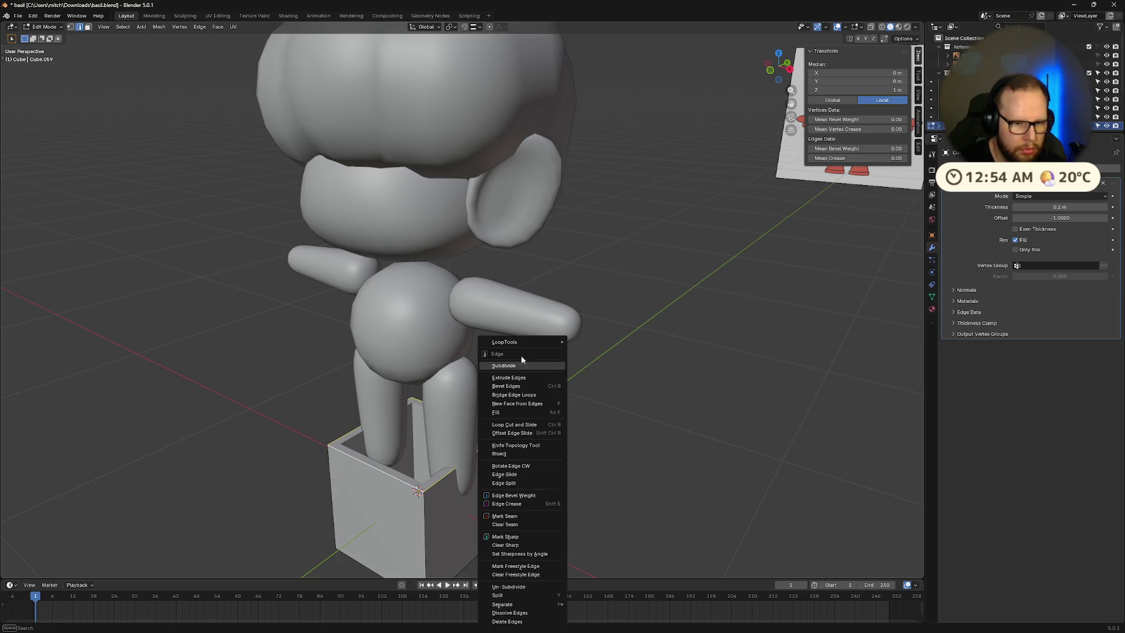
mouse_move(523, 340)
left_click(602, 350)
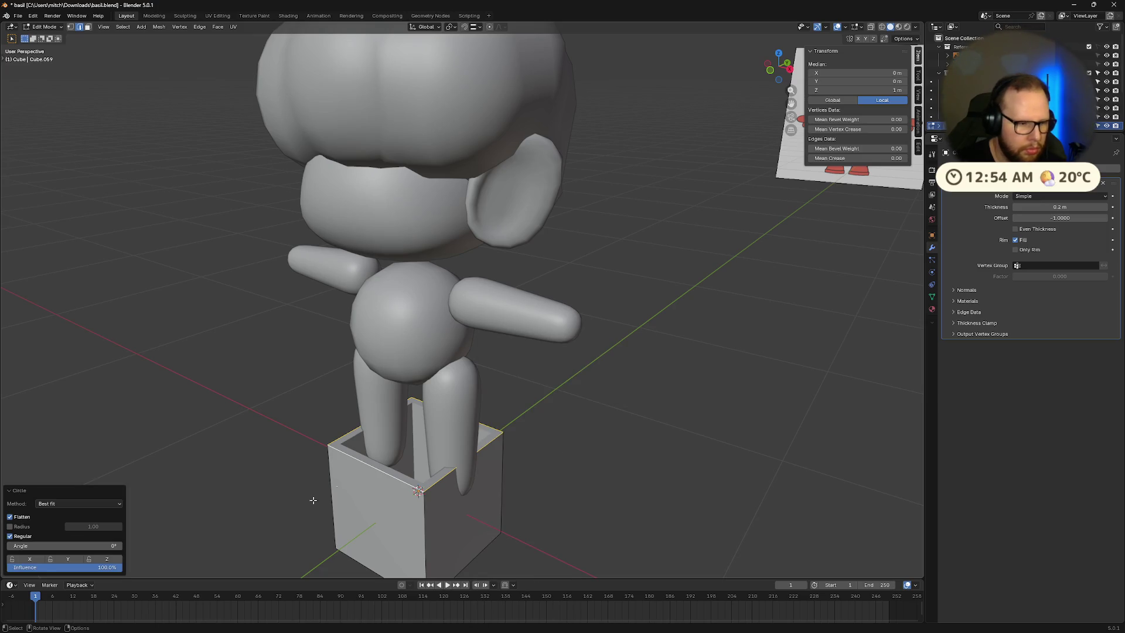
middle_click_drag(289, 495, 351, 445)
Step: Bend the selected edge loop into a curve
key("ctrl+e")
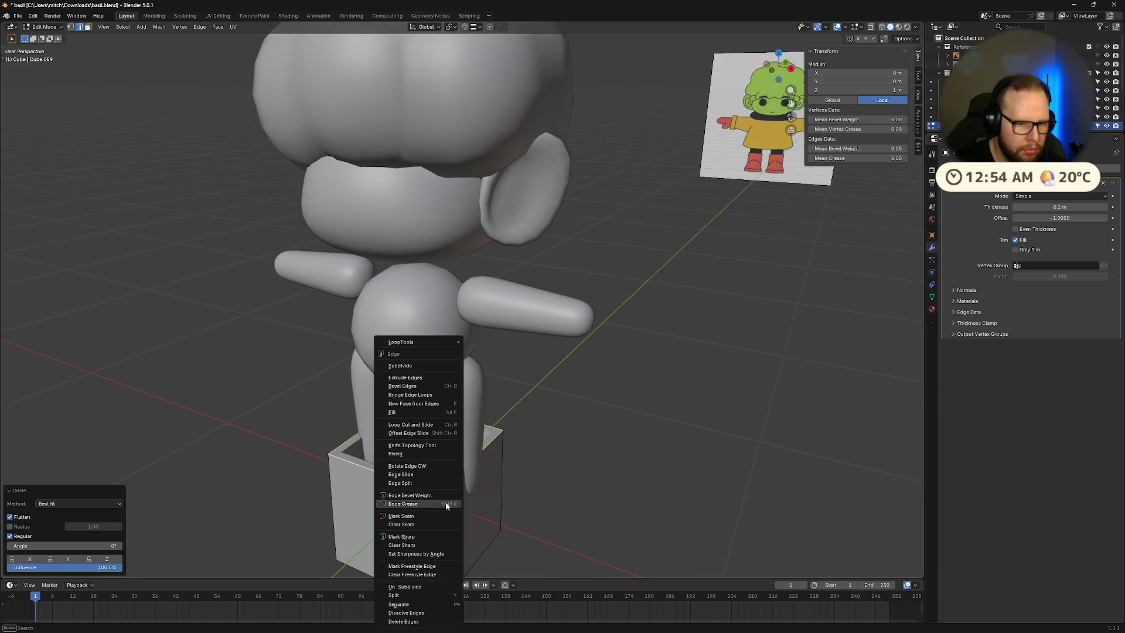
mouse_move(427, 340)
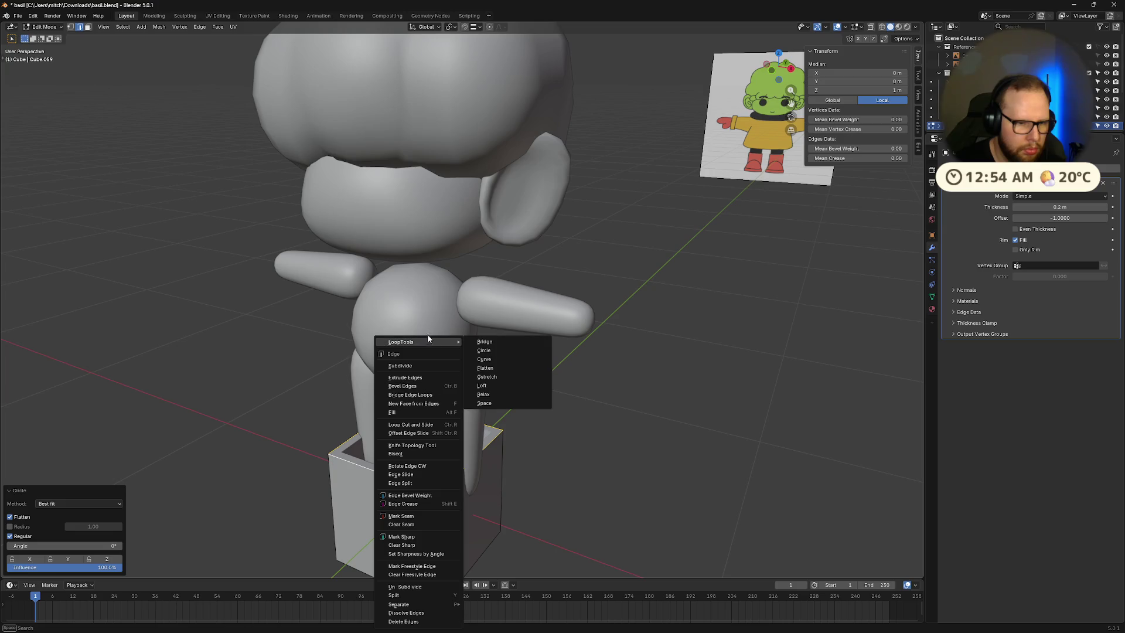
left_click(501, 358)
mouse_move(576, 481)
middle_mouse_down()
mouse_move(535, 489)
mouse_move(574, 394)
mouse_move(534, 467)
mouse_move(447, 490)
middle_mouse_up()
scroll(540, 484, "down", 4)
scroll(502, 474, "up", 3)
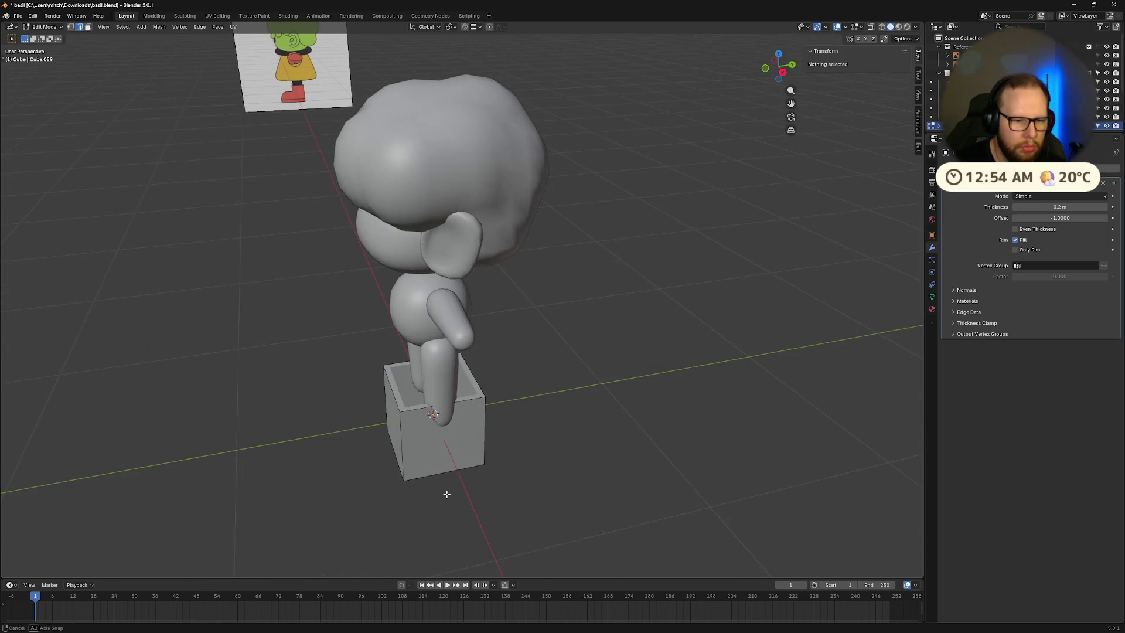
scroll(445, 490, "up", 4)
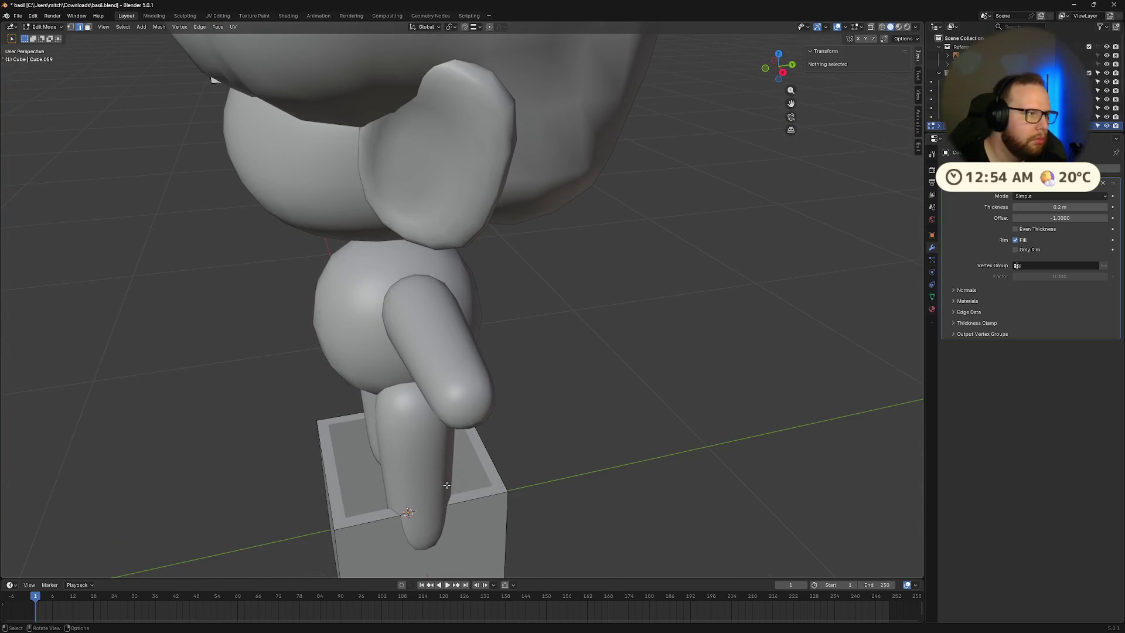
scroll(464, 479, "down", 4)
middle_click_drag(464, 479, 400, 432)
Step: Add a level 2 Subdivision Surface to the box
key("Tab")
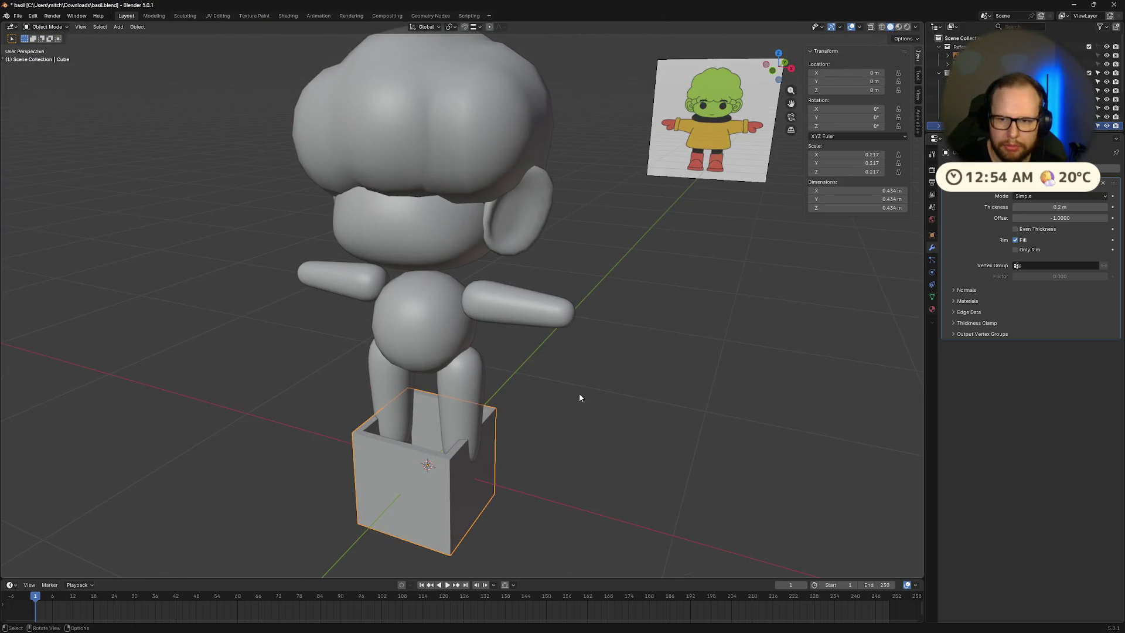
key("ctrl+2")
mouse_move(572, 396)
middle_mouse_down()
mouse_move(487, 427)
mouse_move(499, 408)
mouse_move(500, 441)
middle_mouse_up()
Step: Apply Shade Smooth to the rounded box
key("Tab")
right_click(391, 363)
mouse_move(422, 368)
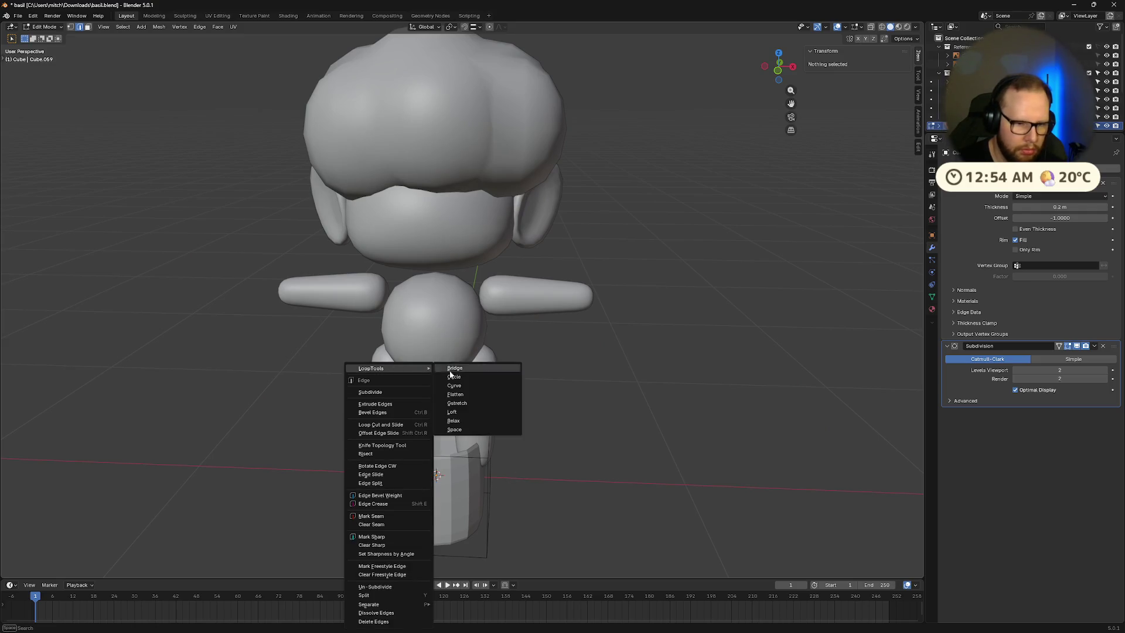
left_click(389, 392)
key("Tab")
right_click(445, 477)
left_click(422, 460)
mouse_move(525, 477)
middle_mouse_down()
mouse_move(507, 470)
mouse_move(507, 502)
middle_mouse_up()
left_click(475, 500)
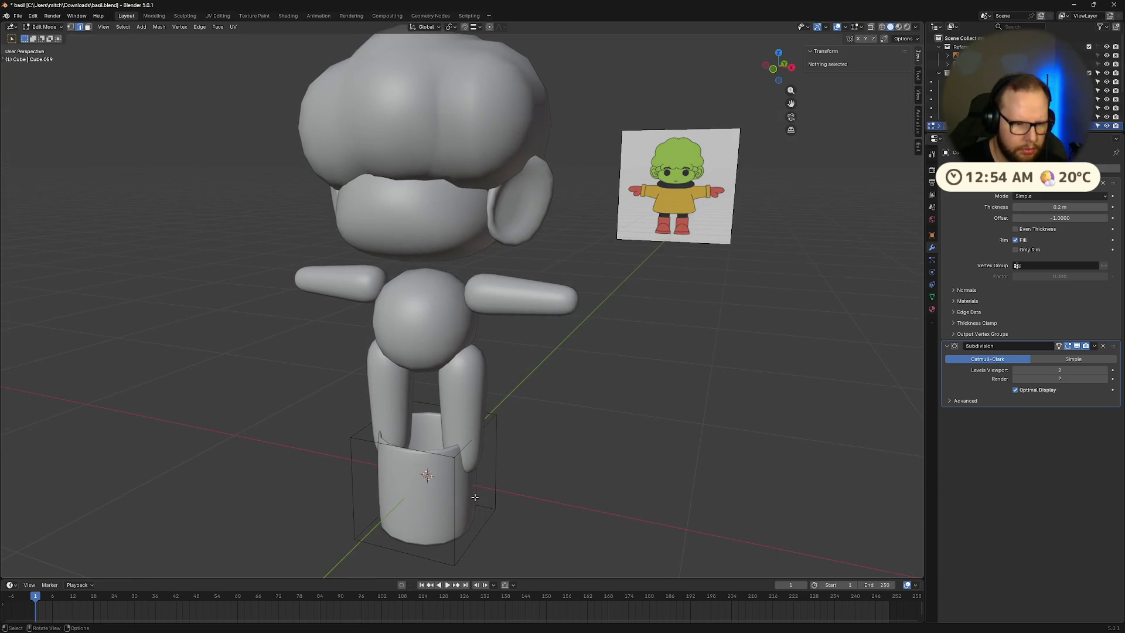
Step: Move the cup up onto the torso and enlarge it to wrap the body
key("g")
key("z")
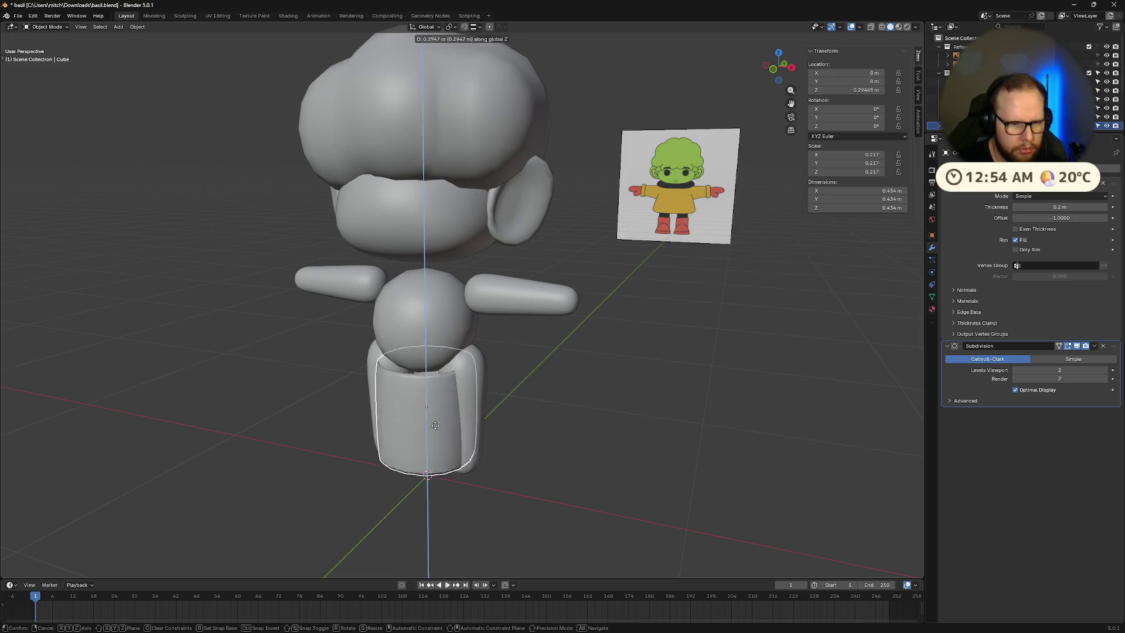
left_click(445, 354)
key("s")
left_click(481, 354)
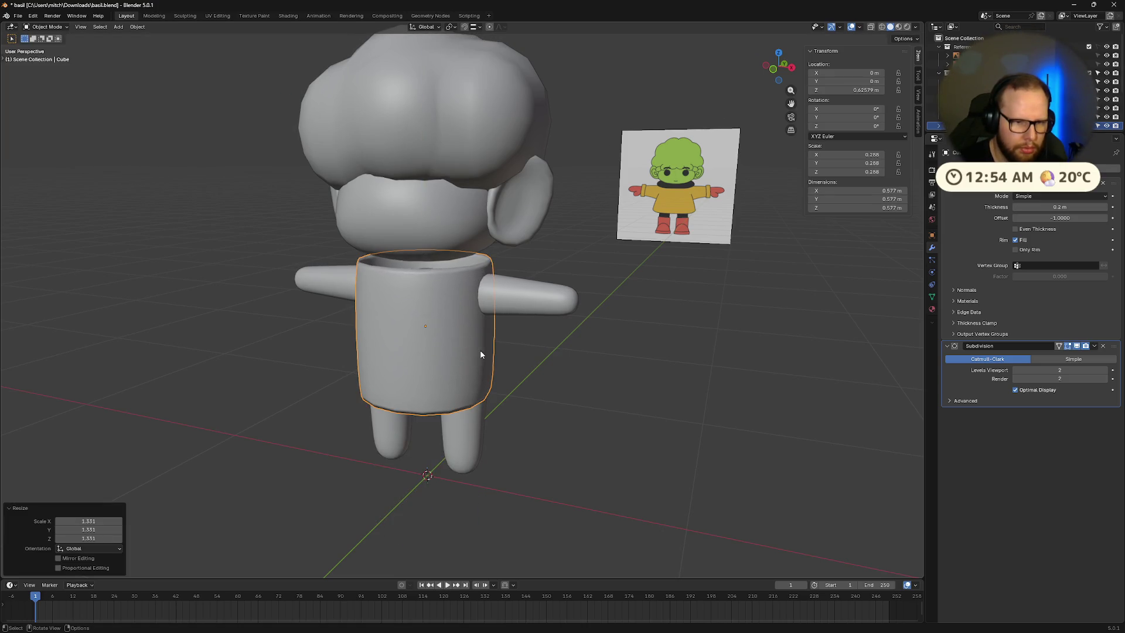
mouse_move(618, 408)
middle_mouse_down()
mouse_move(573, 390)
mouse_move(553, 405)
middle_mouse_up()
key("z")
left_click(580, 367)
middle_click_drag(595, 366, 557, 389)
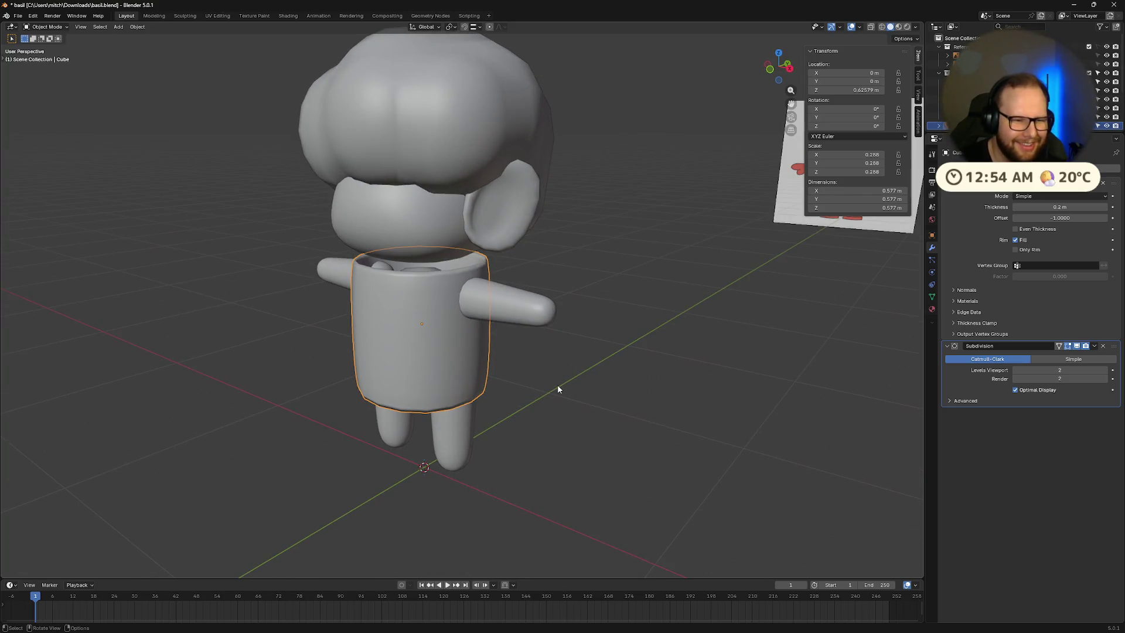
Step: Raise the cube further along Z, keeping its size
key("g")
key("z")
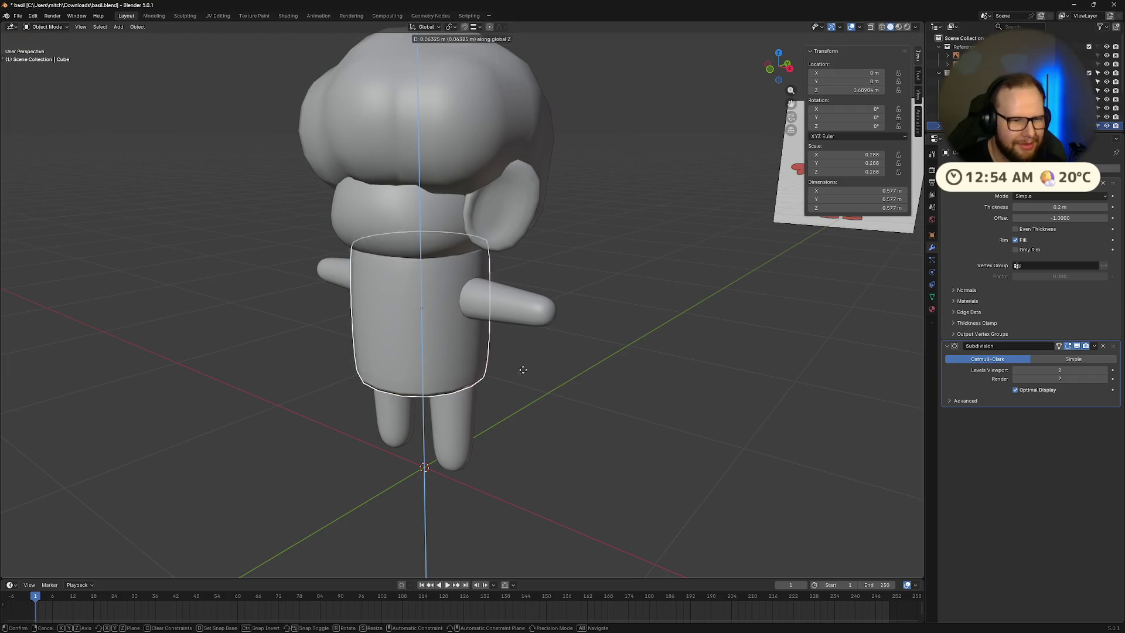
left_click(581, 379)
key("s")
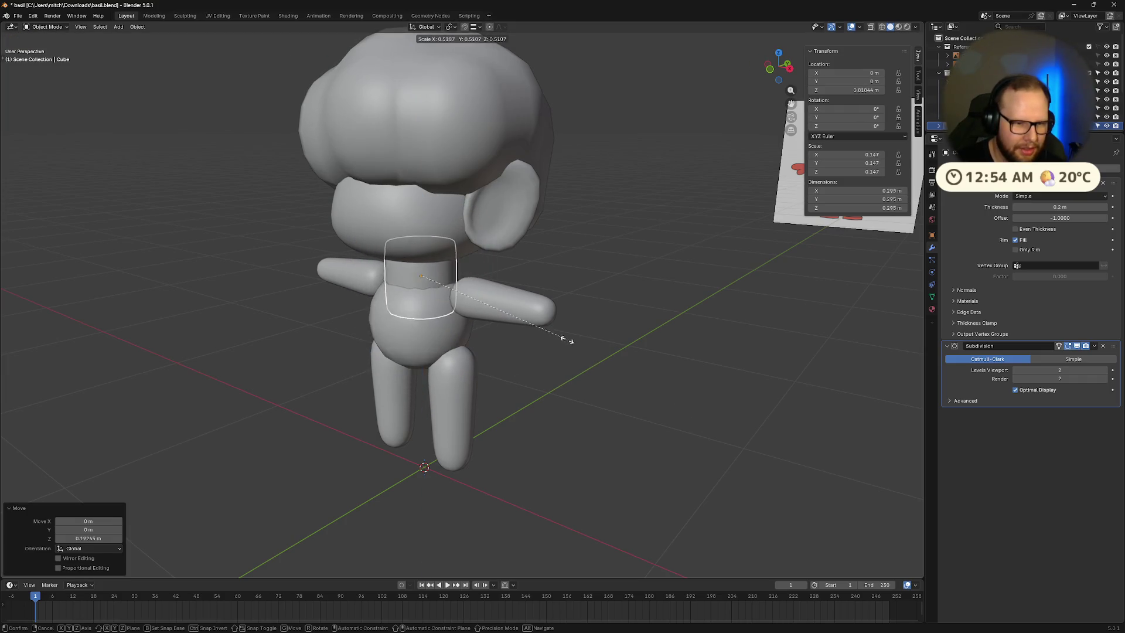
key("Escape")
key("s")
key("Escape")
Step: Flatten the cube along Z into a ring about 0.139 m tall
key("s")
key("y")
key("z")
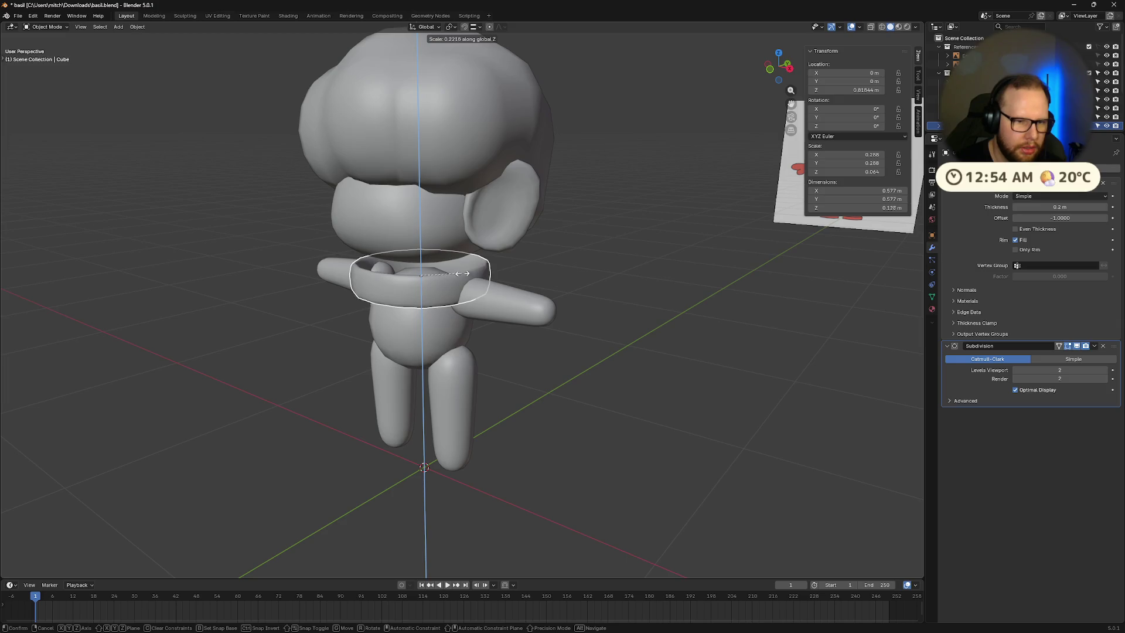
left_click(489, 336)
mouse_move(490, 336)
middle_mouse_down()
mouse_move(527, 363)
mouse_move(504, 353)
mouse_move(500, 316)
mouse_move(449, 342)
mouse_move(325, 346)
mouse_move(338, 350)
middle_mouse_up()
scroll(507, 352, "up", 6)
key("s")
key("Escape")
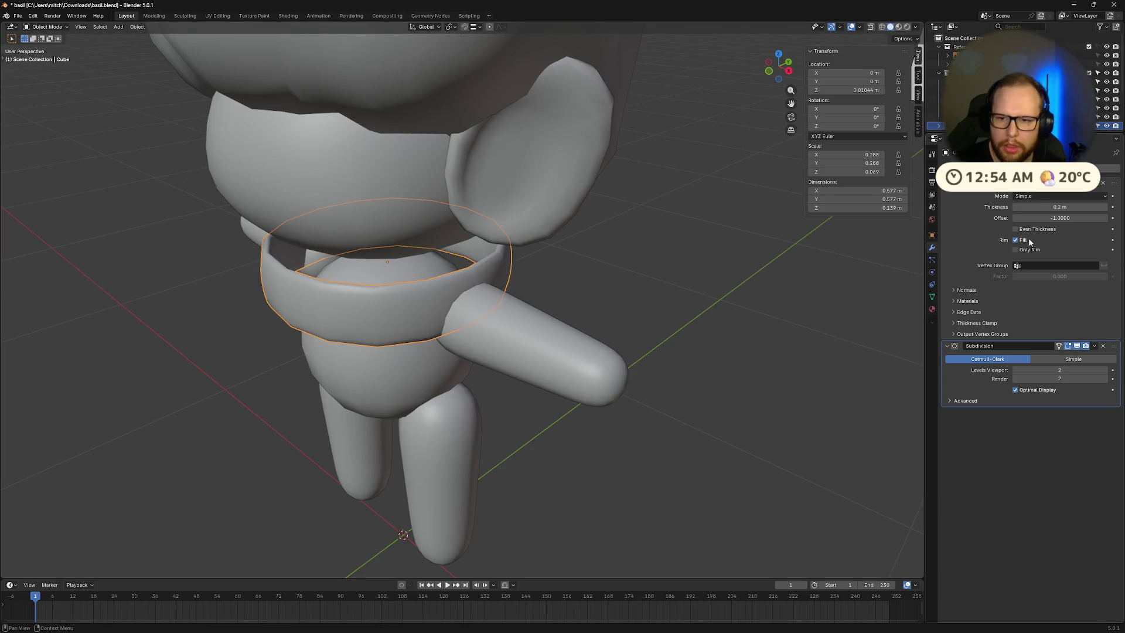
Step: Set the ring's Solidify thickness to 0.5 m
left_click(1016, 250)
left_click(1016, 251)
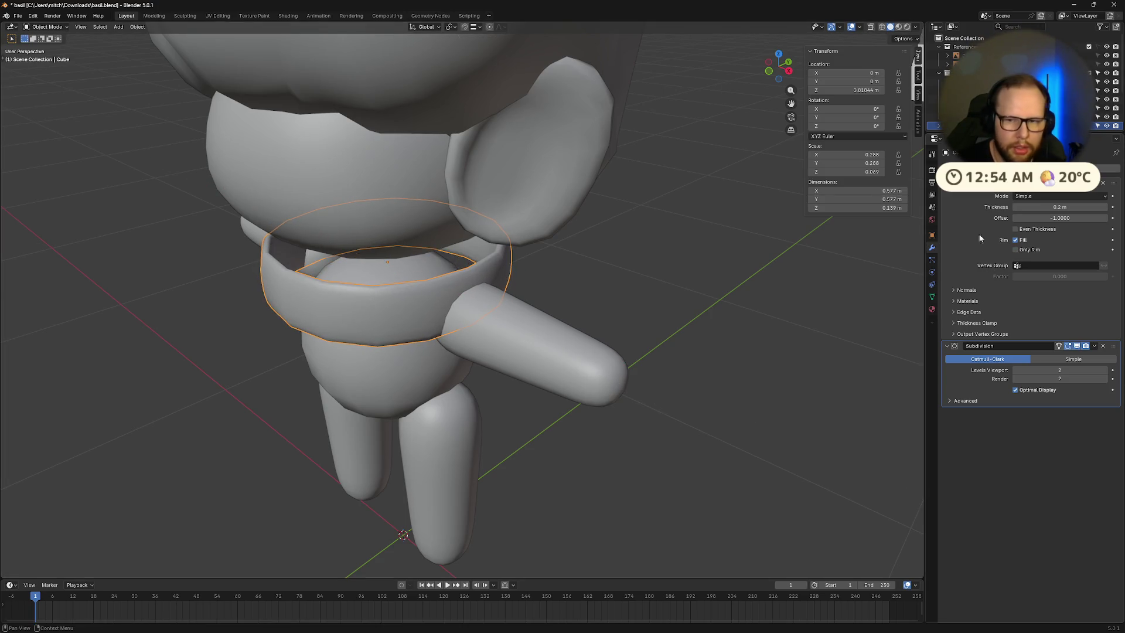
left_click_drag(1048, 207, 1096, 206)
left_click(1059, 207)
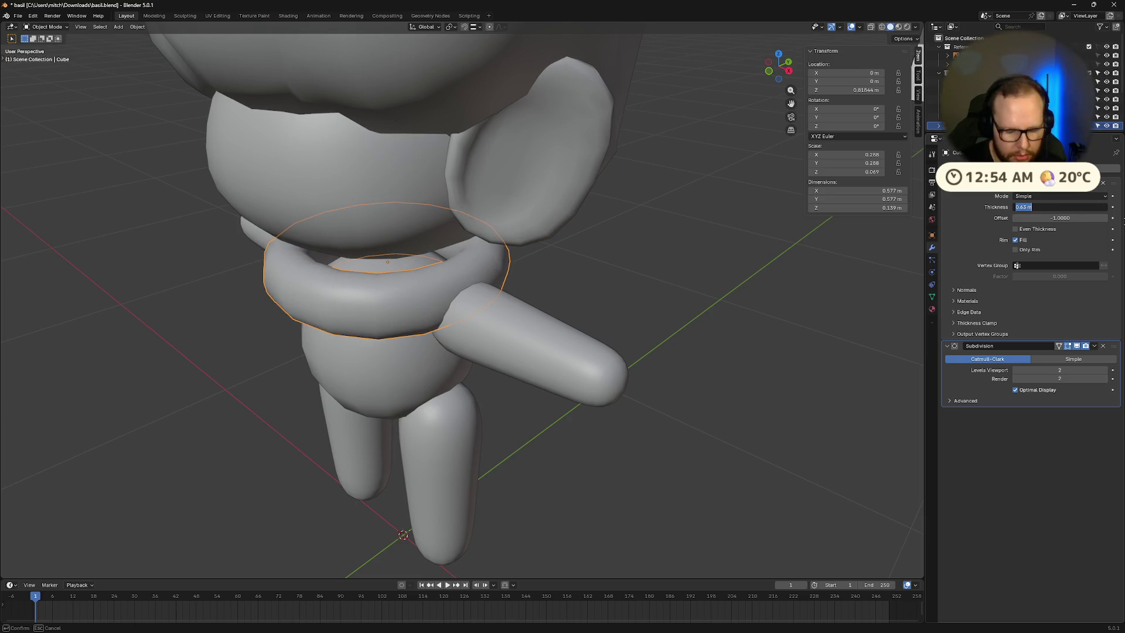
type("0")
key("Return")
middle_click_drag(457, 369, 498, 369)
Step: Raise the ring along Z and flatten it further
key("g")
key("z")
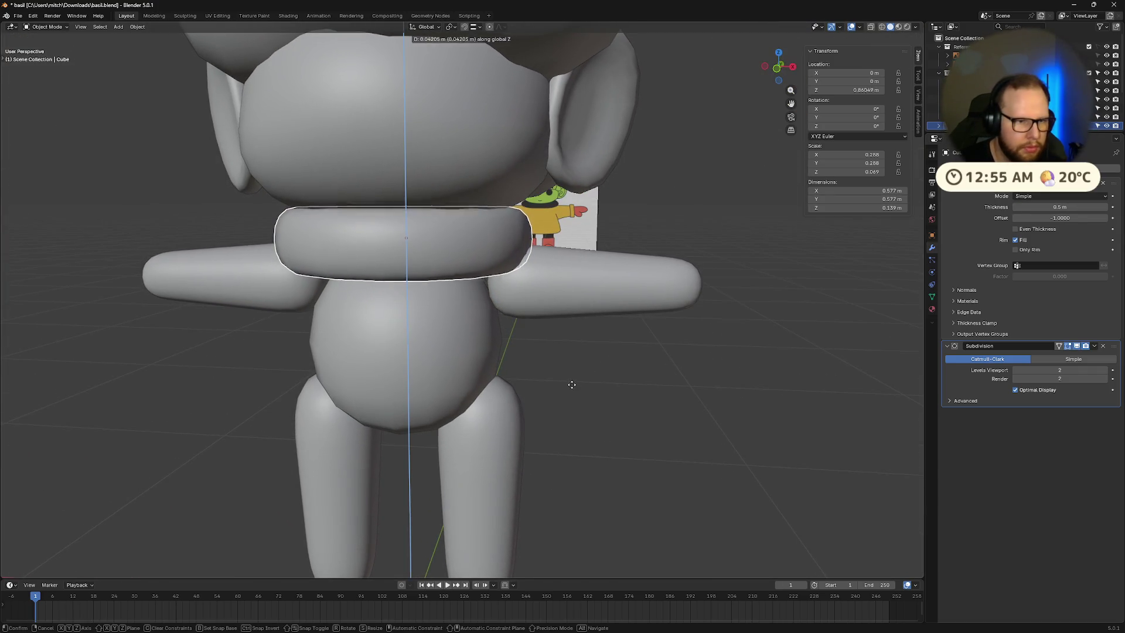
left_click(572, 381)
middle_click_drag(638, 463, 645, 448)
left_click(422, 252)
key("g")
key("x")
key("Escape")
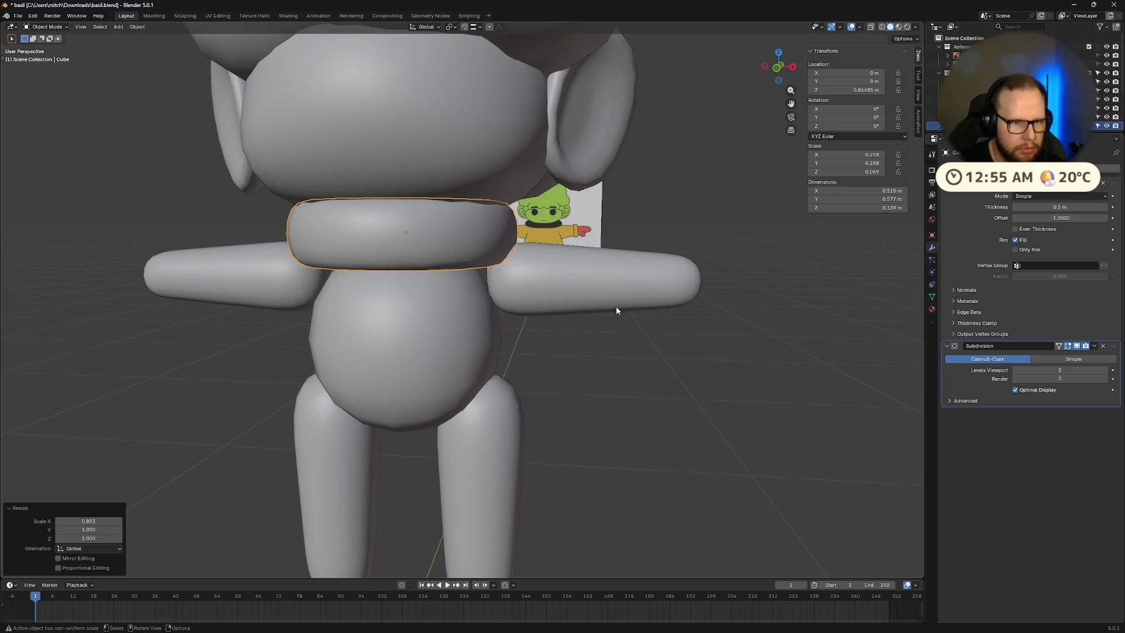
key("s")
key("z")
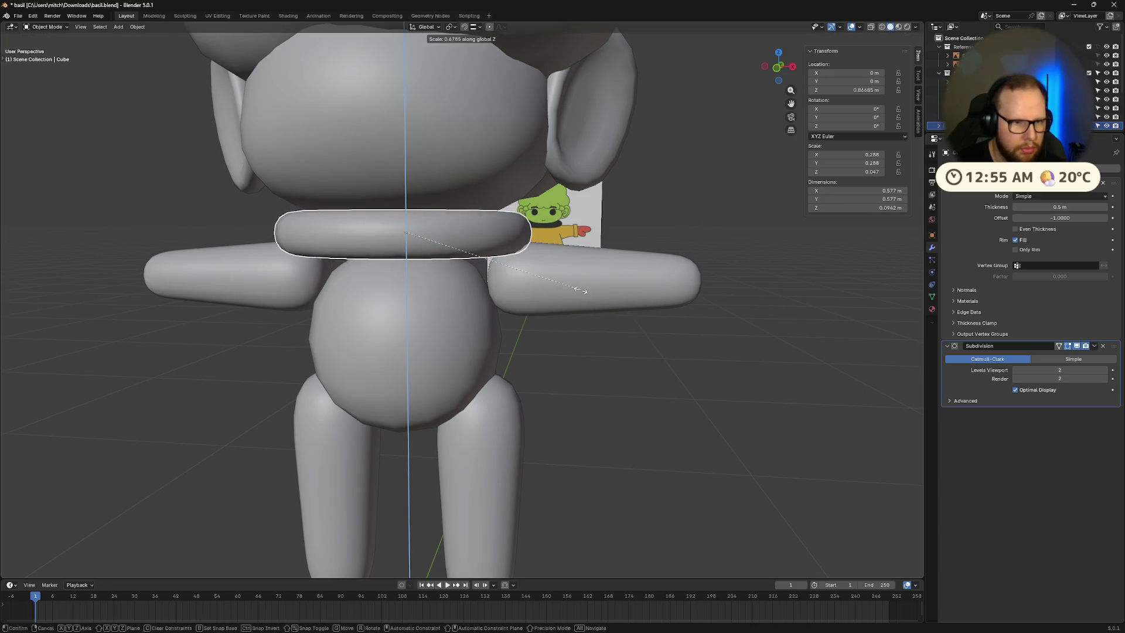
left_click(571, 287)
Step: Compare the ring against the reference in front view with X-ray on
left_click(771, 70)
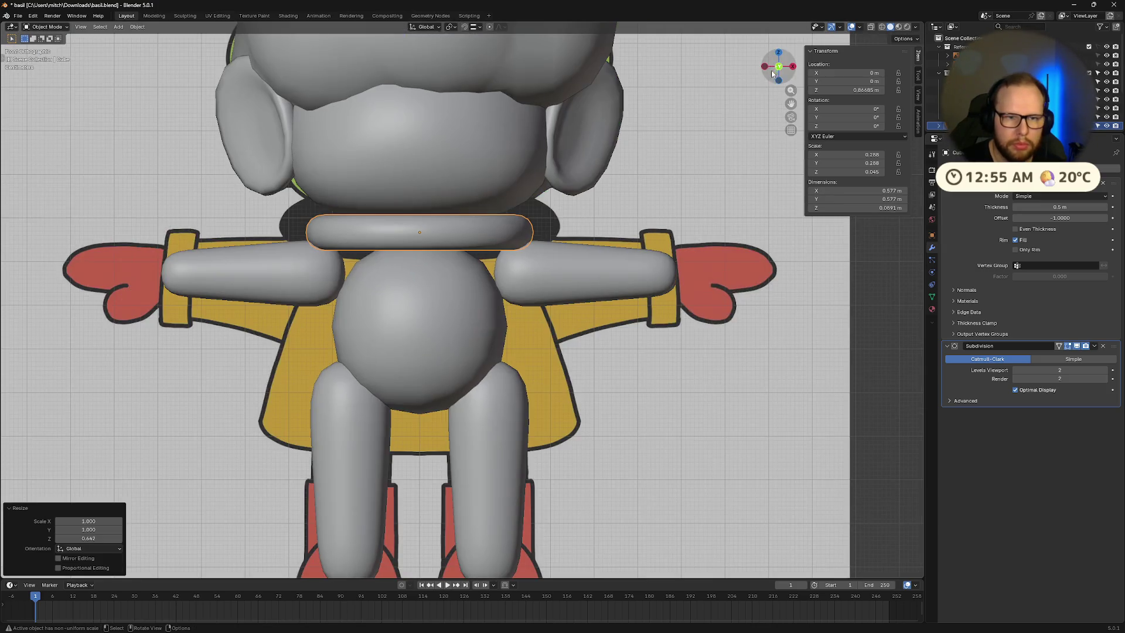
key("alt+z")
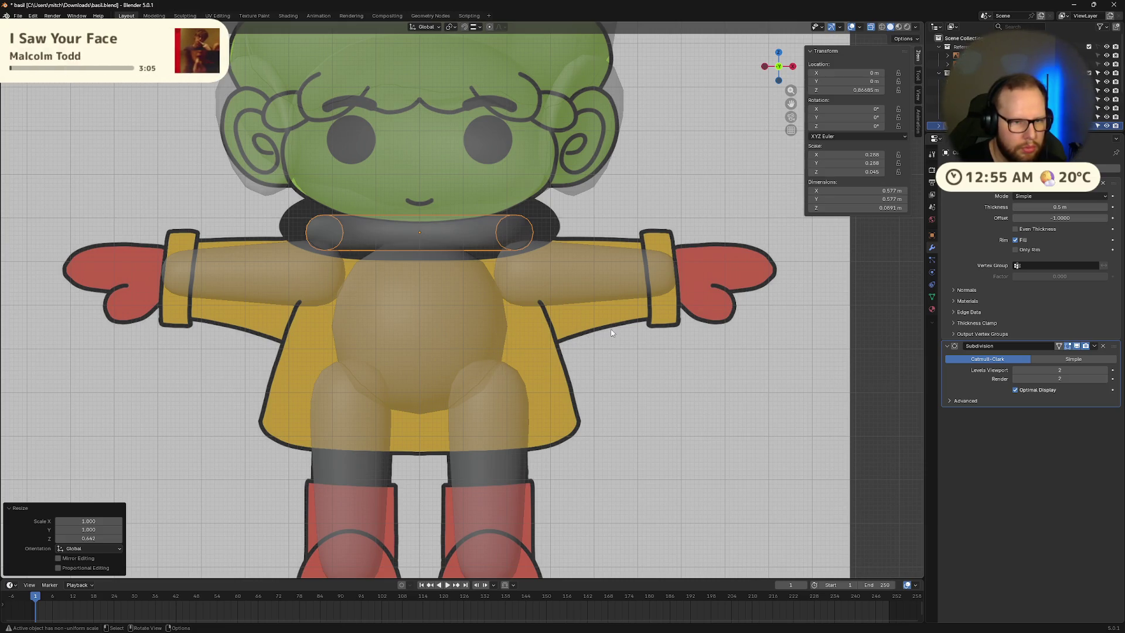
left_click(649, 403)
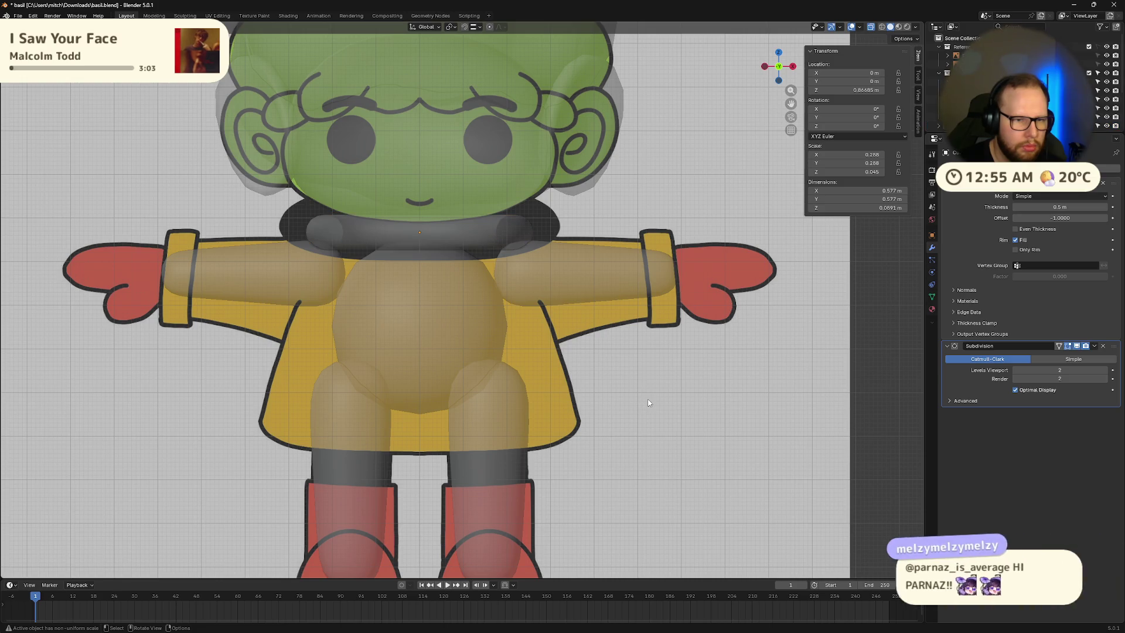
mouse_move(527, 385)
middle_mouse_down()
mouse_move(573, 357)
mouse_move(592, 369)
middle_mouse_up()
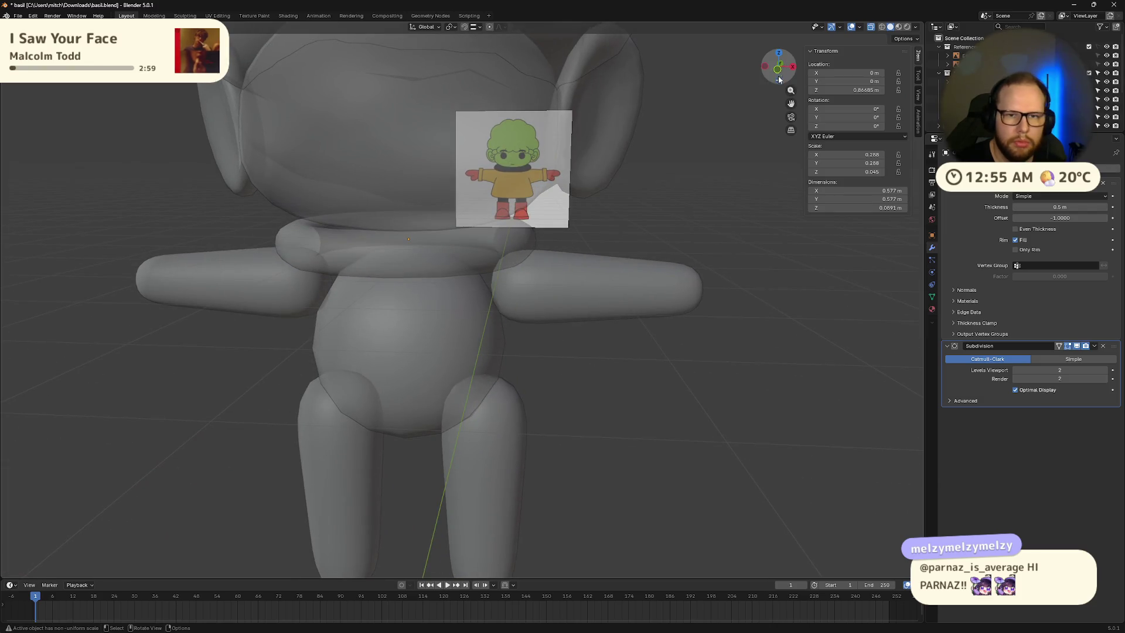
left_click(779, 80)
Step: Raise the ring slightly and enlarge it to 1.22 times its size
left_click(461, 235)
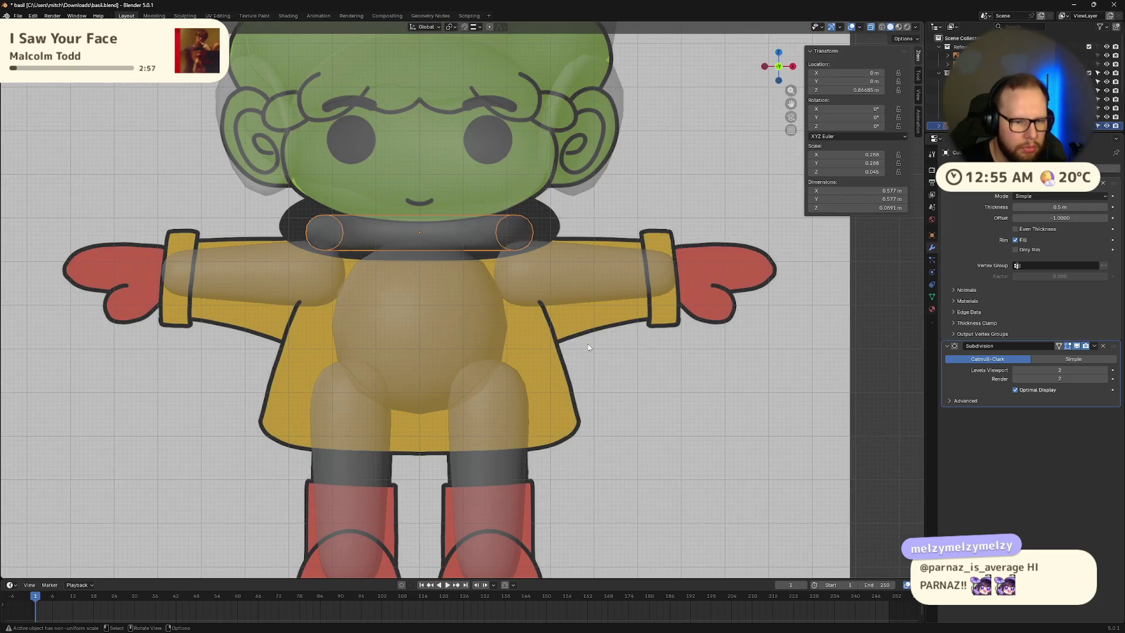
key("g")
key("z")
left_click(588, 337)
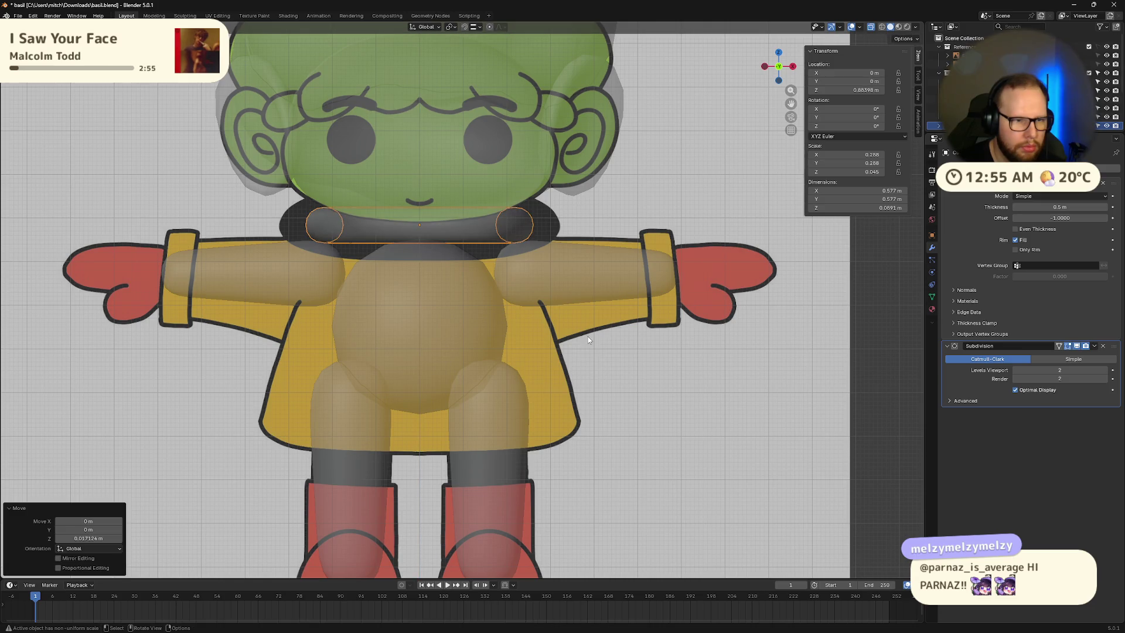
key("s")
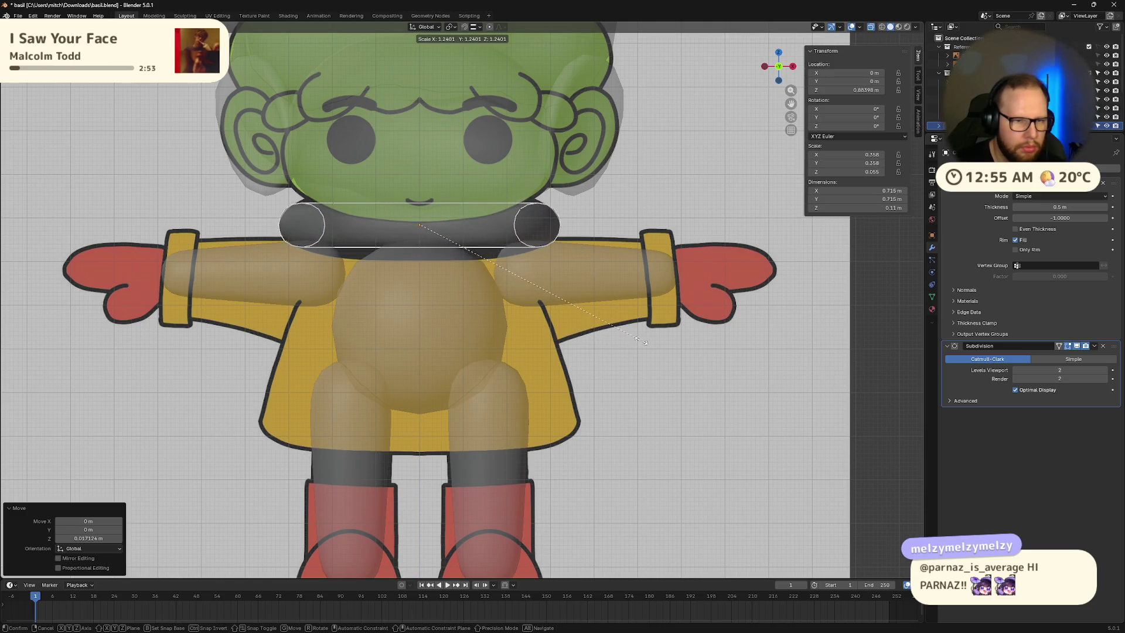
left_click(635, 342)
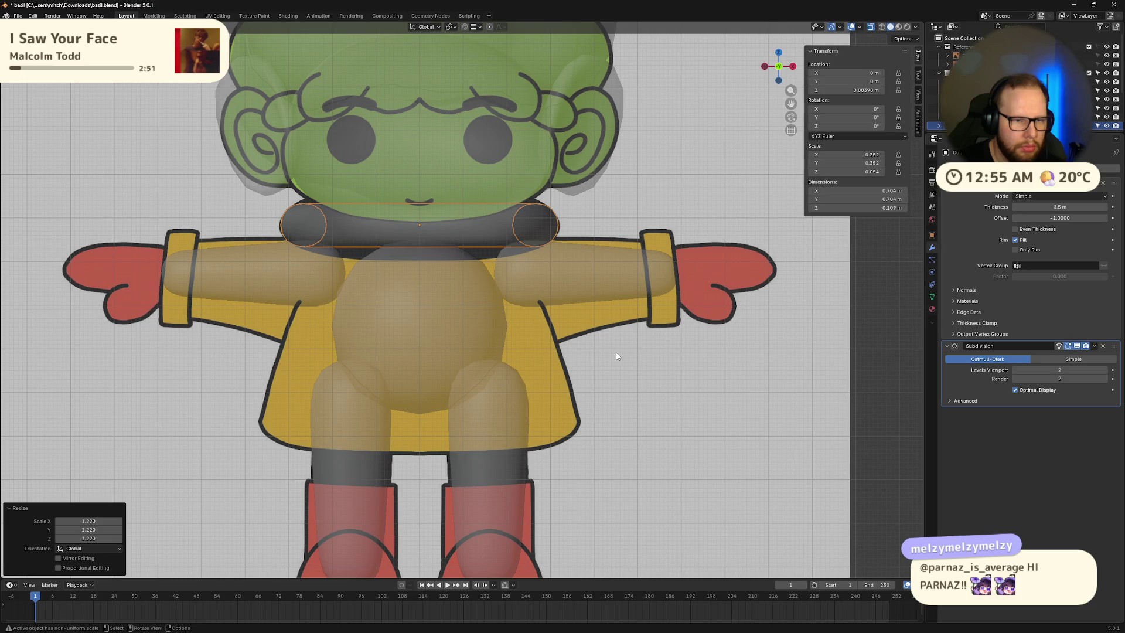
Step: Set the collar's Solidify thickness to 0.65 m and recheck it in X-ray
mouse_move(624, 358)
middle_mouse_down()
mouse_move(562, 389)
mouse_move(579, 379)
middle_mouse_up()
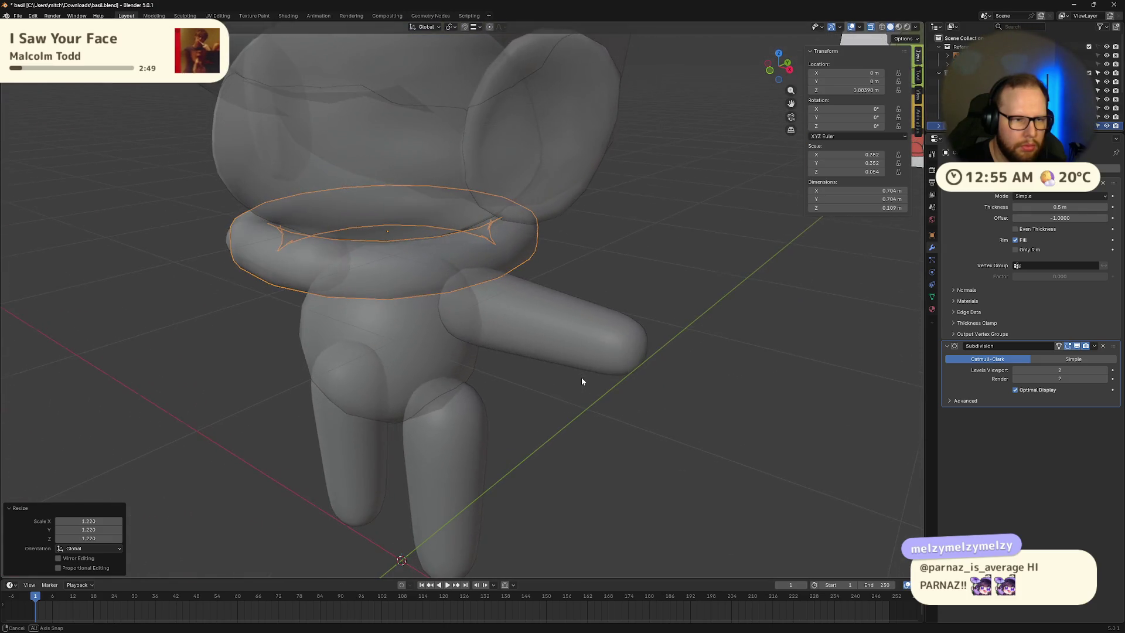
left_click_drag(1062, 207, 1062, 207)
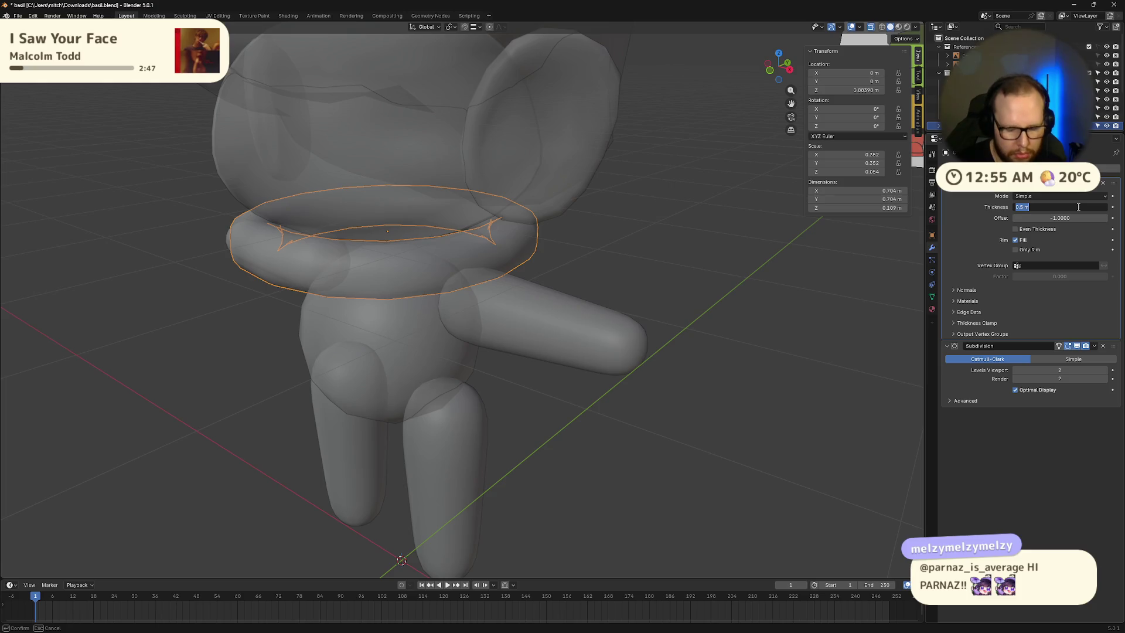
type("0.65")
key("Return")
key("Tab")
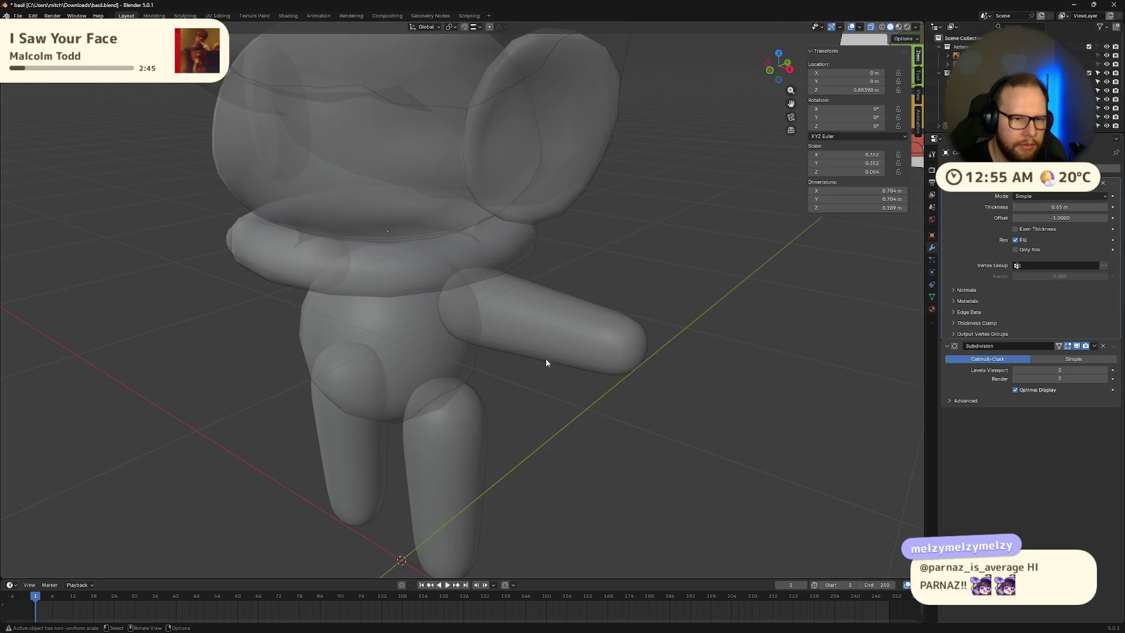
key("Tab")
key("alt+z")
mouse_move(480, 436)
middle_mouse_down()
mouse_move(543, 404)
mouse_move(588, 416)
mouse_move(545, 398)
mouse_move(541, 416)
mouse_move(547, 408)
middle_mouse_up()
left_click(445, 259)
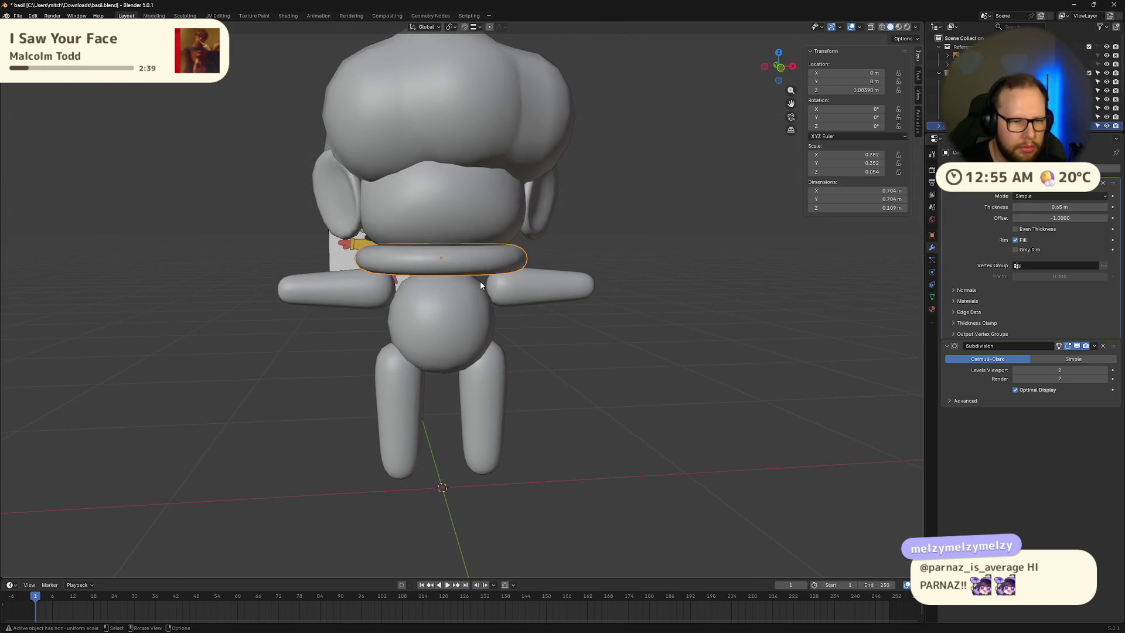
key("alt+z")
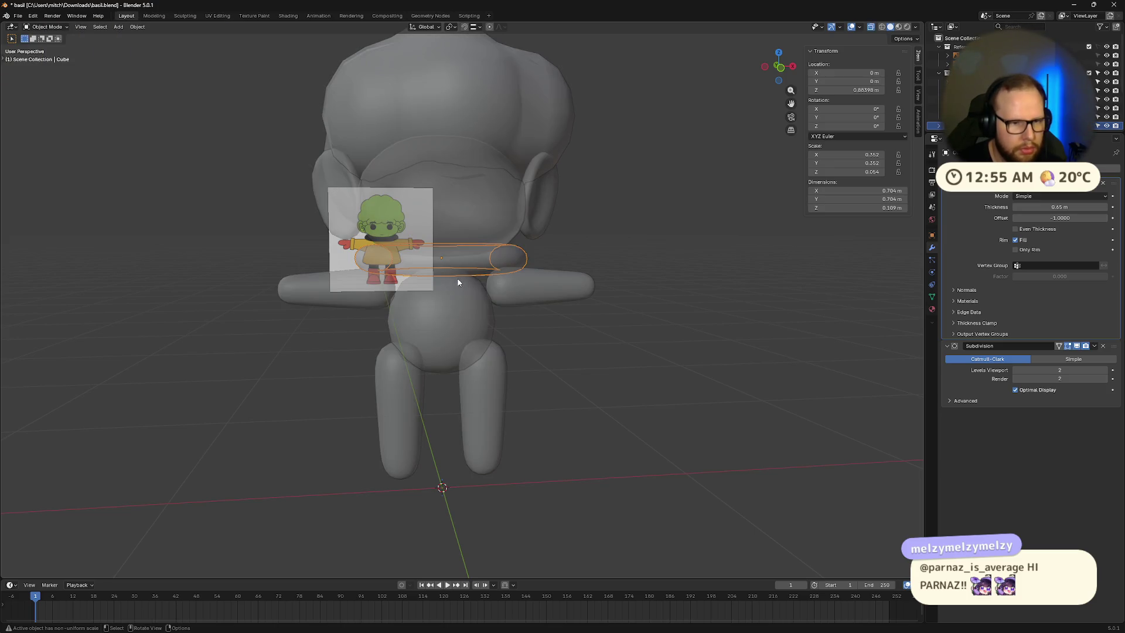
Step: Cut two edge loops around the collar and lower them about 0.045 m along Z
key("alt+z")
key("Tab")
key("ctrl+r")
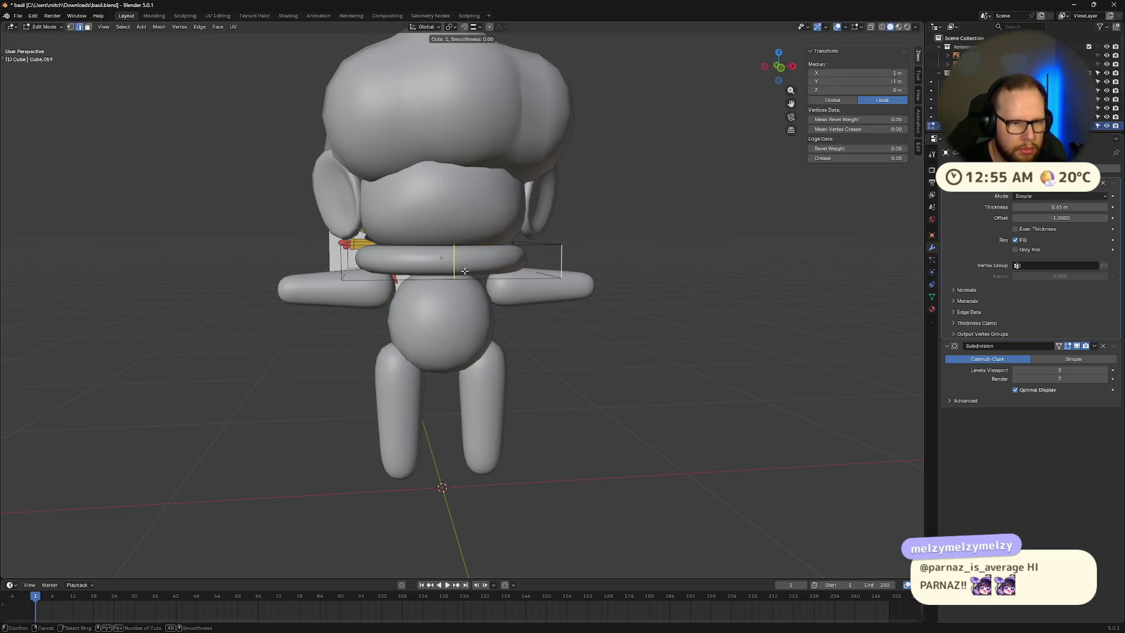
left_click(464, 270)
right_click(464, 271)
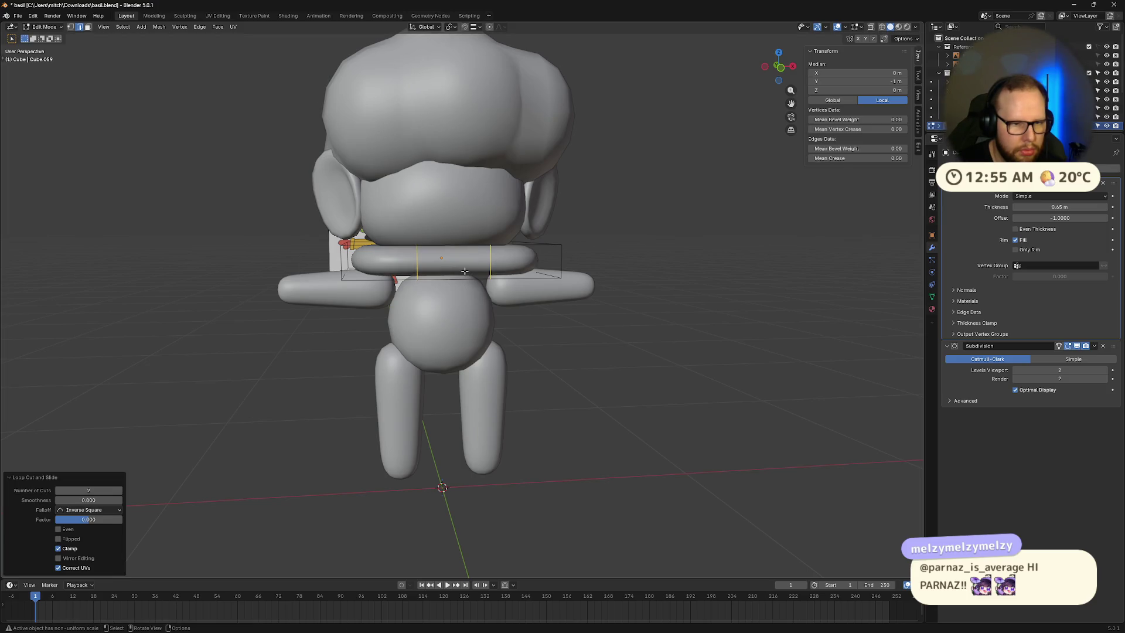
key("g")
key("z")
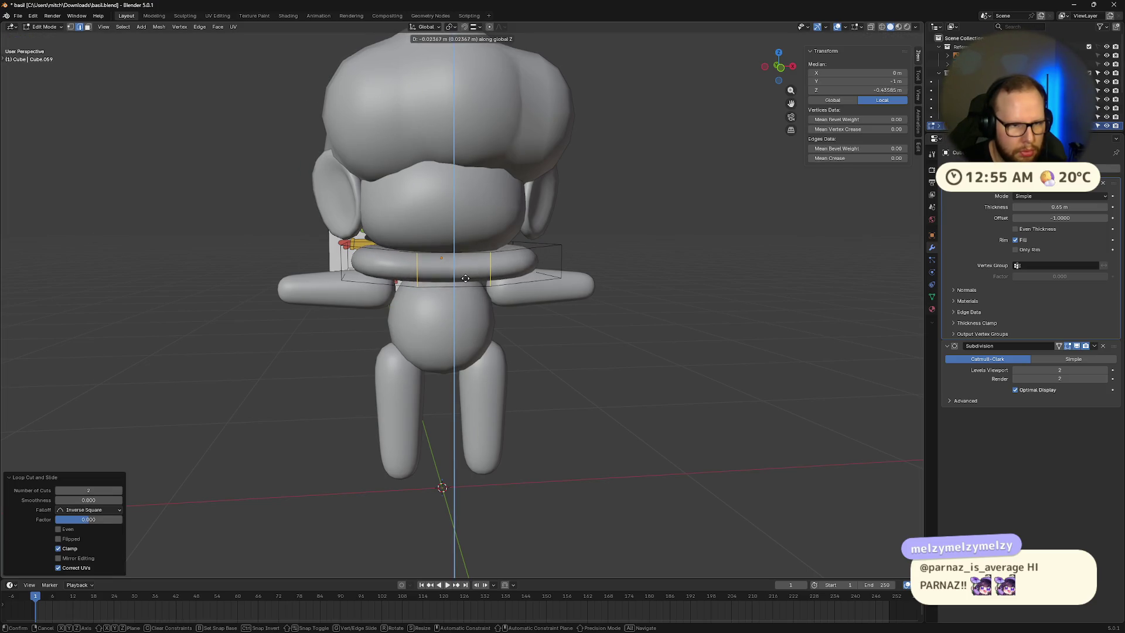
left_click(467, 284)
mouse_move(466, 284)
middle_mouse_down()
mouse_move(582, 311)
mouse_move(612, 296)
mouse_move(595, 314)
mouse_move(499, 339)
mouse_move(579, 329)
mouse_move(556, 357)
middle_mouse_up()
Step: With X-ray on, select a collar edge and cut two more loops across the collar
key("alt+z")
left_click(588, 340)
key("ctrl+r")
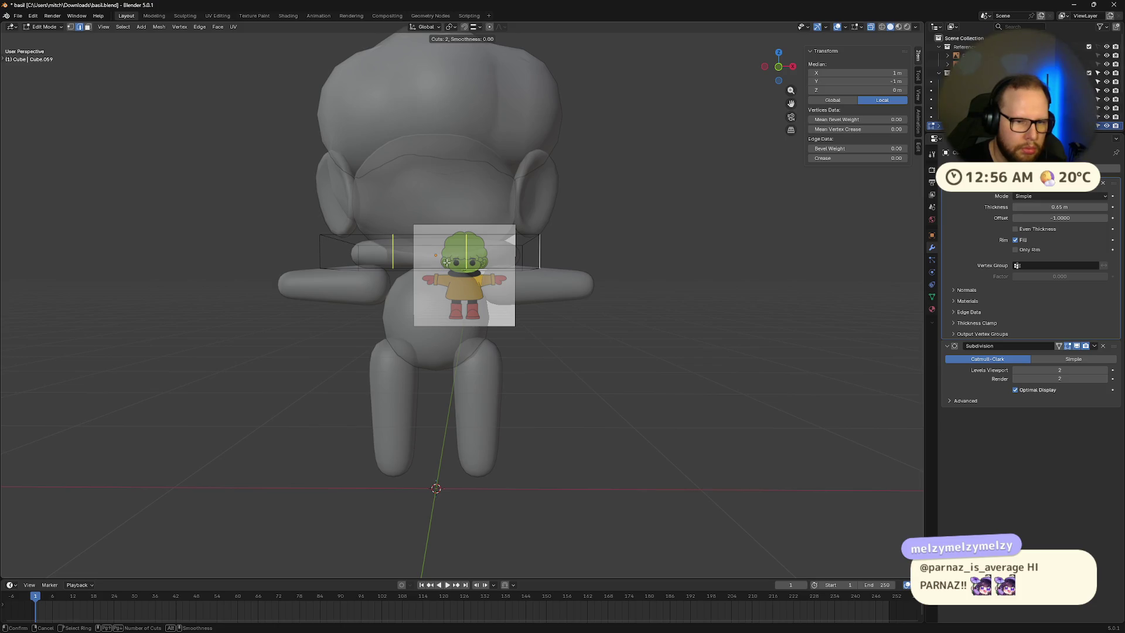
left_click(446, 262)
right_click(455, 262)
mouse_move(455, 263)
middle_mouse_down()
mouse_move(524, 328)
mouse_move(515, 261)
middle_mouse_up()
Step: Lower the selected collar loop straight down along Z
key("ctrl+r")
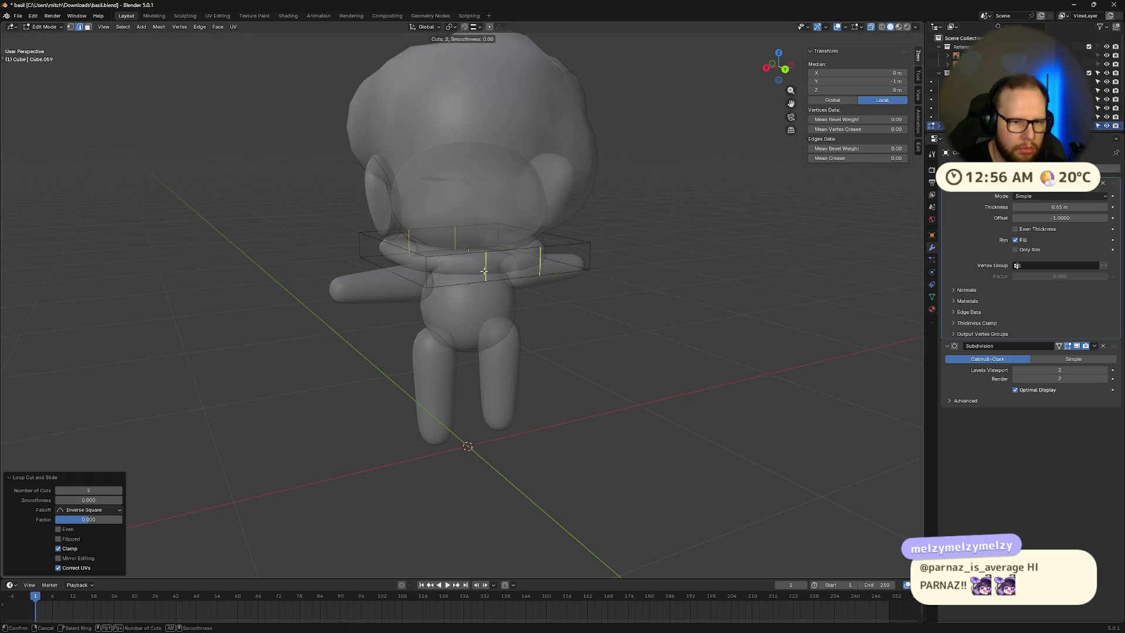
right_click(484, 271)
key("ctrl+r")
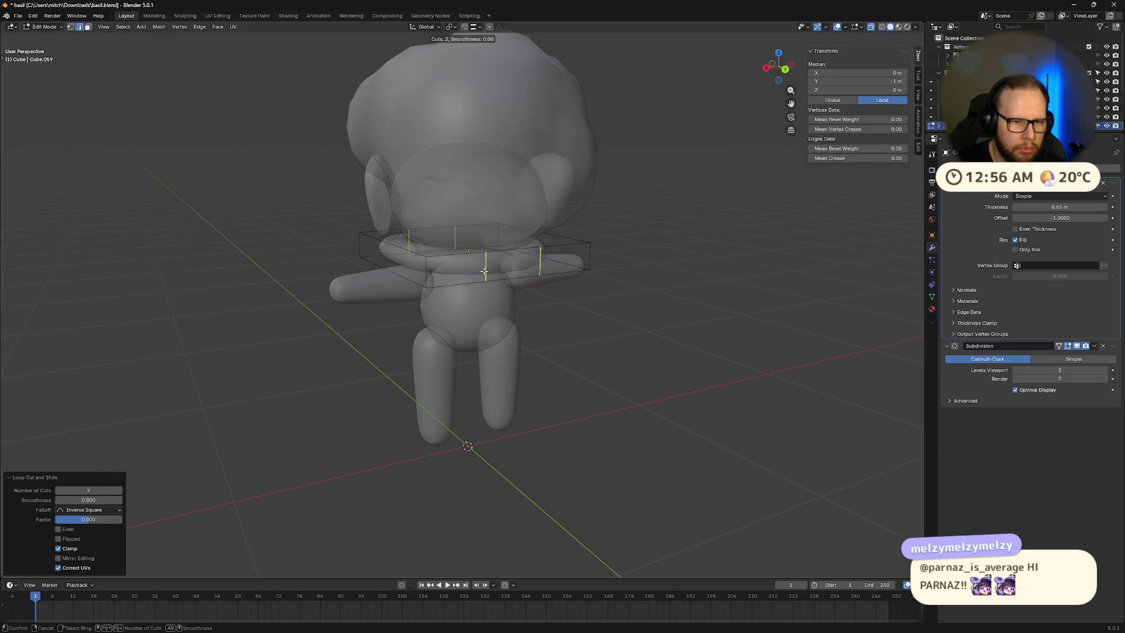
right_click(468, 271)
mouse_move(467, 271)
middle_mouse_down()
mouse_move(512, 306)
mouse_move(682, 304)
mouse_move(635, 293)
mouse_move(655, 297)
middle_mouse_up()
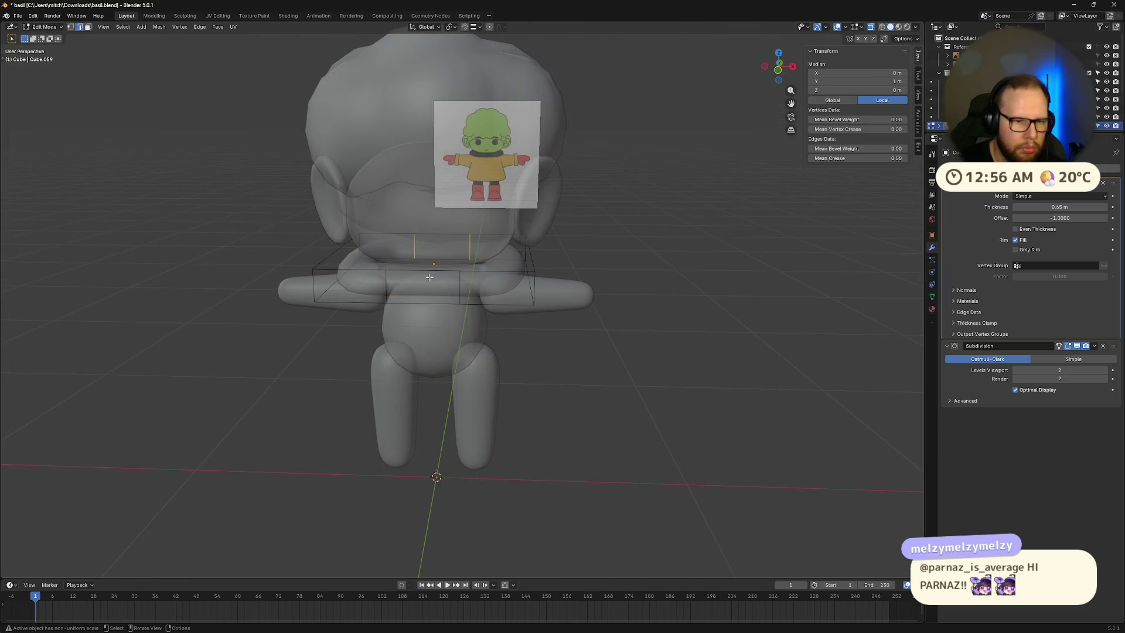
key("g")
key("z")
left_click(472, 249)
Step: Select the neck-ring cage's outer end edges, then bring up the Object context menu in Object Mode
mouse_move(472, 249)
middle_mouse_down()
mouse_move(610, 292)
mouse_move(610, 376)
mouse_move(554, 317)
middle_mouse_up()
left_click(554, 317, "alt")
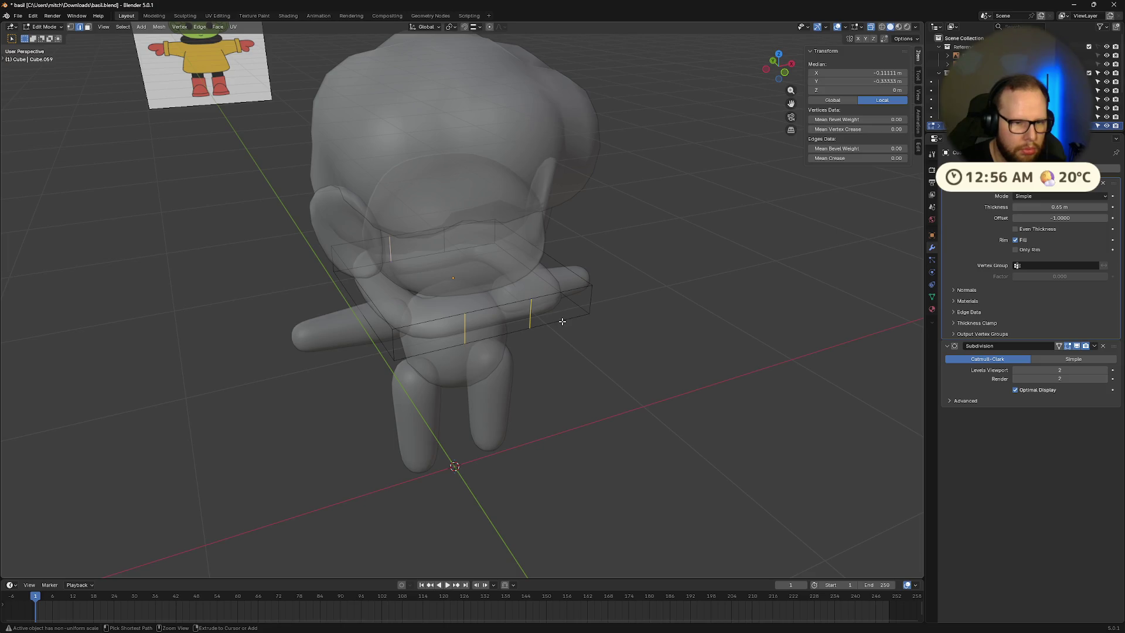
left_click(622, 375, "alt")
left_click(622, 378)
middle_click_drag(622, 379, 527, 340)
key("Tab")
right_click(476, 309)
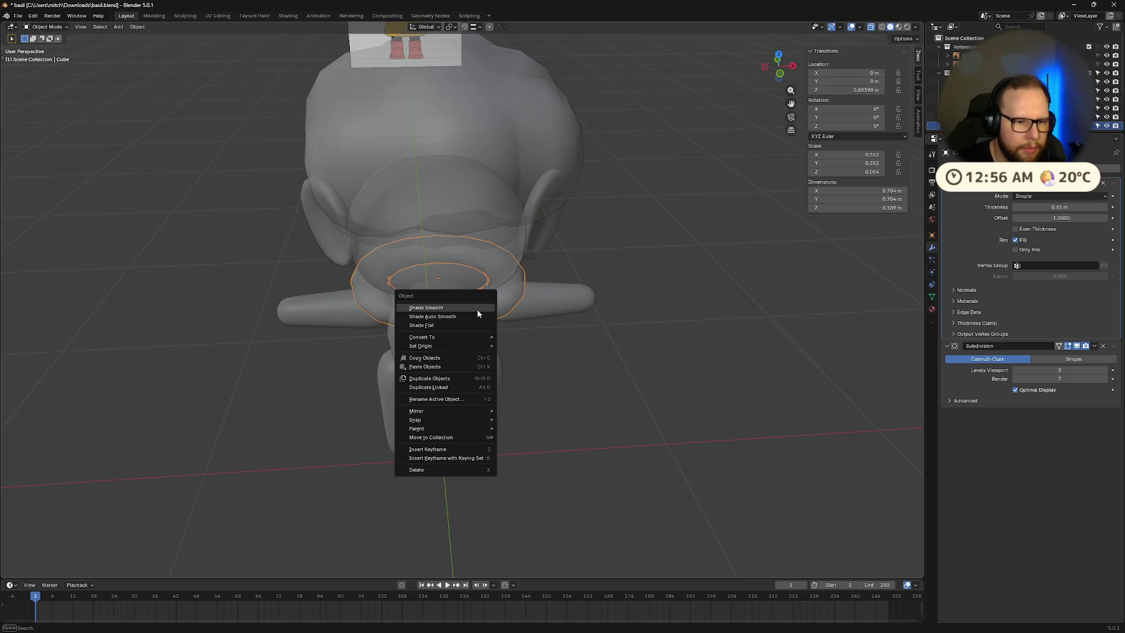
Step: Select the whole neck-ring slab and subdivide it with 2 cuts
mouse_move(465, 339)
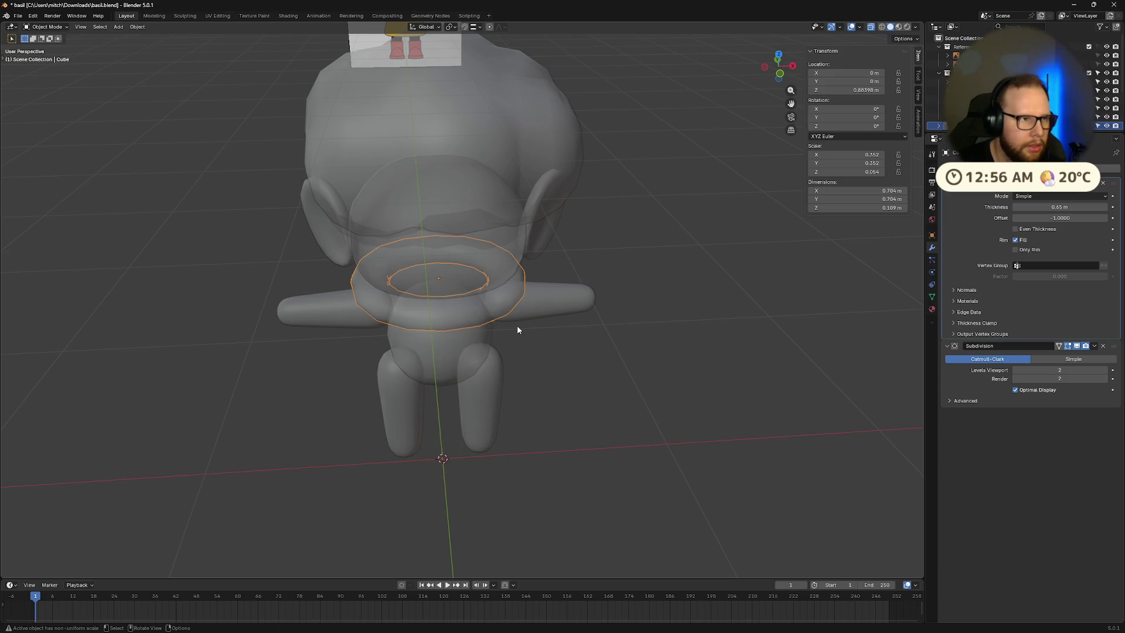
key("Tab")
key("a")
right_click(498, 325)
mouse_move(498, 326)
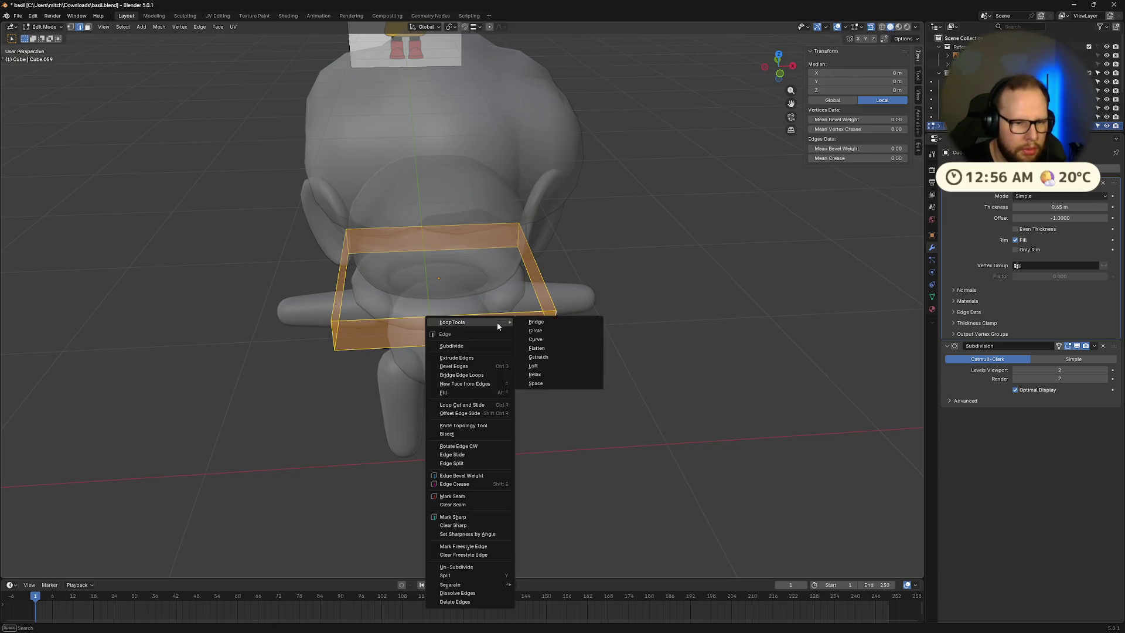
left_click(475, 346)
mouse_move(573, 390)
middle_mouse_down()
mouse_move(632, 383)
mouse_move(519, 413)
middle_mouse_up()
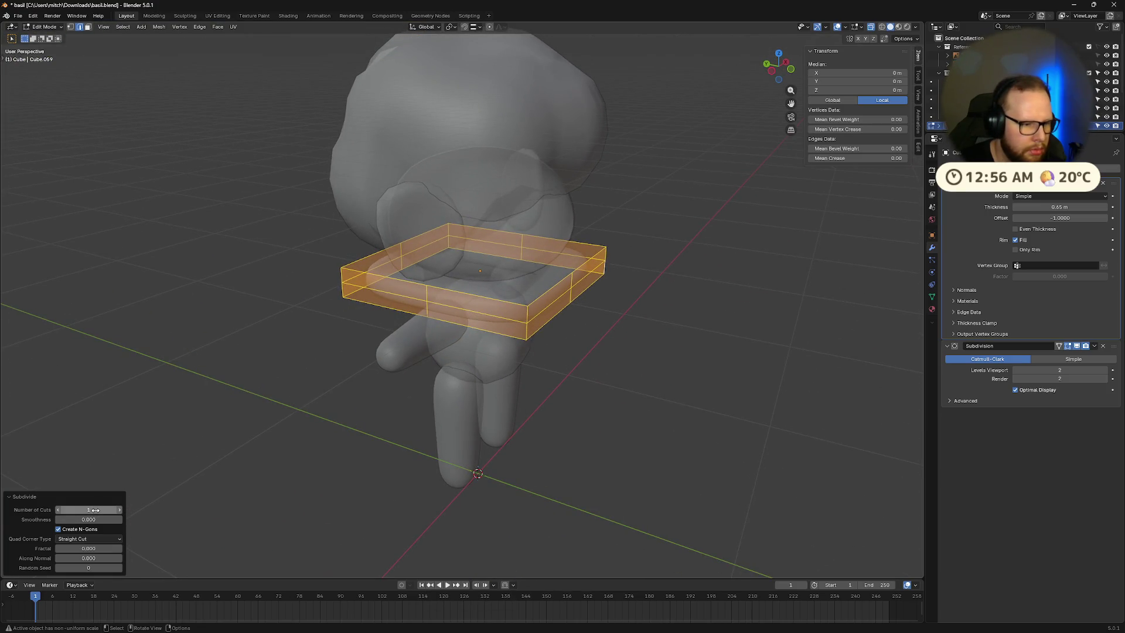
left_click(121, 512)
mouse_move(466, 497)
middle_mouse_down()
mouse_move(420, 512)
mouse_move(409, 503)
middle_mouse_up()
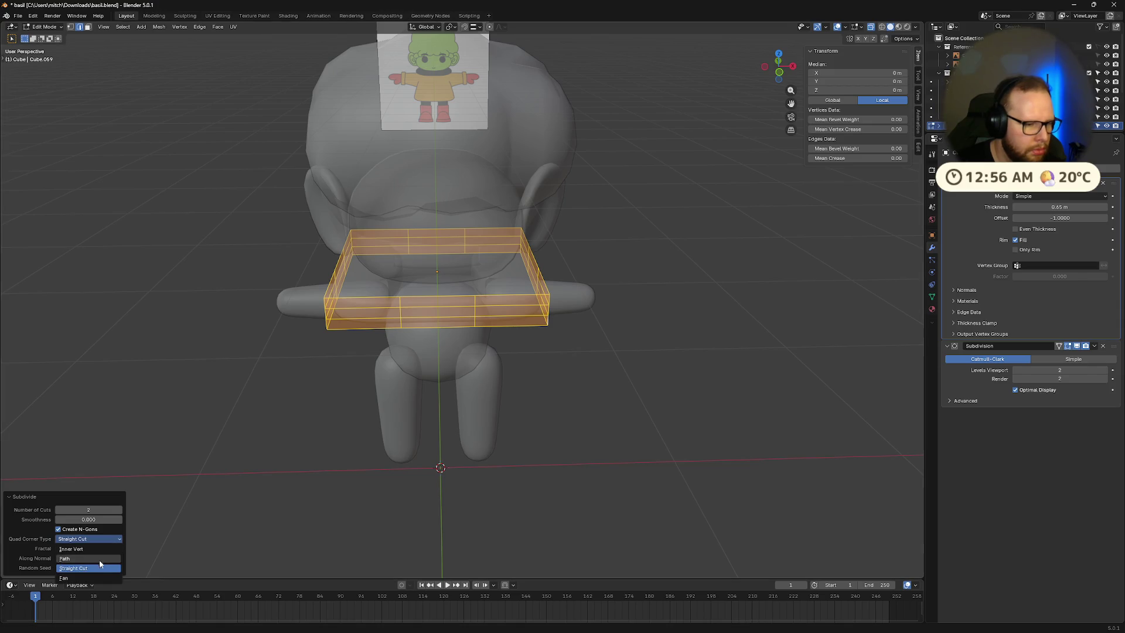
key("Escape")
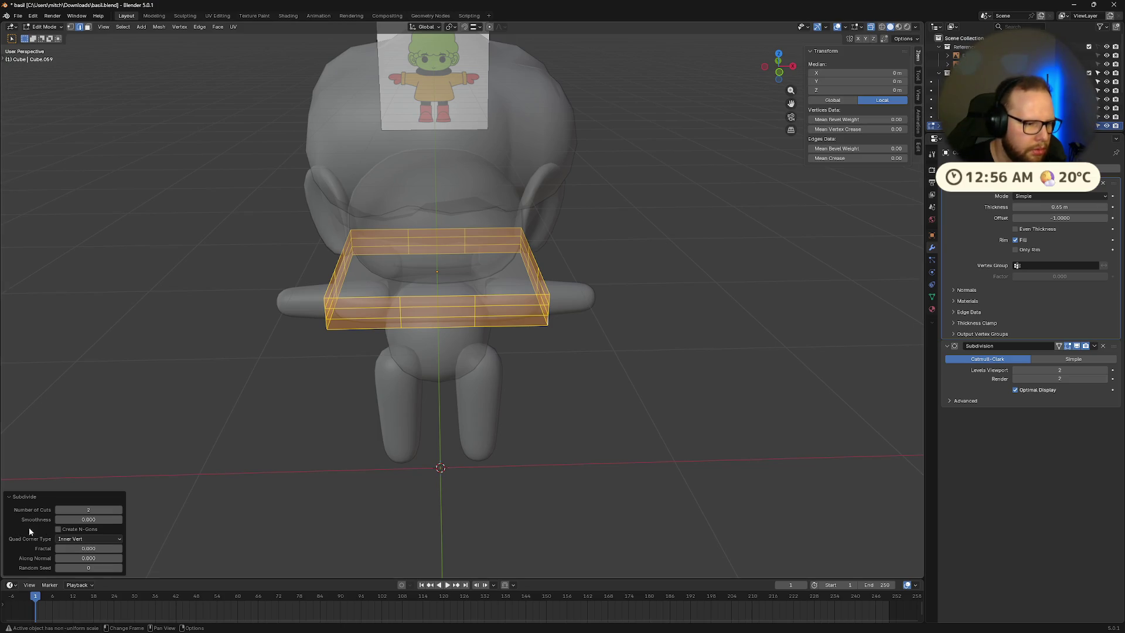
mouse_move(296, 479)
middle_mouse_down()
mouse_move(502, 458)
mouse_move(427, 460)
mouse_move(419, 447)
mouse_move(441, 472)
mouse_move(466, 464)
middle_mouse_up()
Step: Dissolve the two horizontal edge loops of the slab, leaving only vertical divisions
key("Tab")
key("Tab")
mouse_move(429, 379)
middle_mouse_down()
mouse_move(445, 451)
mouse_move(462, 442)
middle_mouse_up()
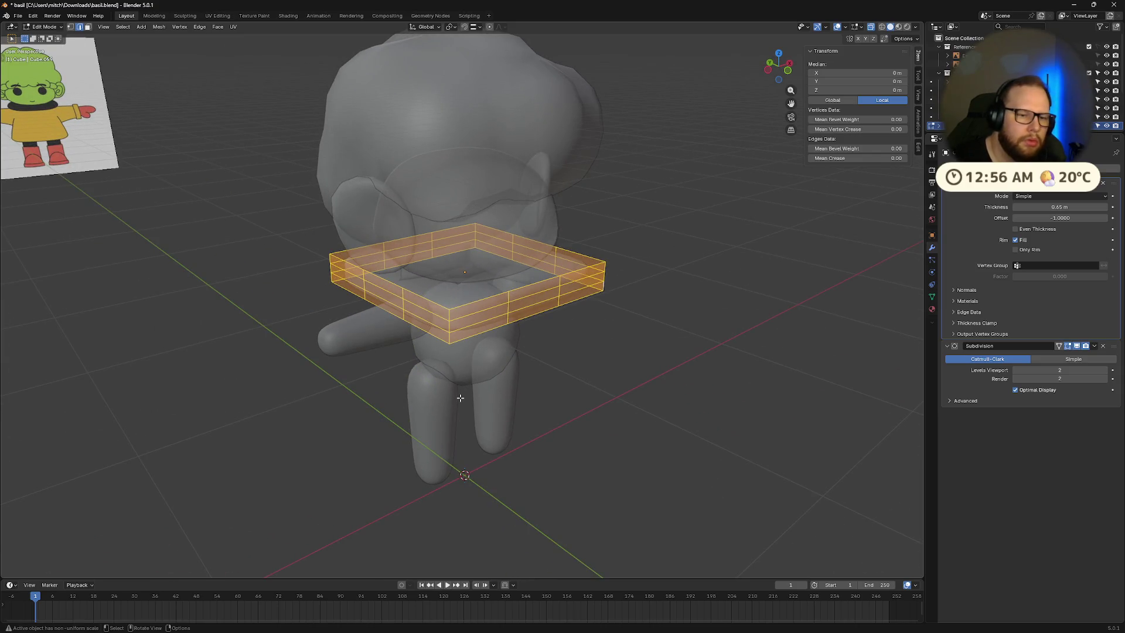
left_click(437, 319)
left_click(437, 319, "alt")
left_click(439, 331, "alt+shift")
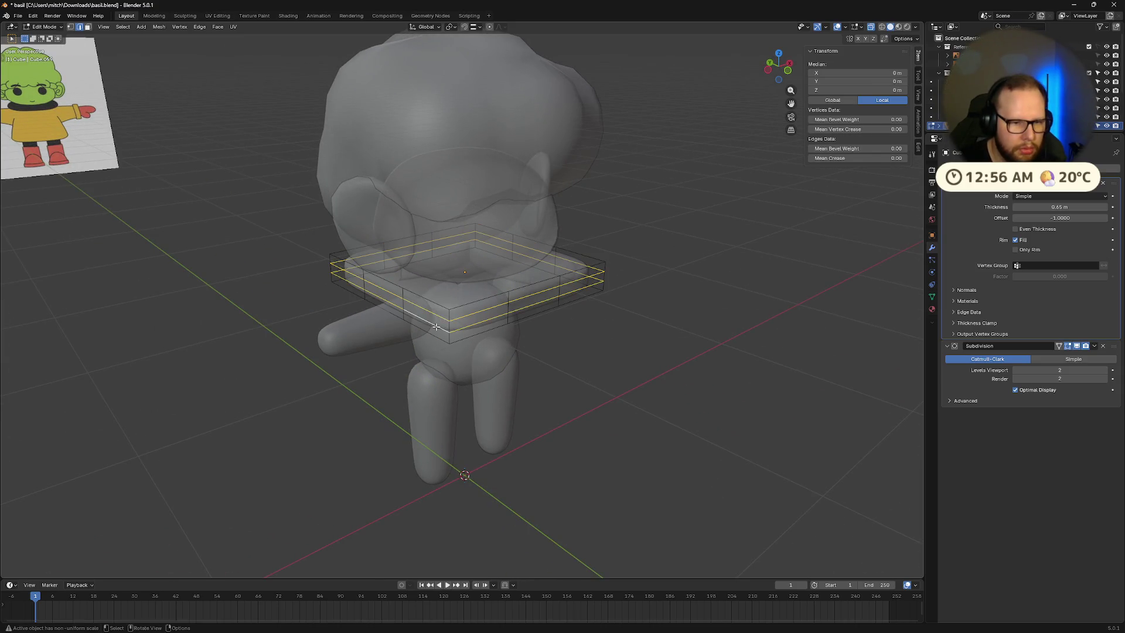
right_click(437, 337)
key("Escape")
key("x")
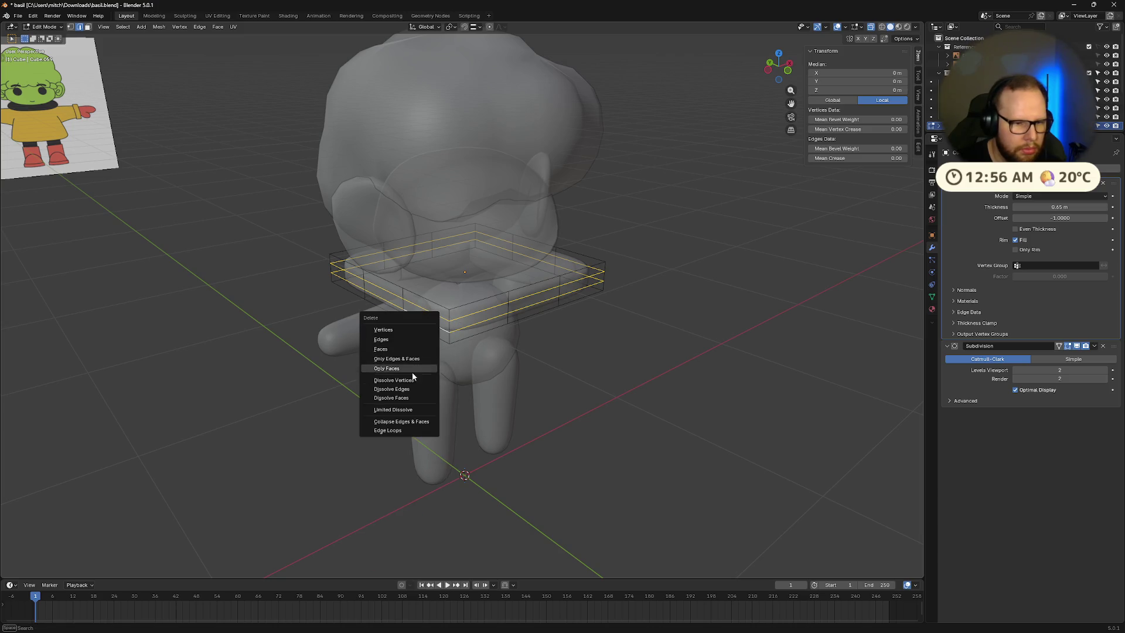
left_click(404, 394)
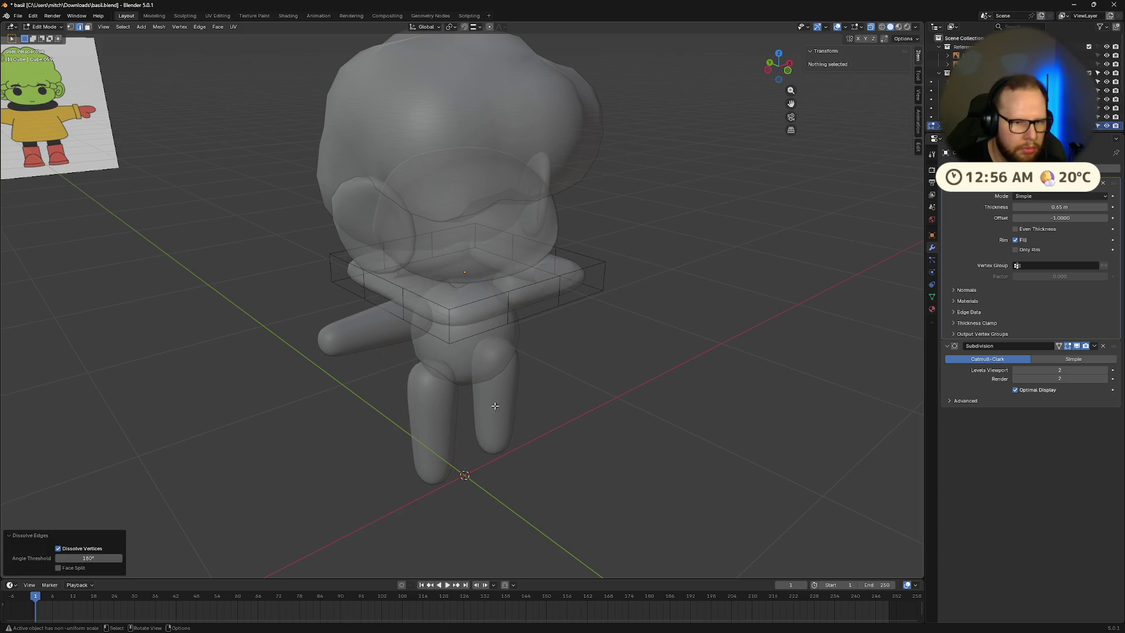
middle_click_drag(495, 406, 575, 407)
key("Tab")
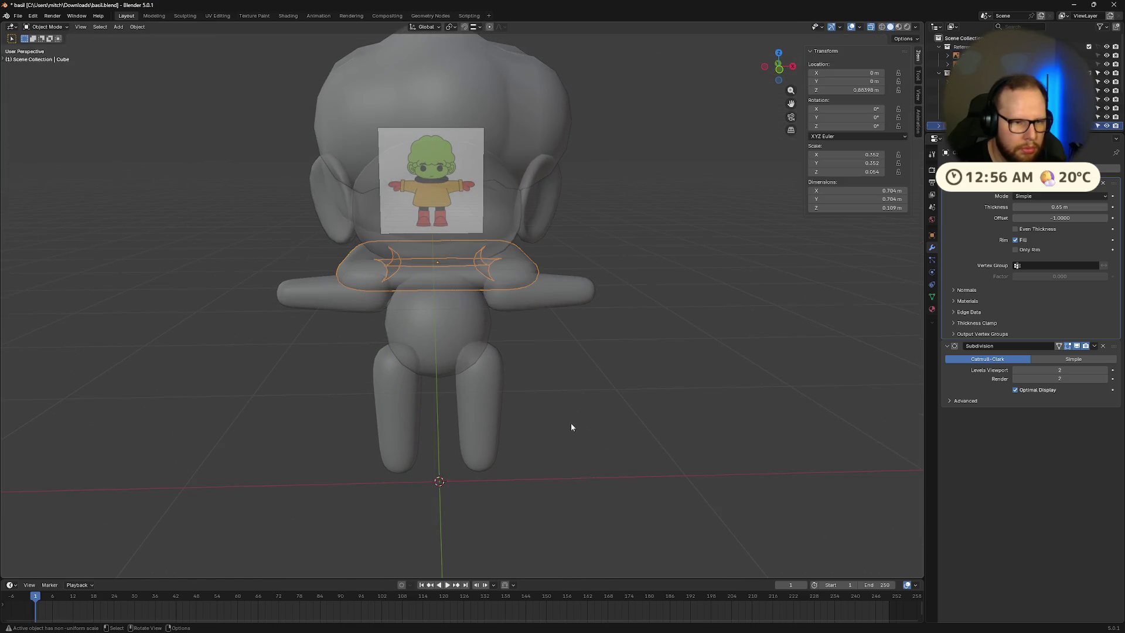
Step: Make two selected ring loops perfectly round with LoopTools Circle
key("Tab")
mouse_move(539, 455)
middle_mouse_down()
mouse_move(572, 475)
mouse_move(554, 475)
middle_mouse_up()
left_click(482, 324, "alt")
left_click(487, 350, "alt+shift")
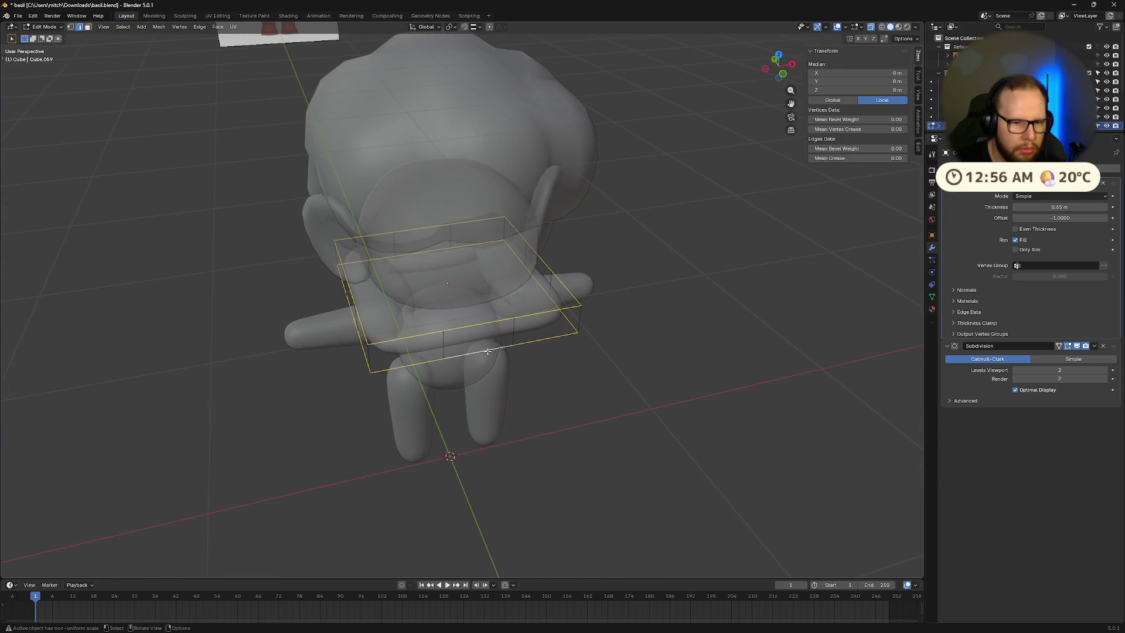
right_click(487, 350)
mouse_move(483, 325)
left_click(537, 335)
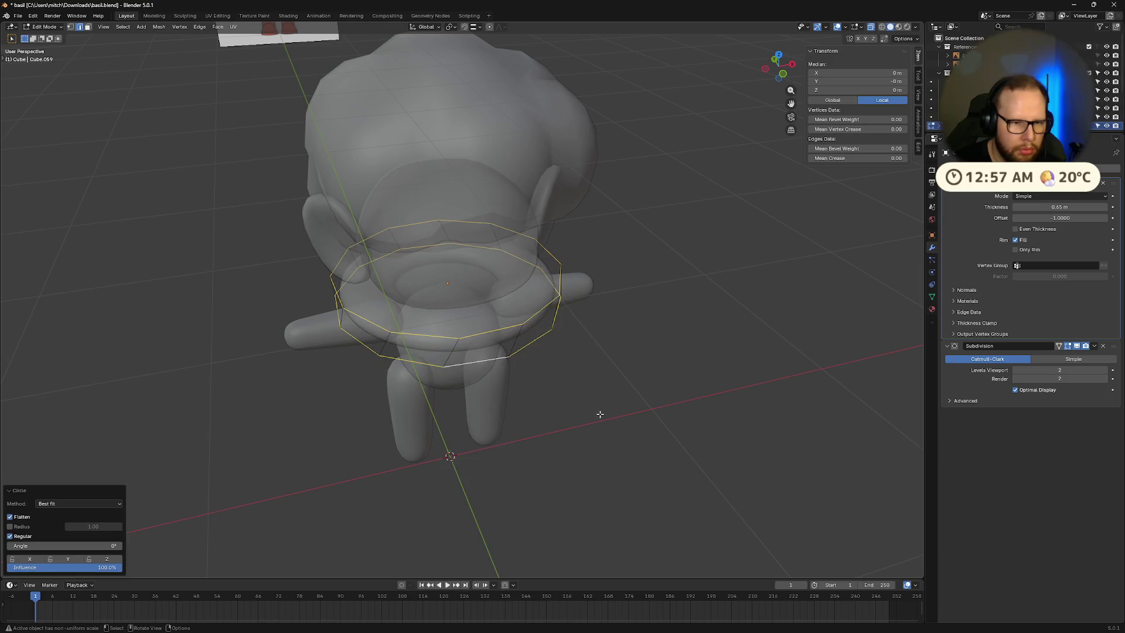
middle_click_drag(597, 411, 573, 394)
key("Tab")
mouse_move(575, 441)
middle_mouse_down()
mouse_move(610, 415)
mouse_move(584, 436)
middle_mouse_up()
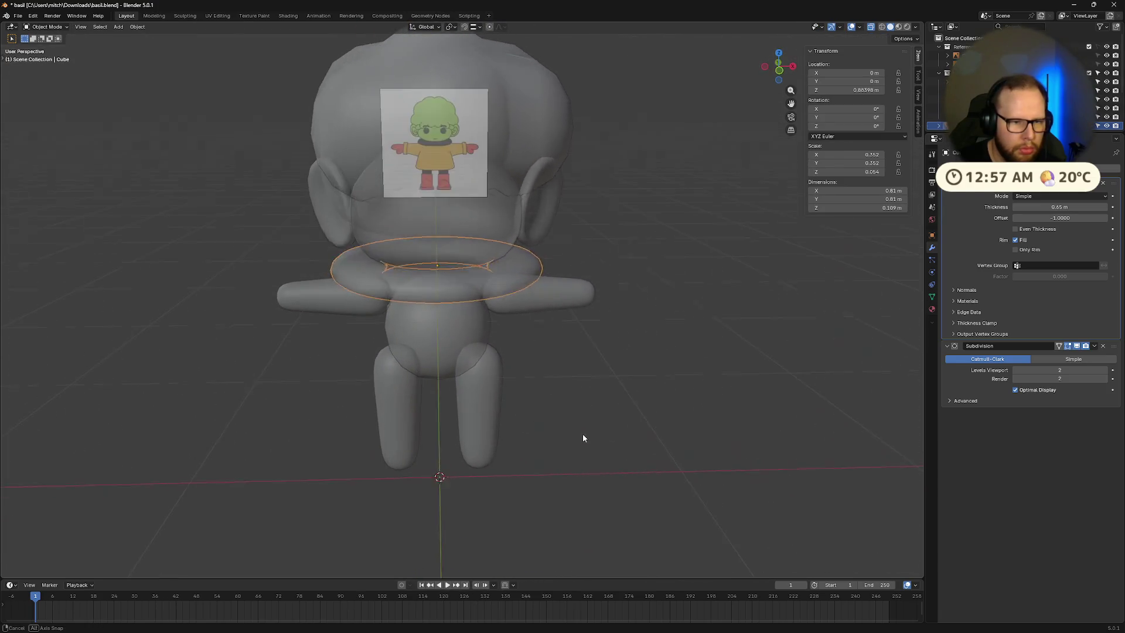
Step: Stretch the selected ring loop vertically along Z
key("Tab")
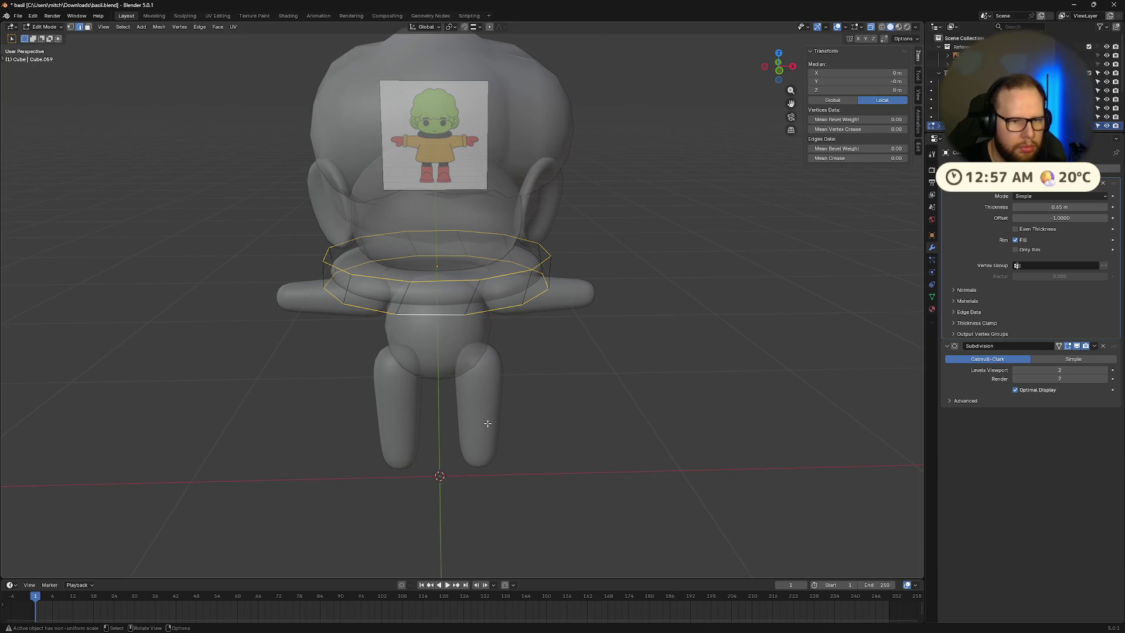
key("s")
key("z")
key("z")
left_click(612, 422)
mouse_move(692, 446)
middle_mouse_down()
mouse_move(697, 436)
mouse_move(732, 460)
middle_mouse_up()
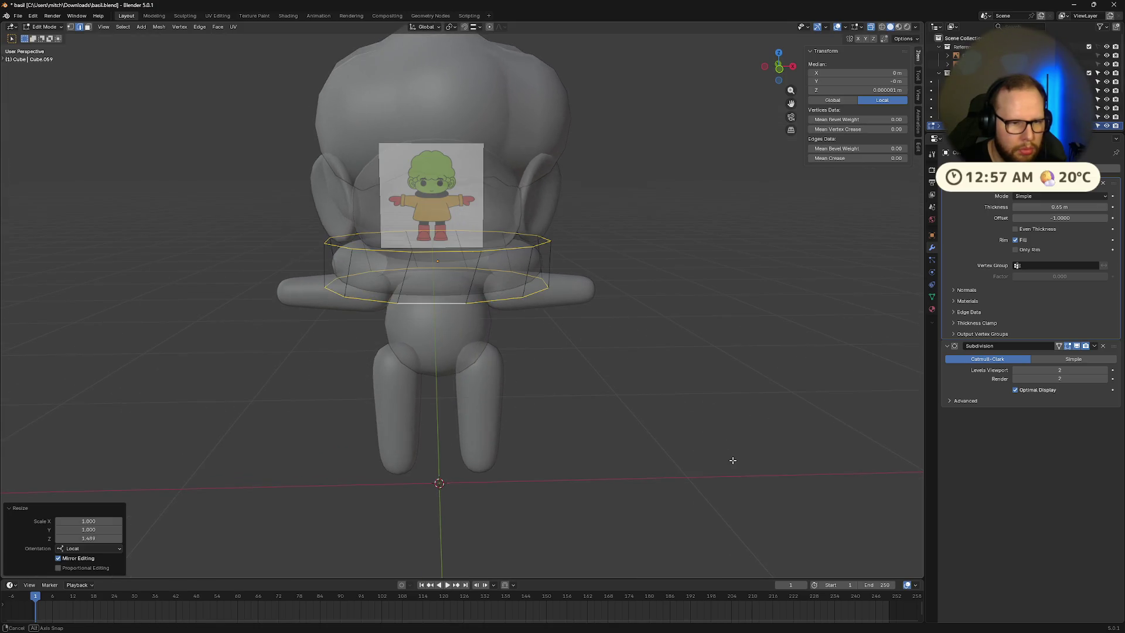
Step: Move the ring's lower edges down along Z and turn X-ray off
left_click(401, 287, "alt")
left_click(459, 250, "alt+shift")
left_click(413, 234, "alt+shift")
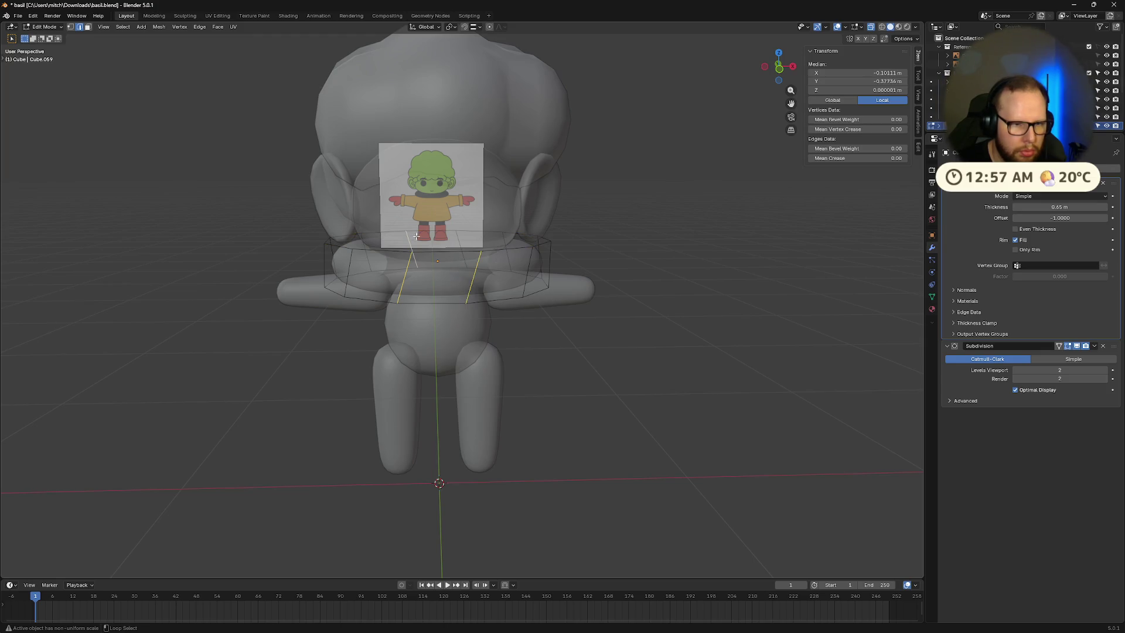
key("g")
key("z")
key("z")
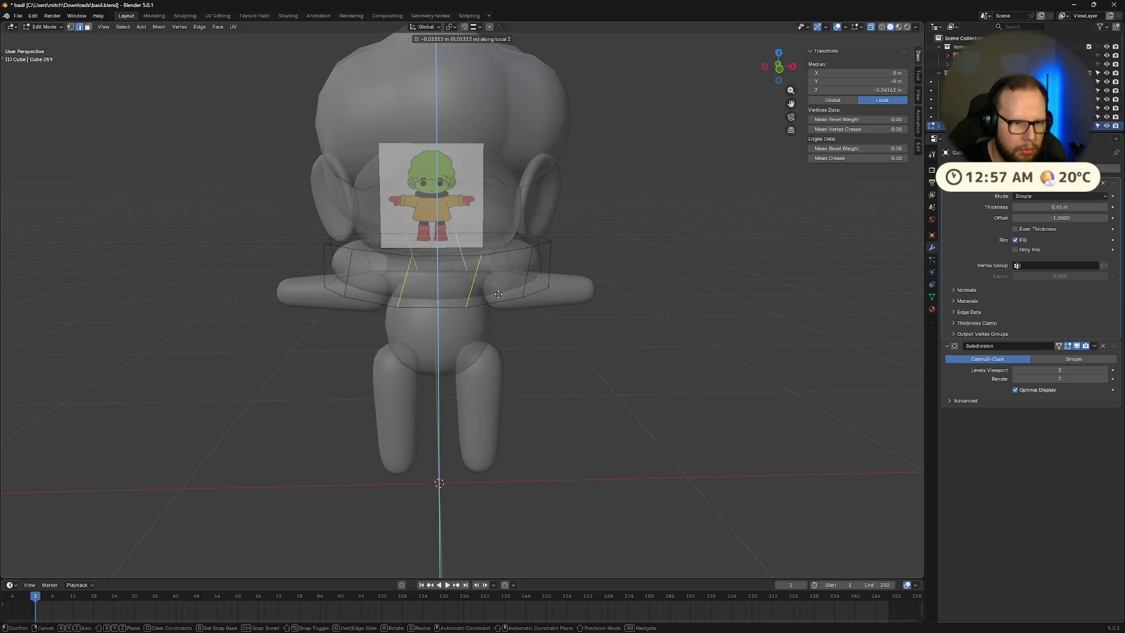
left_click(496, 294)
key("Tab")
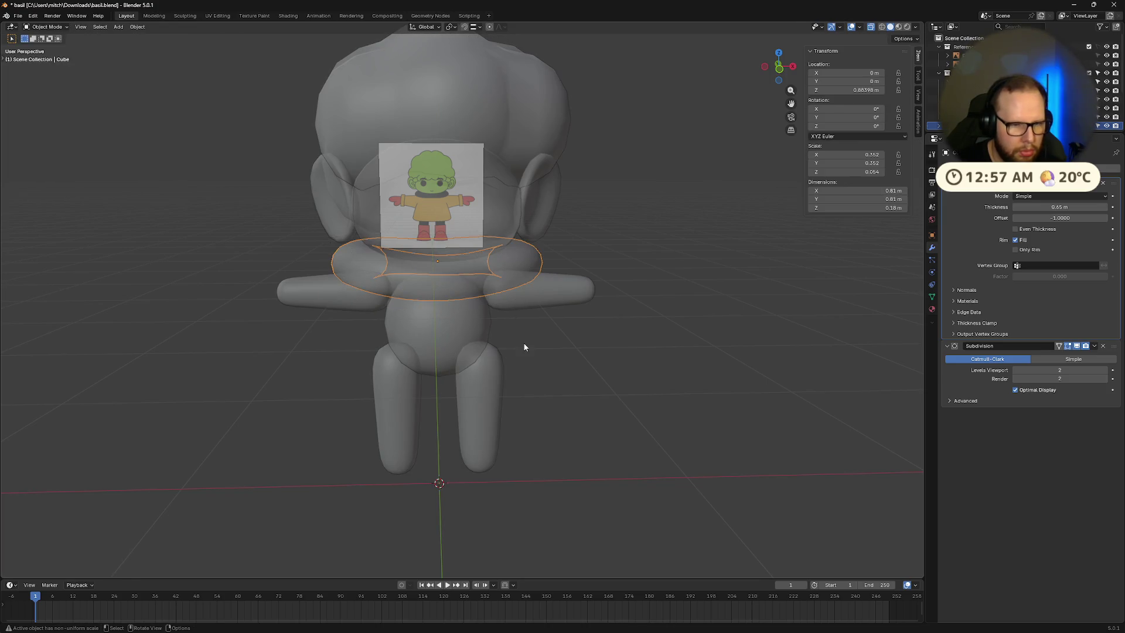
key("alt+z")
mouse_move(516, 336)
middle_mouse_down()
mouse_move(434, 340)
mouse_move(609, 349)
mouse_move(612, 376)
mouse_move(539, 377)
middle_mouse_up()
Step: Undo the ring reshaping to restore the flat box collar, then reselect the ring
key("Tab")
key("ctrl+z")
key("a")
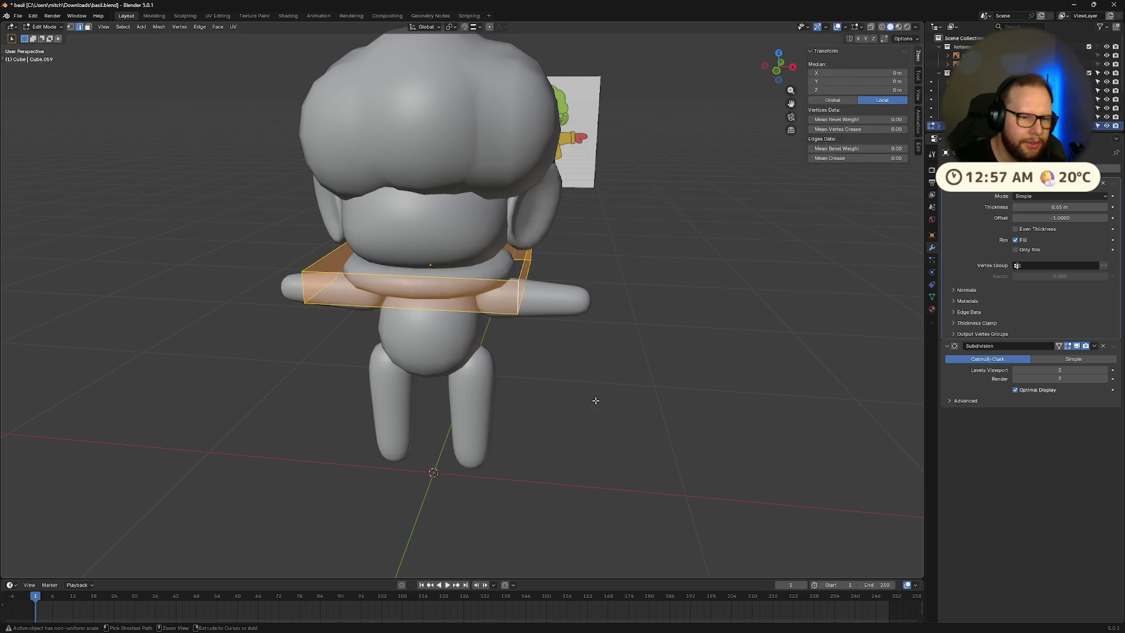
key("Tab")
mouse_move(595, 399)
middle_mouse_down()
mouse_move(597, 417)
mouse_move(470, 265)
middle_mouse_up()
left_click(593, 415)
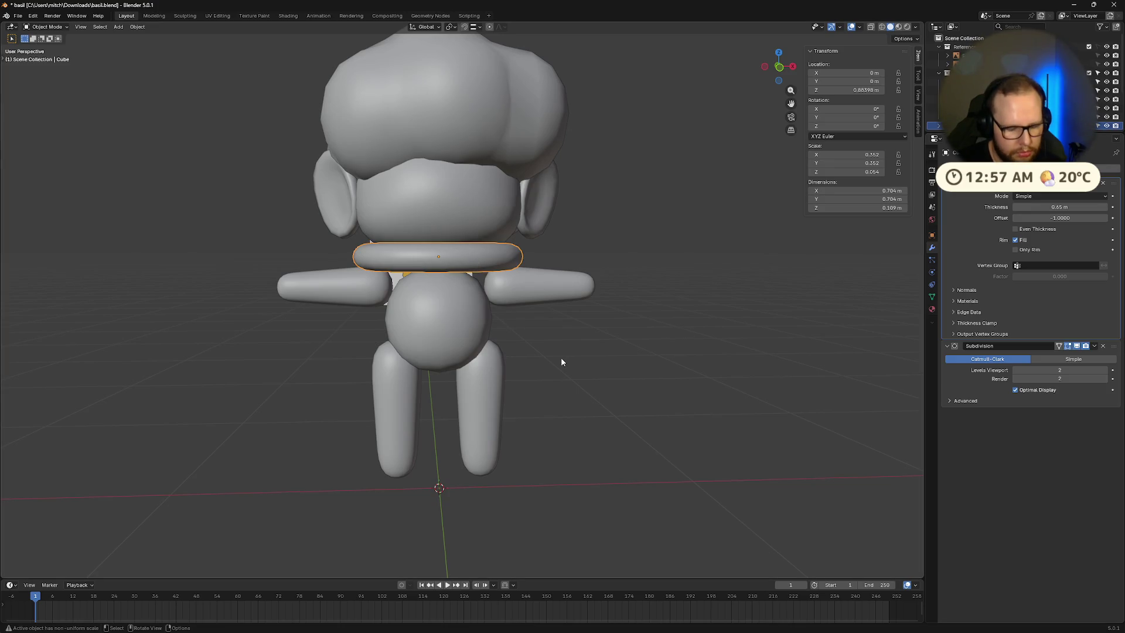
Step: Scale the neck ring taller along Z and check it in front view
key("s")
key("z")
left_click(598, 348)
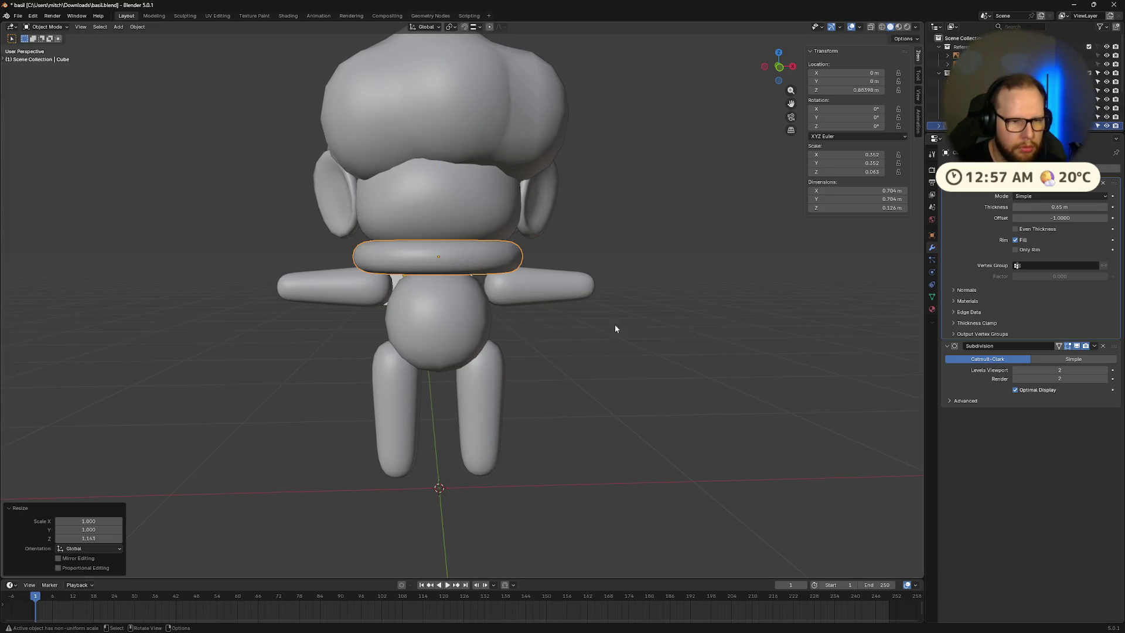
left_click(779, 69)
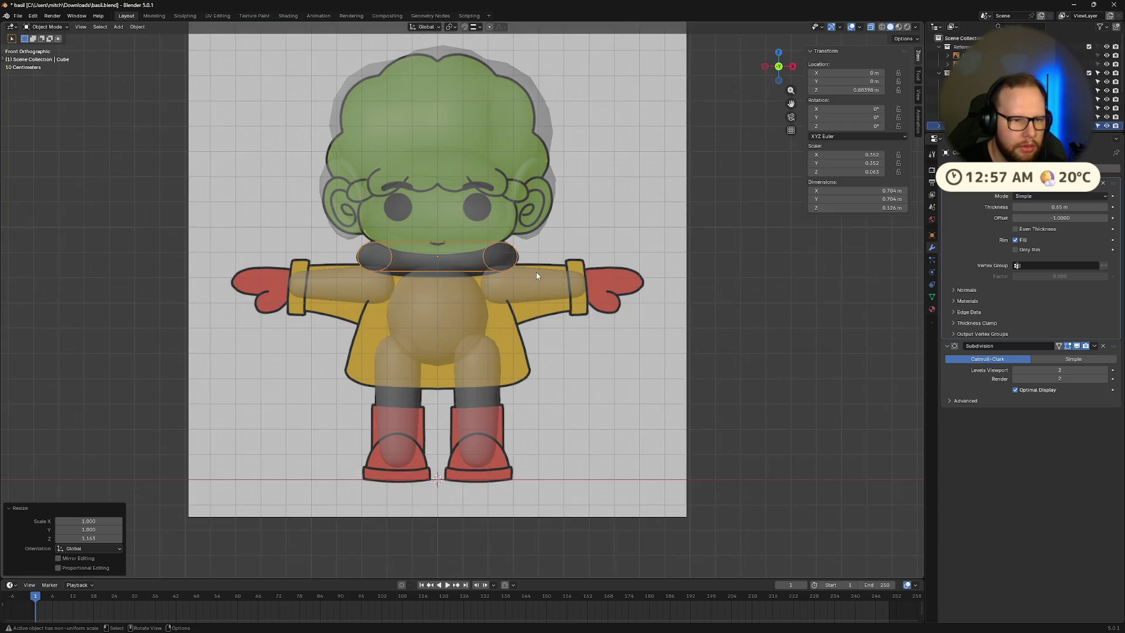
Step: Clear the mesh selection and X-ray, then zoom and orbit to inspect the thicker collar
key("Tab")
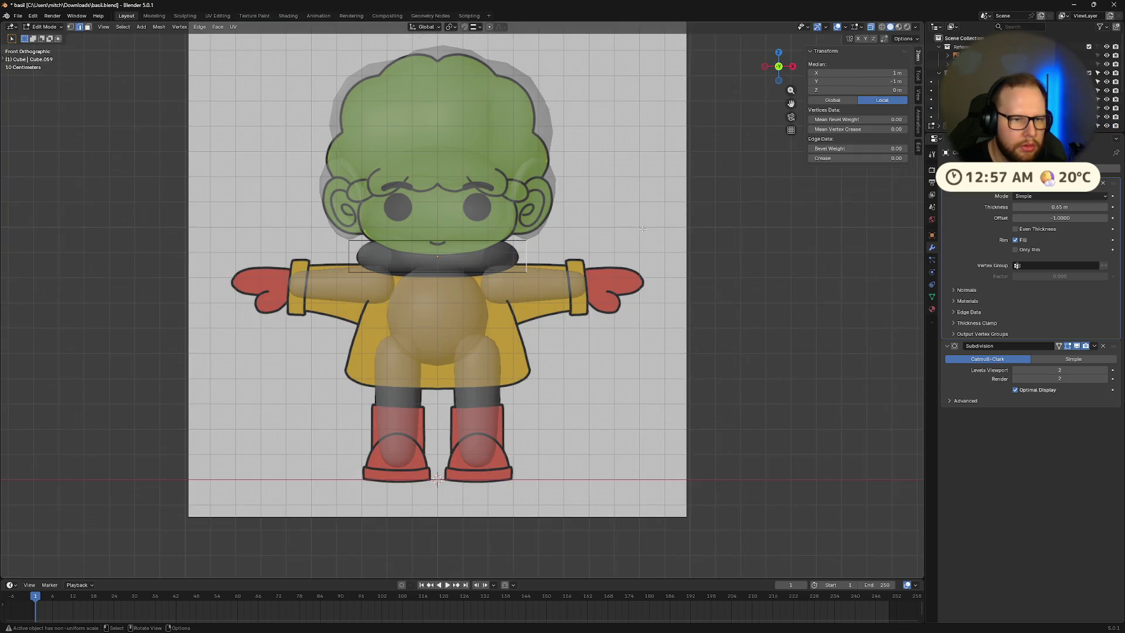
key("alt+z")
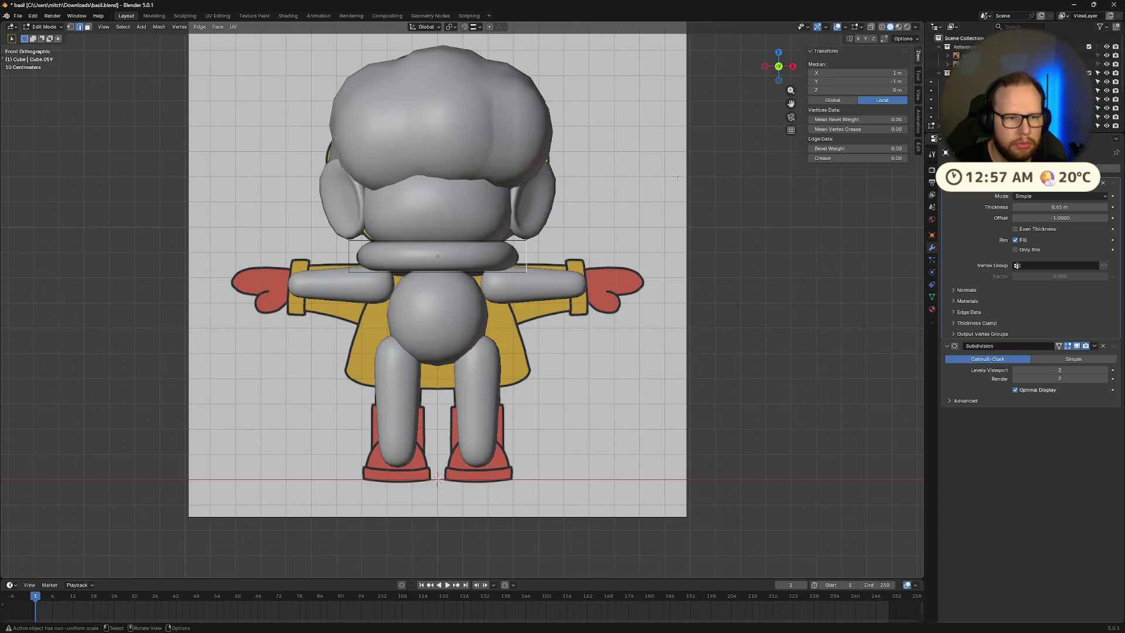
key("alt+a")
mouse_move(689, 165)
middle_mouse_down()
mouse_move(610, 246)
mouse_move(662, 270)
mouse_move(663, 354)
mouse_move(623, 364)
mouse_move(631, 337)
mouse_move(642, 343)
mouse_move(631, 387)
middle_mouse_up()
scroll(623, 363, "up", 5)
key("Tab")
scroll(632, 385, "up", 1)
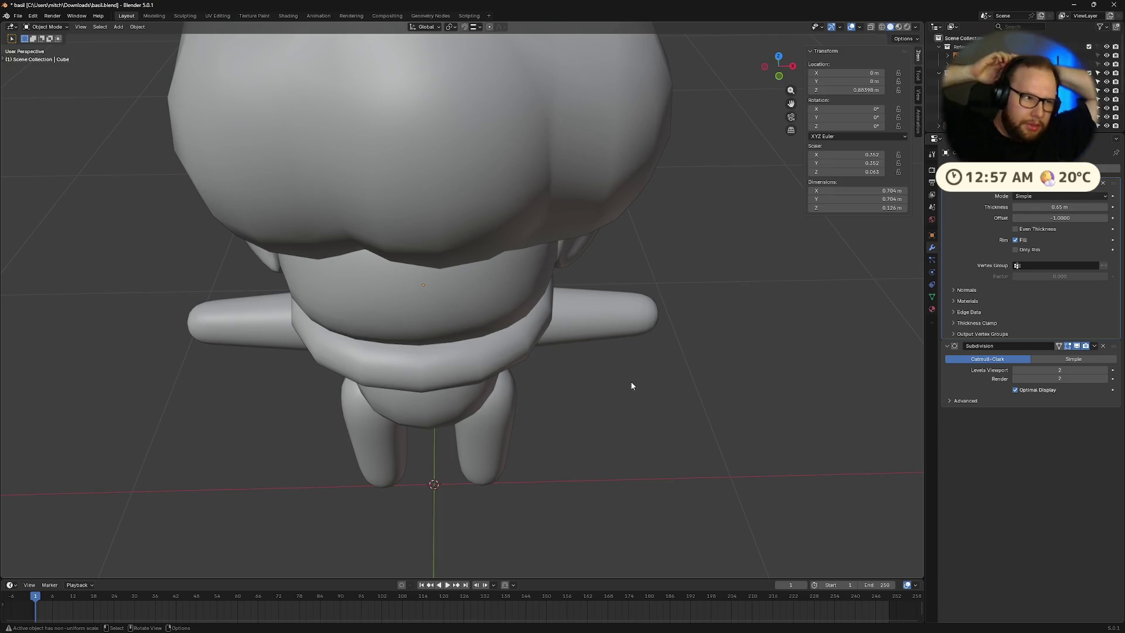
scroll(619, 481, "down", 5)
mouse_move(585, 457)
middle_mouse_down()
mouse_move(547, 399)
mouse_move(560, 410)
mouse_move(562, 386)
mouse_move(570, 392)
middle_mouse_up()
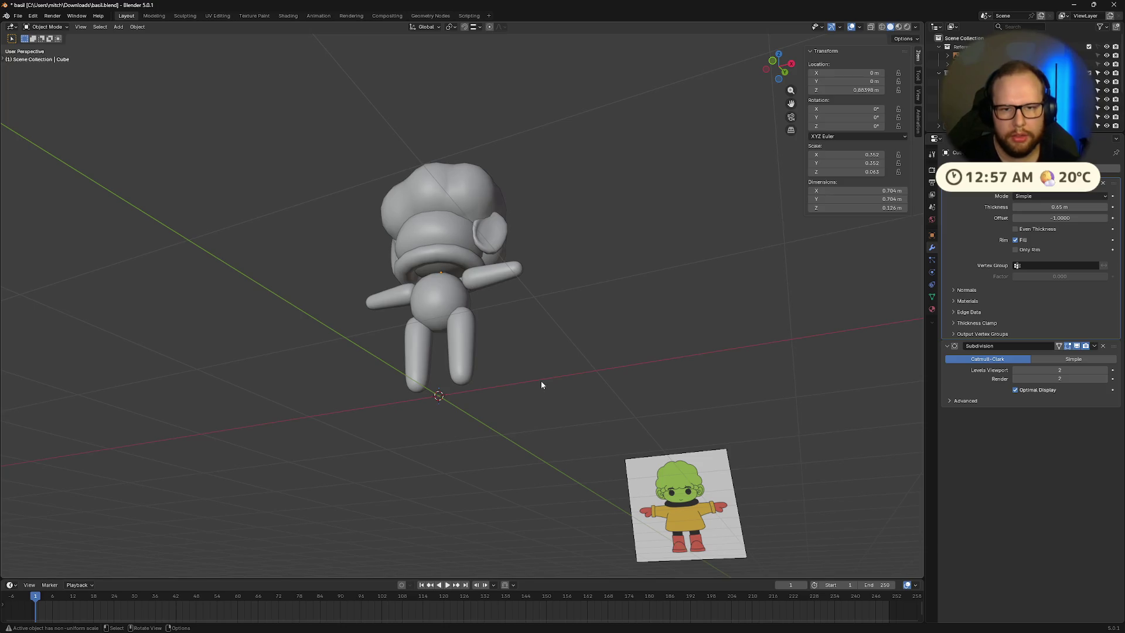
mouse_move(542, 377)
middle_mouse_down()
mouse_move(545, 424)
mouse_move(434, 320)
middle_mouse_up()
Step: Duplicate the neck ring and reset the copy's location to the world origin
left_click(439, 297)
middle_click_drag(521, 408, 515, 407)
key("shift+d")
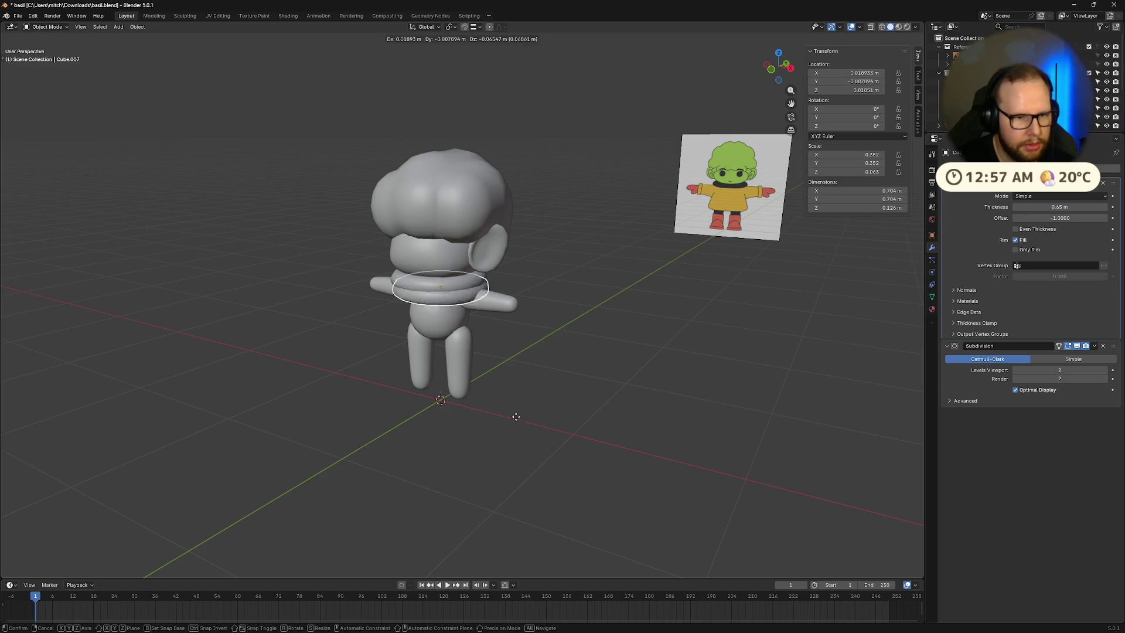
left_click(392, 470)
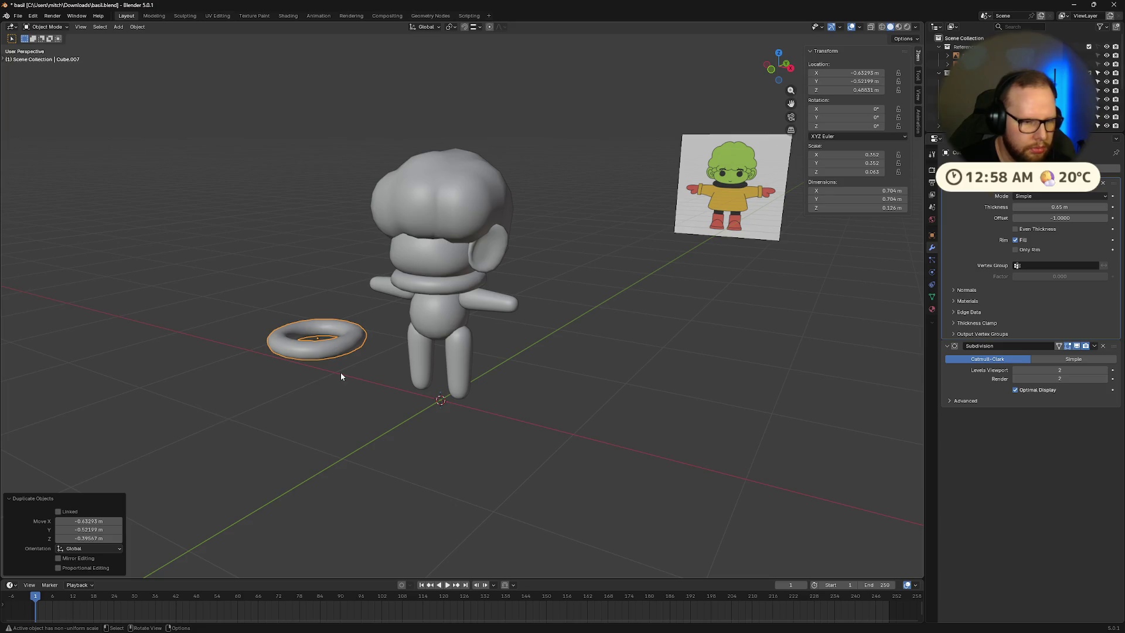
key("alt+g")
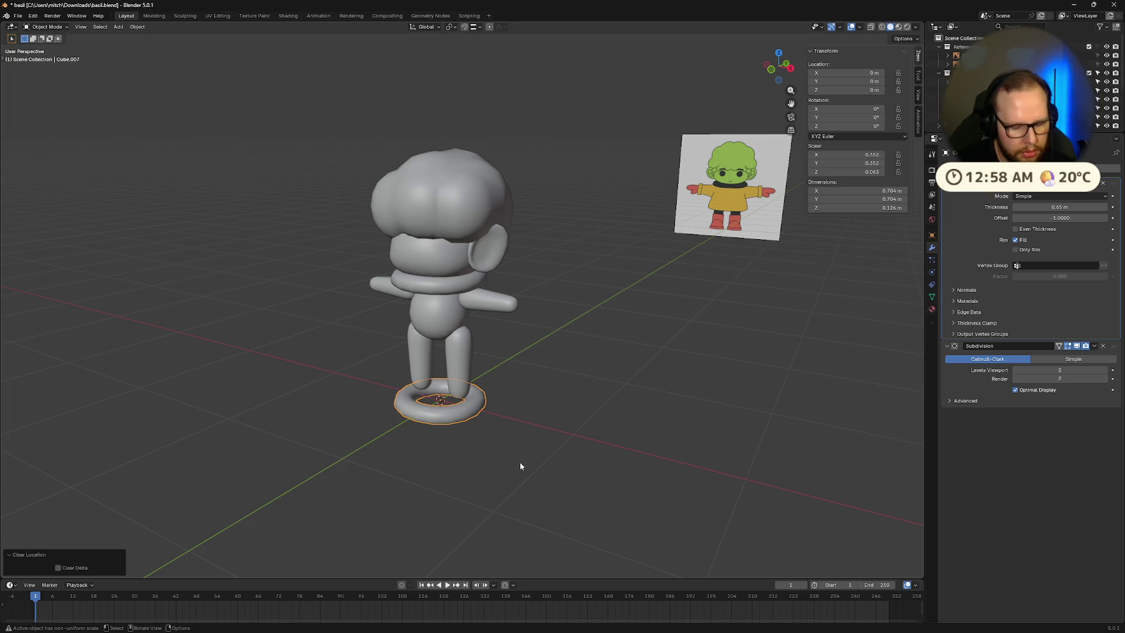
scroll(464, 441, "up", 2)
Step: In Edit Mode with X-ray, select the duplicate box's top edge loop
key("Tab")
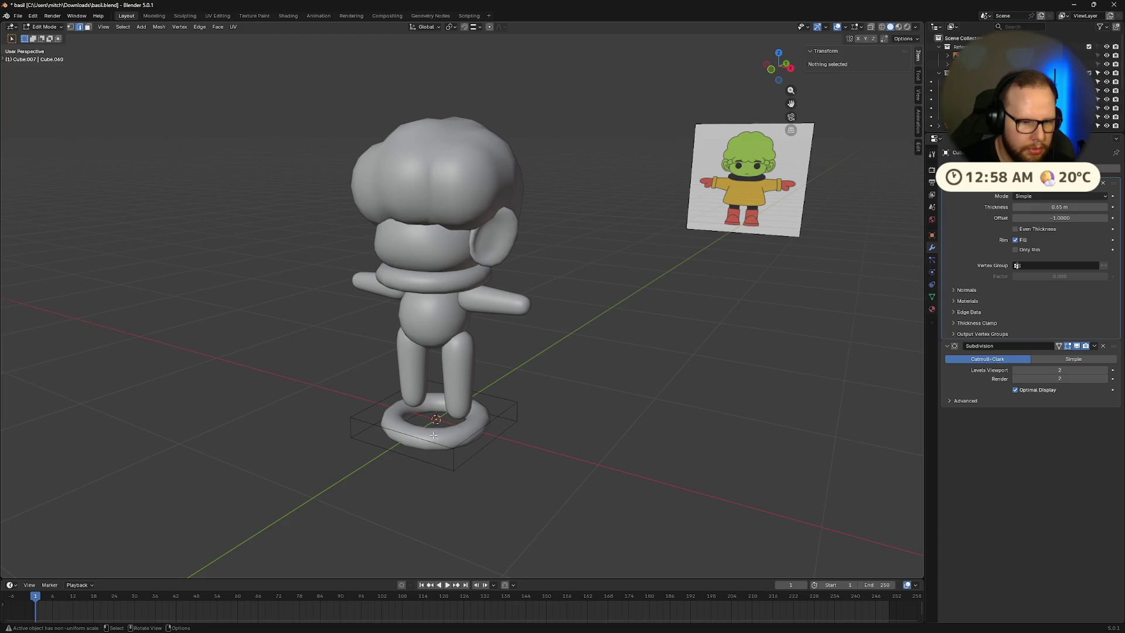
left_click(377, 412)
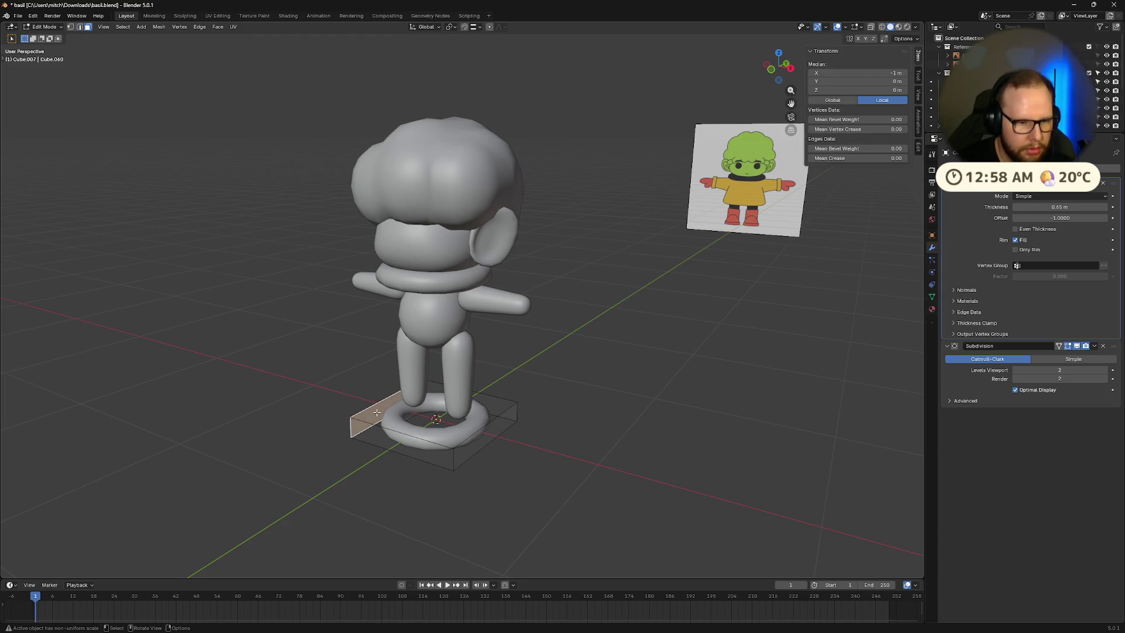
middle_click_drag(377, 412, 500, 454)
key("alt+z")
key("alt+z")
left_click(446, 455)
key("2")
key("alt+a")
left_click(408, 430, "shift")
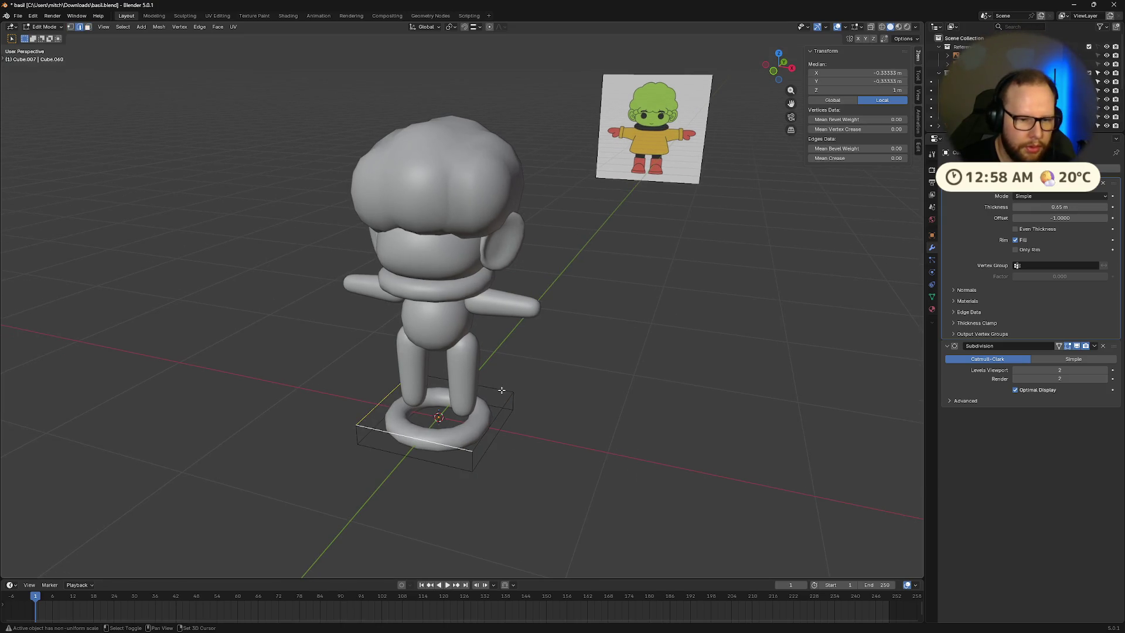
Step: Raise the top loop along Z into a tall cup and narrow it
key("g")
key("z")
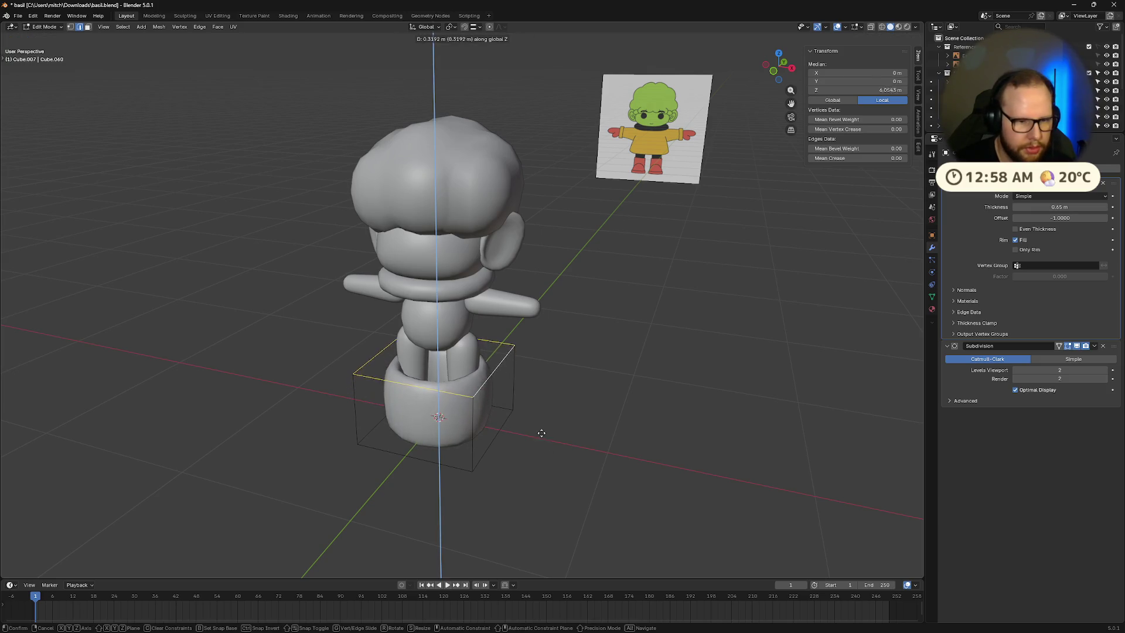
left_click(547, 467)
mouse_move(547, 467)
middle_mouse_down()
mouse_move(522, 455)
mouse_move(516, 463)
middle_mouse_up()
key("s")
left_click(524, 456)
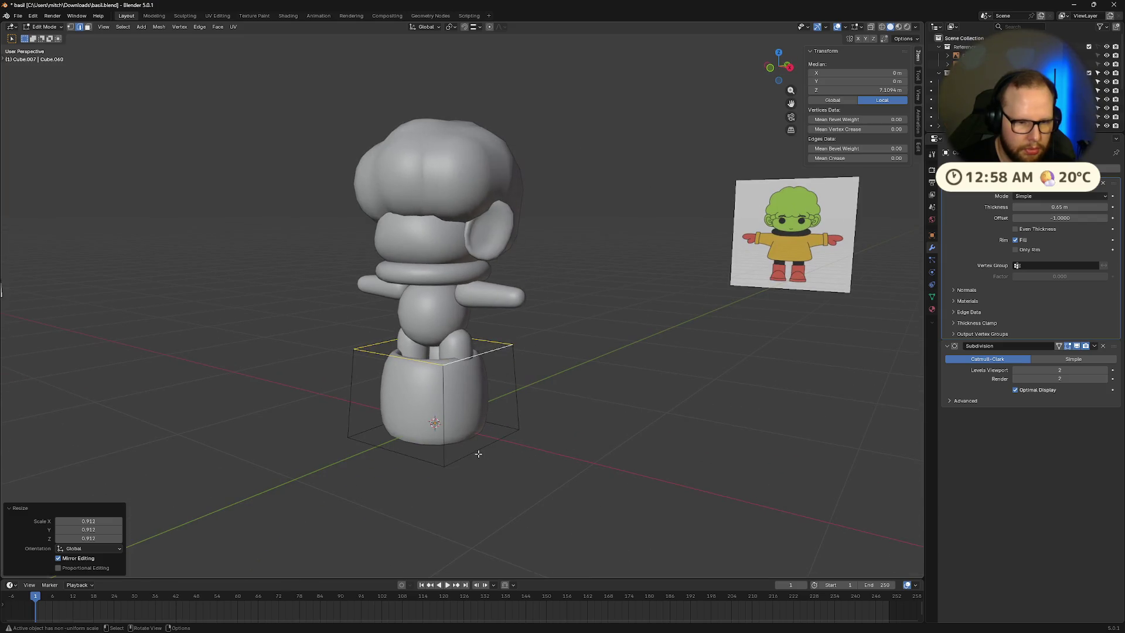
Step: Widen the box's bottom edge loop to flare the dress
key("alt+a")
left_click(511, 435, "alt")
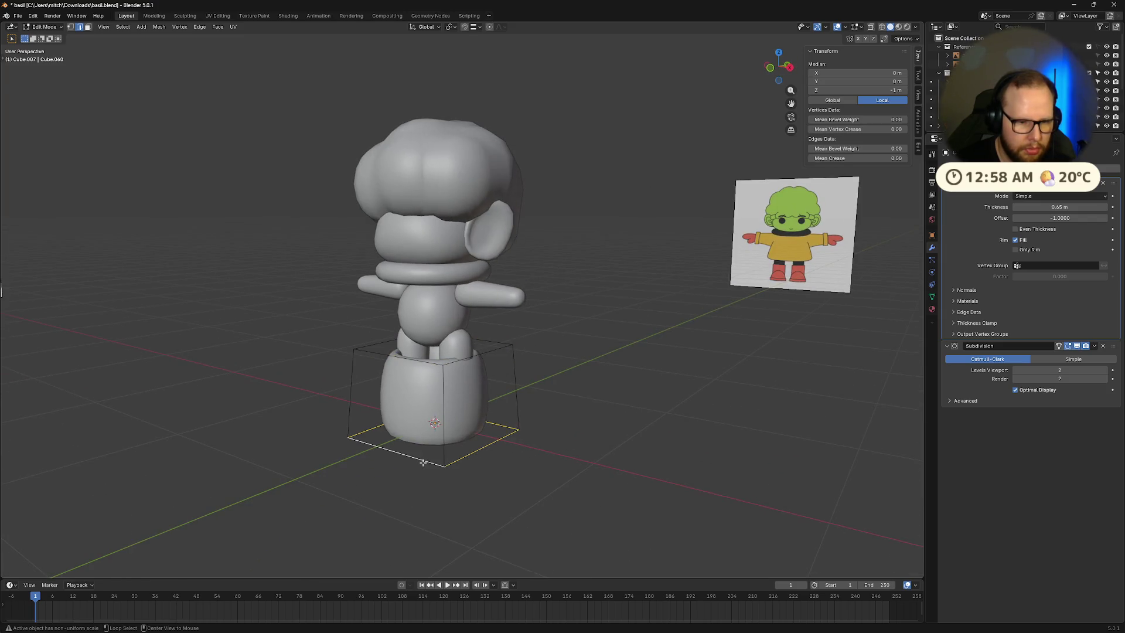
key("s")
left_click(527, 476)
middle_click_drag(527, 476, 564, 473)
Step: Raise the dress object about 0.434 m along Z onto the torso
key("Tab")
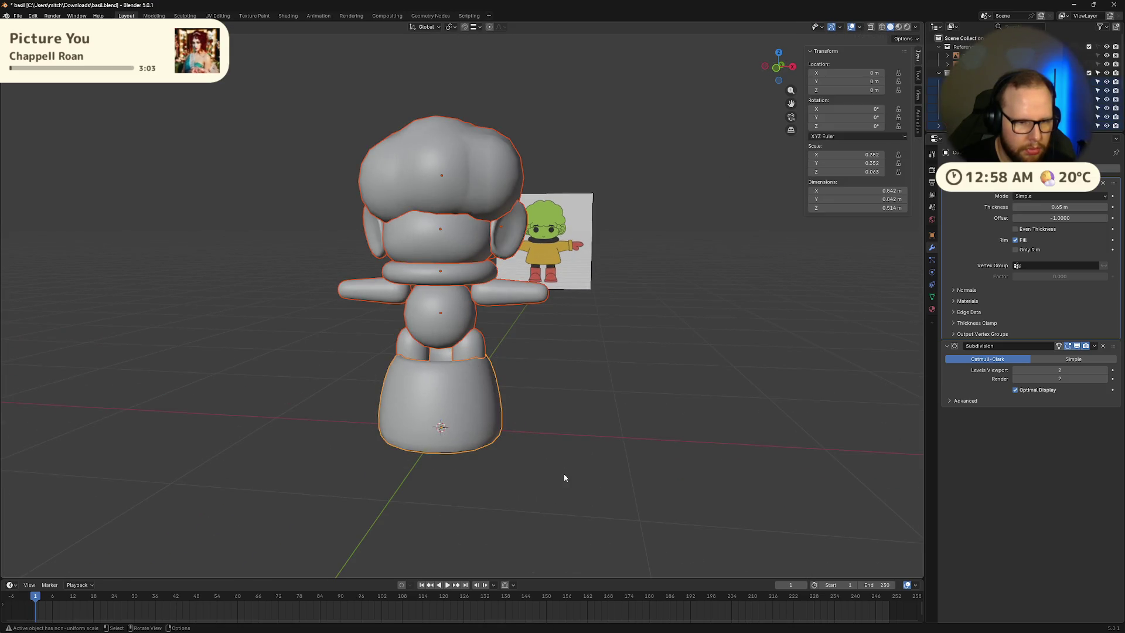
key("Tab")
key("Tab")
left_click(464, 429)
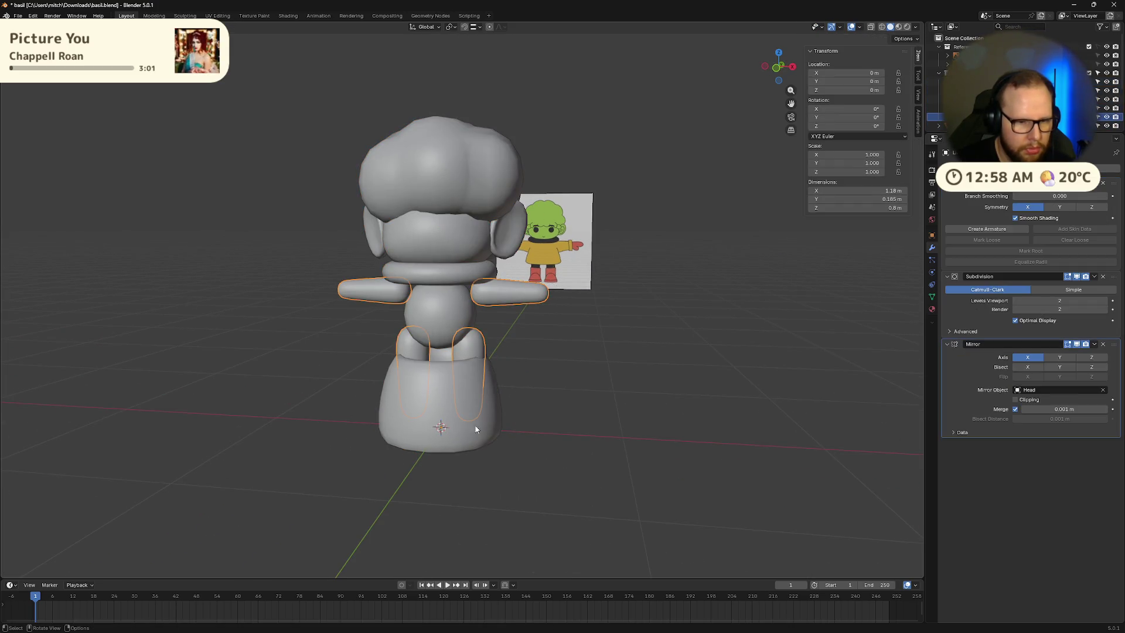
left_click(458, 450)
key("g")
key("z")
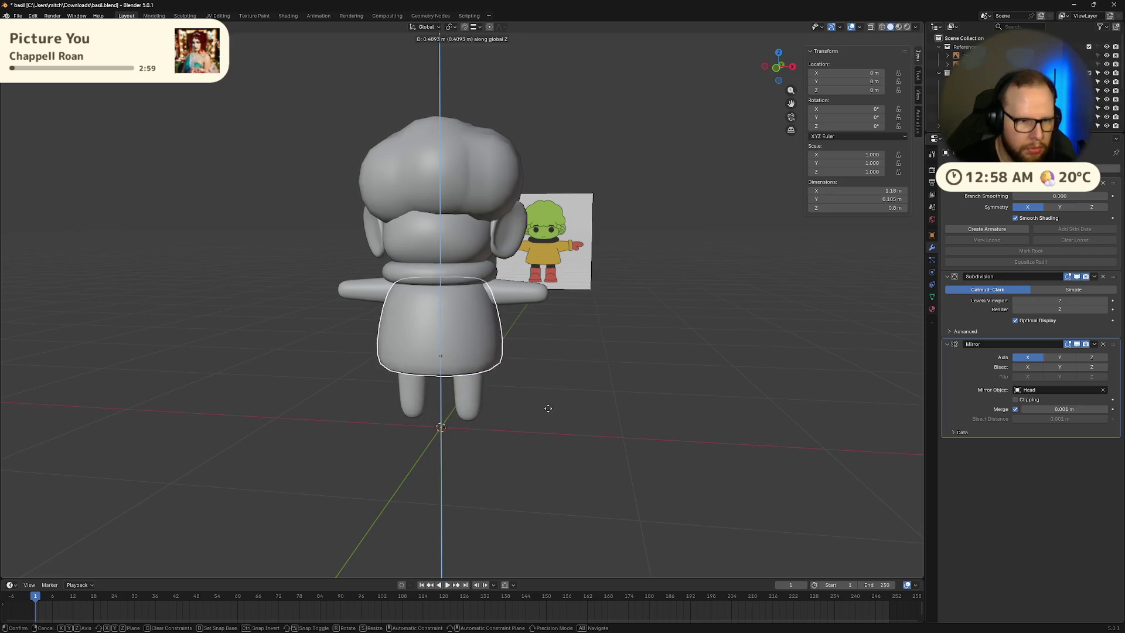
left_click(548, 403)
mouse_move(553, 409)
middle_mouse_down()
mouse_move(567, 420)
mouse_move(545, 422)
middle_mouse_up()
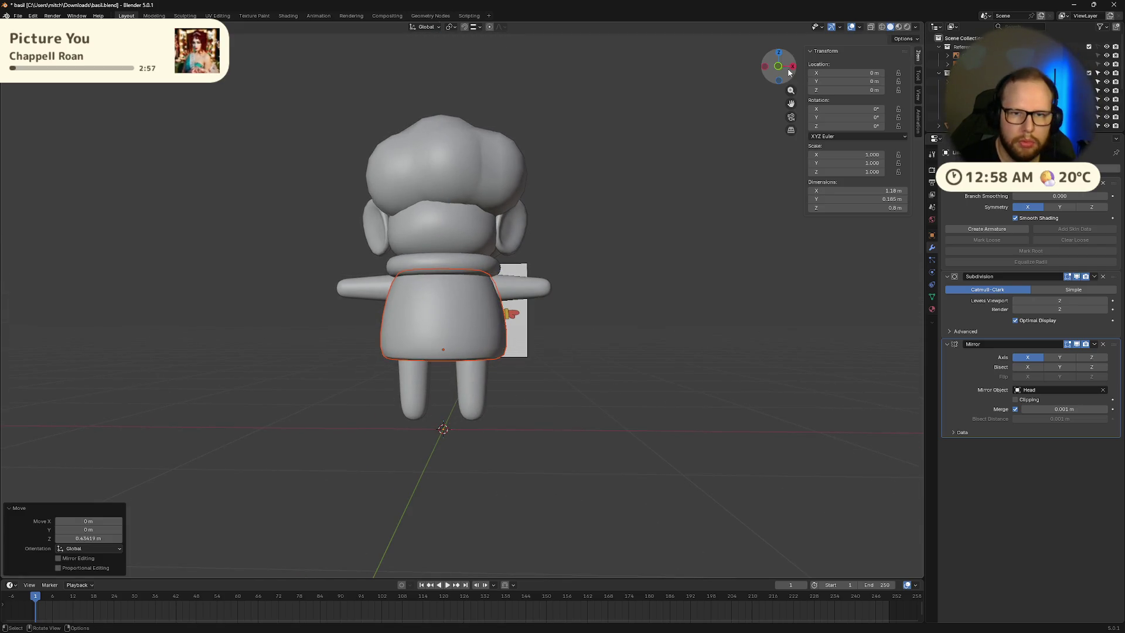
Step: In front orthographic view, lower the dress's bottom hem loop along Z and widen it
left_click(779, 67)
scroll(502, 333, "up", 4)
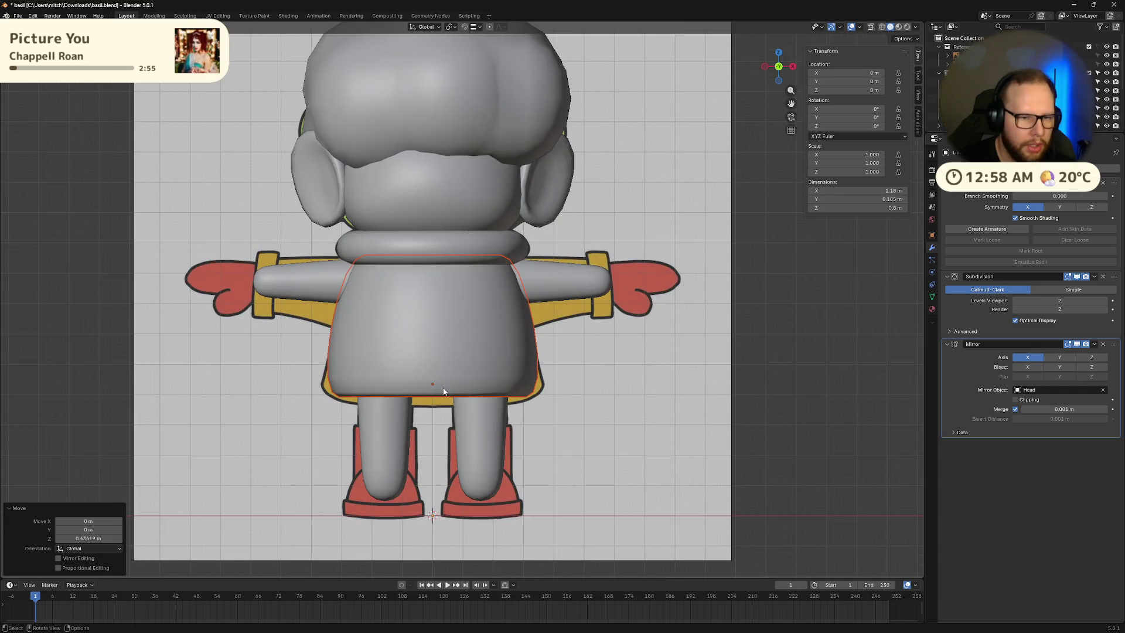
scroll(585, 379, "up", 2)
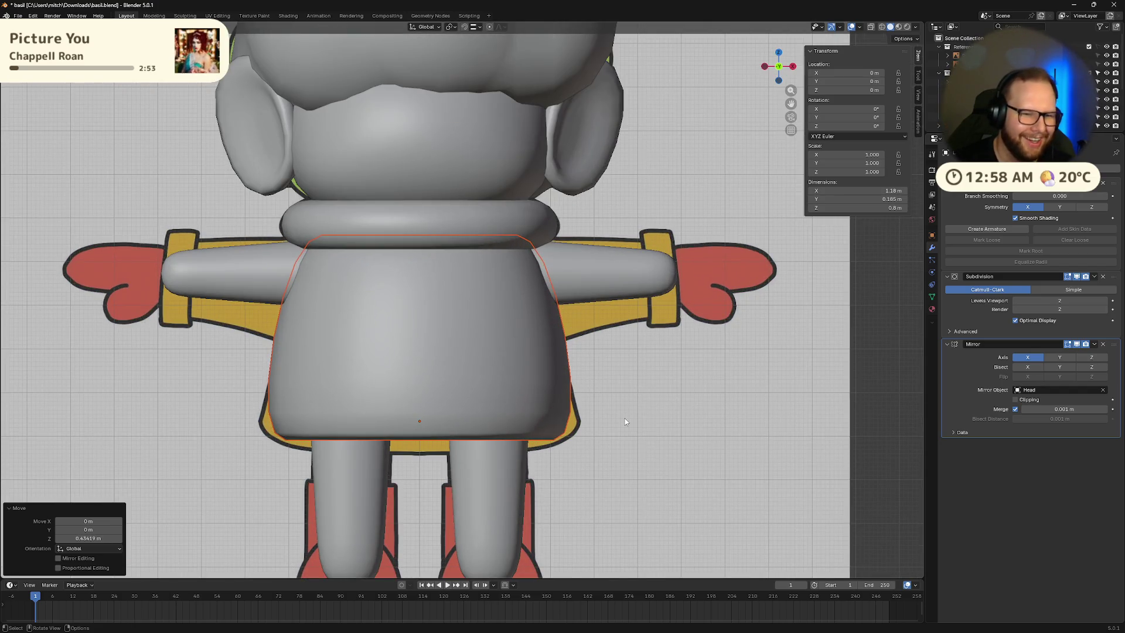
left_click(625, 422)
left_click(395, 437)
key("Tab")
left_click(420, 450)
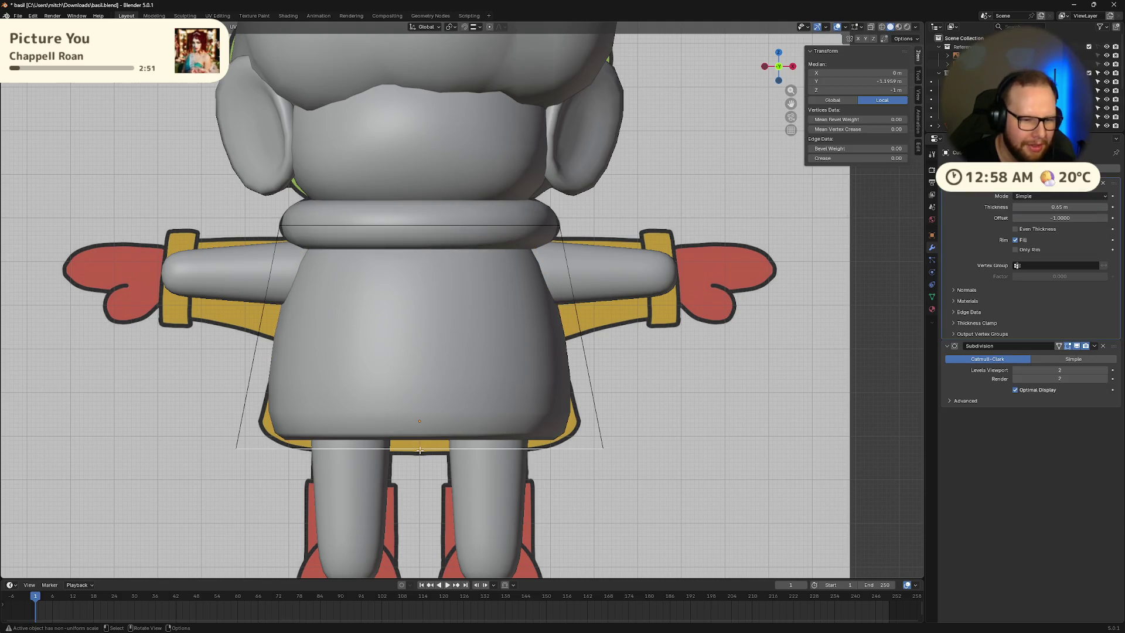
key("g")
key("z")
left_click(520, 464)
key("s")
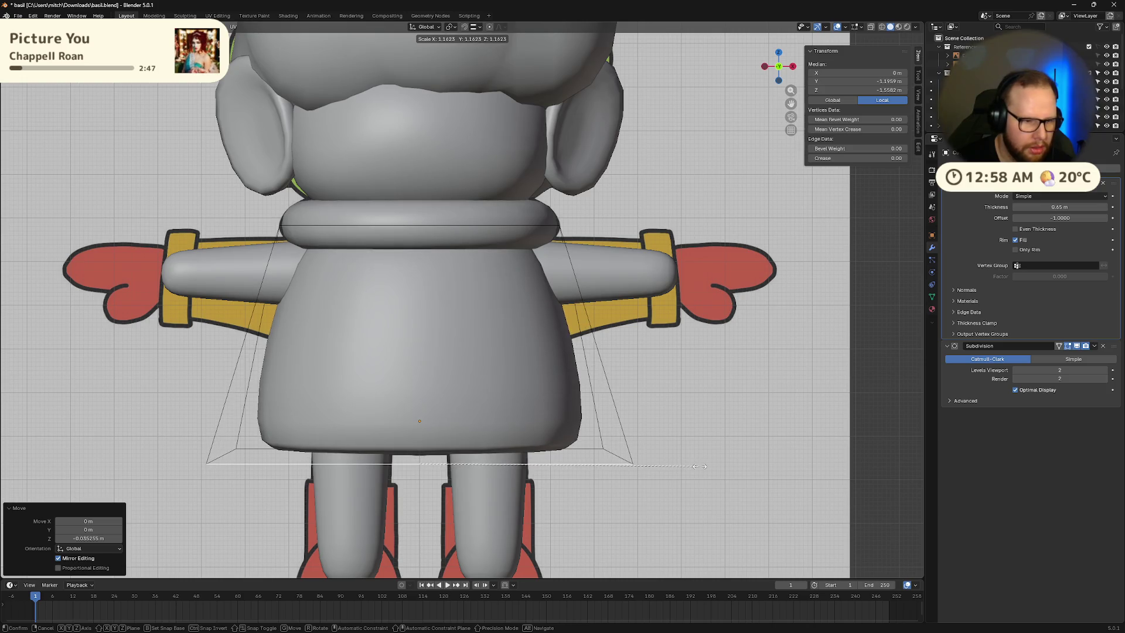
left_click(661, 467)
Step: Add a loop cut near the hem, narrow it, and flare the bottom hem loop outward
key("ctrl+r")
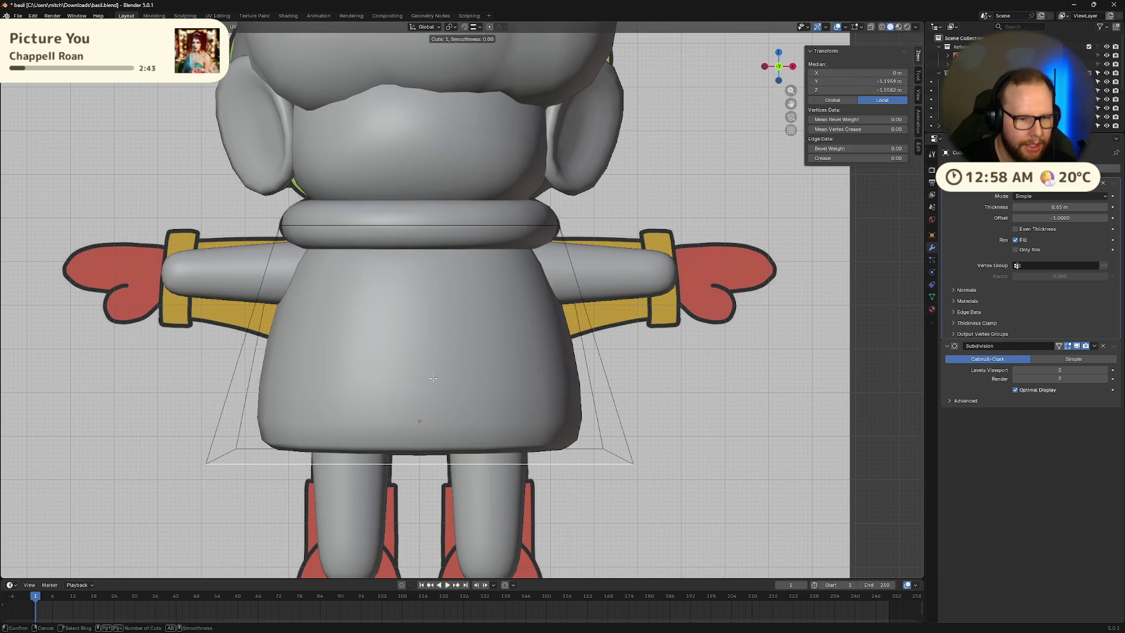
left_click(249, 340)
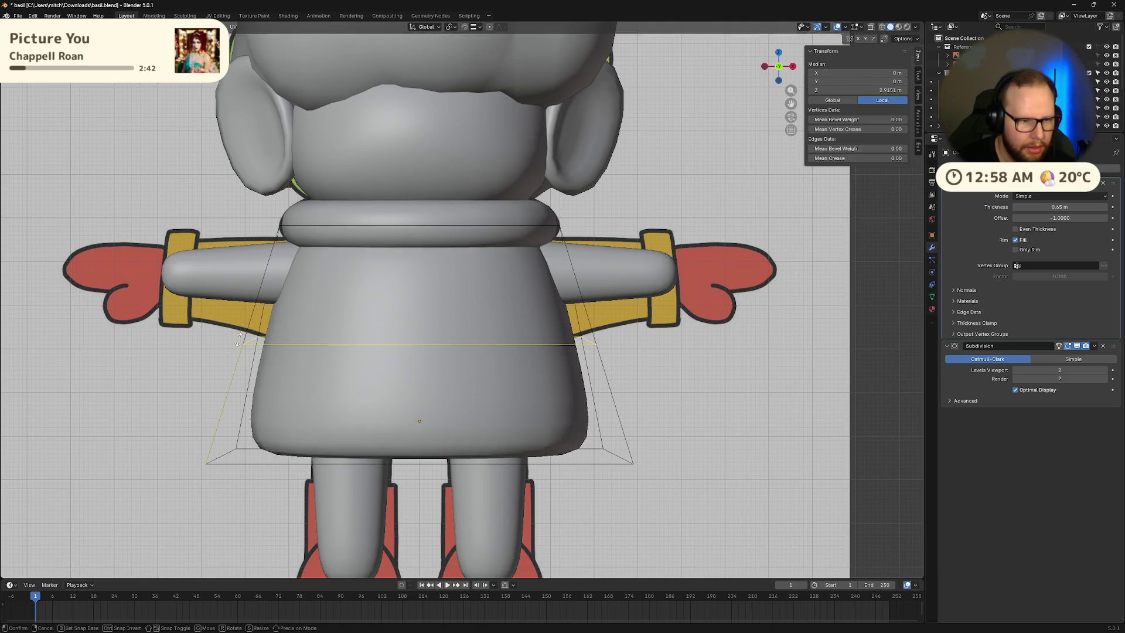
left_click(251, 416)
key("s")
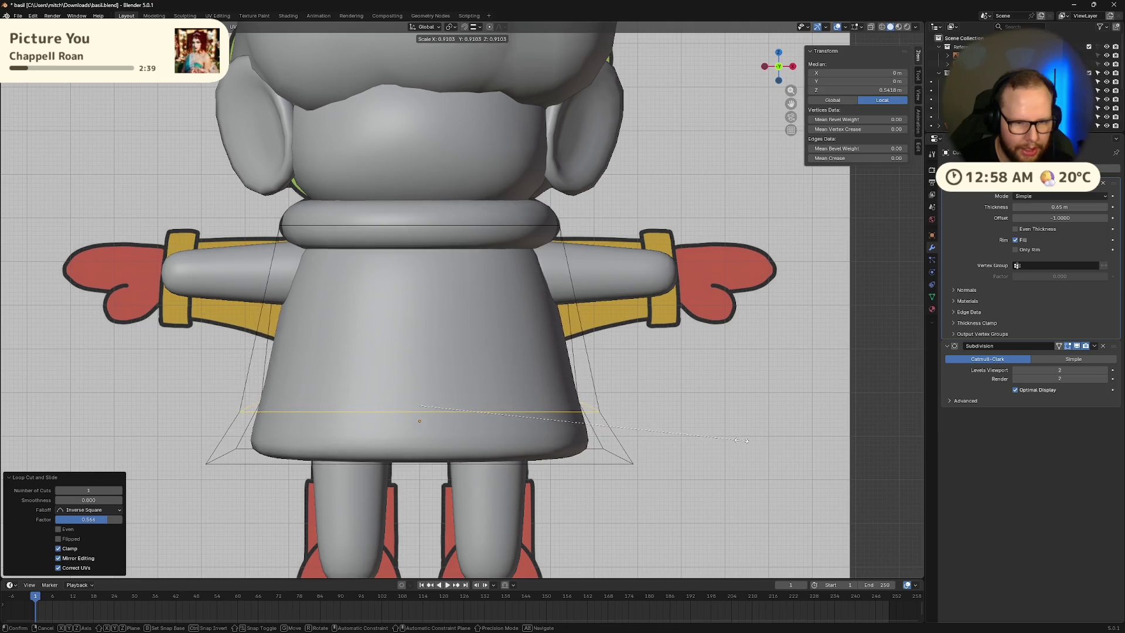
key("Return")
left_click(611, 462, "alt")
key("s")
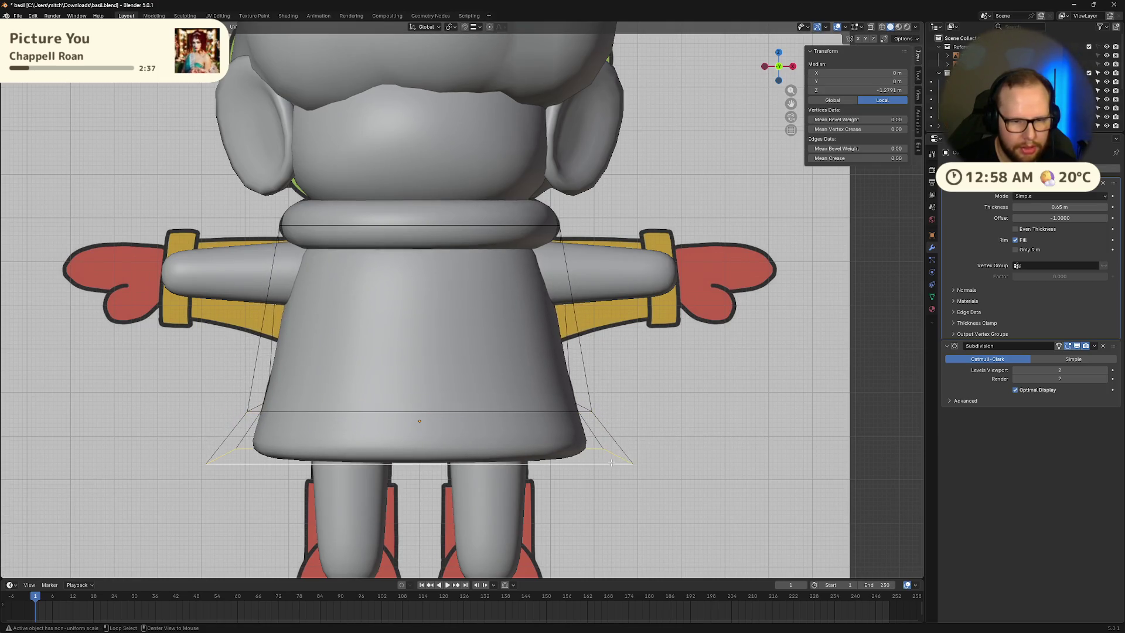
left_click(745, 479)
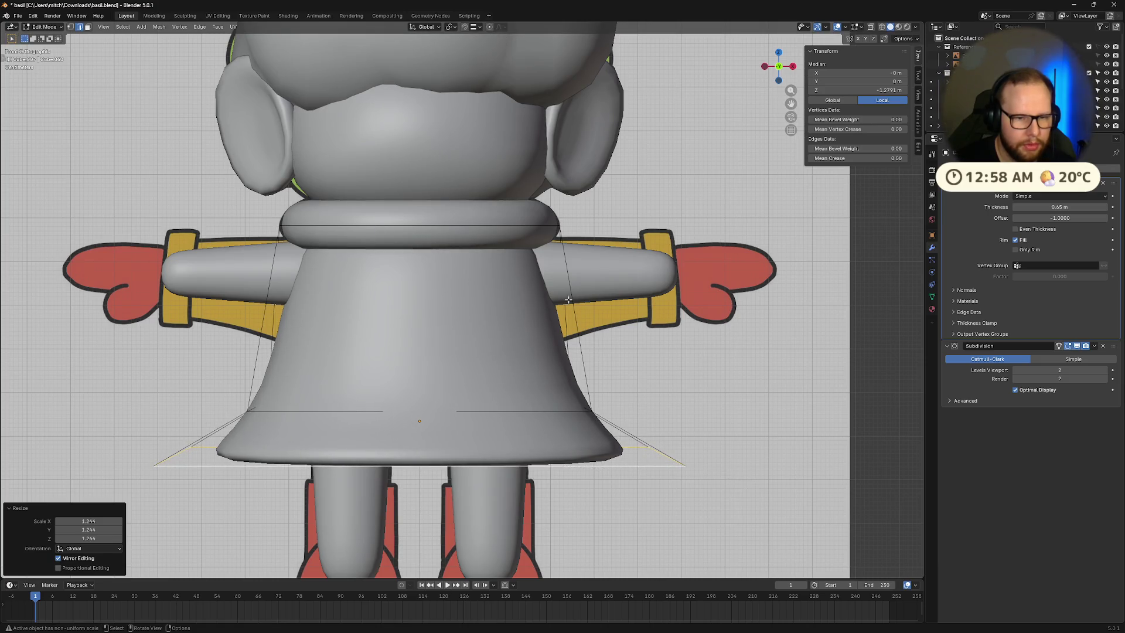
Step: Shrink the dress slightly, then widen its upper loop and raise it along Z
key("Tab")
key("s")
left_click(776, 350)
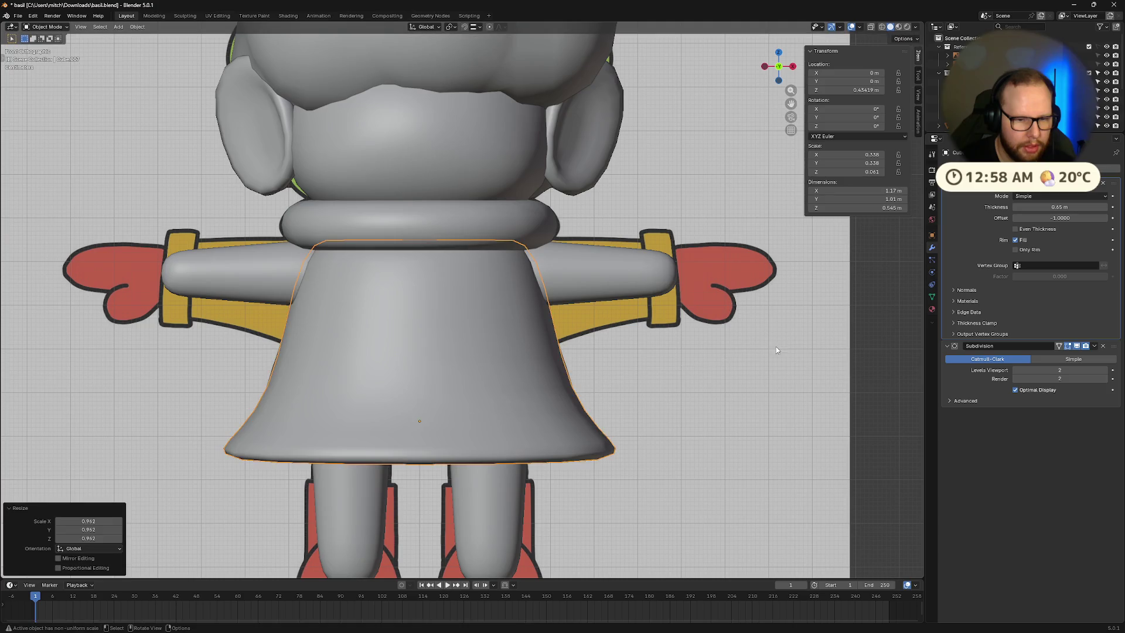
key("Tab")
left_click(542, 419, "alt")
key("s")
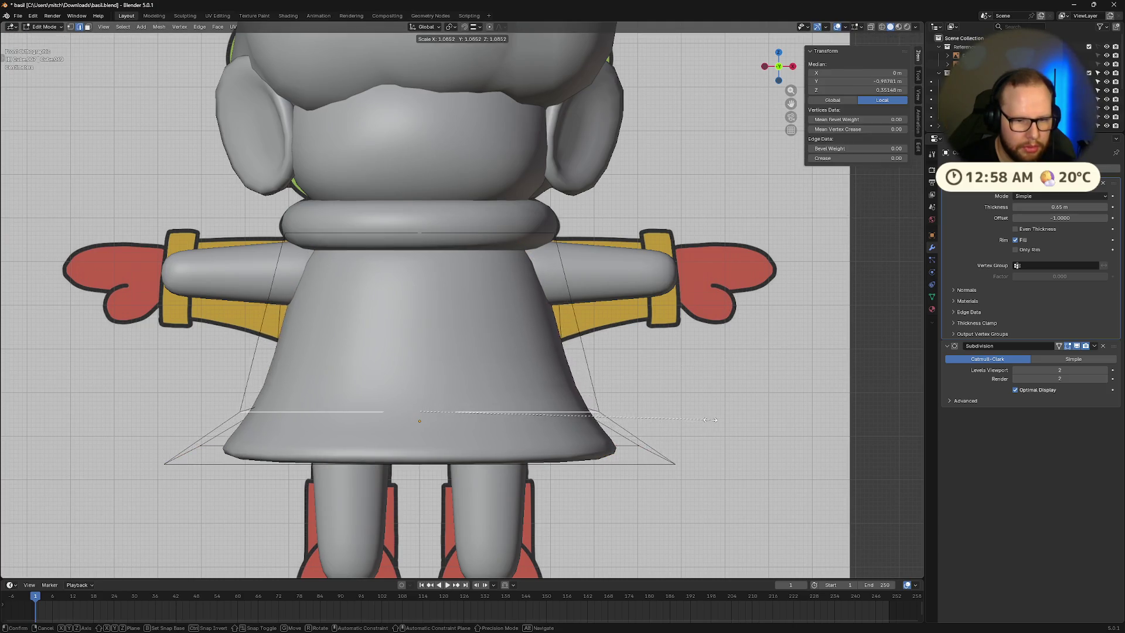
left_click(717, 420)
key("g")
key("z")
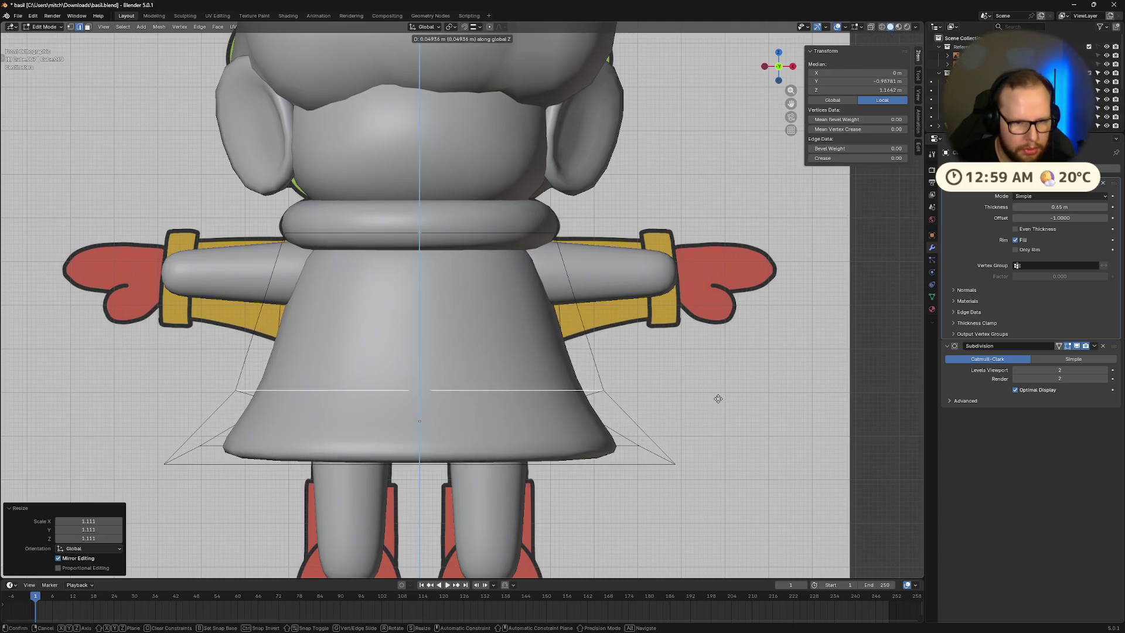
left_click(717, 394)
Step: Scale the whole dress object down to 0.85
left_click(750, 444)
mouse_move(753, 445)
middle_mouse_down()
mouse_move(763, 455)
mouse_move(721, 462)
mouse_move(515, 439)
mouse_move(618, 423)
mouse_move(797, 357)
mouse_move(776, 384)
middle_mouse_up()
key("Tab")
key("s")
left_click(702, 376)
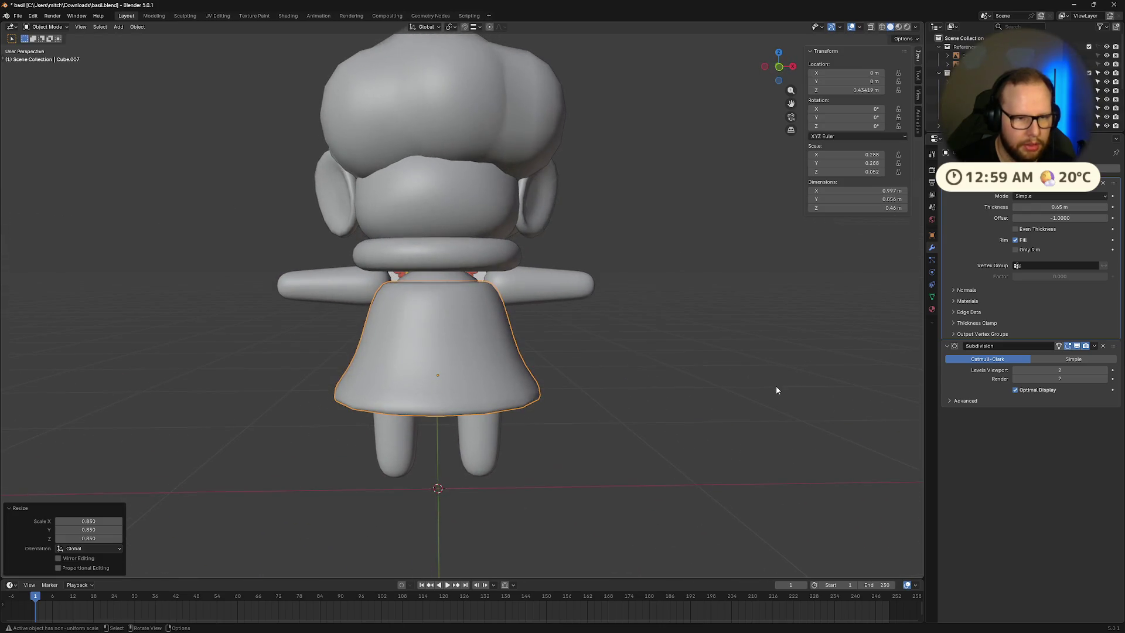
Step: Switch to a zoomed-in front orthographic view of the dress
key("g")
left_click(774, 370)
key("Tab")
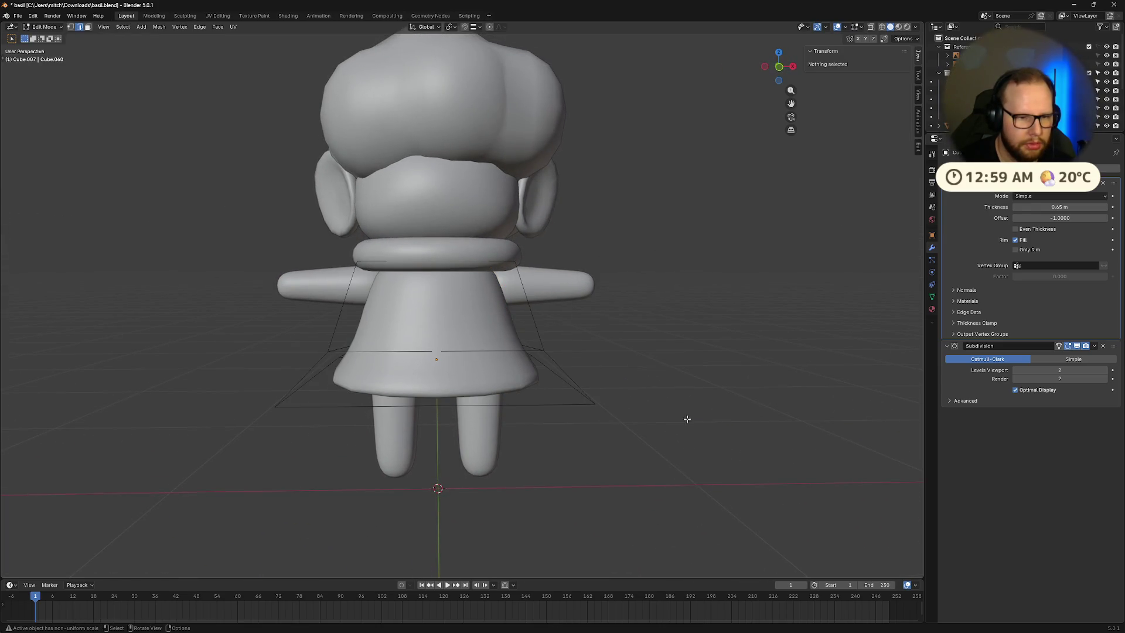
key("Tab")
key("KP_1")
scroll(529, 356, "up", 3)
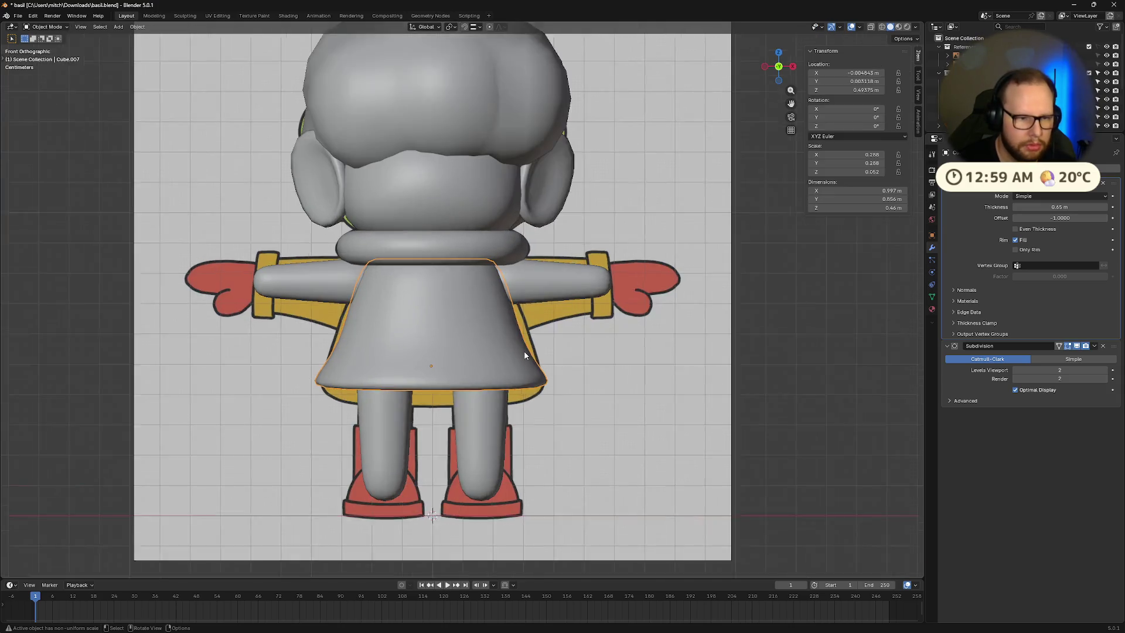
Step: Lower the dress's middle and hem loops slightly along Z
key("Tab")
left_click(458, 384, "alt")
left_click(456, 410, "alt+shift")
left_click(460, 354, "alt+shift")
key("g")
key("z")
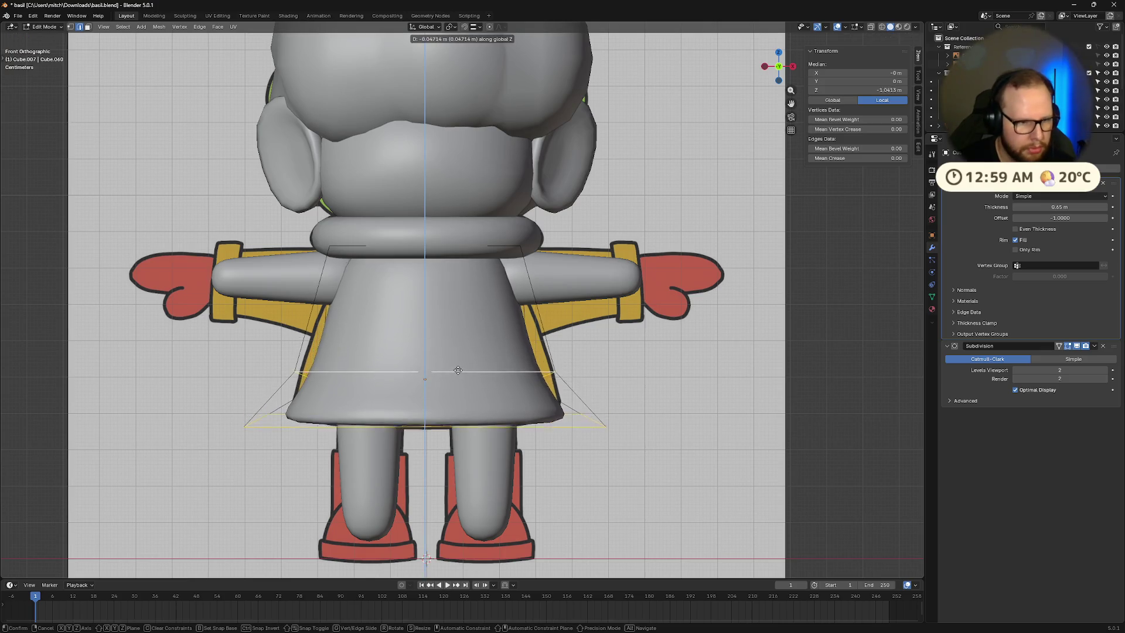
left_click(459, 368)
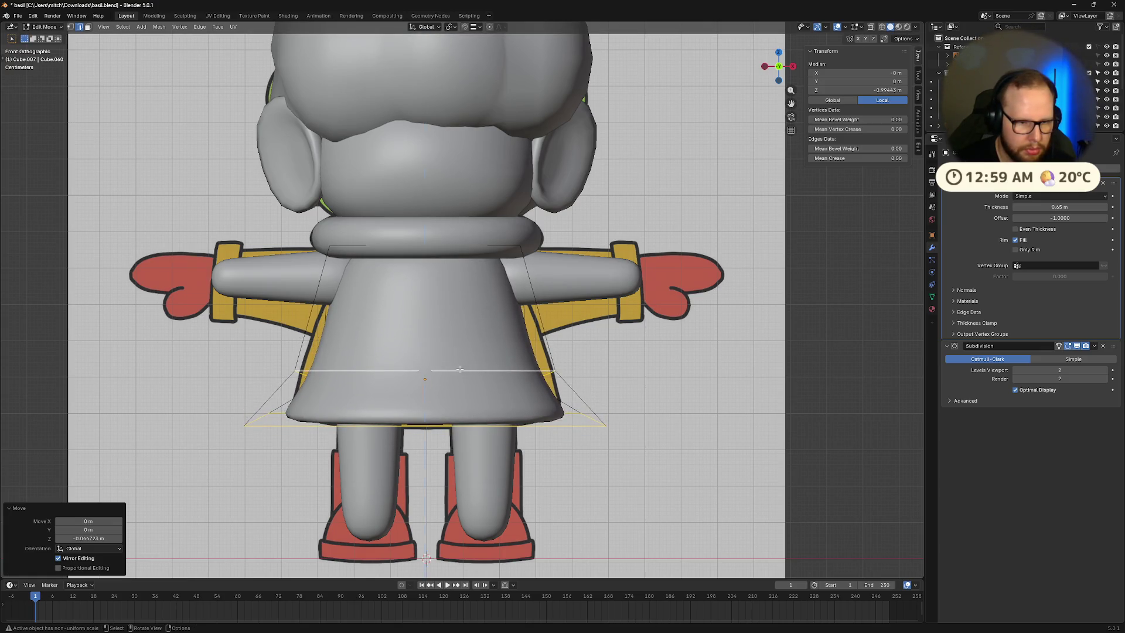
Step: Return to object mode and check the dress length from the side orthographic view
left_click(474, 438, "alt")
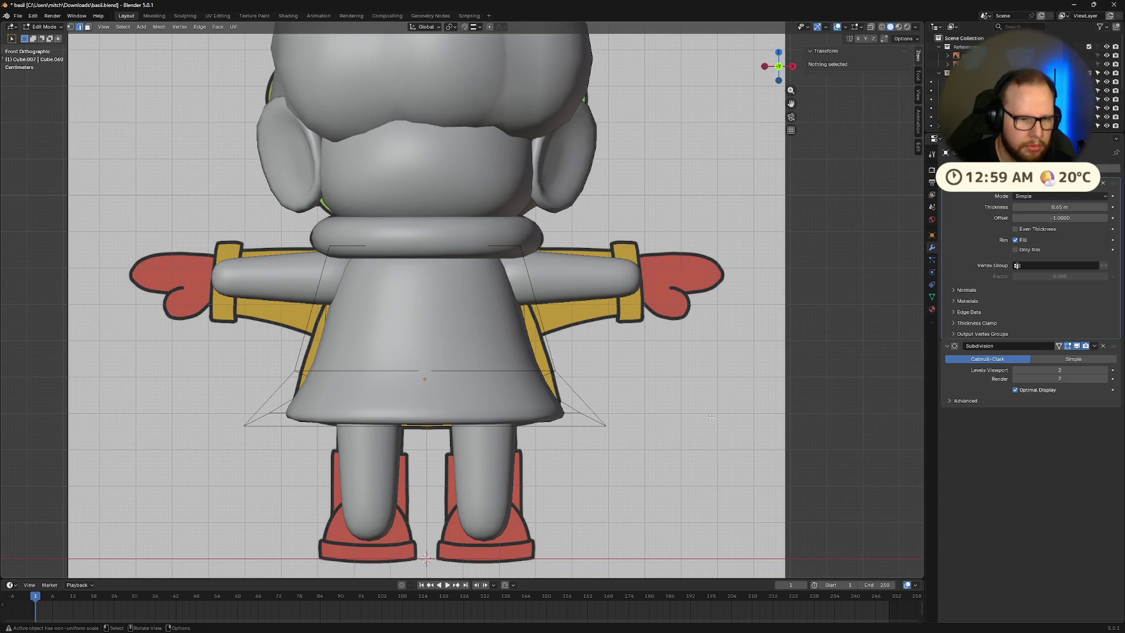
key("Tab")
key("Tab")
mouse_move(538, 434)
middle_mouse_down()
mouse_move(725, 422)
mouse_move(666, 417)
mouse_move(647, 383)
mouse_move(499, 402)
mouse_move(540, 370)
middle_mouse_up()
scroll(648, 388, "up", 3)
key("KP_3")
Step: Lower the skirt's bottom hem loop along Z
scroll(499, 402, "up", 2)
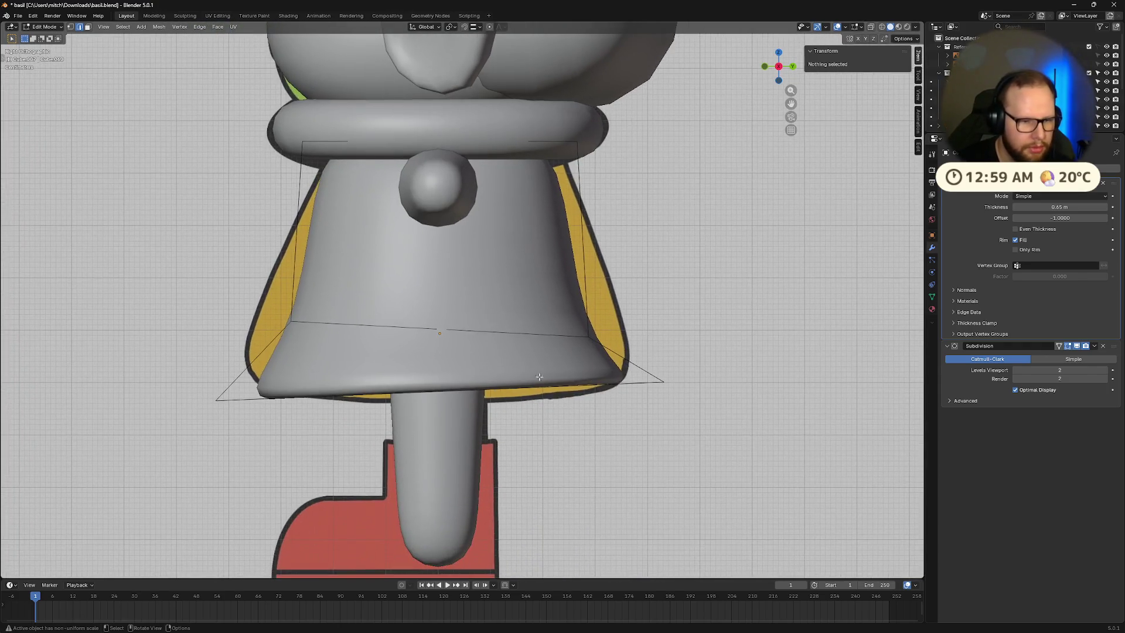
left_click(533, 386, "alt")
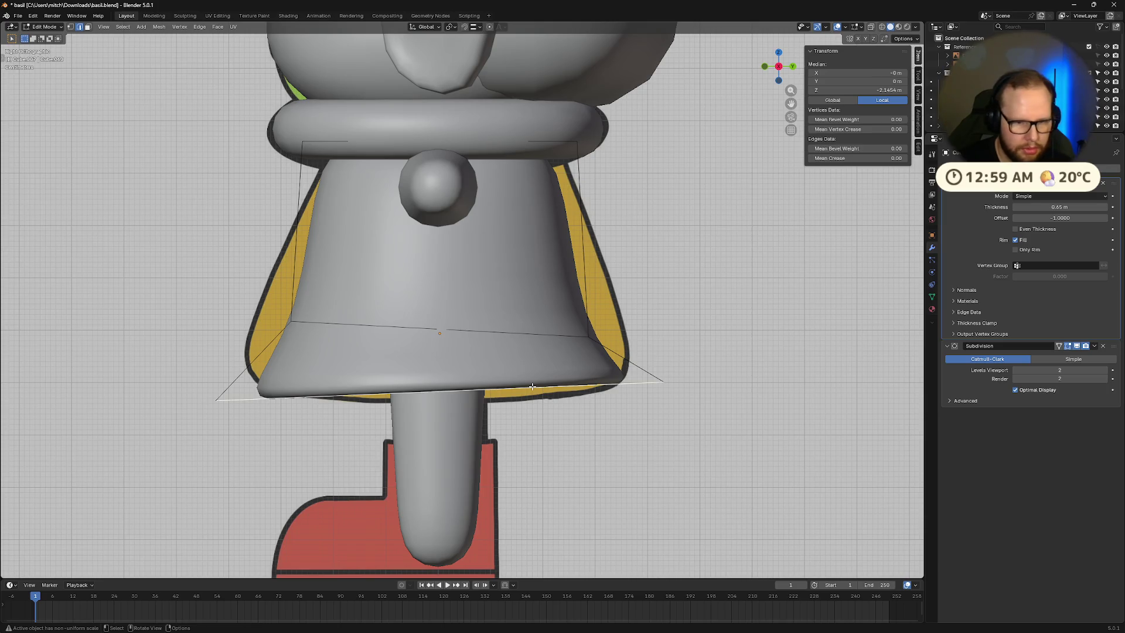
key("g")
key("z")
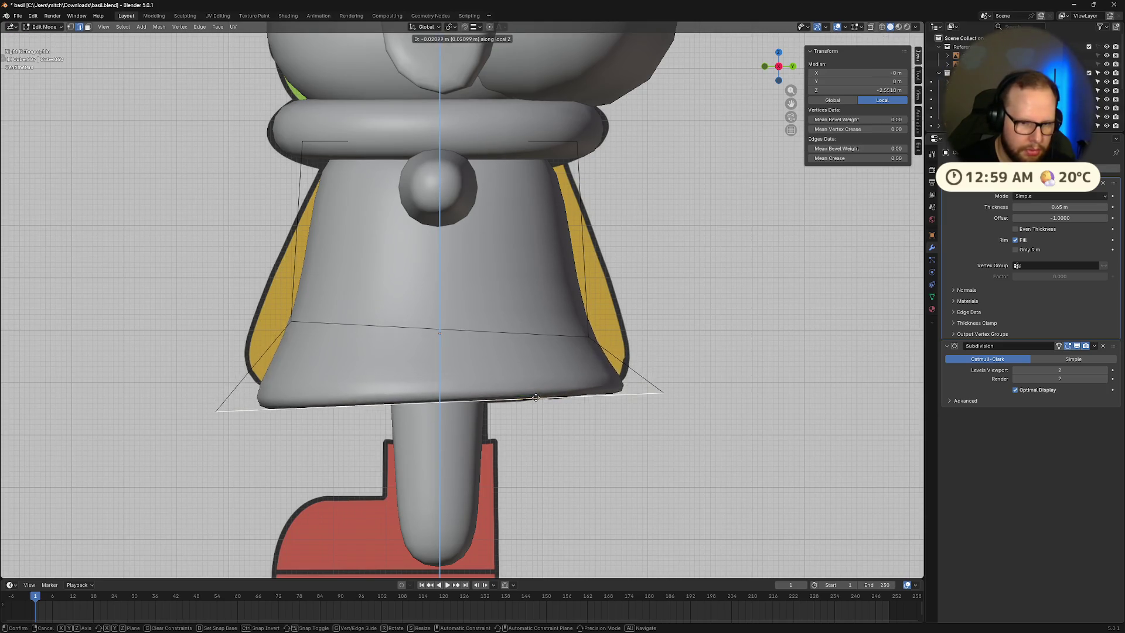
left_click(536, 402)
Step: Dissolve the skirt's middle edge loop
left_click(493, 331)
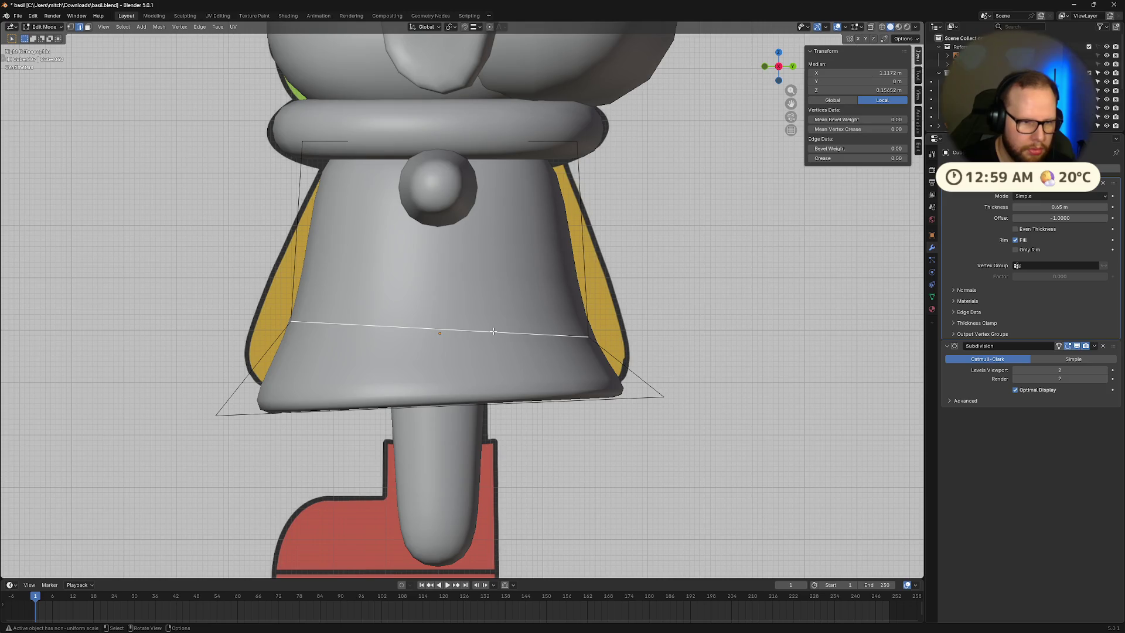
right_click(493, 331)
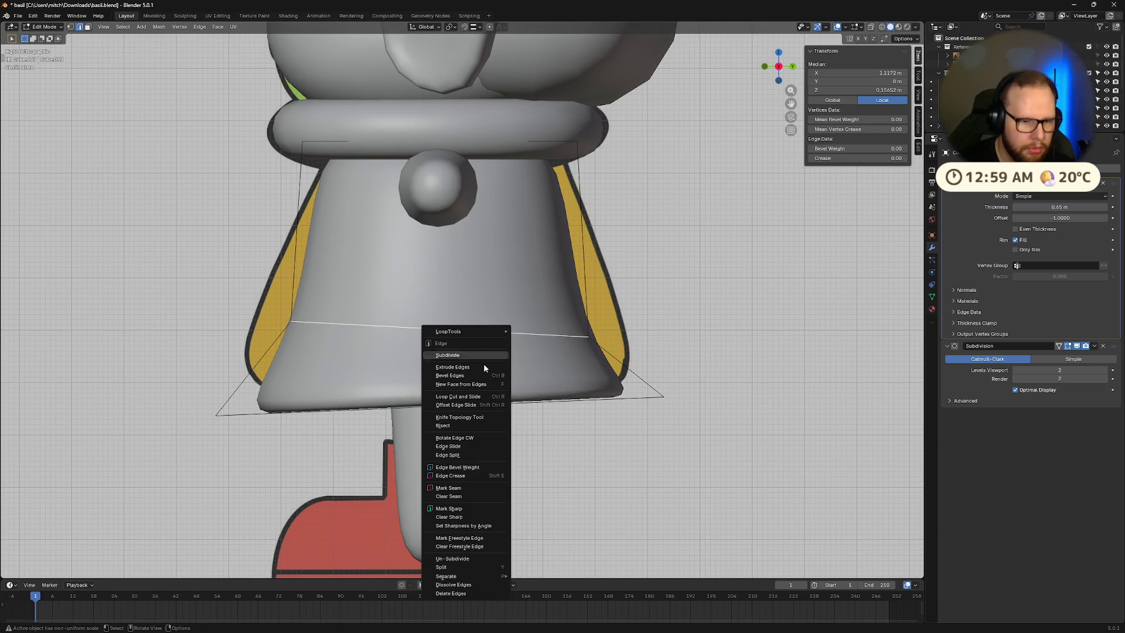
left_click(477, 445)
key("x")
left_click(520, 331, "alt")
key("x")
left_click(519, 332)
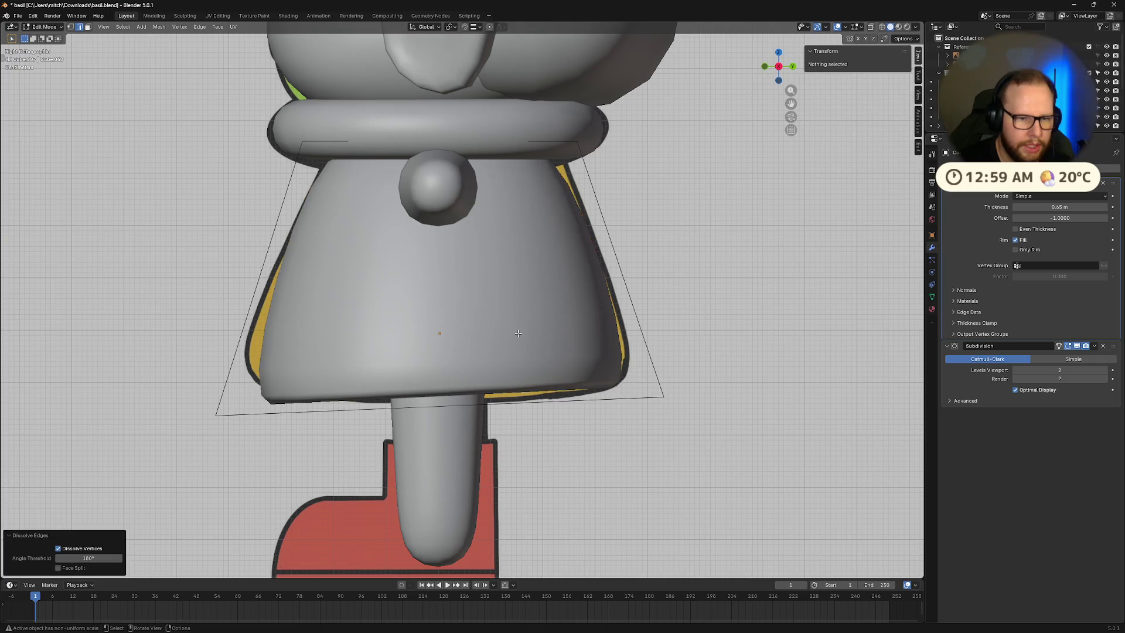
Step: Undo the edge loop changes, reverting the dress body to its earlier shorter shape
left_click(554, 398)
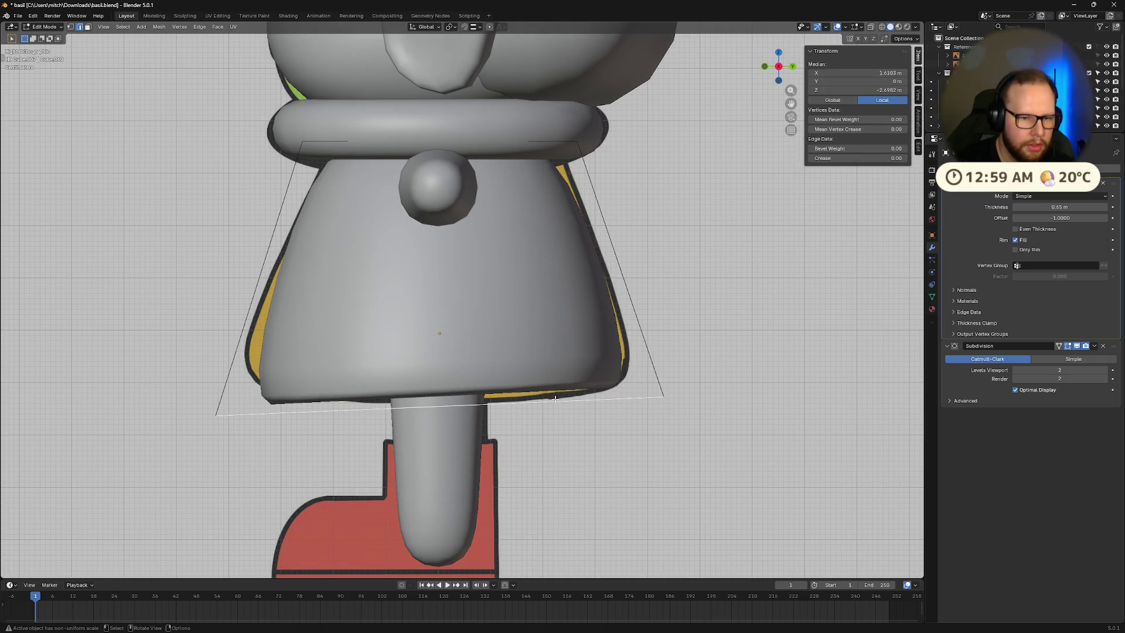
scroll(555, 399, "down", 6)
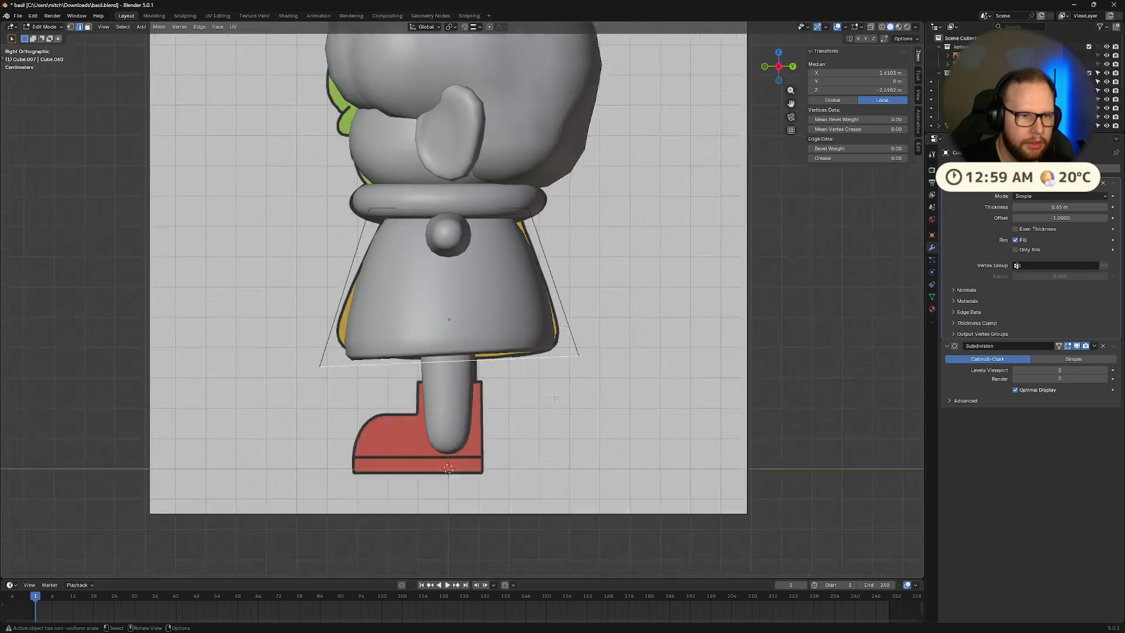
key("Tab")
key("Tab")
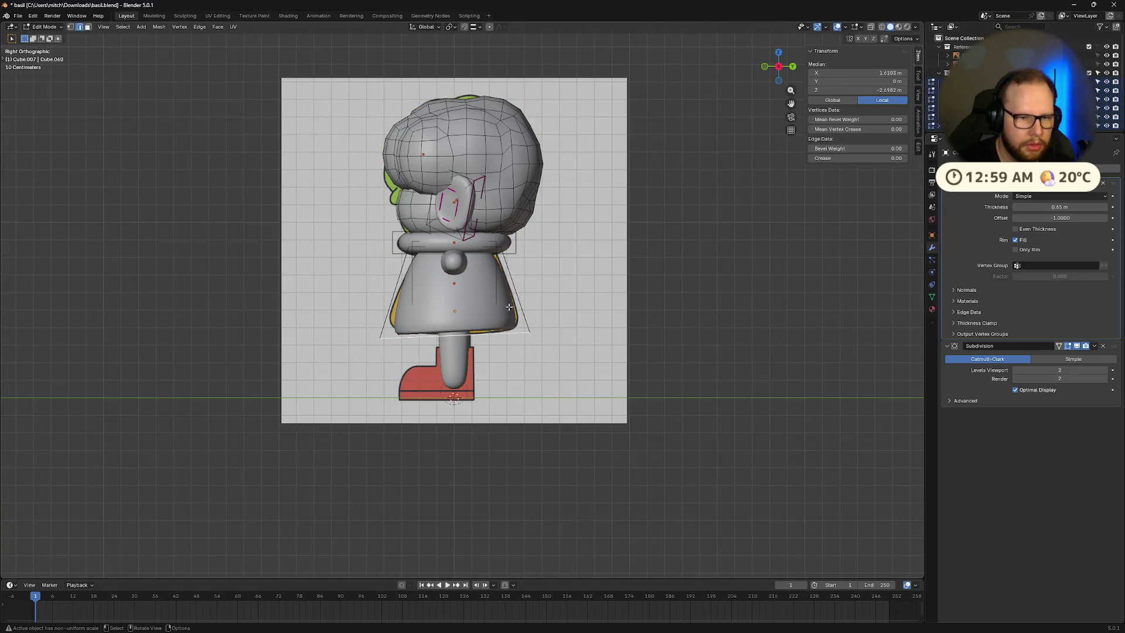
key("Tab")
scroll(528, 337, "up", 5)
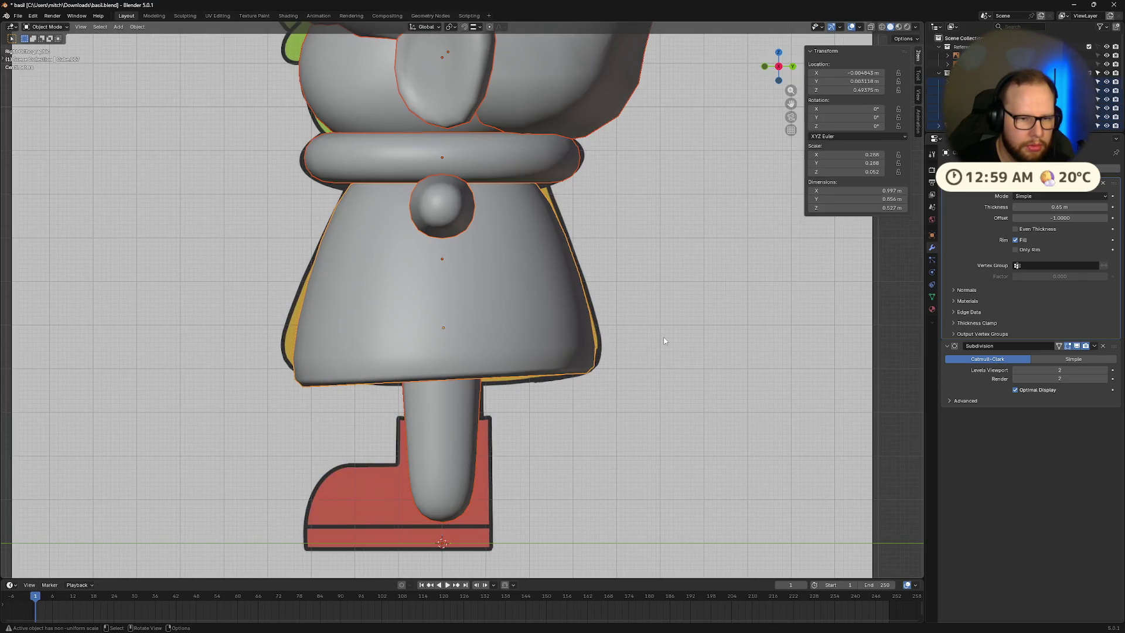
left_click(523, 334)
key("Tab")
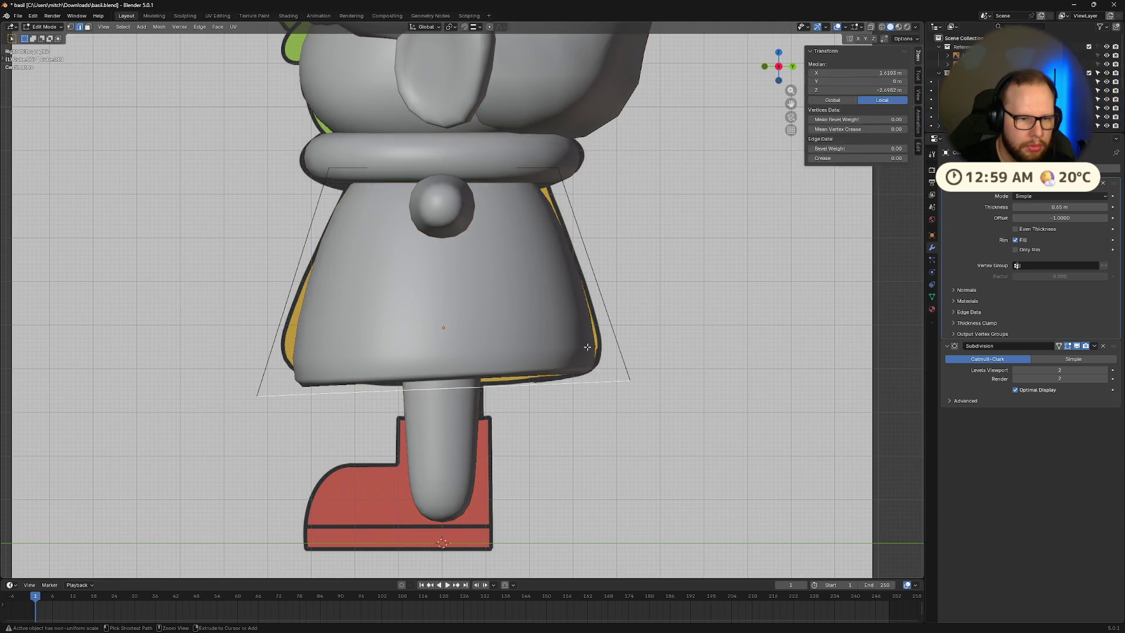
key("ctrl+z")
key("ctrl+z")
key("ctrl+z")
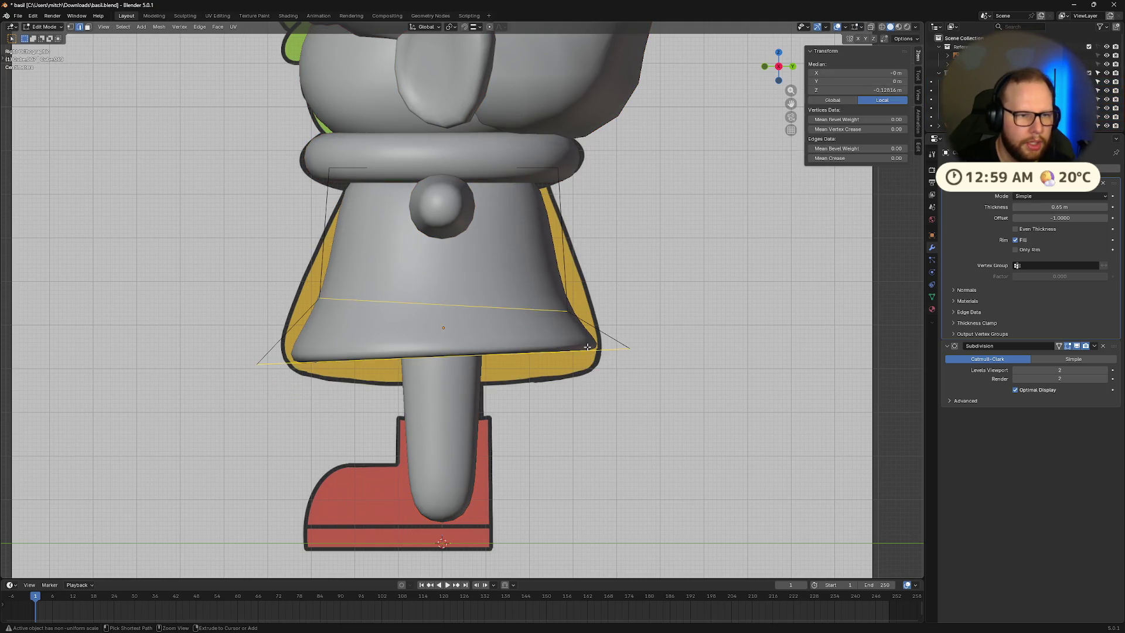
key("Tab")
key("Tab")
key("Tab")
key("Tab")
key("ctrl+z")
key("Tab")
key("Tab")
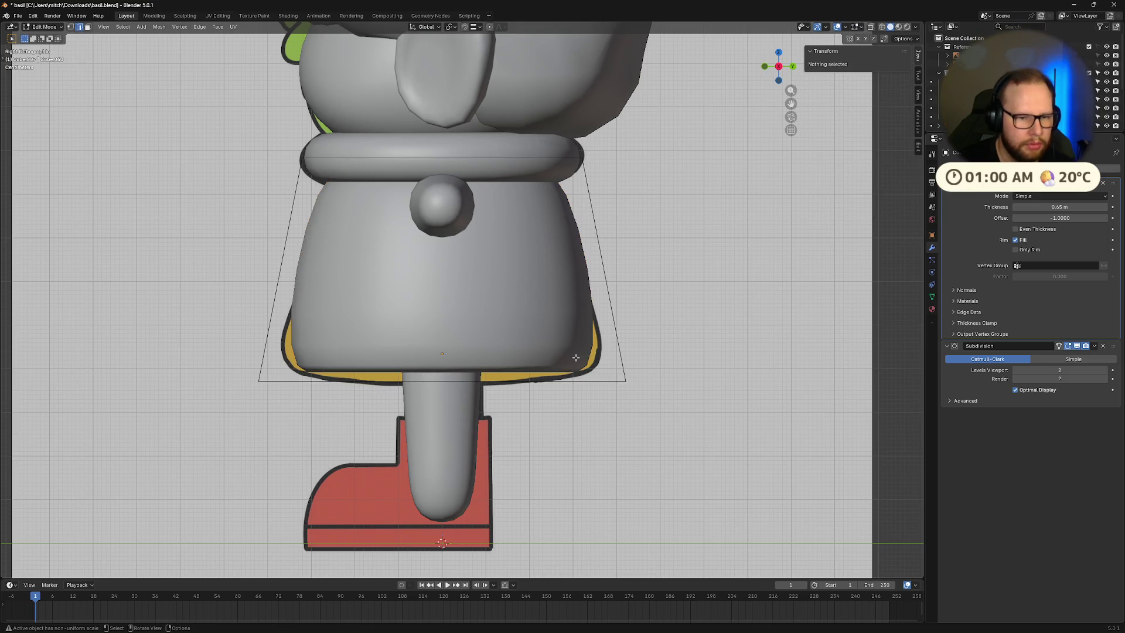
Step: Lower the dress body's bottom loop to lengthen it and add a loop cut near the hem
left_click(513, 381)
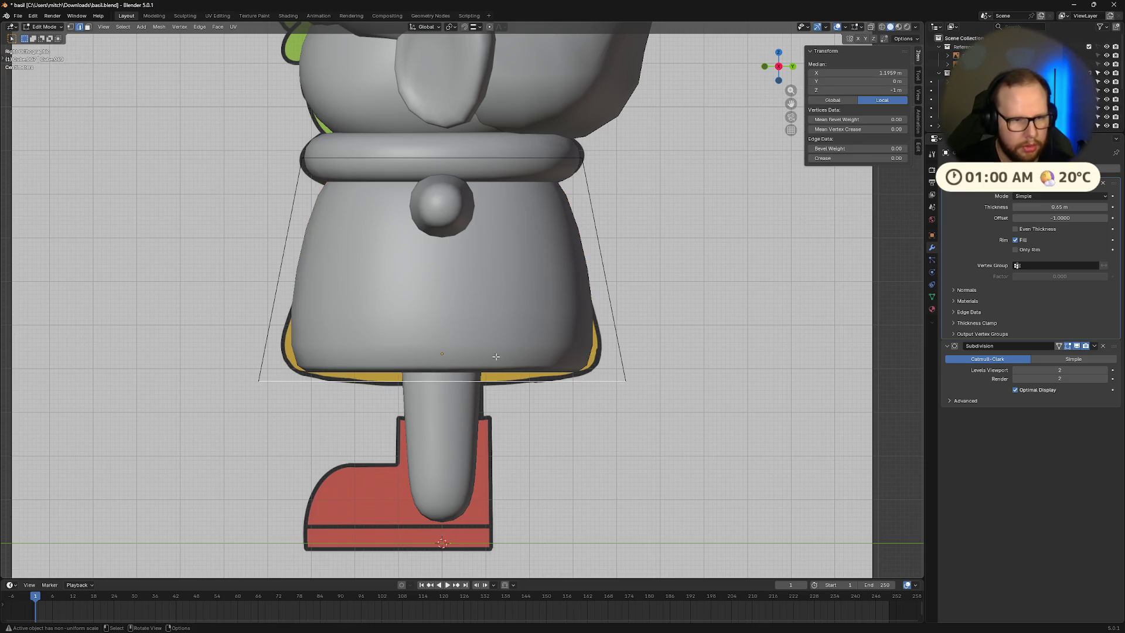
key("g")
key("z")
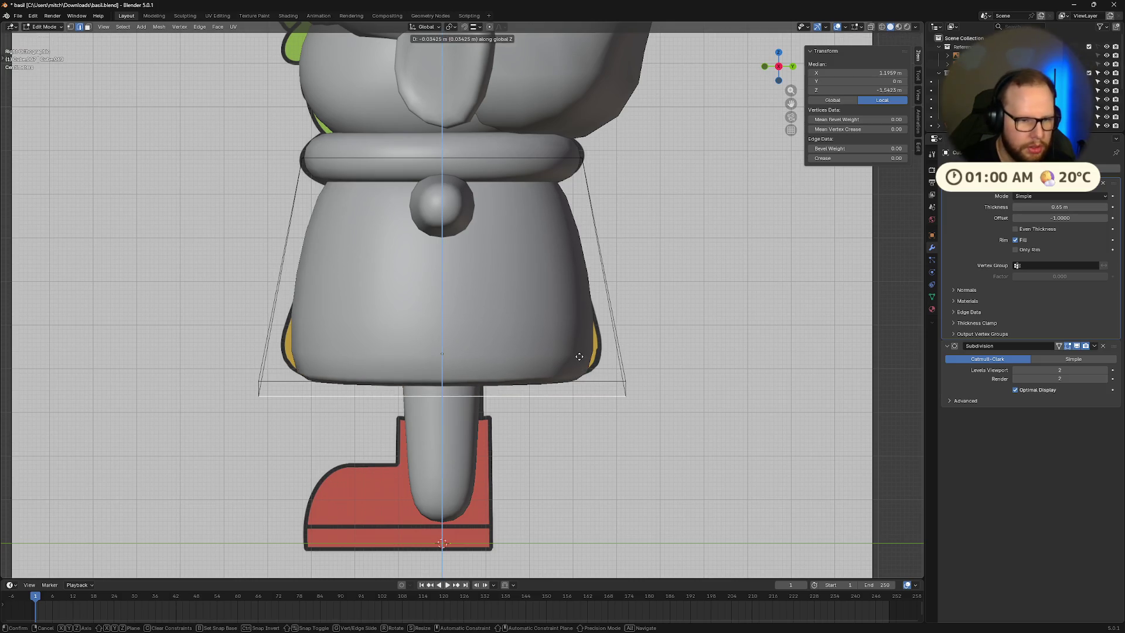
left_click(640, 363)
key("ctrl+r")
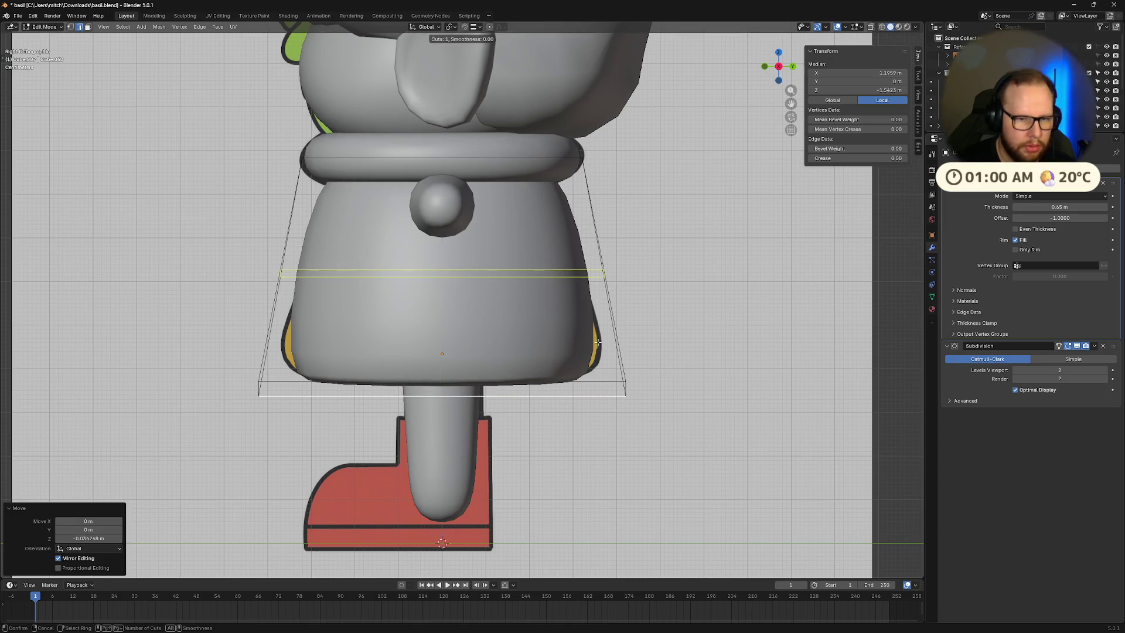
left_click(597, 340)
left_click(607, 392)
right_click(606, 392)
Step: Widen the new loop and flare the bottom hem loop
key("s")
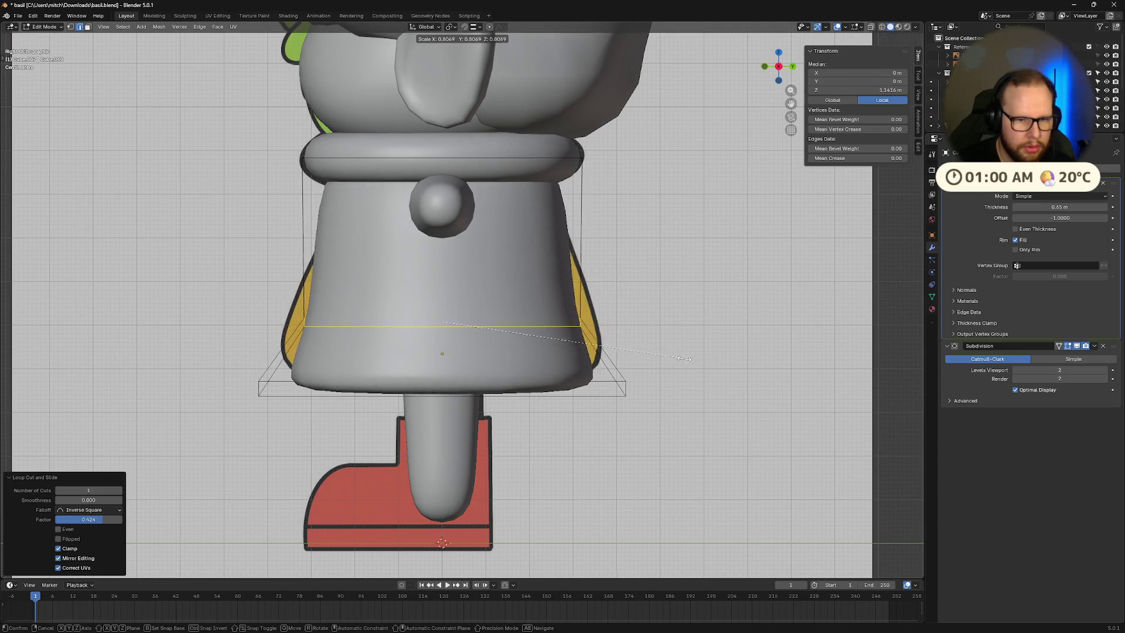
left_click(708, 369)
left_click(615, 396, "alt")
key("s")
left_click(611, 370)
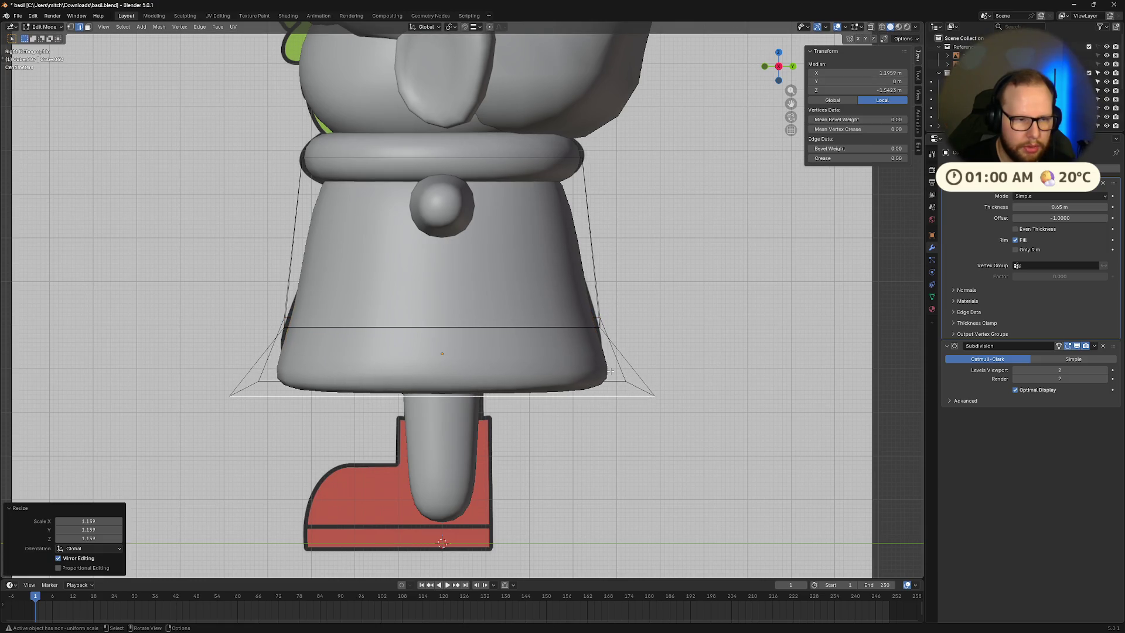
left_click(537, 330, "alt")
Step: Shrink the whole dress body, stretch it taller along Z, and raise it slightly
key("Tab")
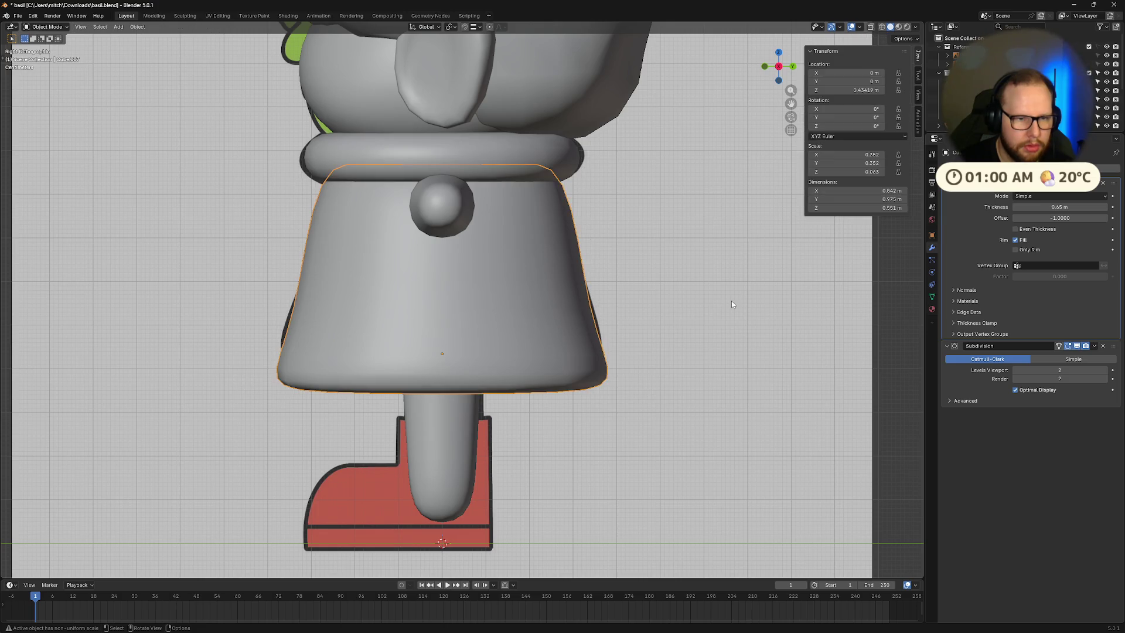
key("s")
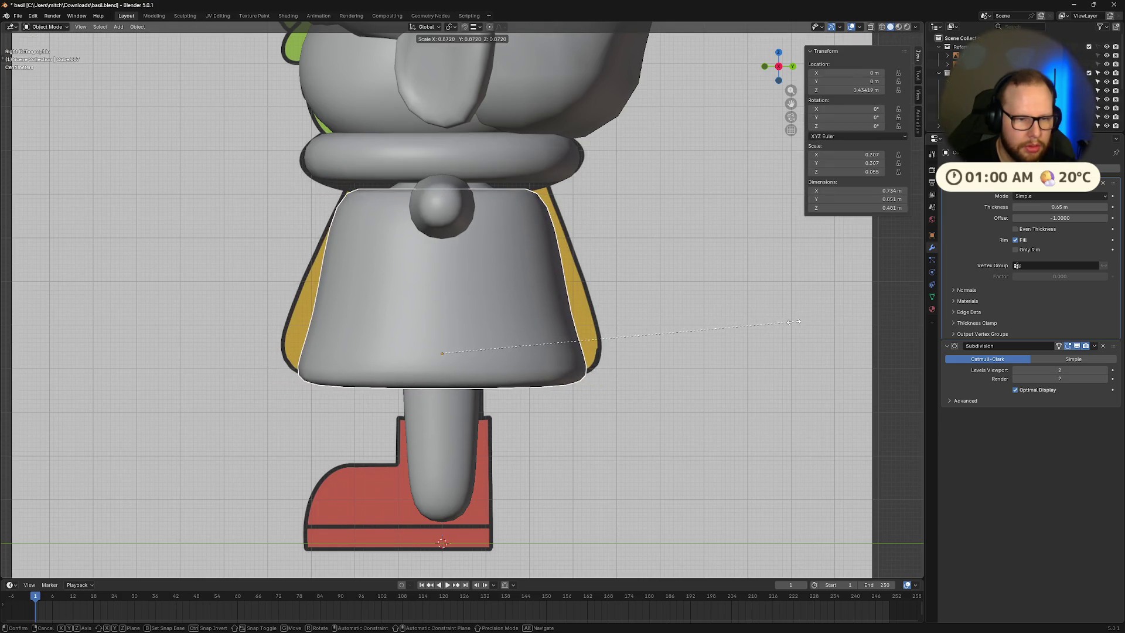
left_click(803, 325)
key("s")
key("z")
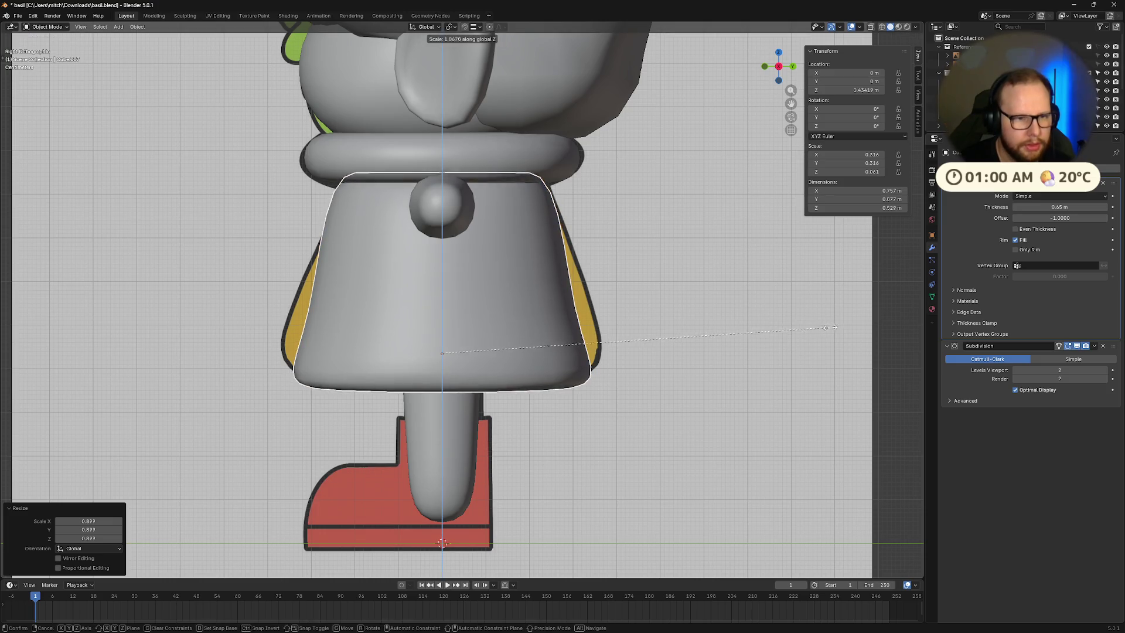
left_click(846, 330)
key("z")
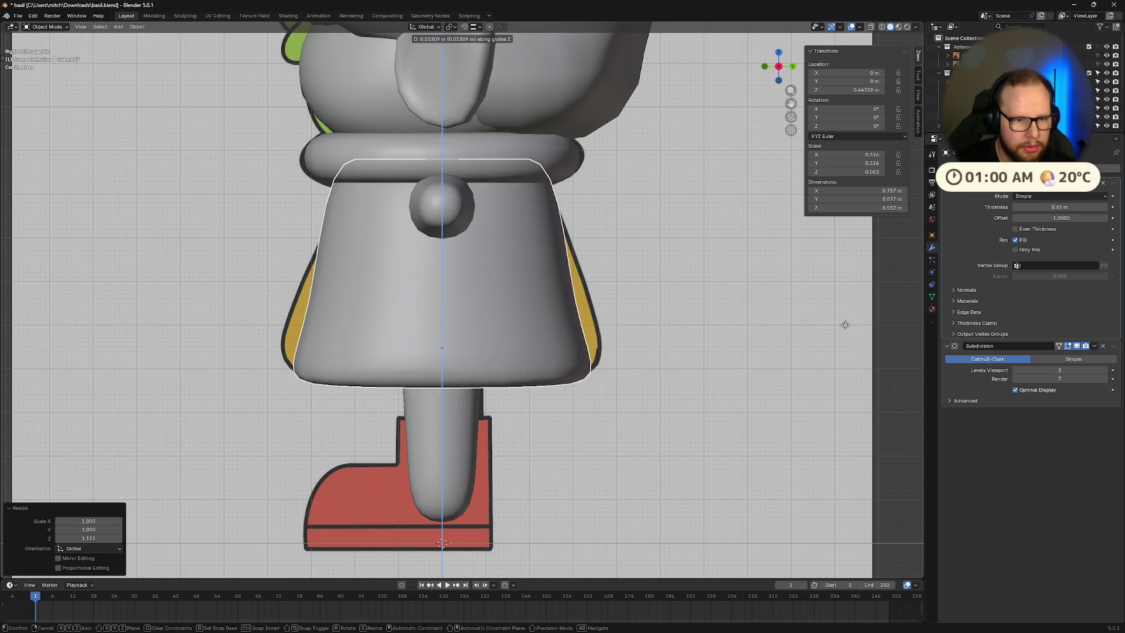
left_click(849, 326)
Step: Narrow the dress body front-to-back by scaling along Y
left_click(614, 374)
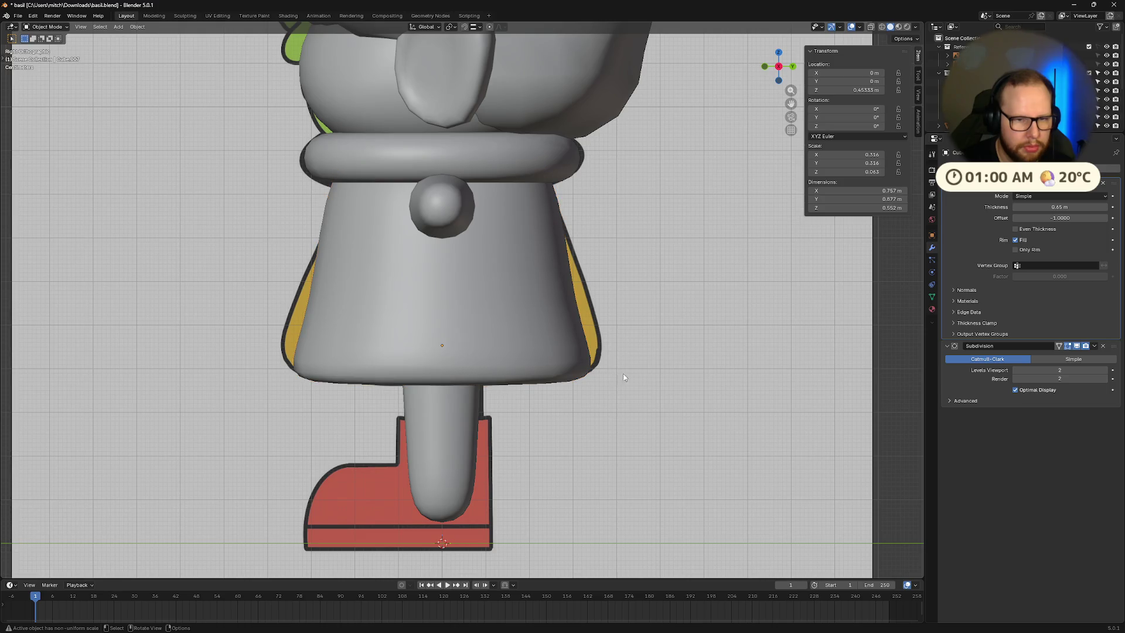
scroll(532, 354, "up", 1)
key("Tab")
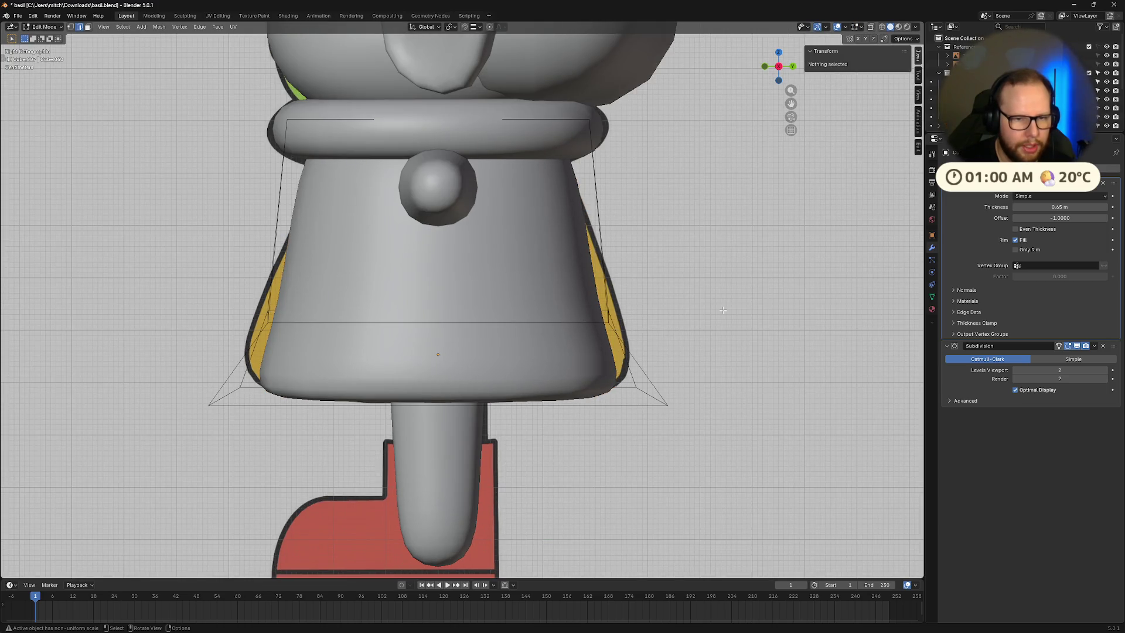
key("Tab")
key("Tab")
key("Tab")
left_click(567, 294)
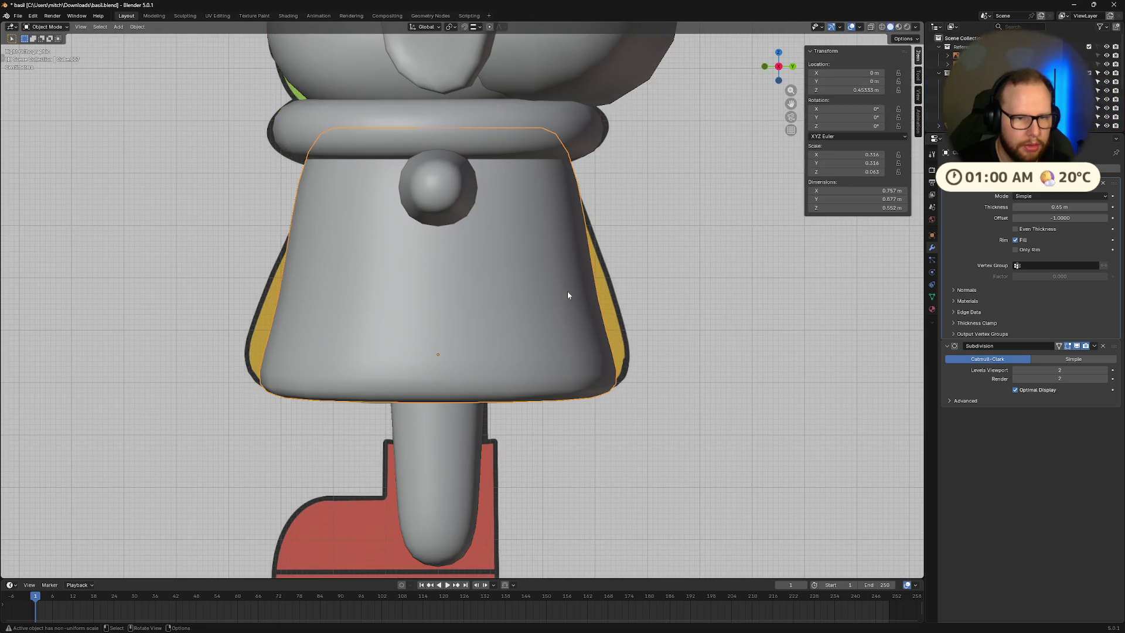
key("s")
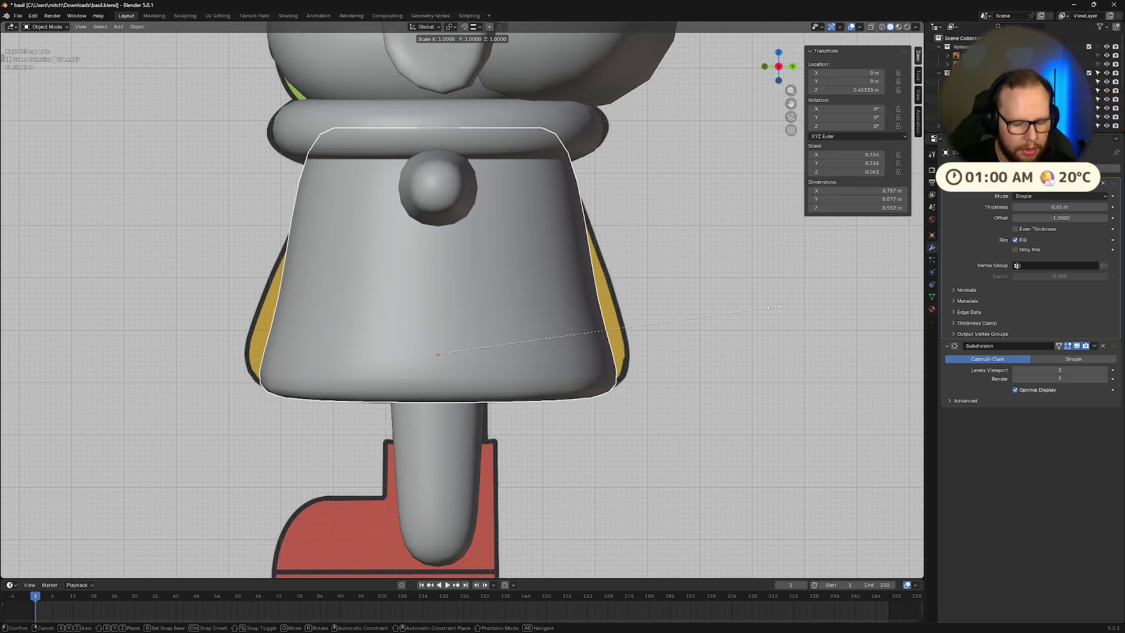
key("y")
left_click(687, 400)
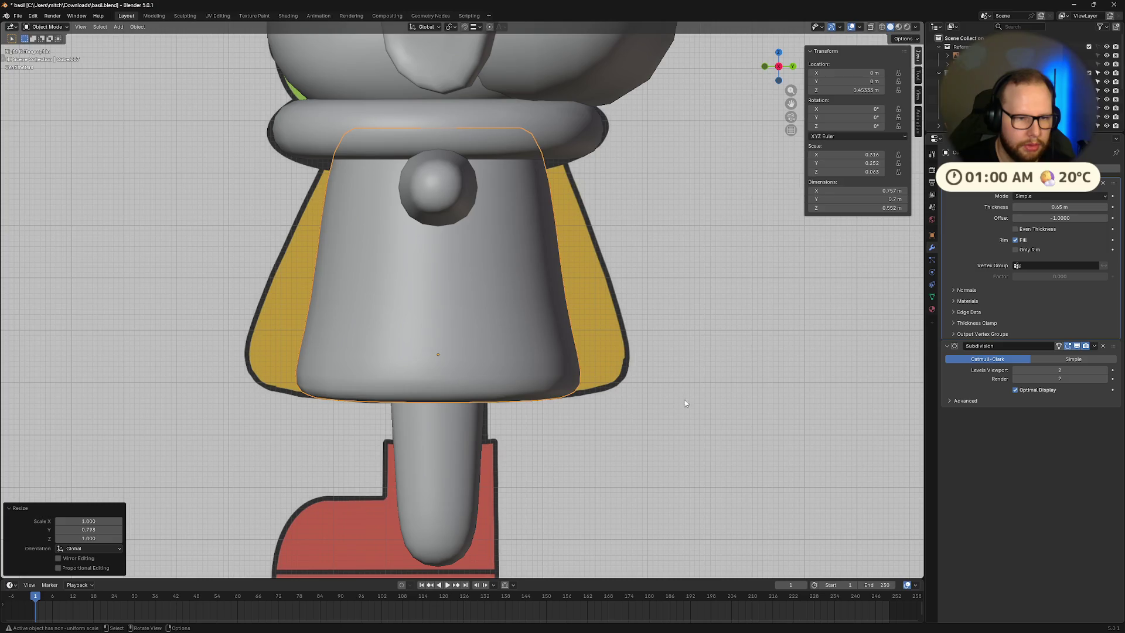
Step: Widen the bottom and middle loops together to flare the skirt
key("Tab")
left_click(603, 408, "alt")
left_click(559, 322, "alt+shift")
key("s")
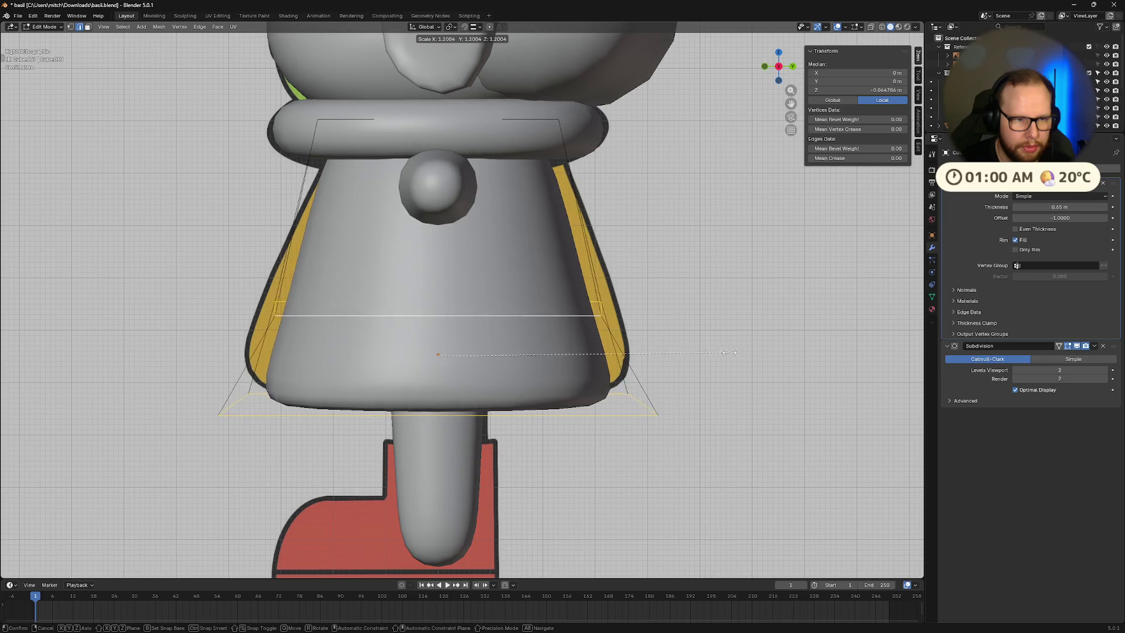
left_click(723, 354)
left_click(724, 354)
mouse_move(723, 355)
middle_mouse_down()
mouse_move(715, 371)
mouse_move(492, 372)
mouse_move(572, 442)
mouse_move(678, 369)
mouse_move(749, 89)
middle_mouse_up()
Step: Compare skirt versions in side view and revert to the narrower skirt shape
left_click(779, 67)
scroll(684, 275, "up", 4)
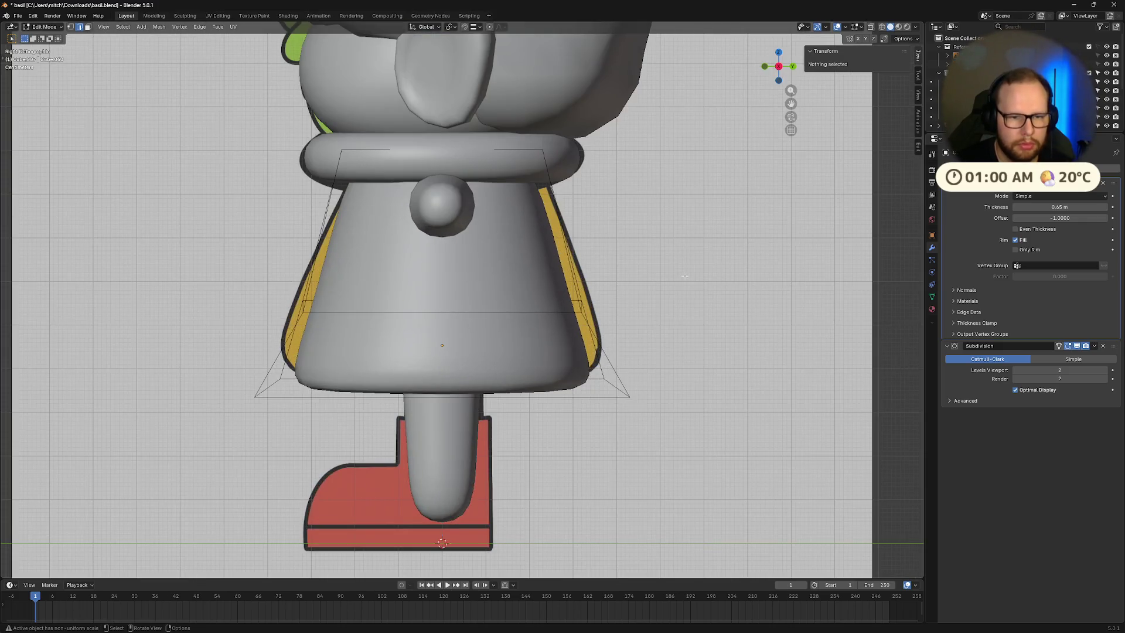
key("ctrl+z")
key("ctrl+z")
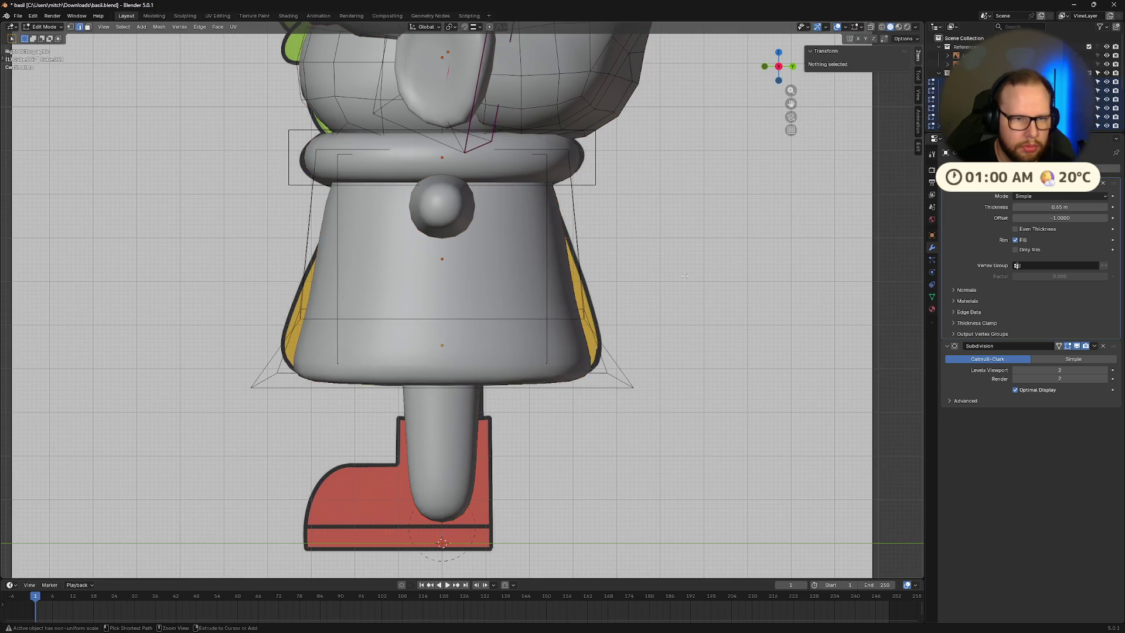
key("ctrl+shift+z")
key("ctrl+z")
key("ctrl+shift+z")
key("ctrl+shift+z")
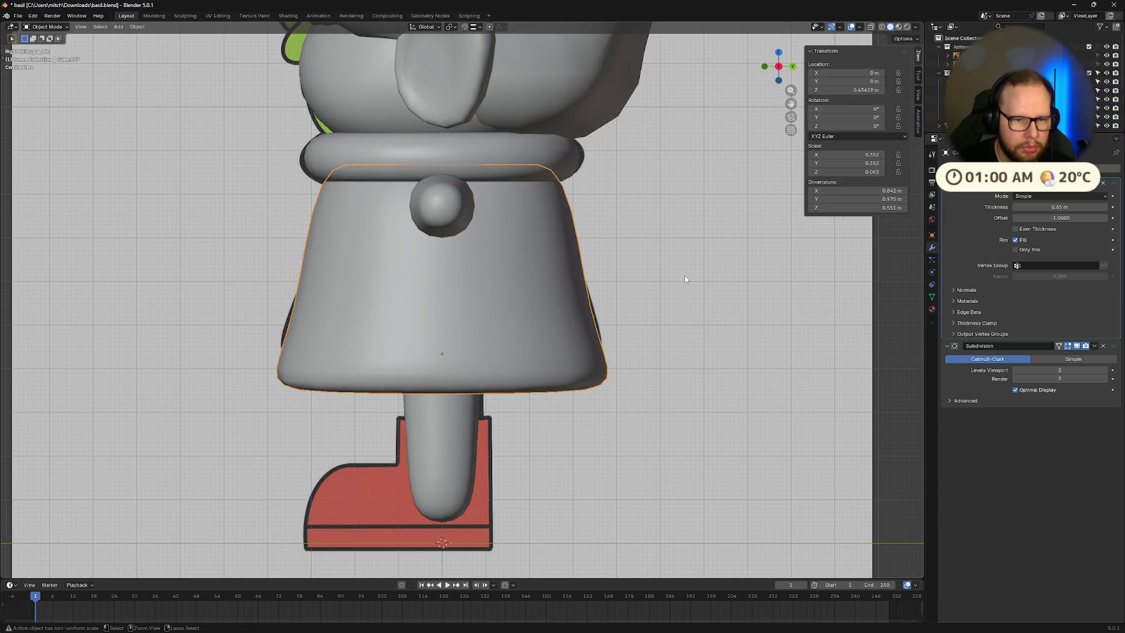
key("ctrl+z")
key("ctrl+z")
key("ctrl+z")
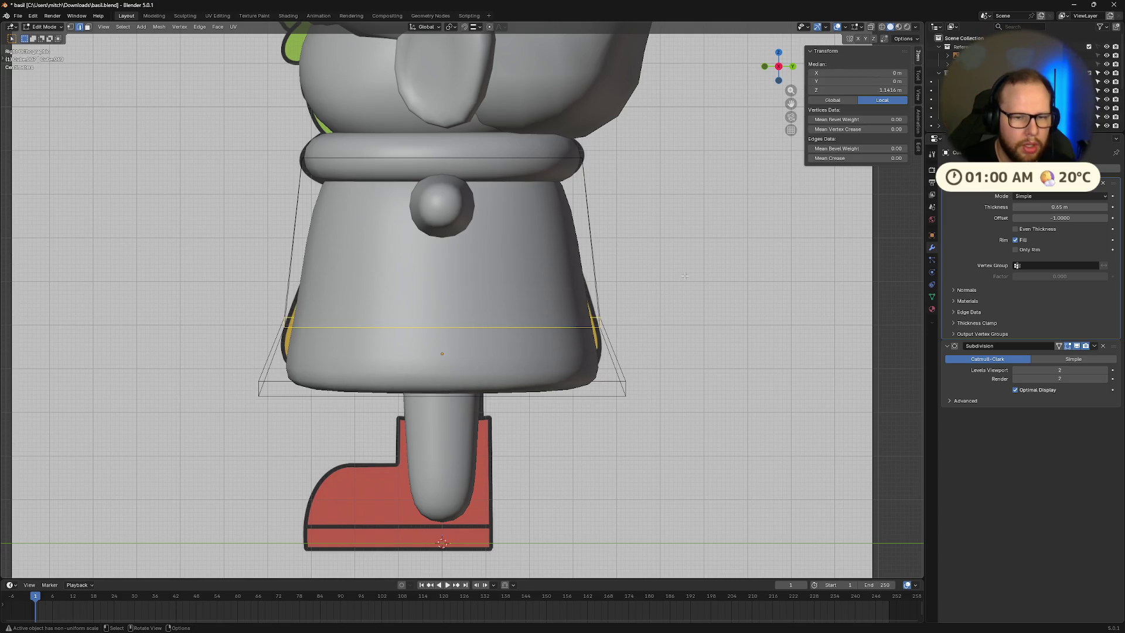
key("ctrl+z")
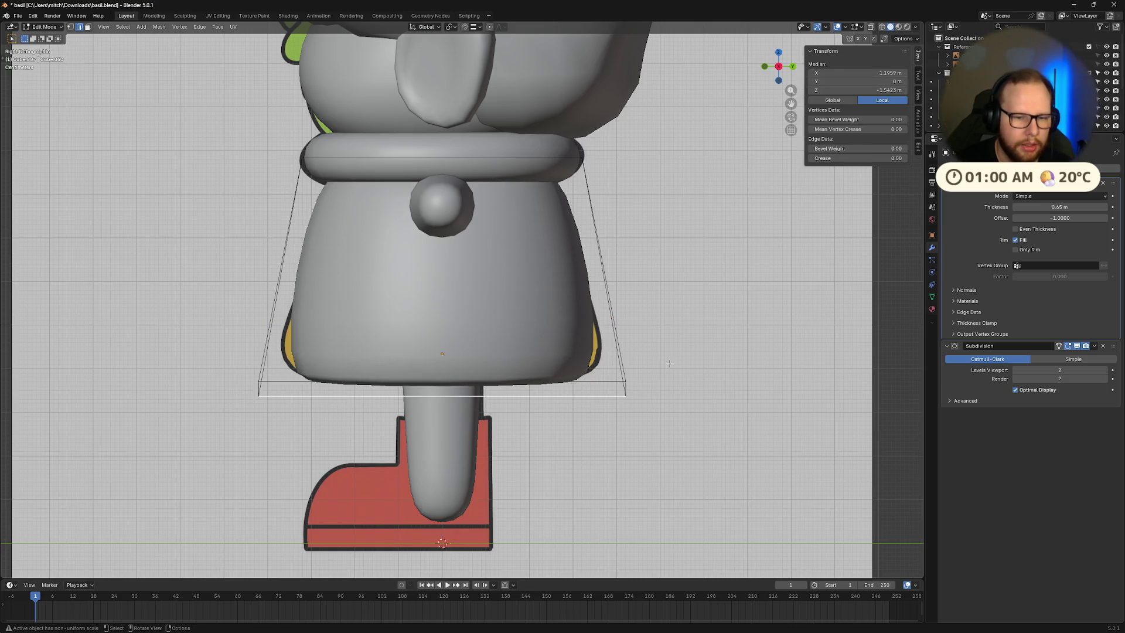
key("ctrl+z")
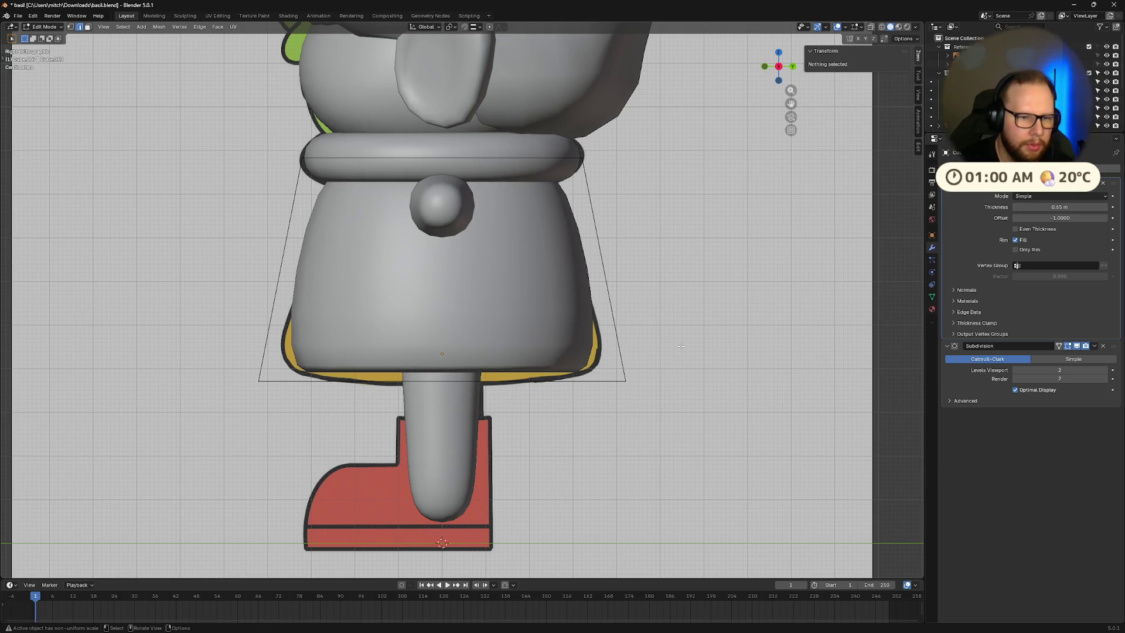
Step: Return to object mode and turn on X-ray with Alt+Z to see the reference
left_click(546, 381, "alt")
key("Tab")
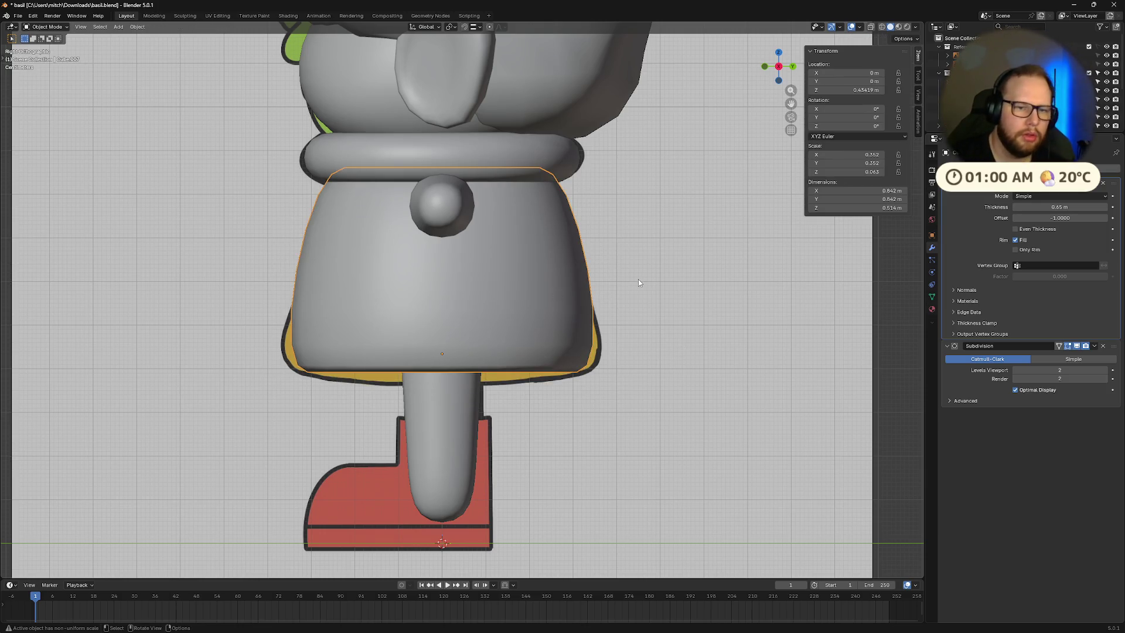
key("alt+z")
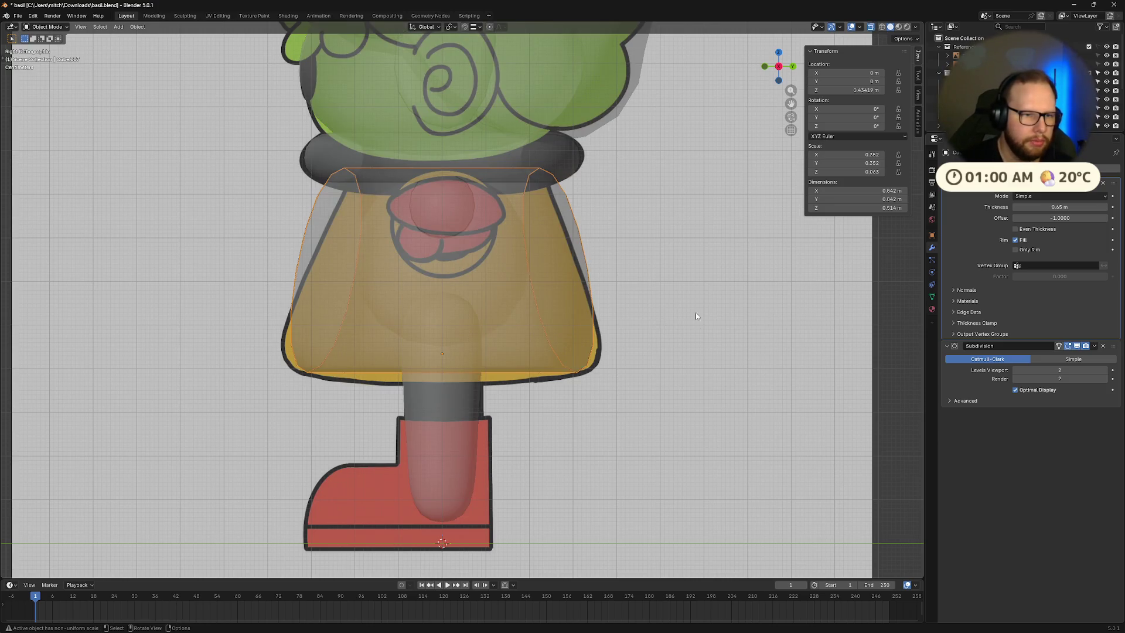
Step: Select the skirt and scale it down to fit the reference outline
left_click(771, 304)
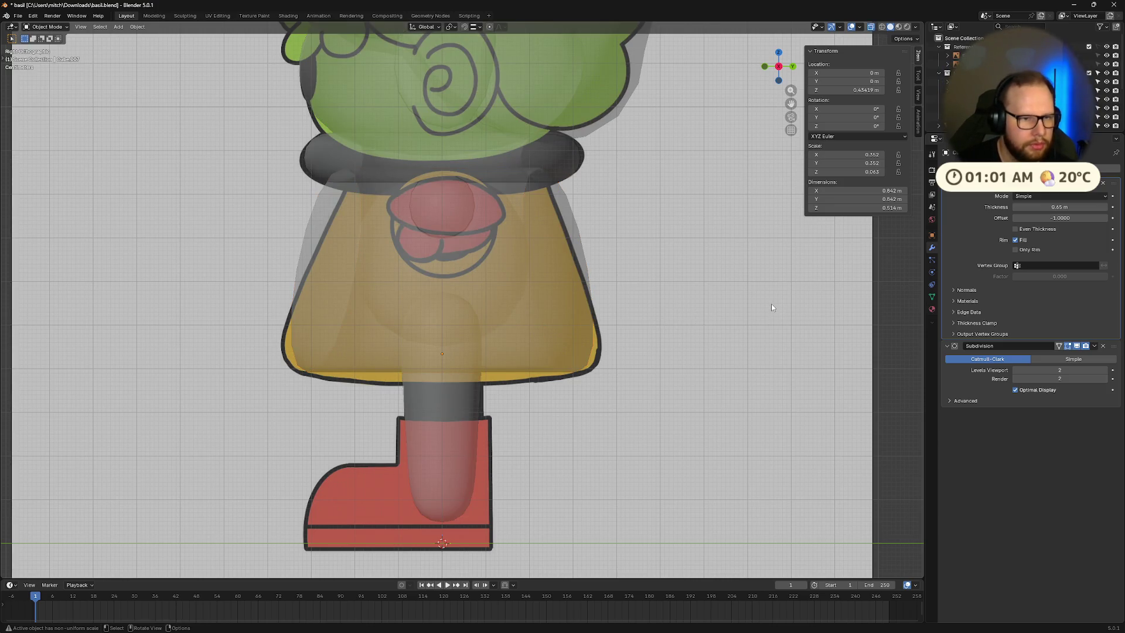
left_click(572, 316)
key("s")
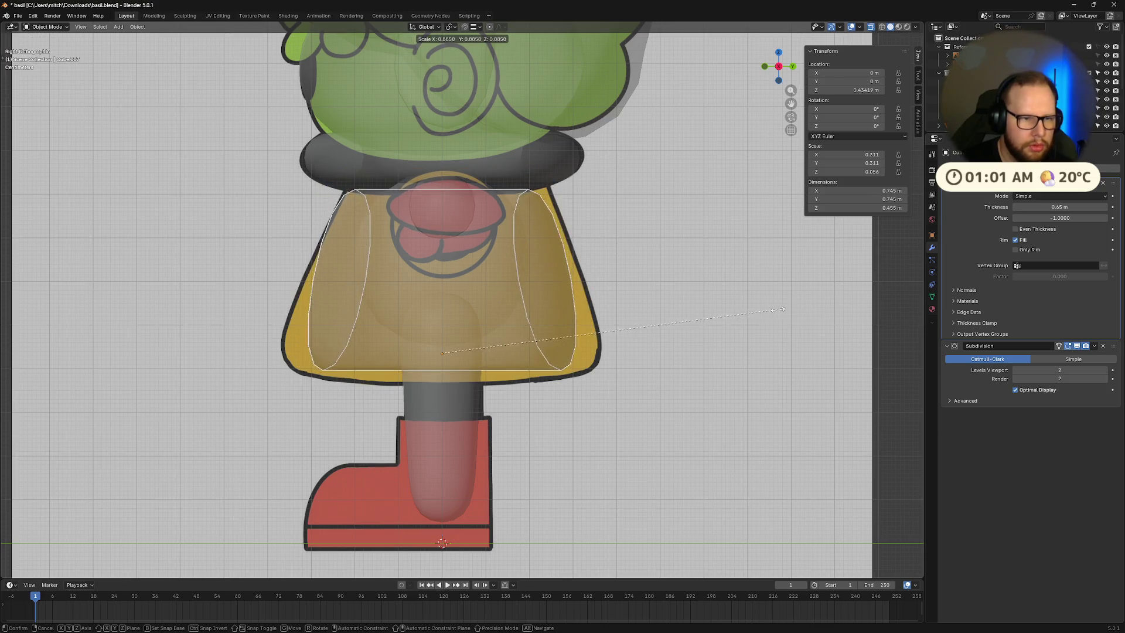
left_click(705, 364)
Step: Set the skirt's Solidify shell thickness to 0.2 m
left_click(1067, 206)
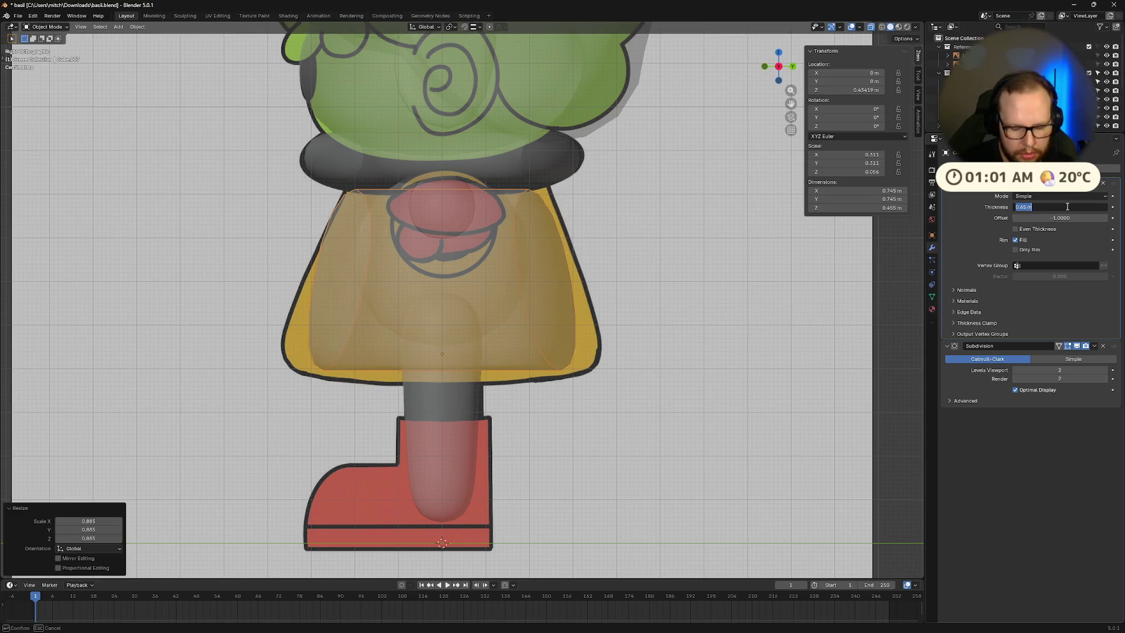
type("1")
key("Return")
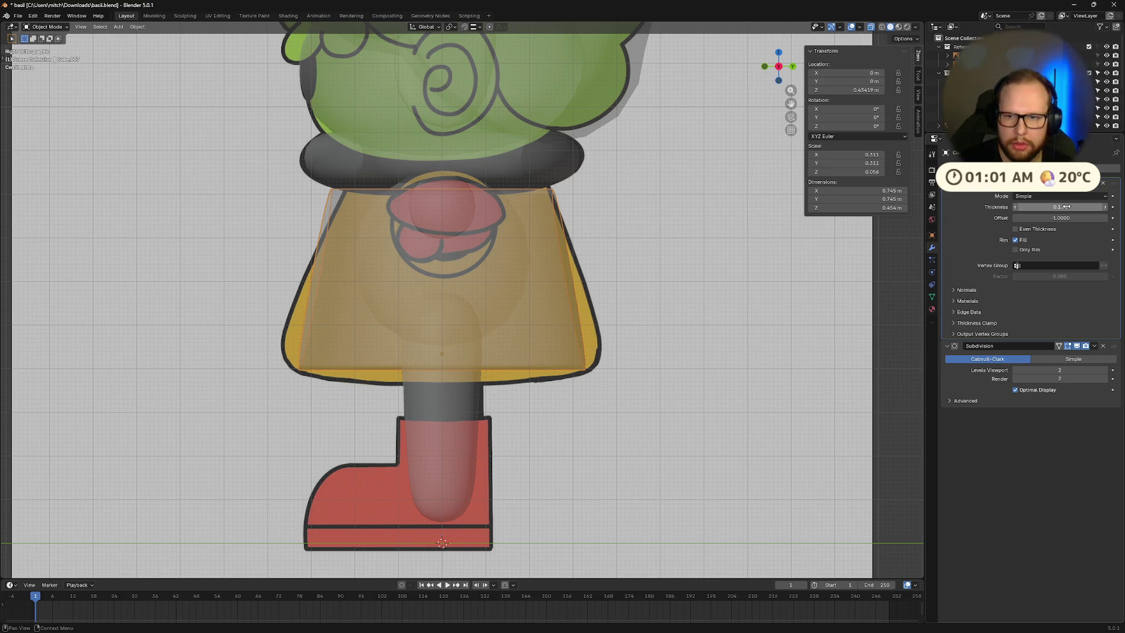
left_click(1066, 207)
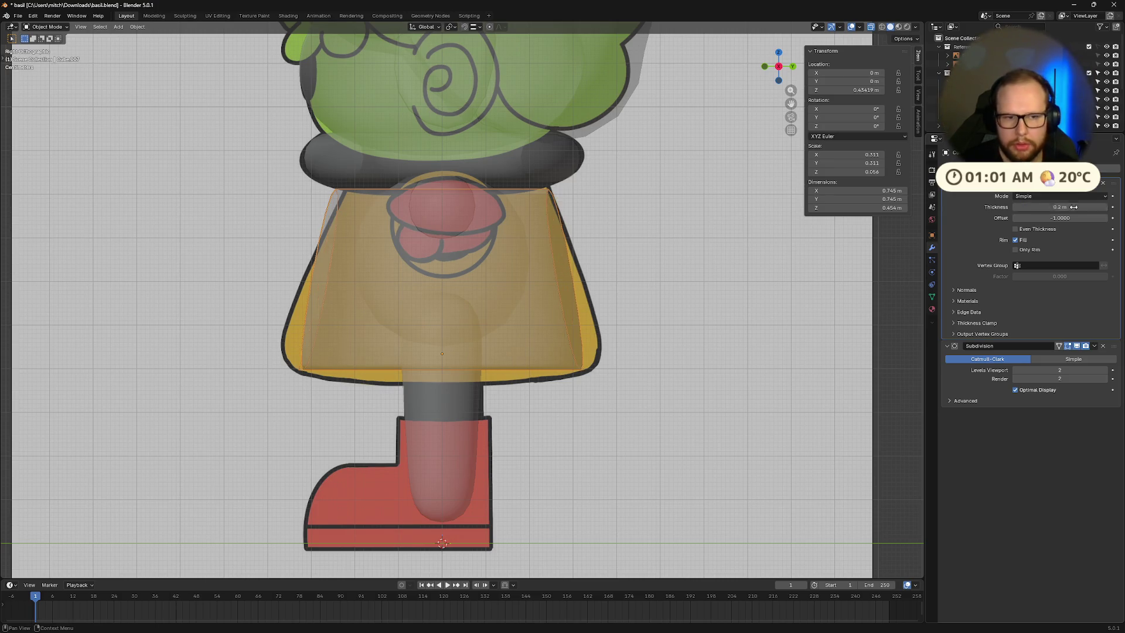
key("Return")
Step: Narrow the skirt's front-to-back depth by scaling it along Y
key("Tab")
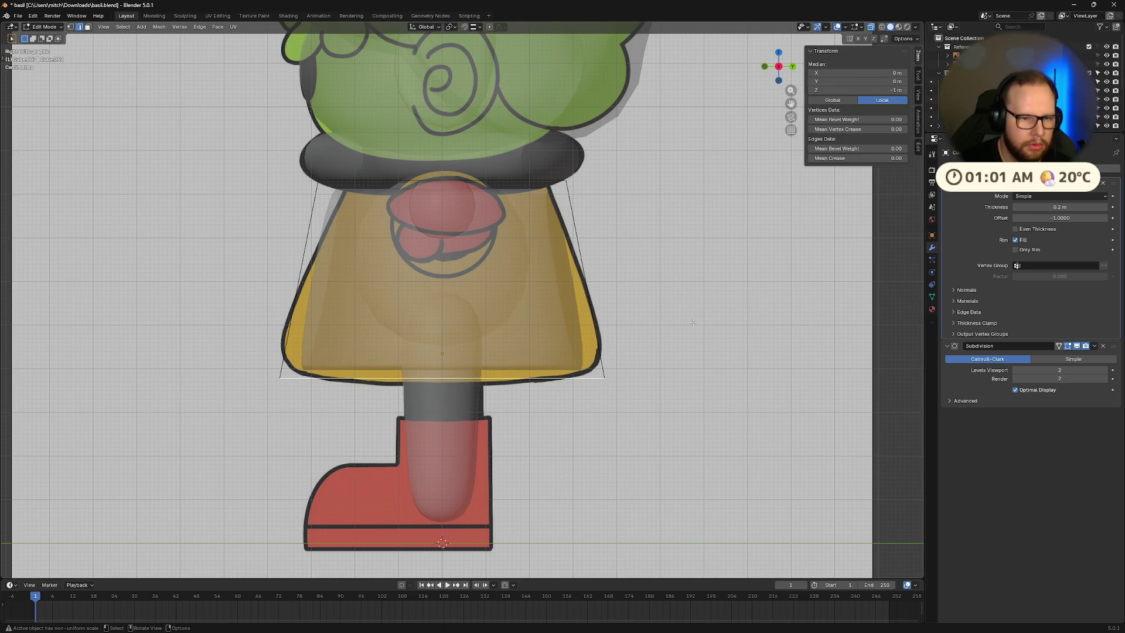
key("Tab")
key("a")
key("Tab")
key("Tab")
key("Tab")
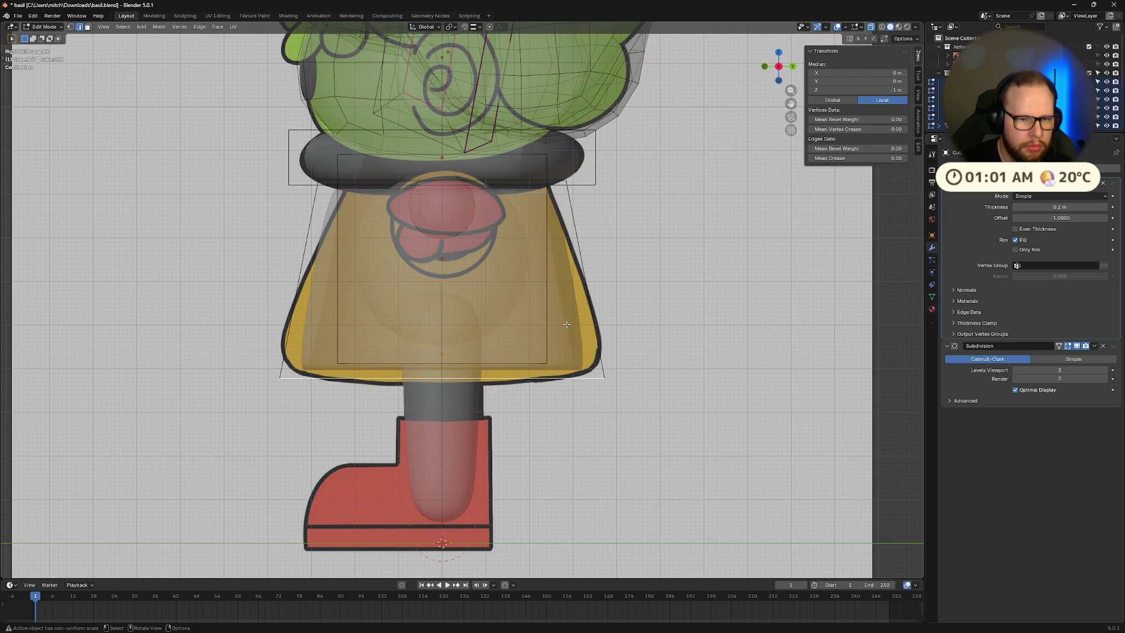
key("Tab")
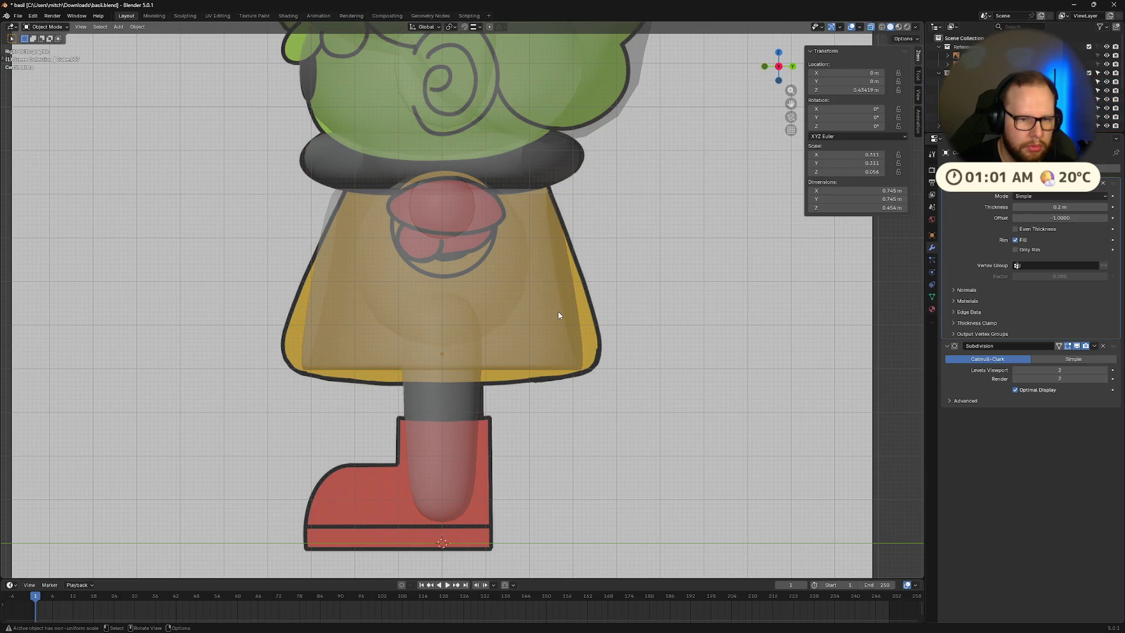
key("s")
key("y")
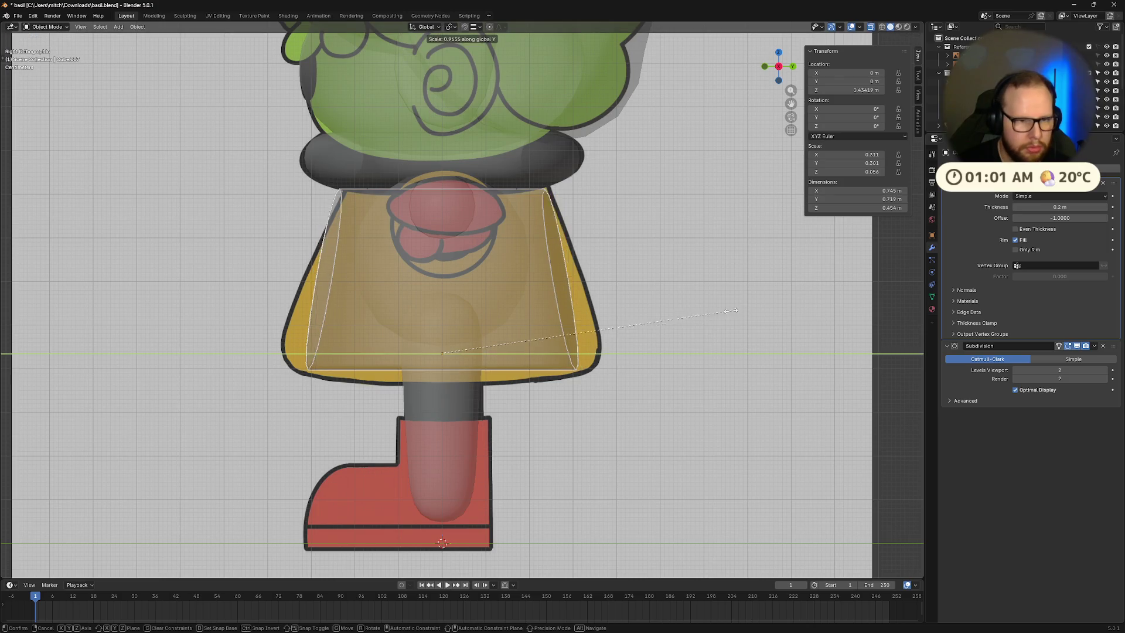
left_click(688, 313)
Step: Make the skirt slightly taller along Z and lower it onto the torso
key("s")
key("z")
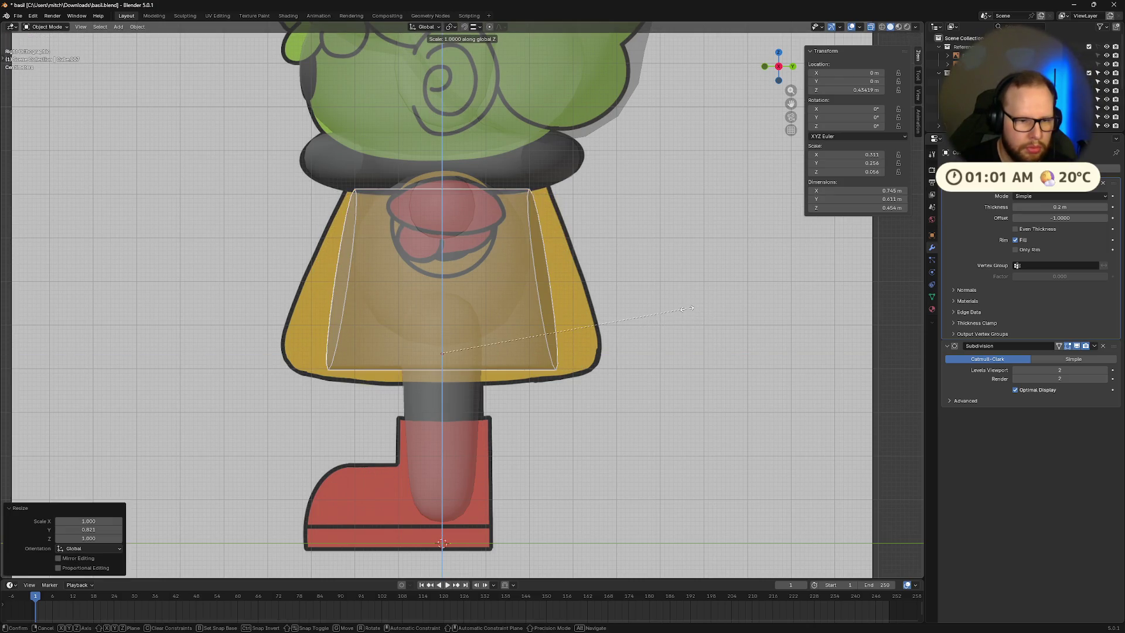
left_click(726, 312)
key("g")
key("z")
left_click(727, 318)
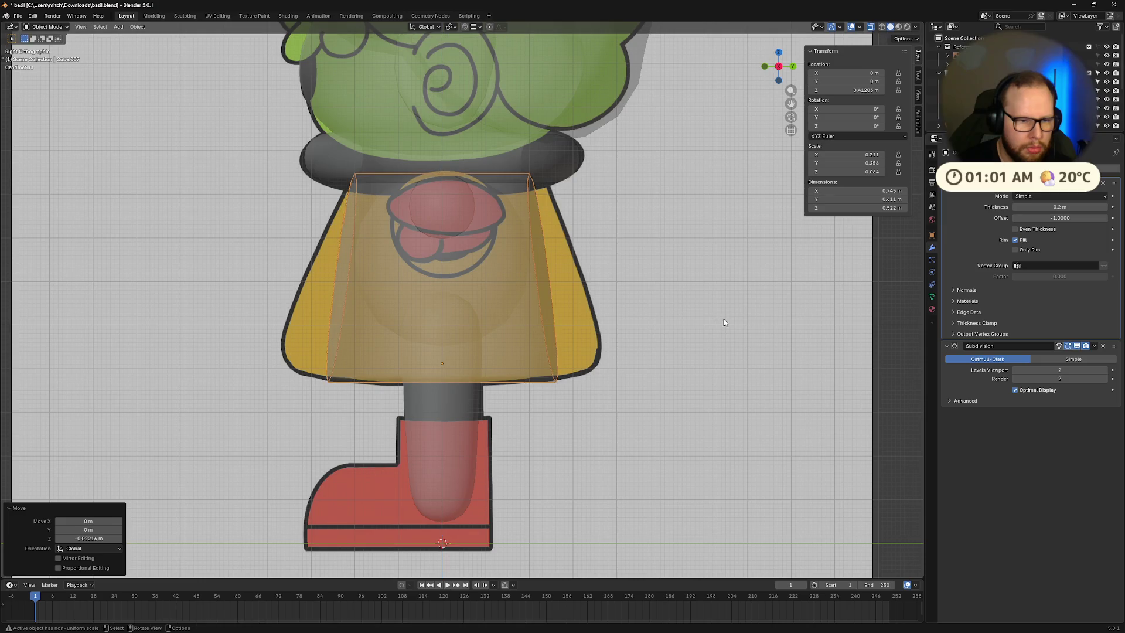
Step: In edge select mode, select the skirt's bottom edge loop
key("Tab")
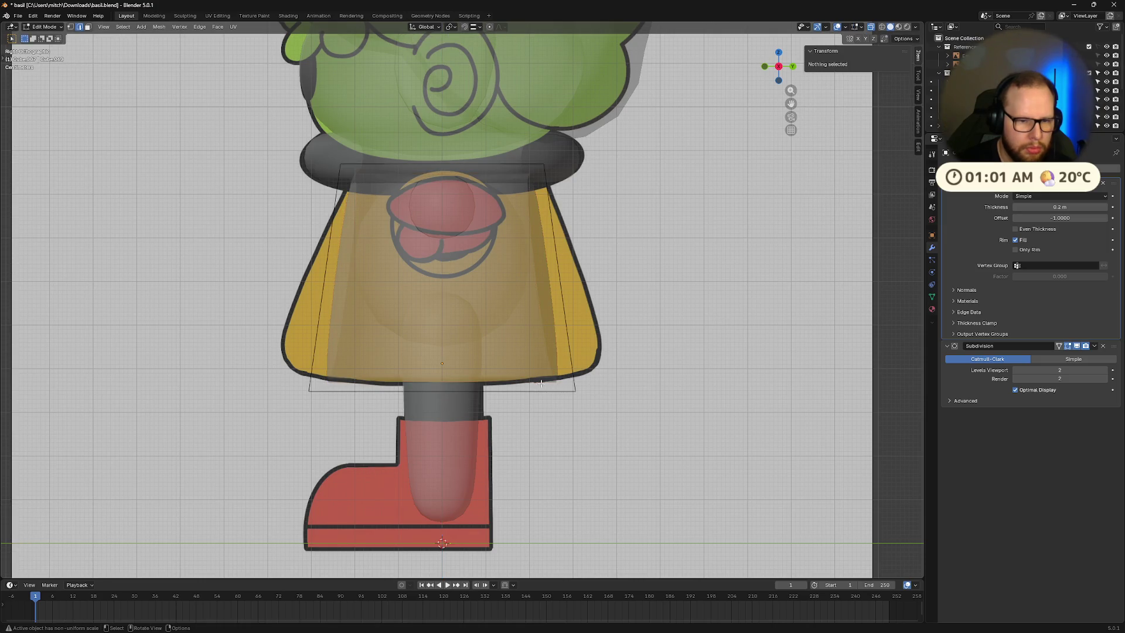
key("2")
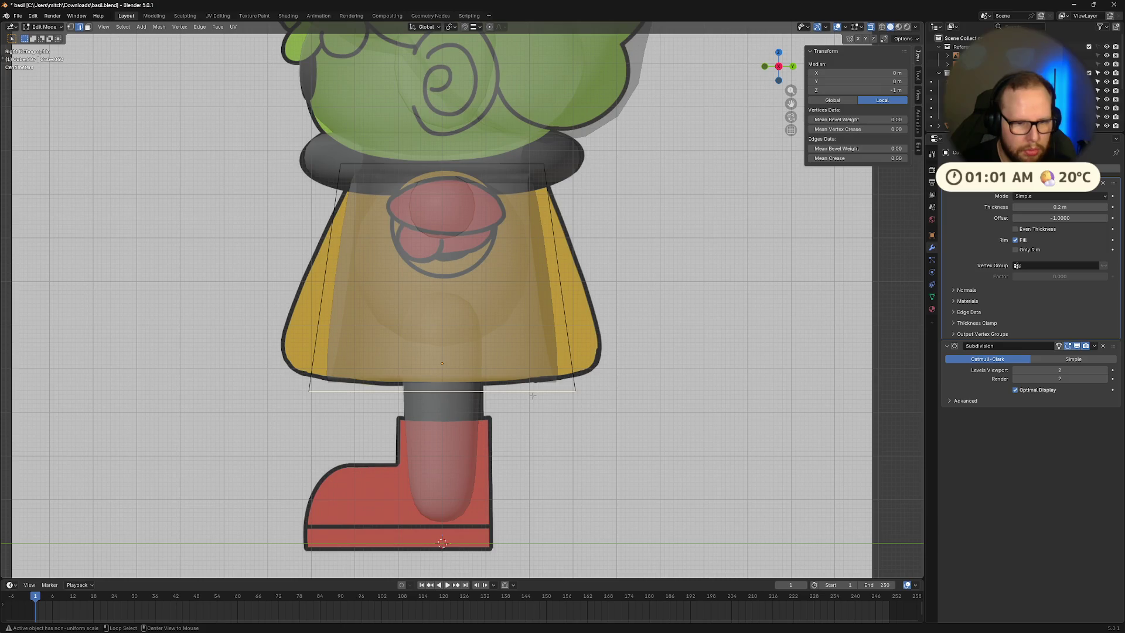
left_click(534, 391)
left_click(543, 392, "alt")
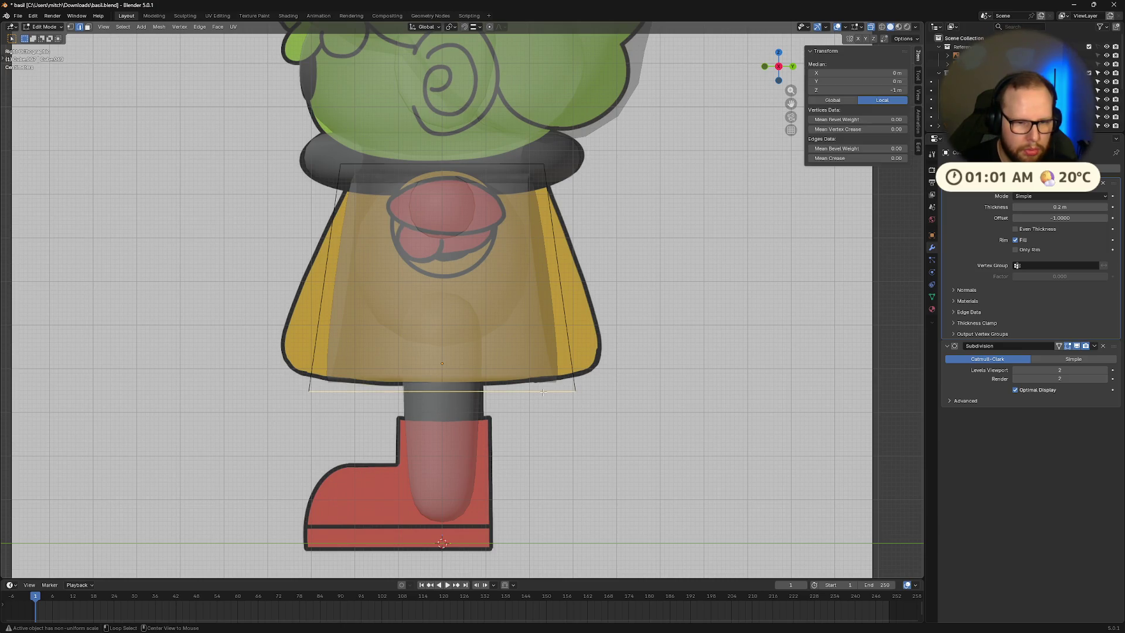
Step: Scale the bottom edge loop outward to flare the skirt hem wider
key("g")
key("z")
key("s")
key("x")
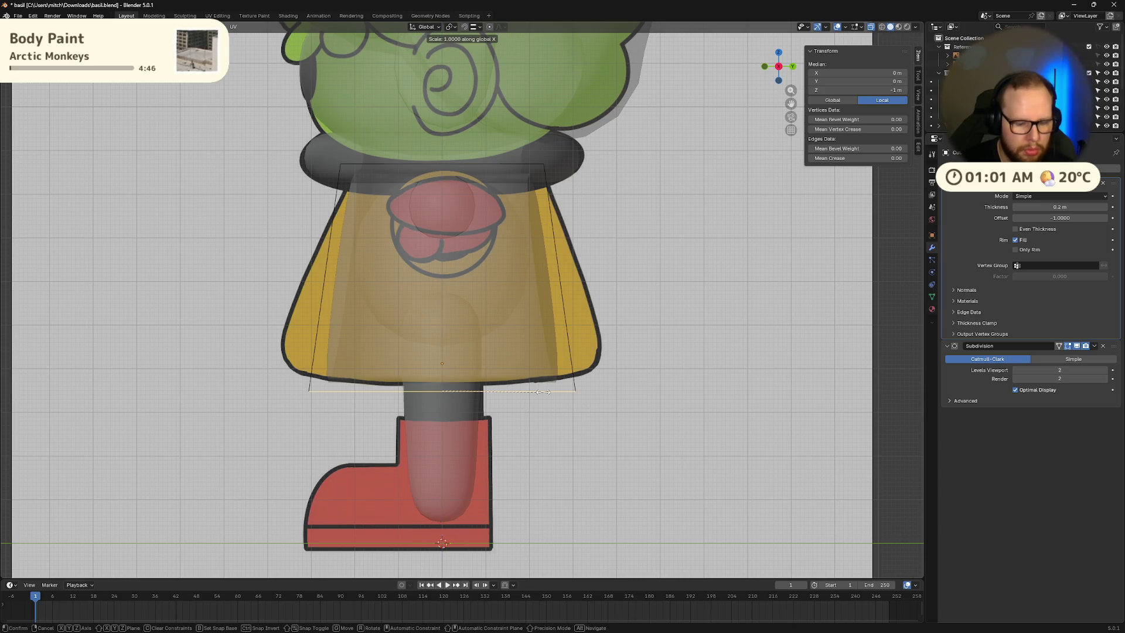
right_click(543, 391)
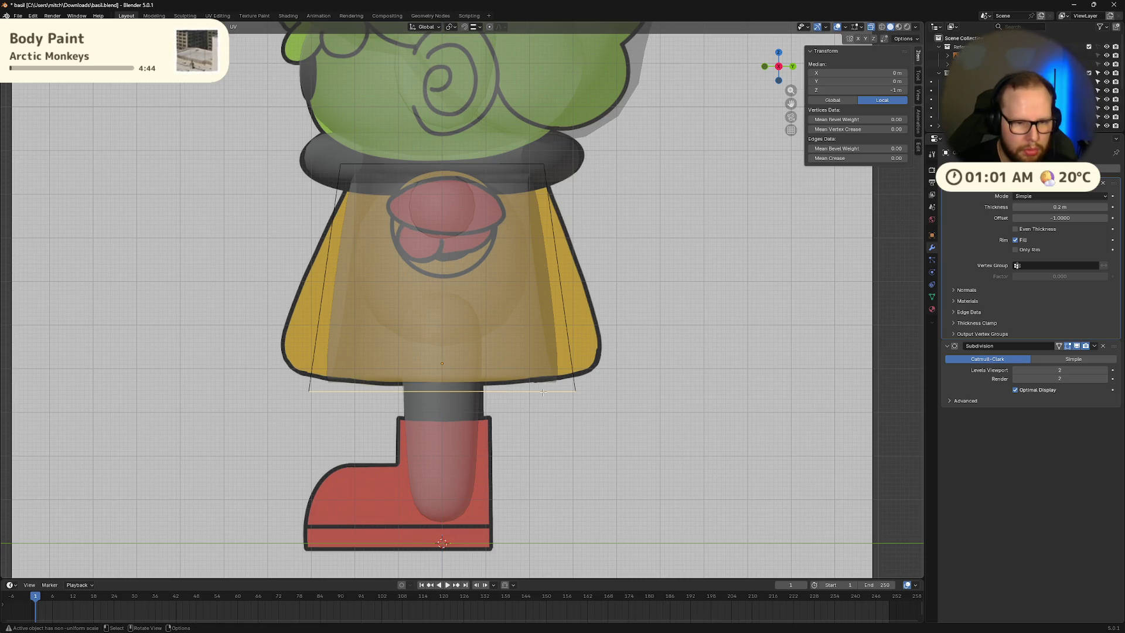
key("s")
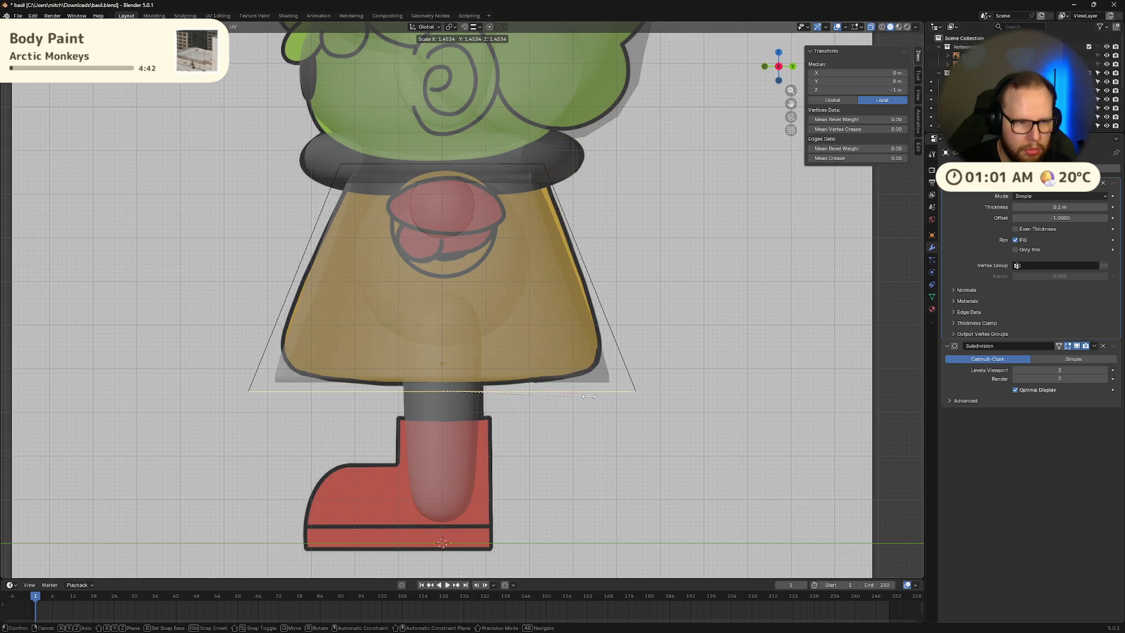
left_click(593, 396)
Step: Add a horizontal loop cut across the skirt with Ctrl+R
left_click(631, 378)
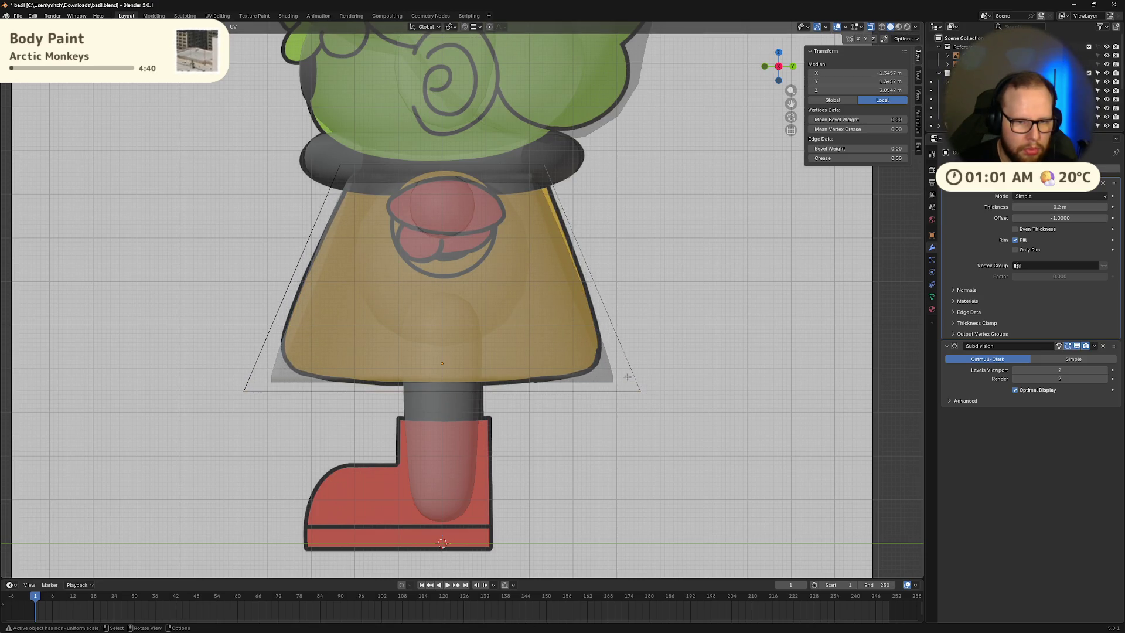
key("ctrl+r")
left_click(279, 306)
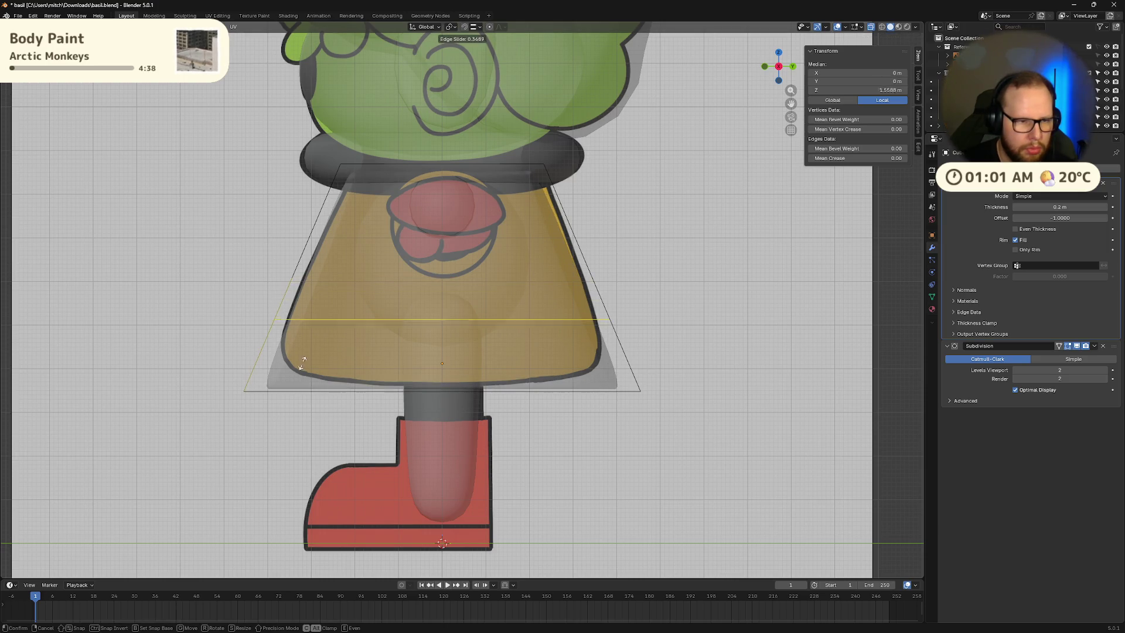
left_click(307, 378)
right_click(281, 343)
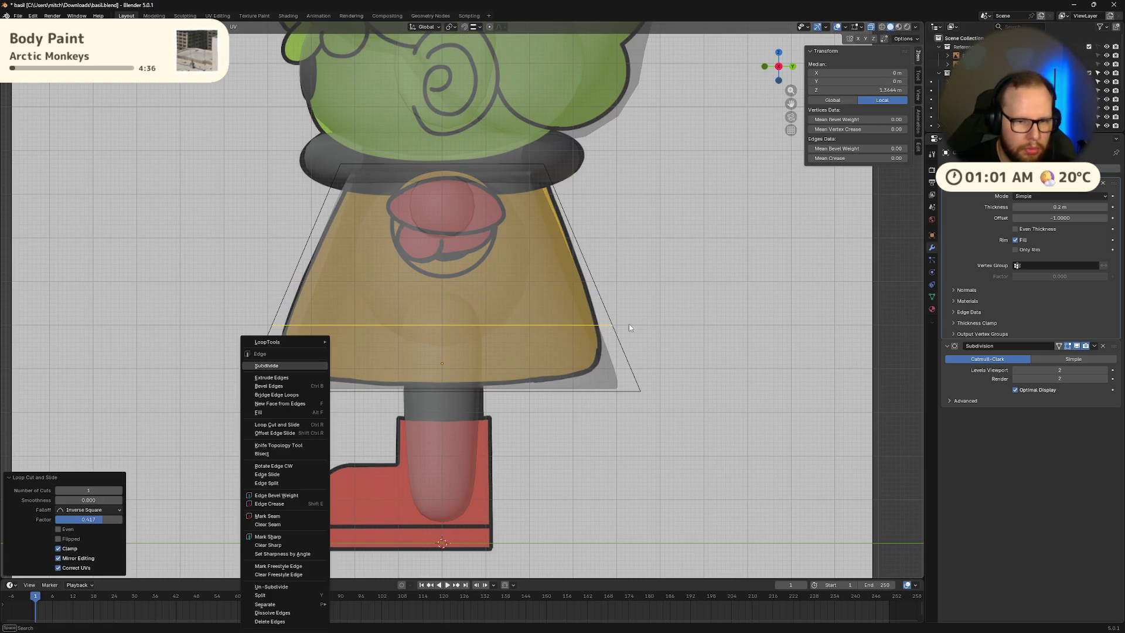
Step: Shrink the new horizontal edge loop slightly, undoing a first overly tight pinch
left_click(639, 395)
left_click(598, 322, "alt")
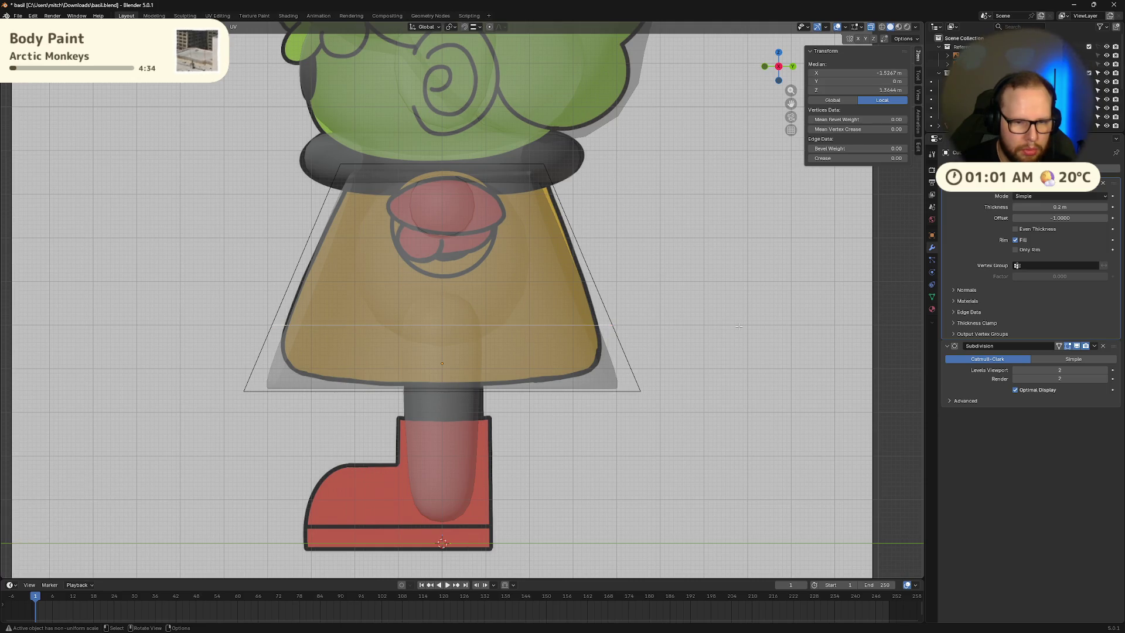
key("s")
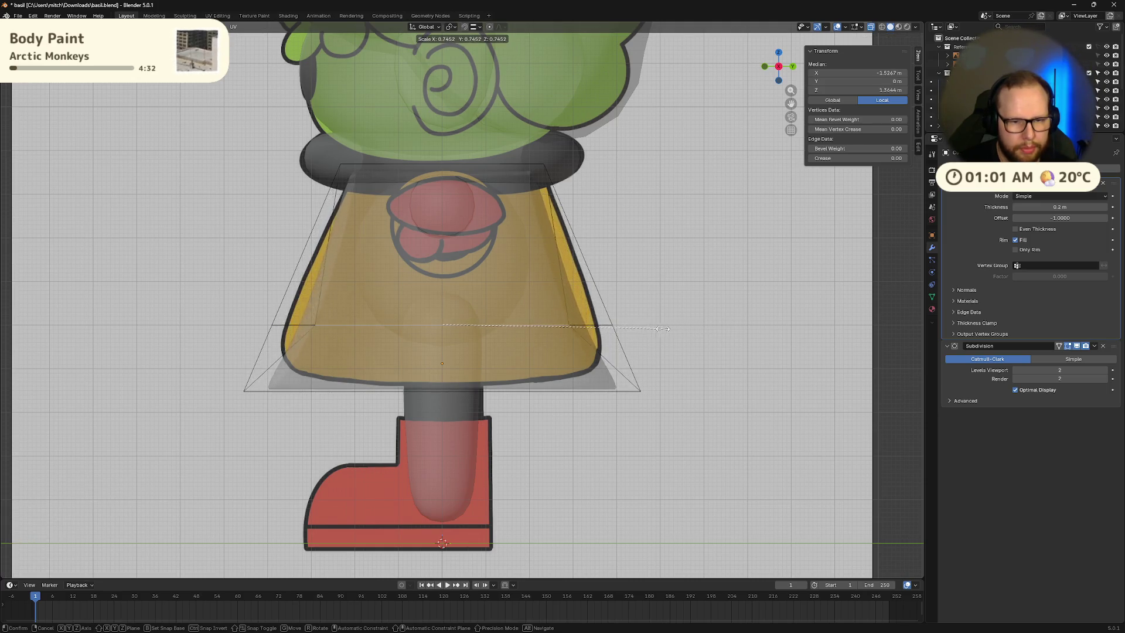
left_click(640, 329)
key("ctrl+z")
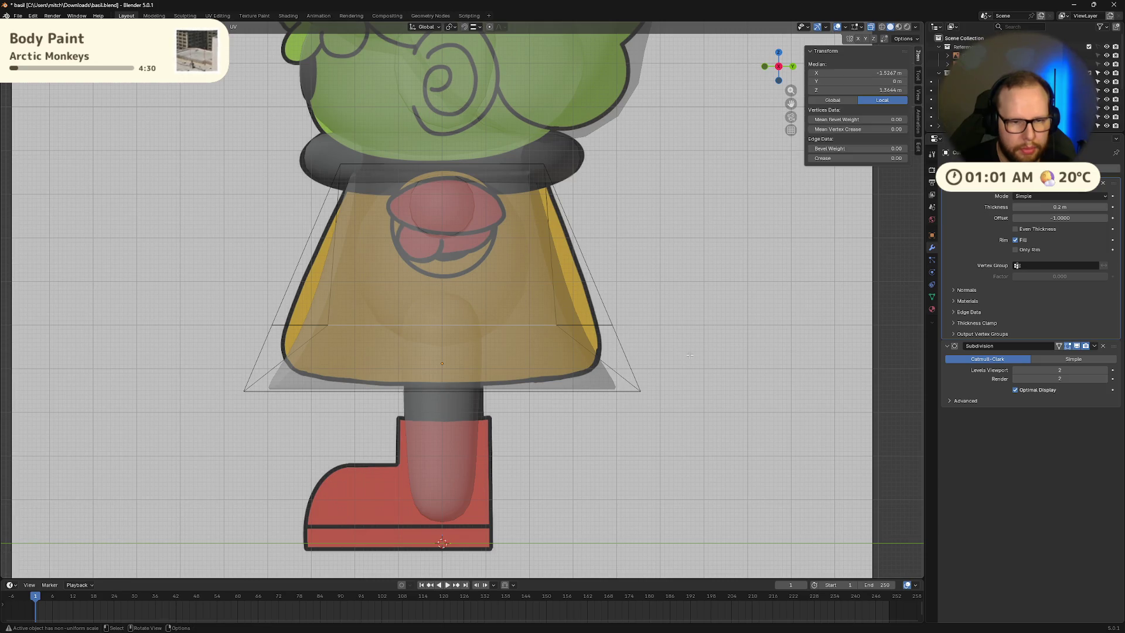
left_click(567, 328, "alt")
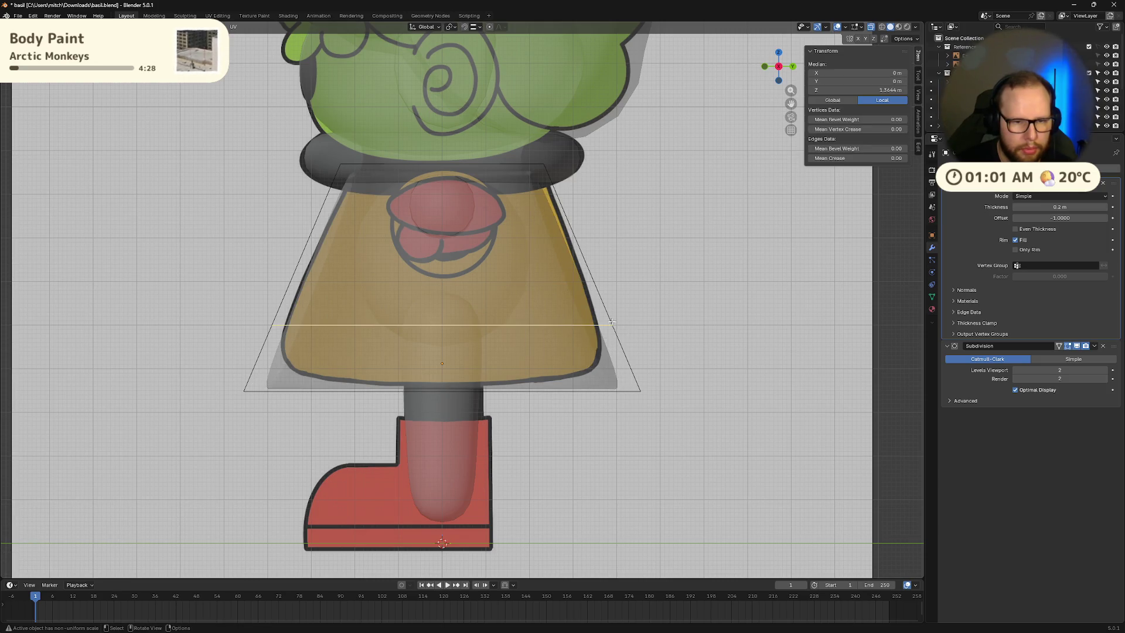
key("s")
left_click(727, 337)
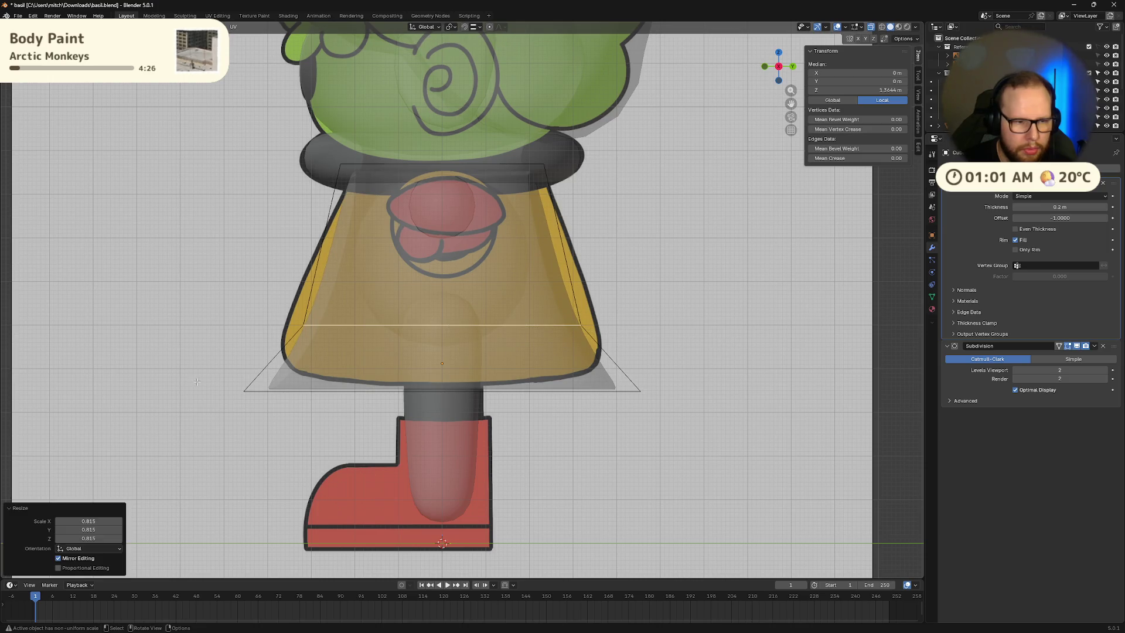
Step: Raise the skirt's bottom loop and a higher loop vertically
left_click(445, 390, "alt")
key("g")
key("z")
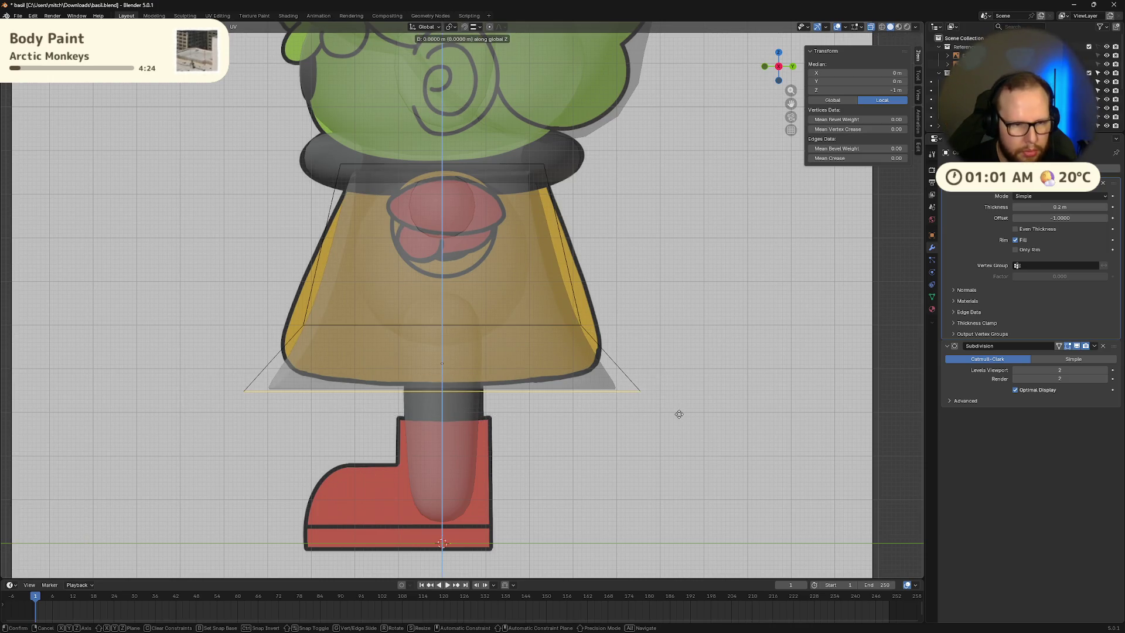
left_click(681, 395)
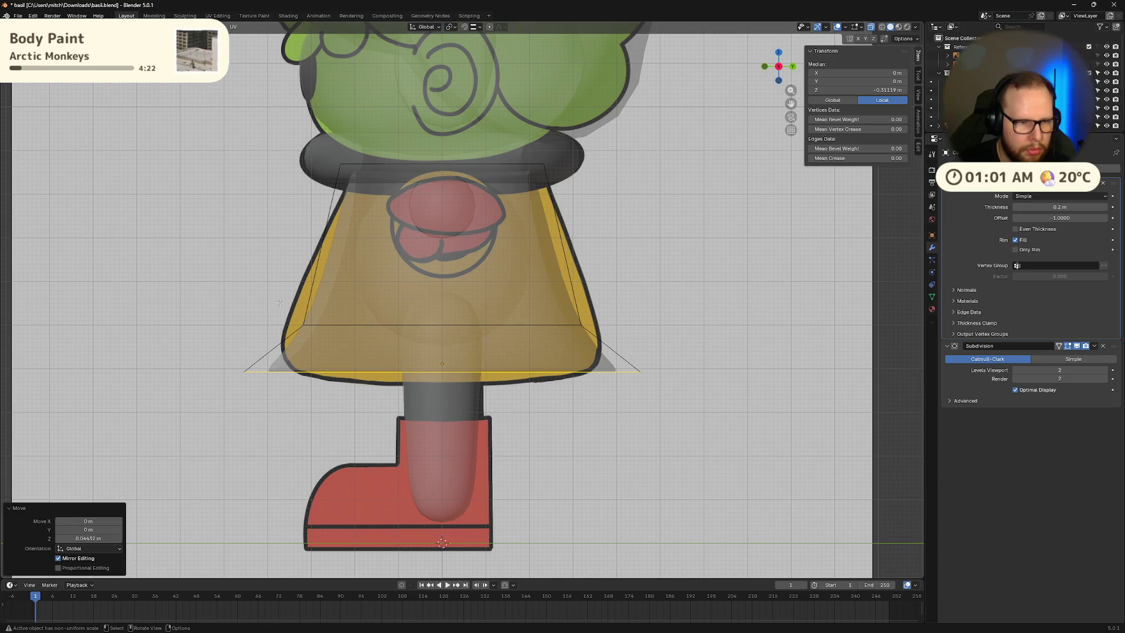
left_click(304, 305, "alt")
key("g")
key("z")
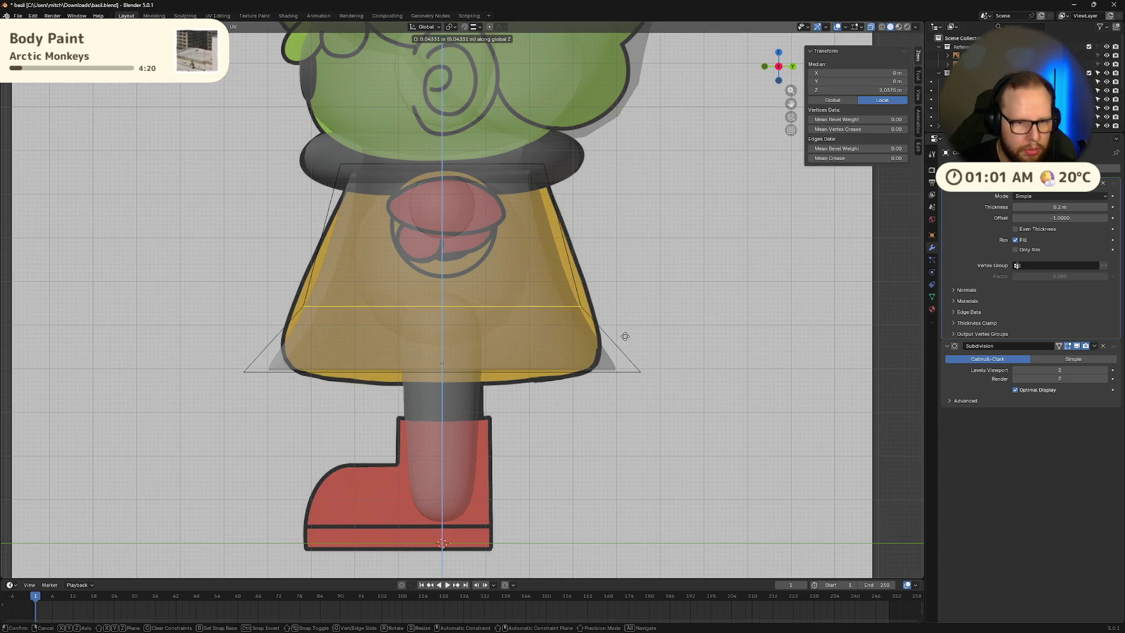
left_click(624, 324)
Step: Add a new loop cut near the hem and change the snapping target
key("ctrl+r")
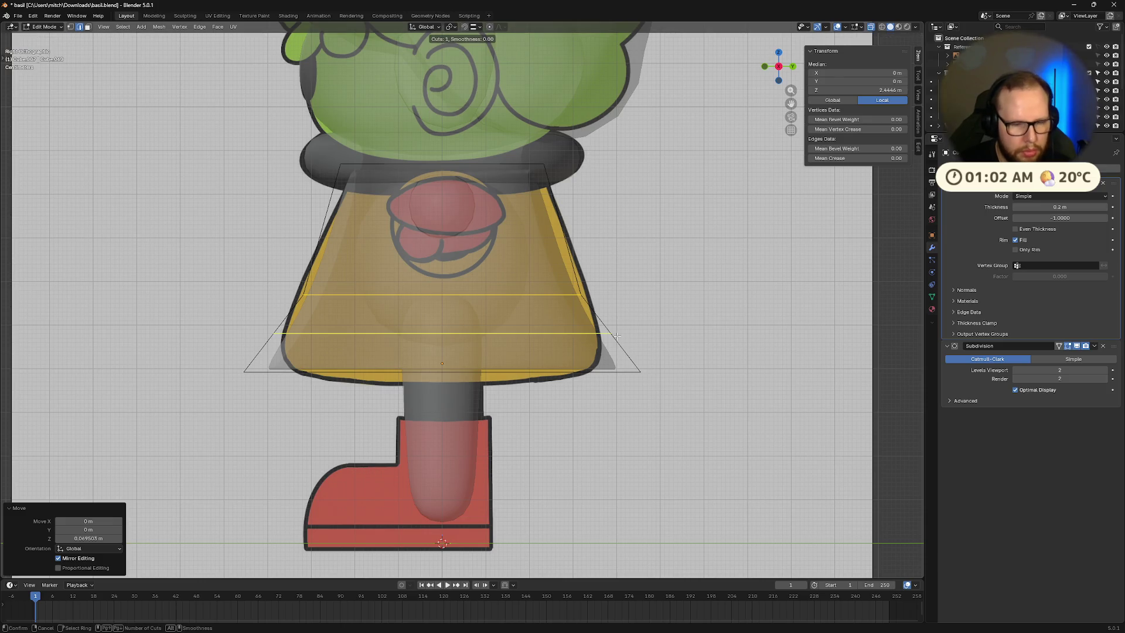
left_click(610, 330)
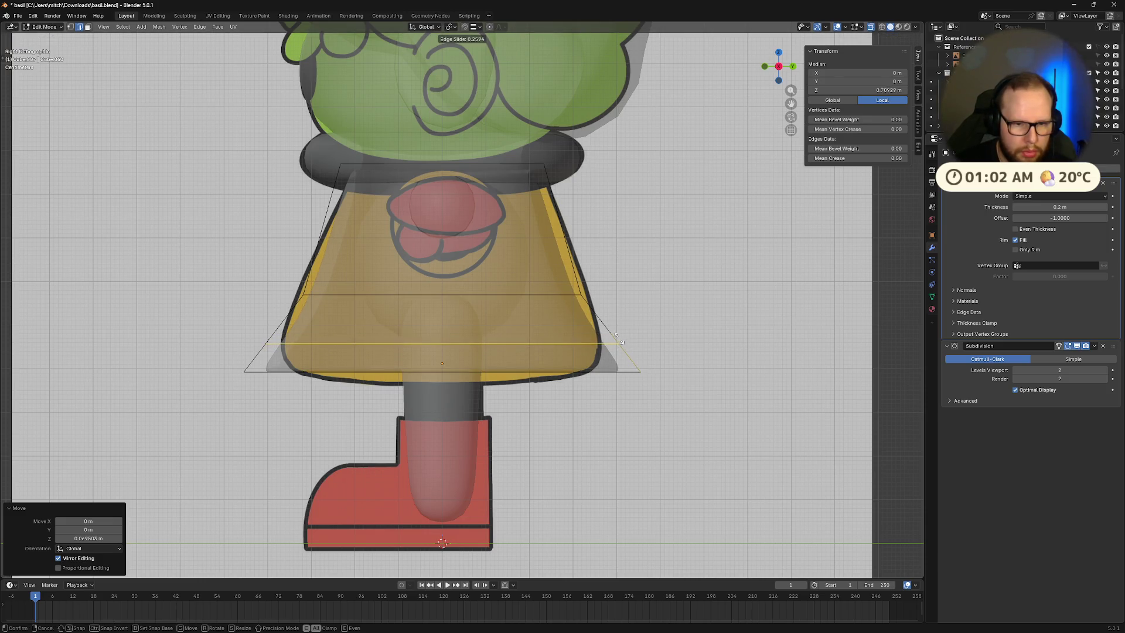
right_click(625, 341)
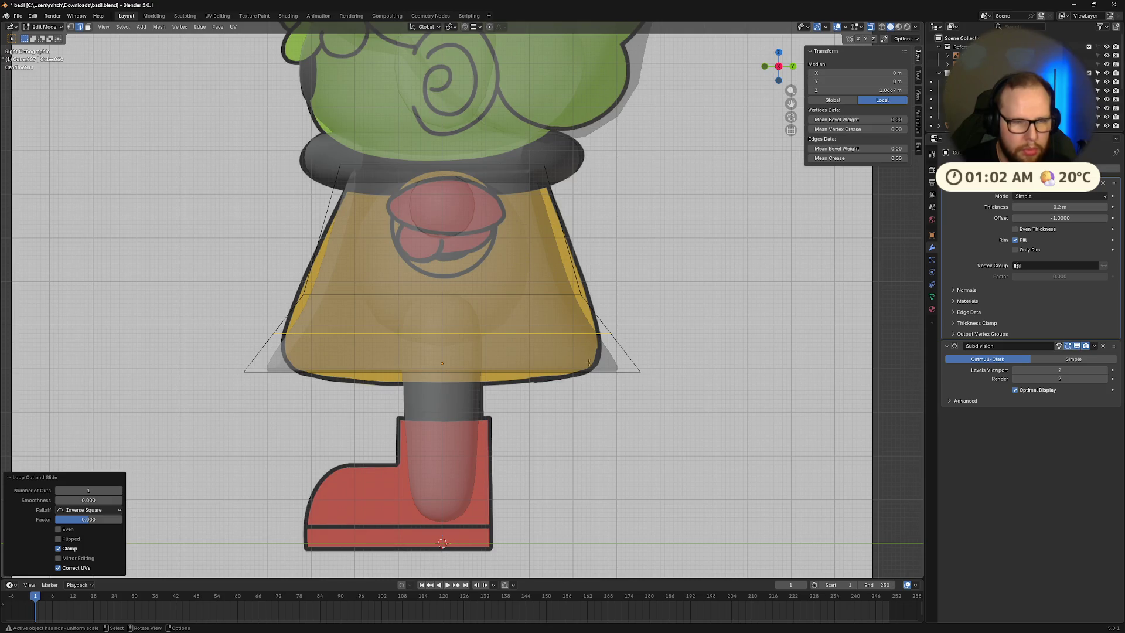
left_click(483, 28)
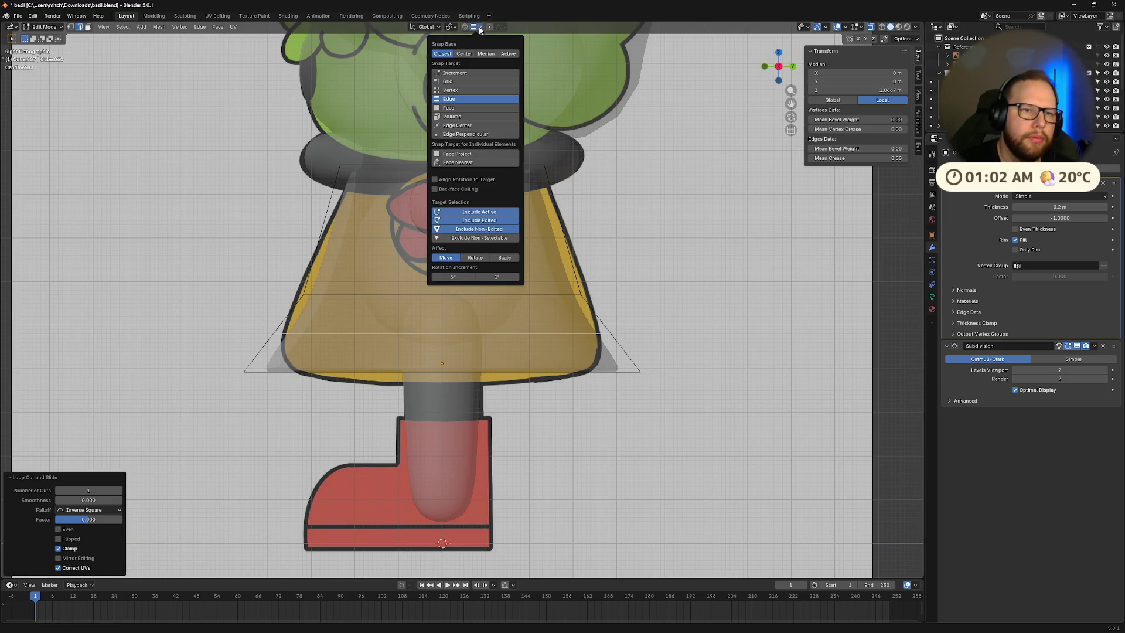
left_click(462, 92)
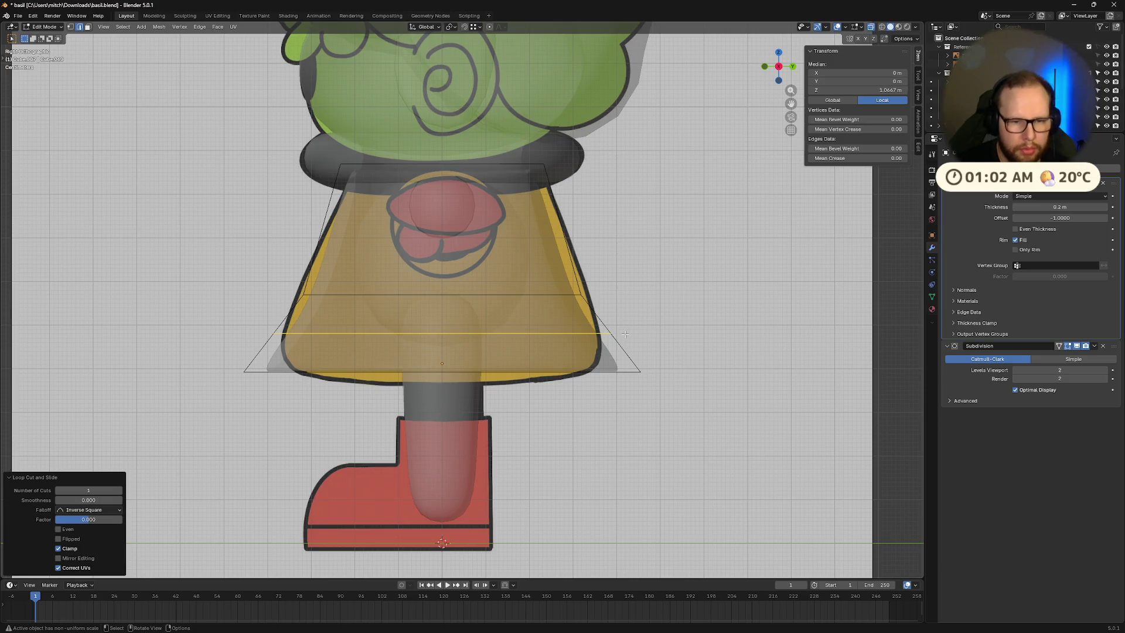
Step: Scale the new hem loop along X, after undoing a first 1.2 widening
key("s")
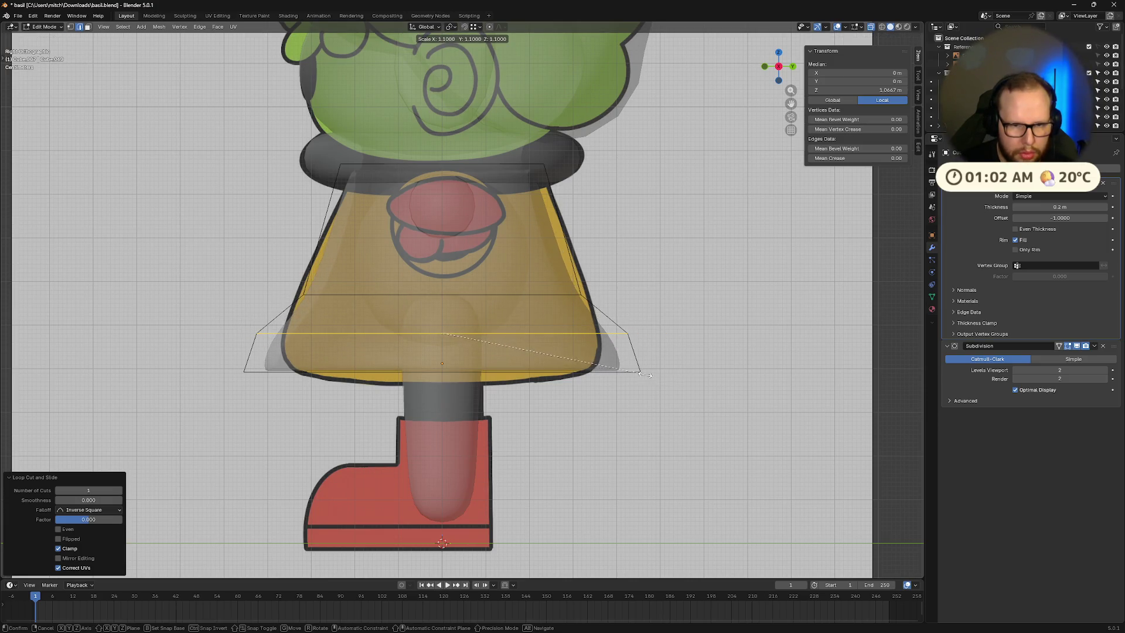
left_click(652, 377)
key("ctrl+z")
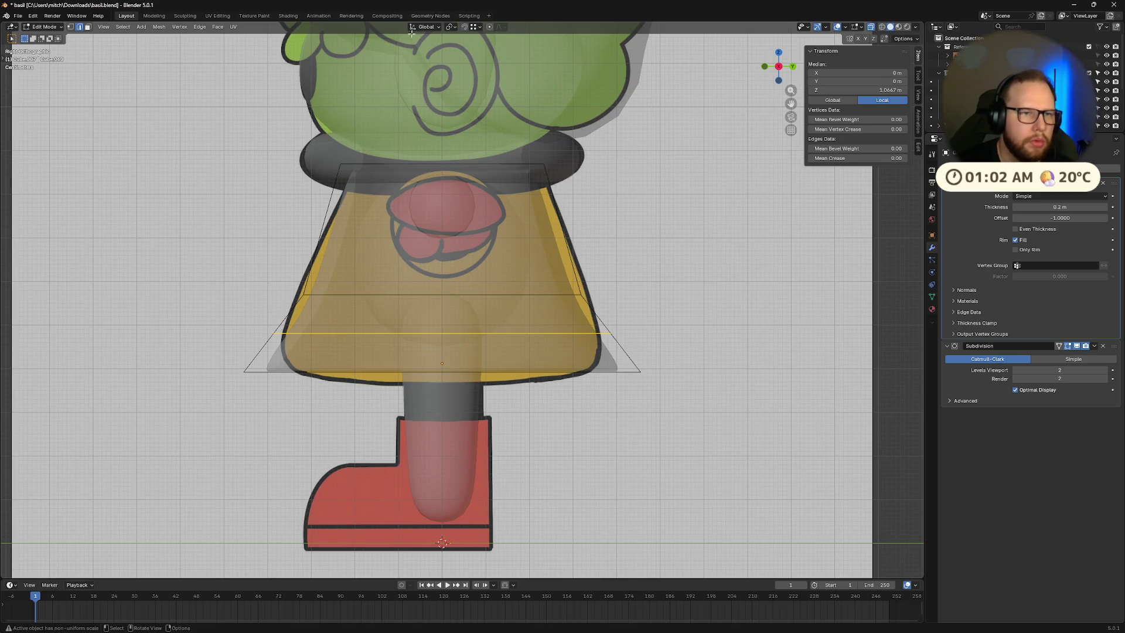
left_click(479, 27)
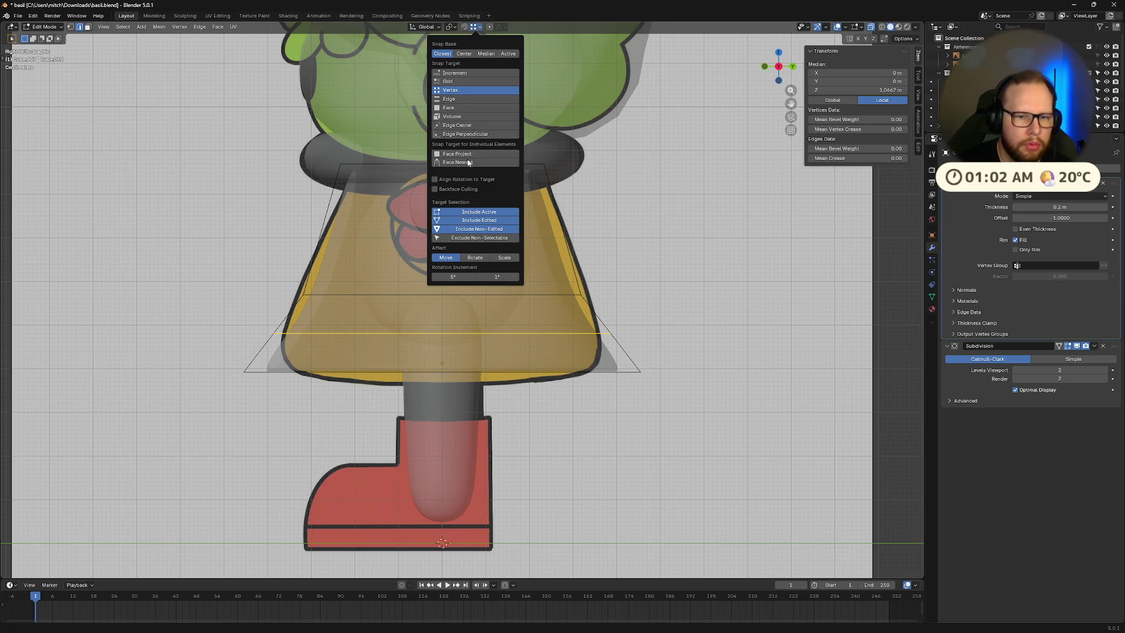
key("1")
key("s")
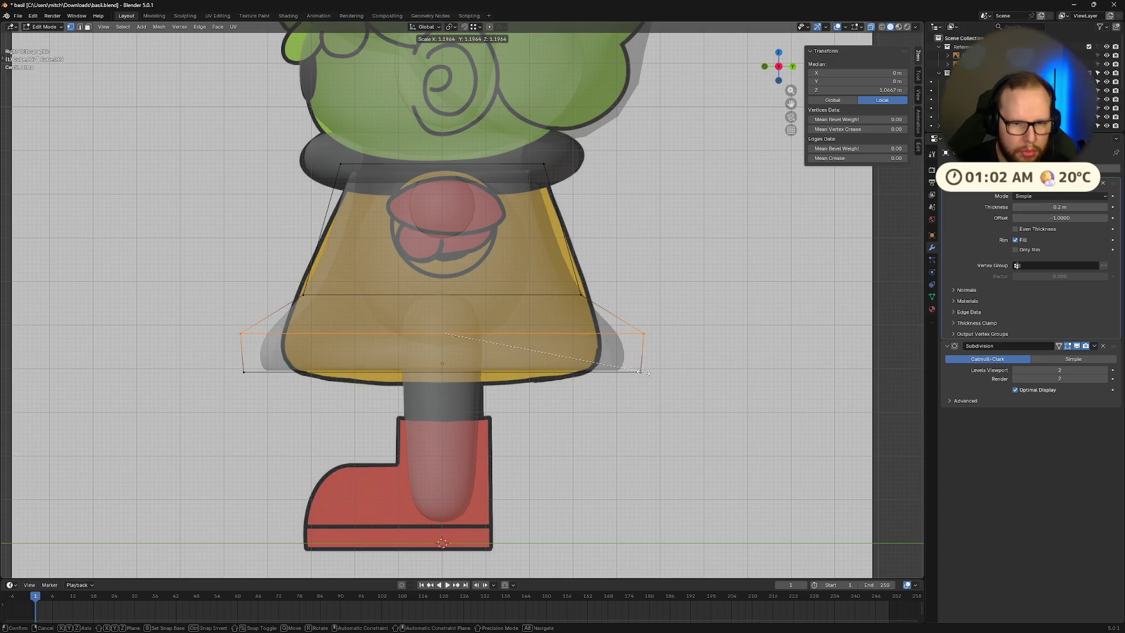
key("x")
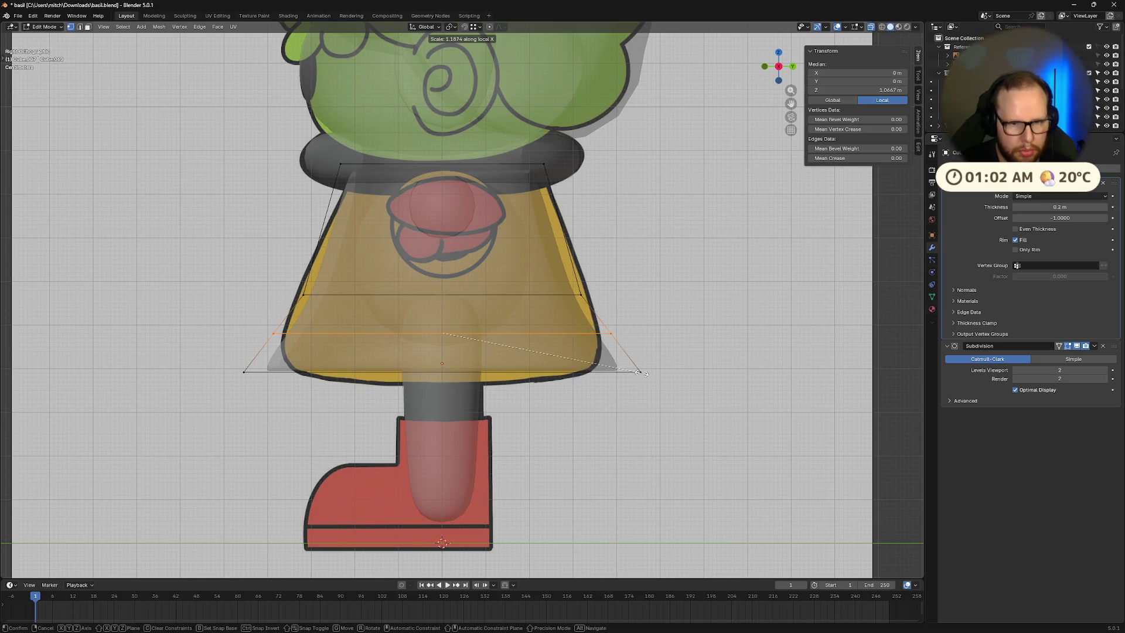
Step: Widen the hem loop sideways, then scale it to 1.2 all round
left_click(608, 395)
mouse_move(594, 364)
middle_mouse_down()
mouse_move(577, 352)
mouse_move(605, 343)
middle_mouse_up()
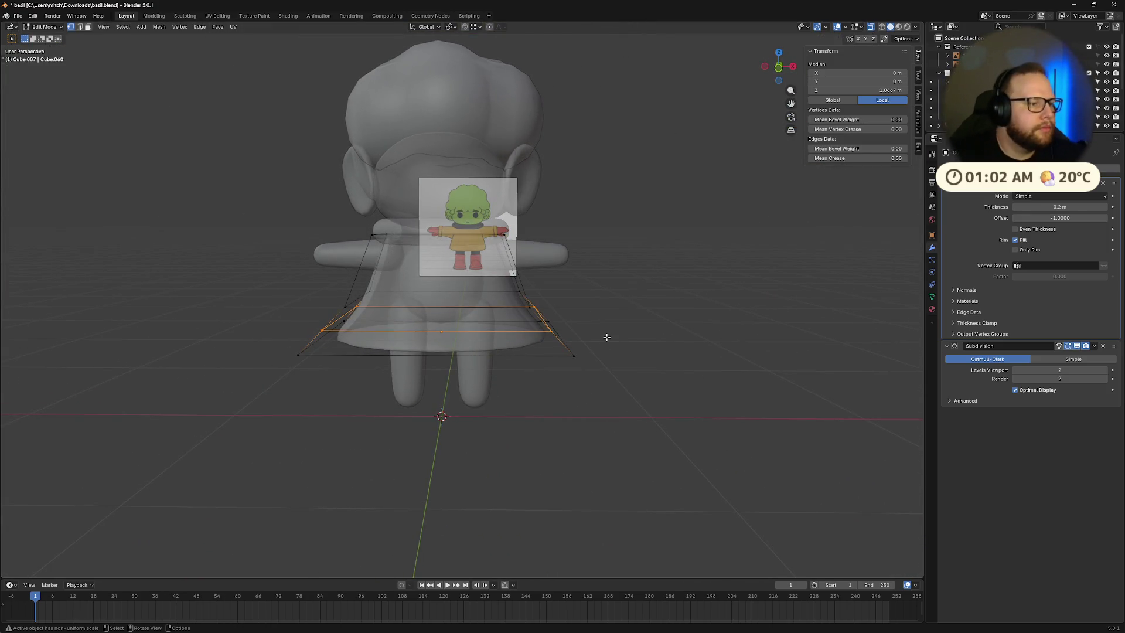
middle_click_drag(683, 209, 592, 244)
key("s")
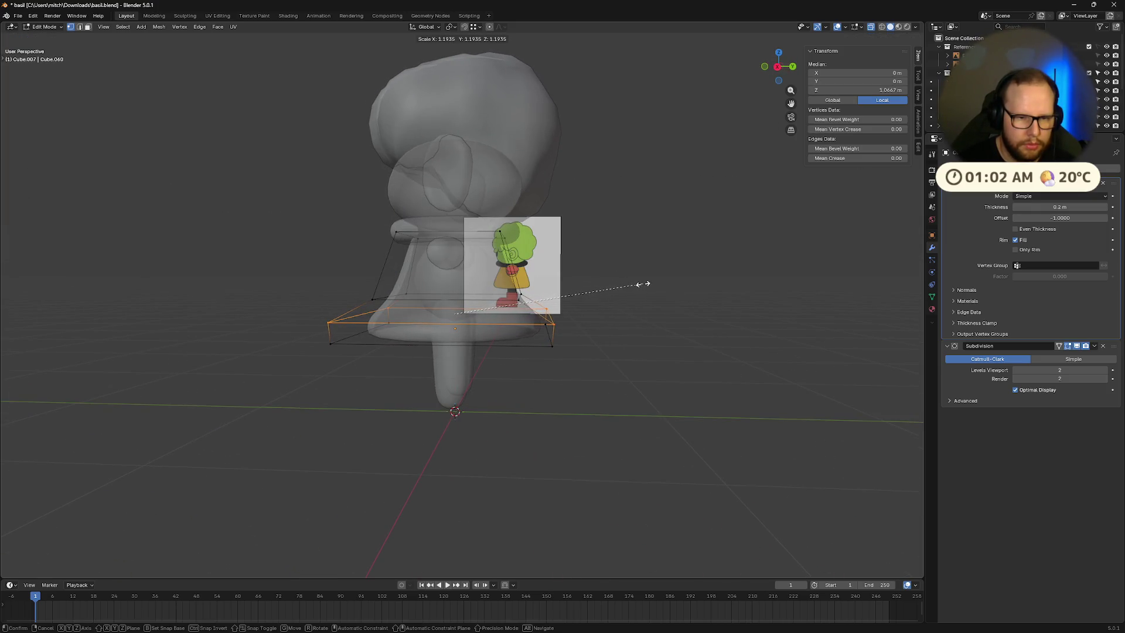
left_click(646, 336)
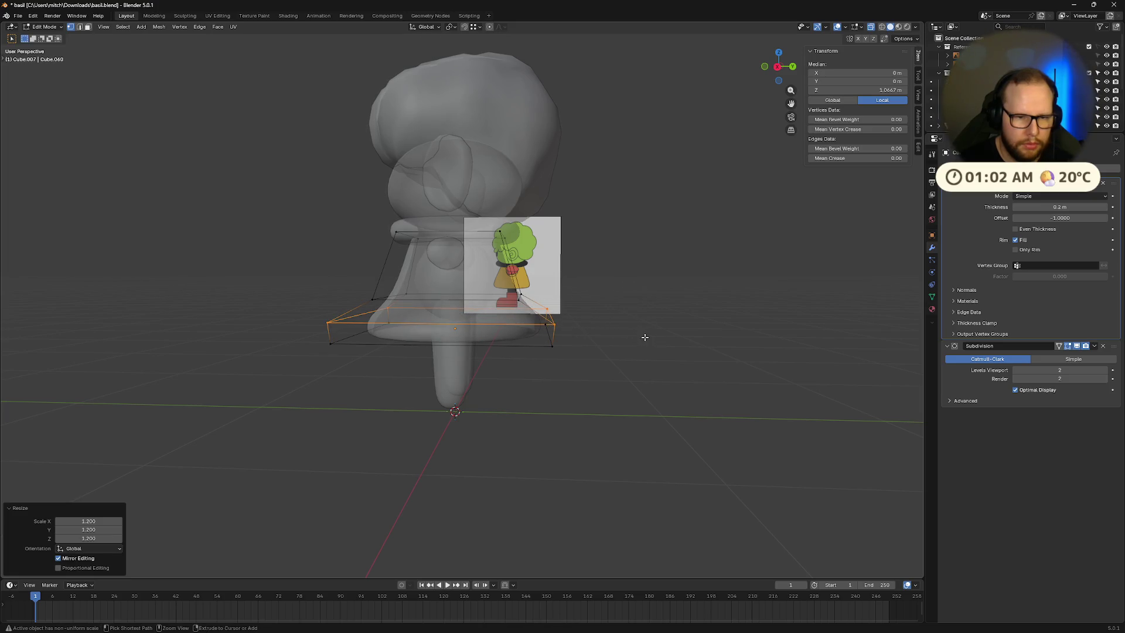
scroll(677, 350, "up", 3)
middle_click_drag(676, 350, 664, 350)
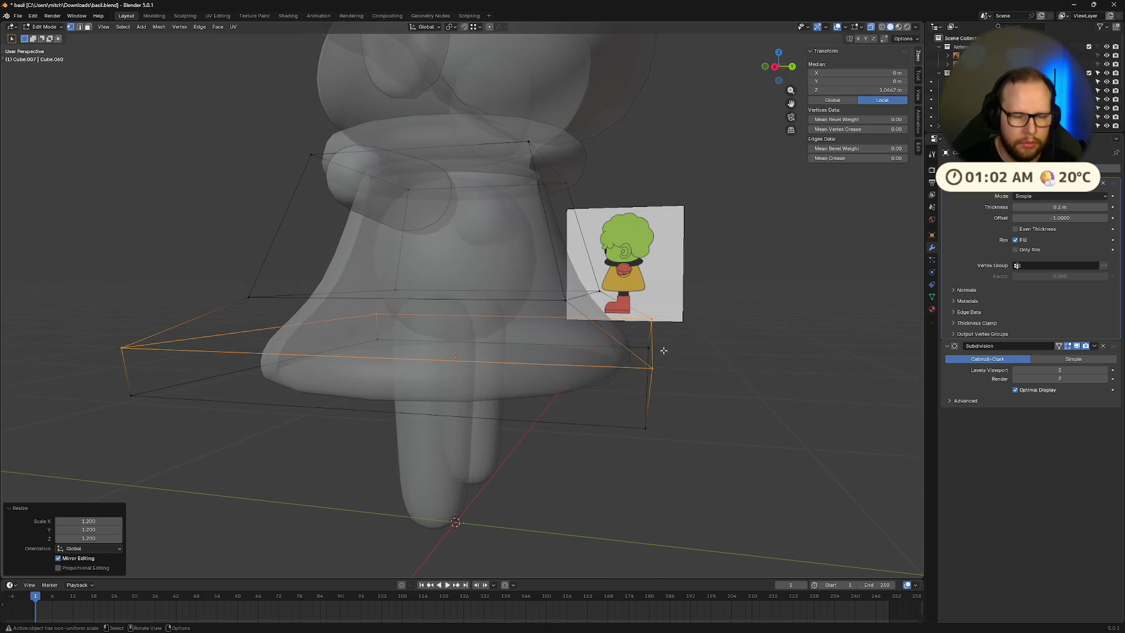
Step: Rescale the hem loop outward, then shrink it slightly to refine the flare
key("s")
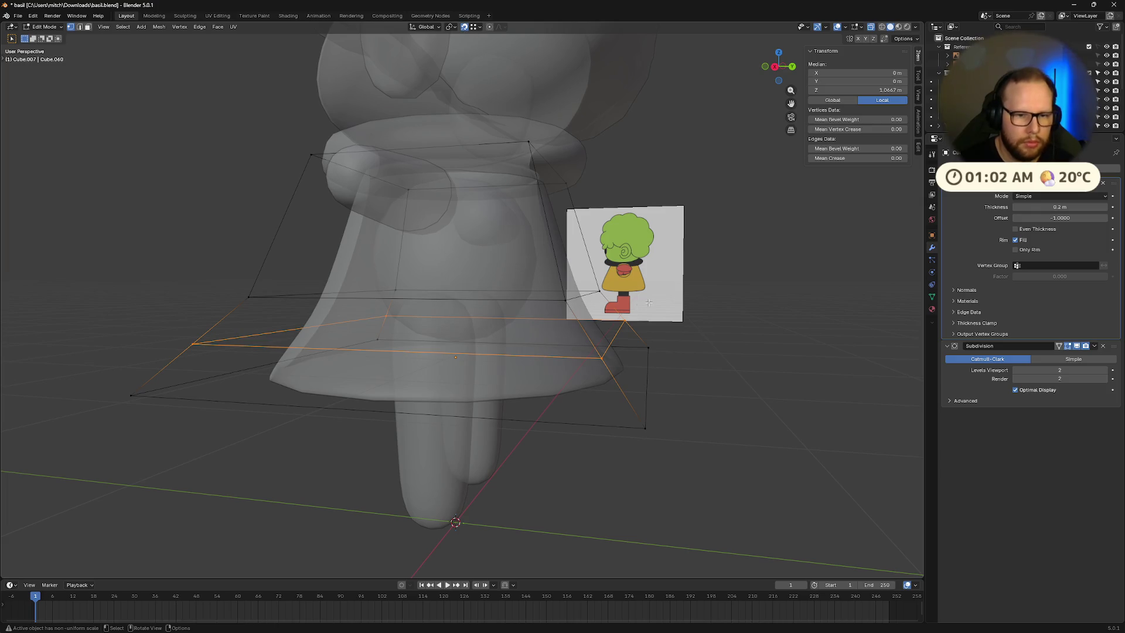
key("s")
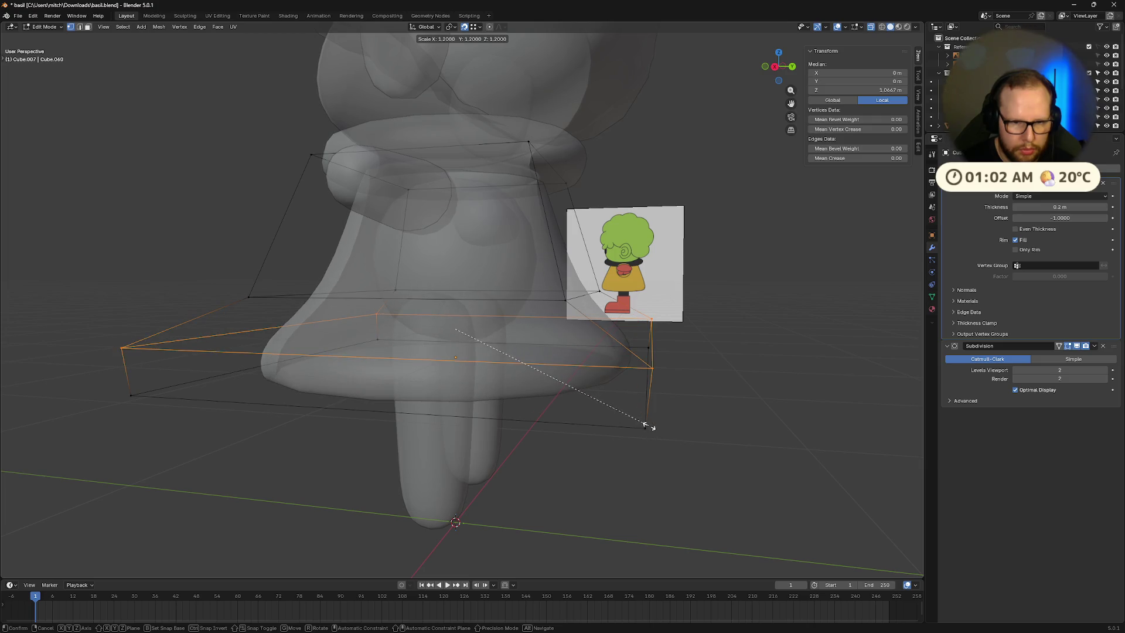
left_click(648, 423)
middle_click_drag(648, 427, 662, 432)
key("s")
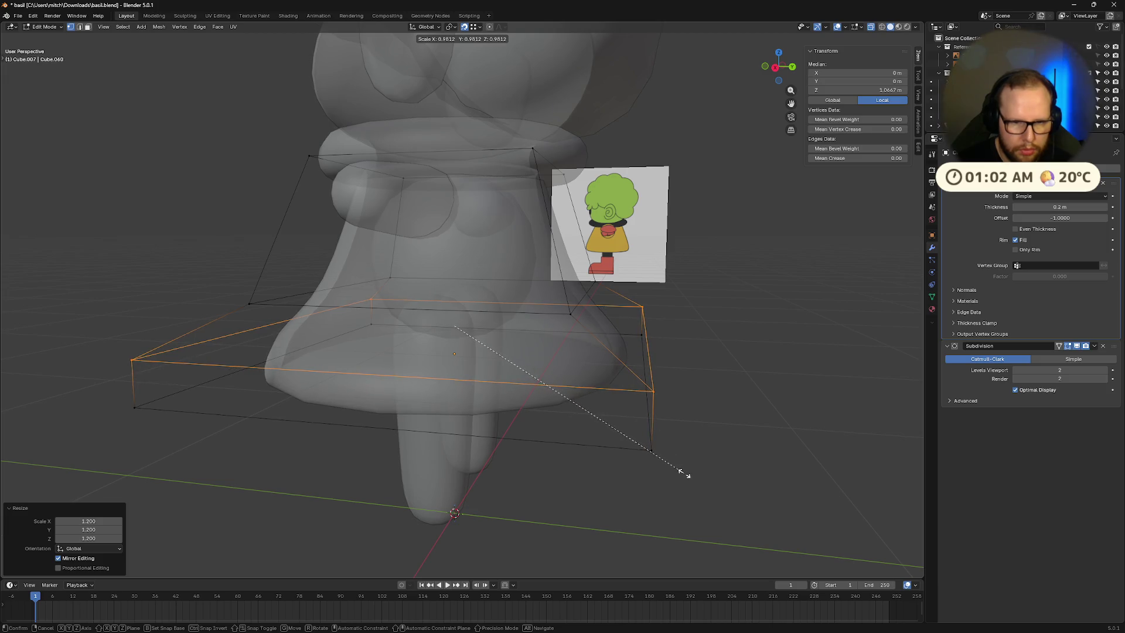
left_click(668, 449)
mouse_move(672, 447)
middle_mouse_down()
mouse_move(685, 454)
mouse_move(670, 446)
middle_mouse_up()
mouse_move(645, 395)
middle_mouse_down()
mouse_move(673, 375)
mouse_move(582, 304)
mouse_move(721, 334)
mouse_move(680, 316)
middle_mouse_up()
Step: In Object Mode, scale the whole skirt to 0.786 along X and check the front view
key("Tab")
key("s")
key("x")
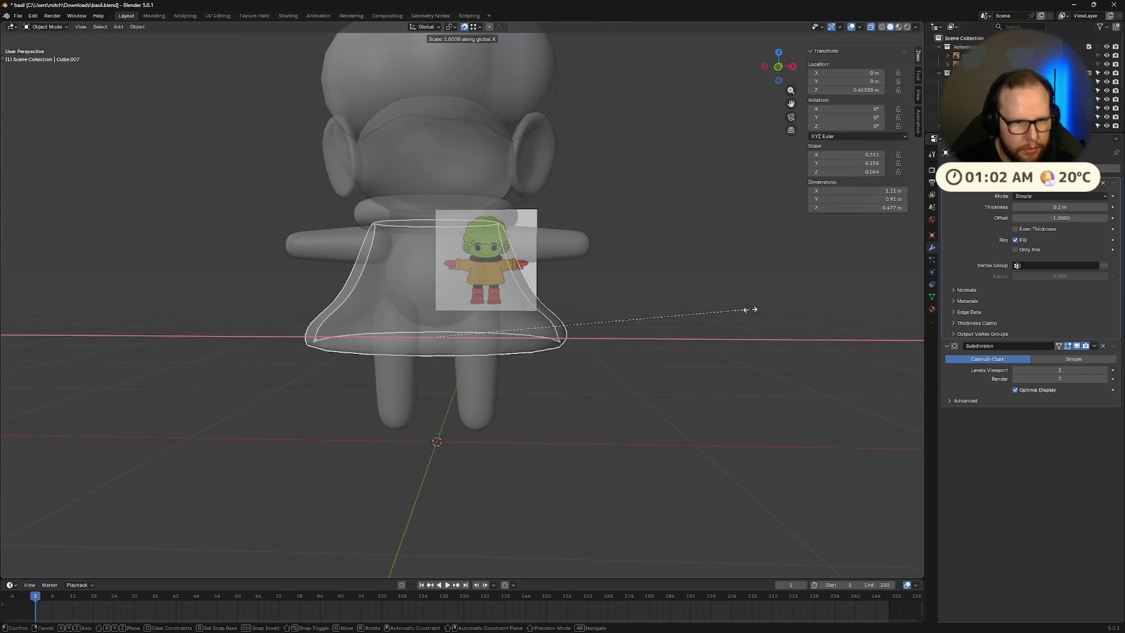
left_click(682, 319)
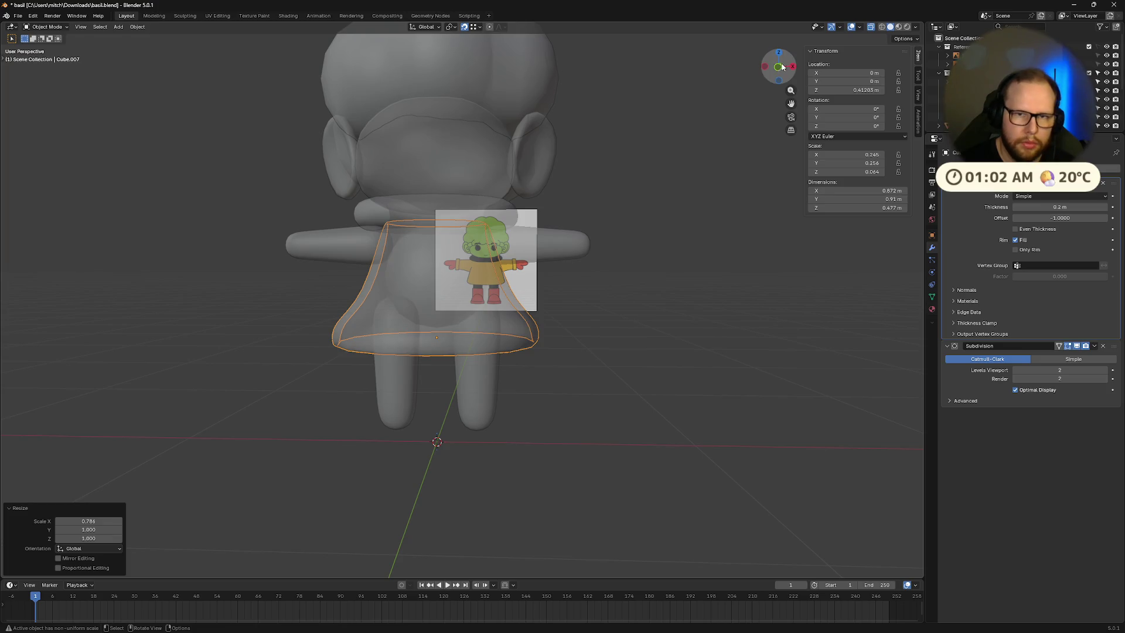
left_click(778, 67)
key("Tab")
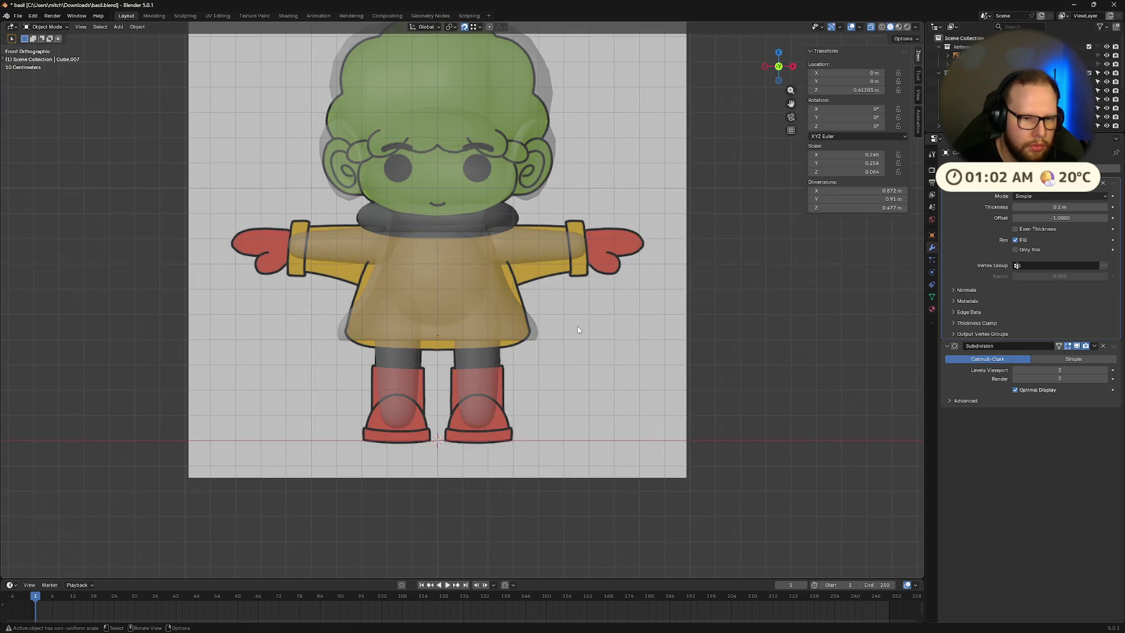
Step: Select the lower skirt loops and move them down along Z
left_click_drag(297, 291, 569, 356)
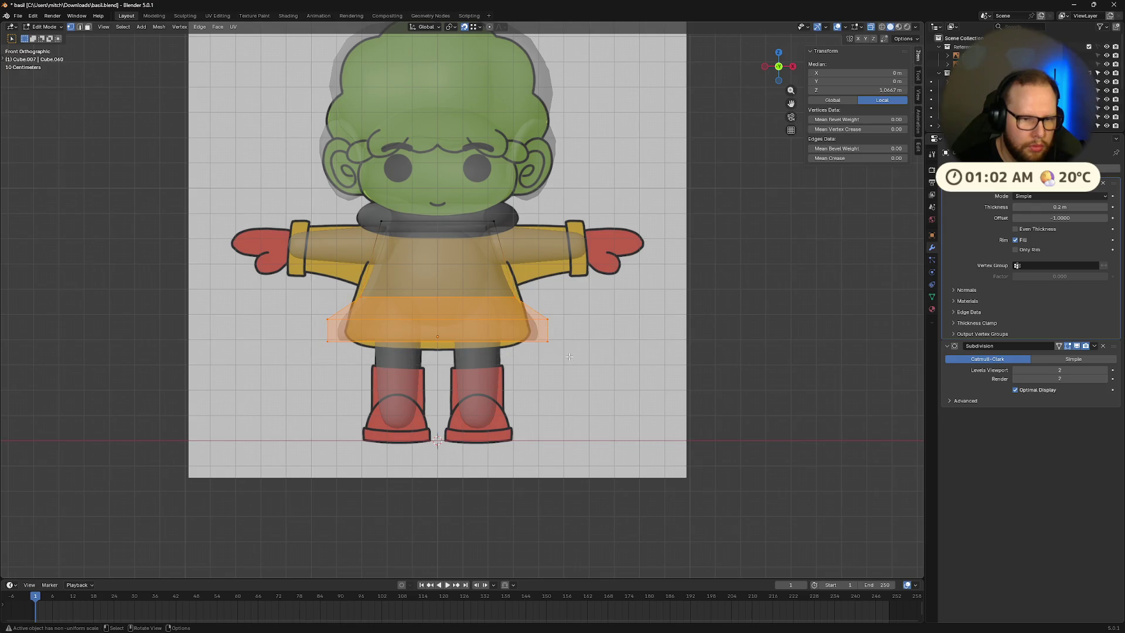
key("g")
key("z")
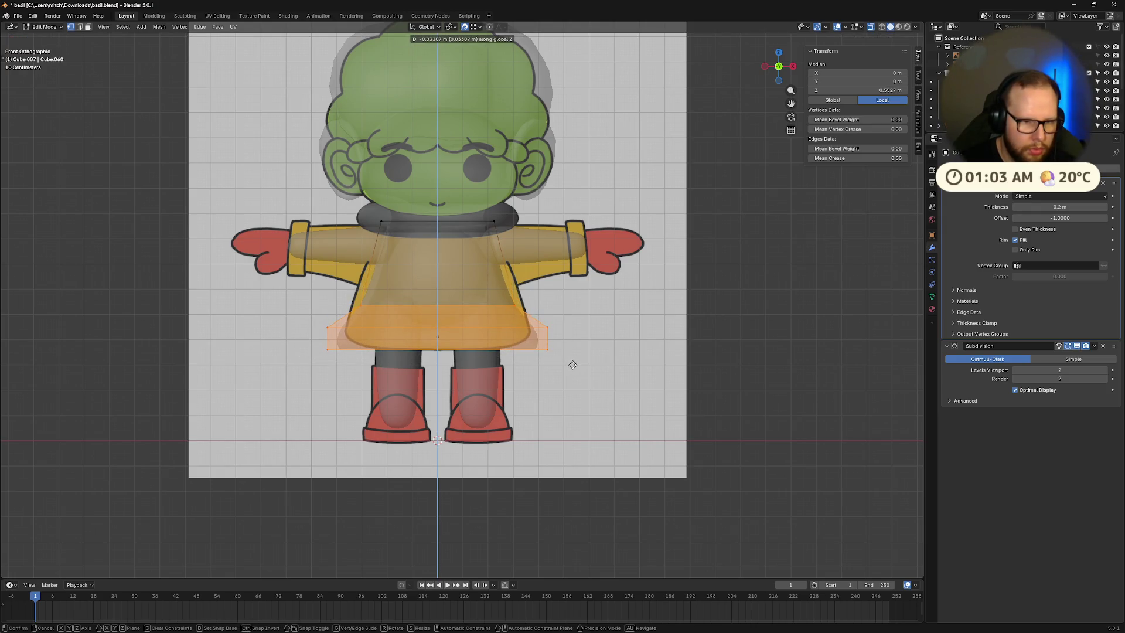
left_click(573, 364)
key("Tab")
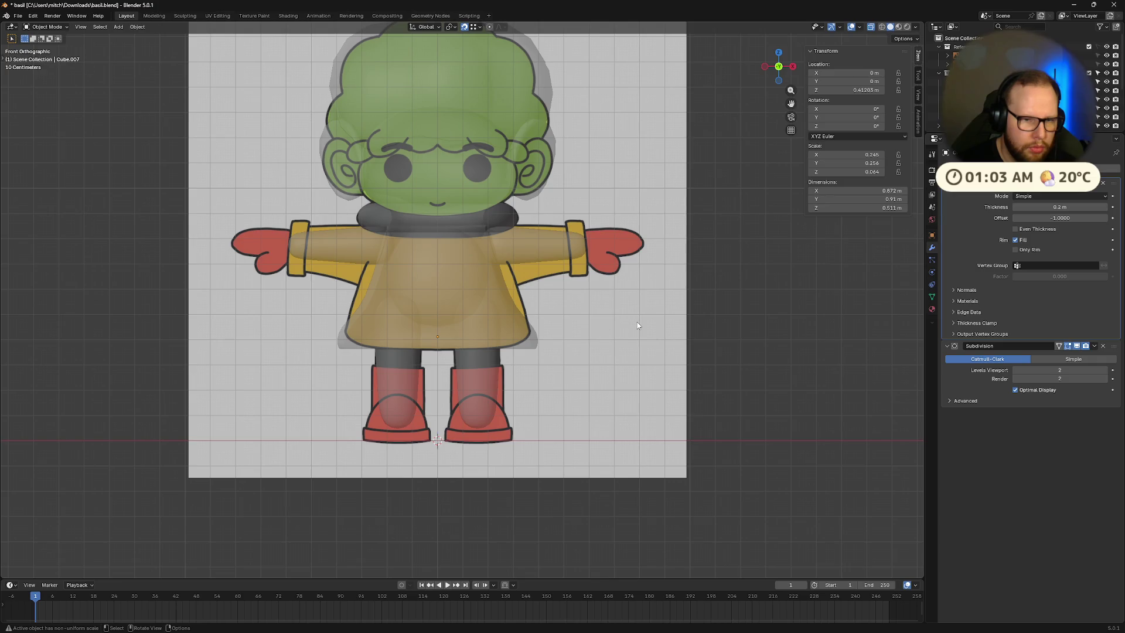
key("Tab")
Step: Widen the upper skirt loop and resize the top neck loop
left_click(547, 311, "alt")
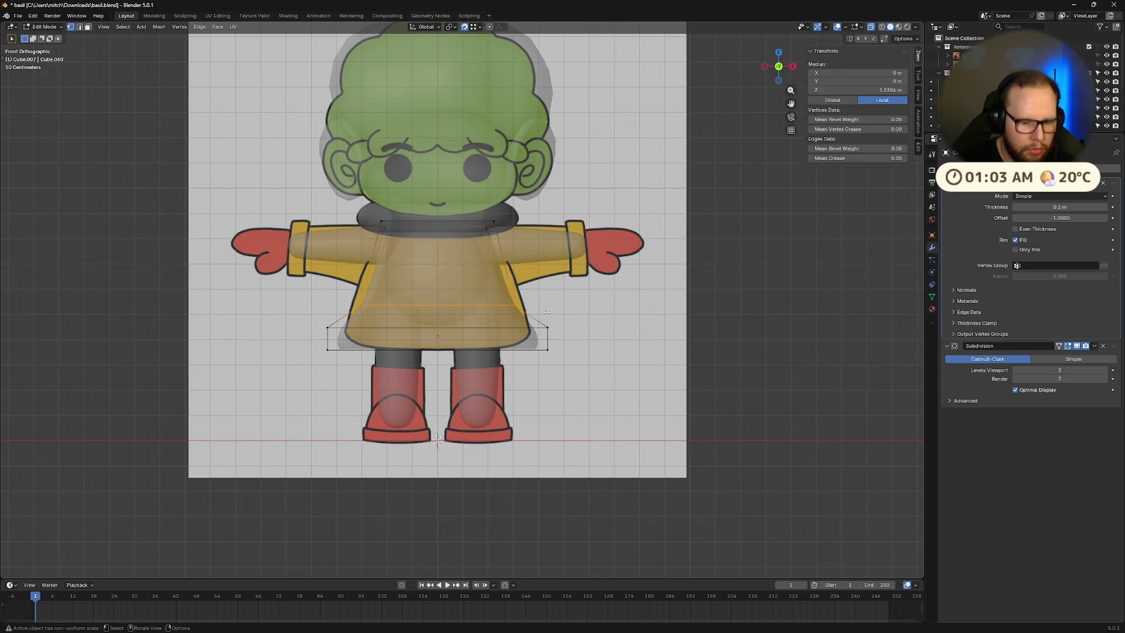
key("s")
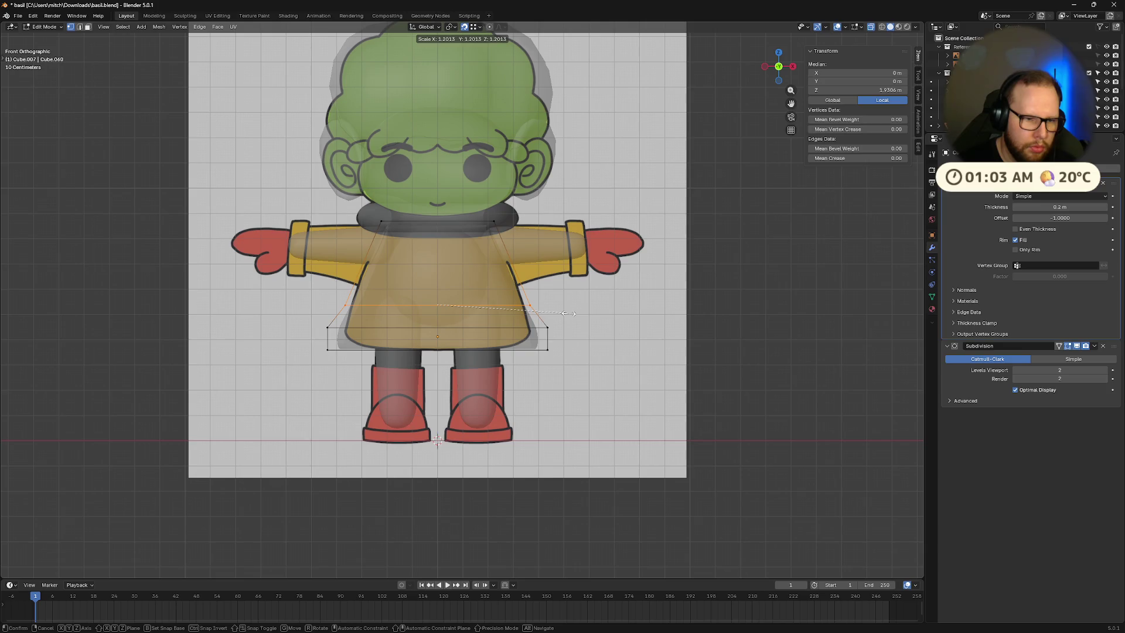
left_click(561, 311)
left_click(363, 211, "alt")
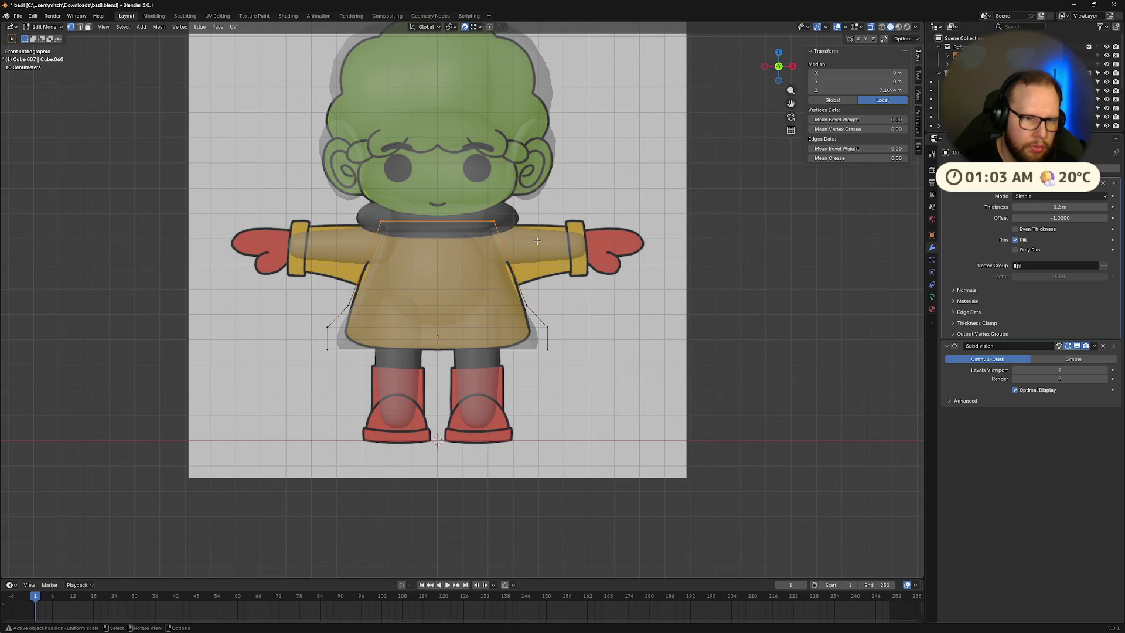
key("s")
left_click(561, 242)
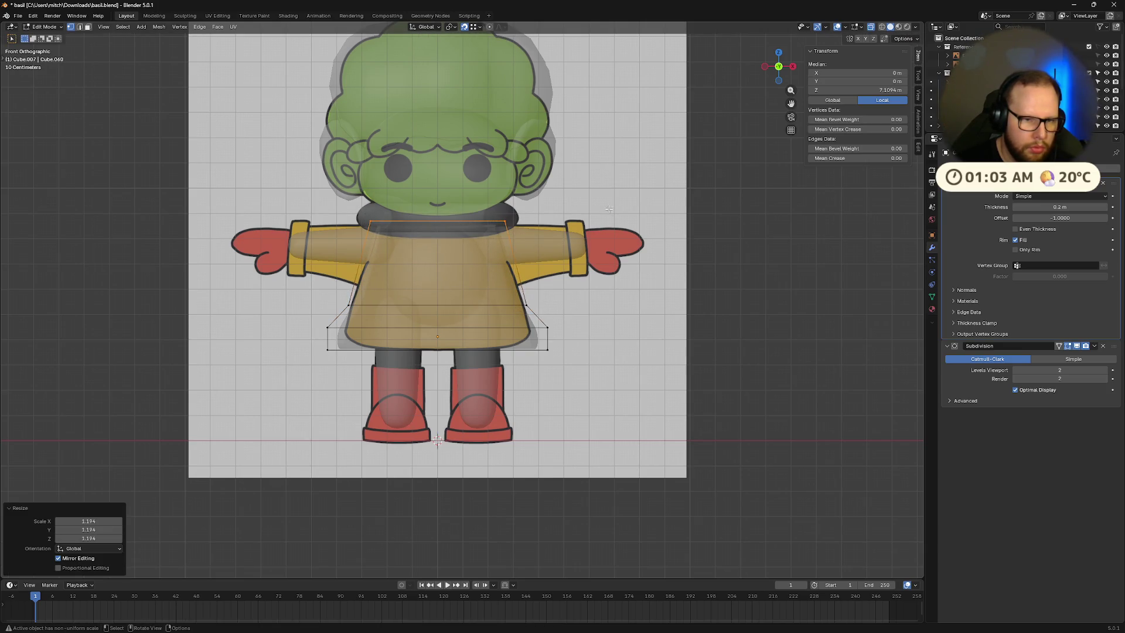
key("alt+a")
key("Tab")
Step: Select the entire dress mesh and scale it along global Y to match the side reference
mouse_move(687, 287)
middle_mouse_down()
mouse_move(695, 304)
mouse_move(615, 314)
mouse_move(585, 278)
middle_mouse_up()
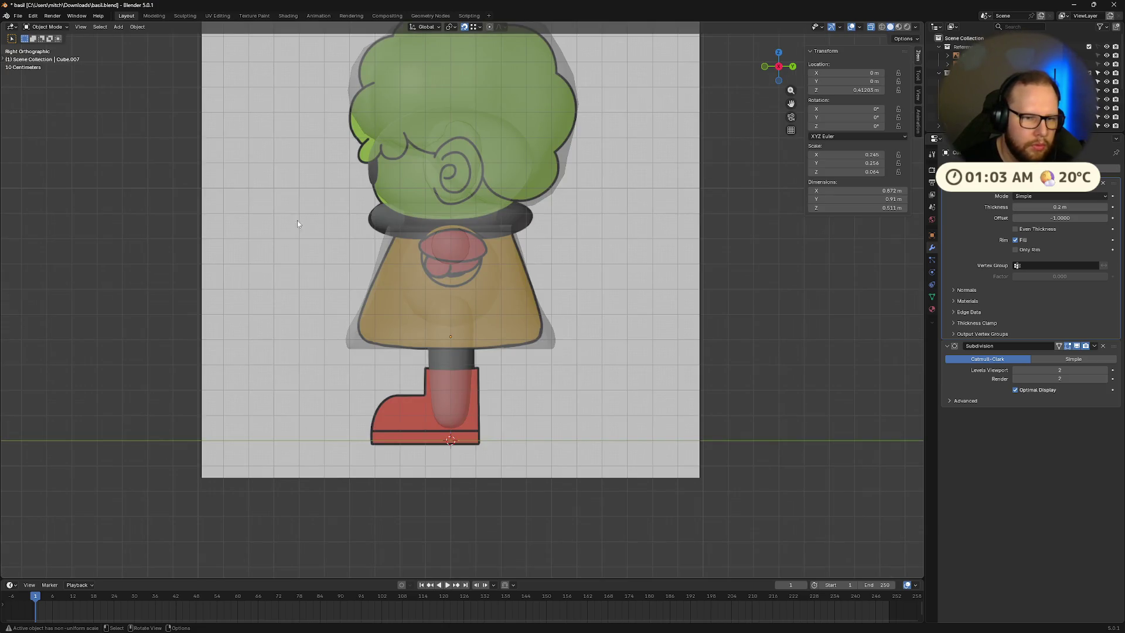
key("Tab")
key("Tab")
key("a")
key("s")
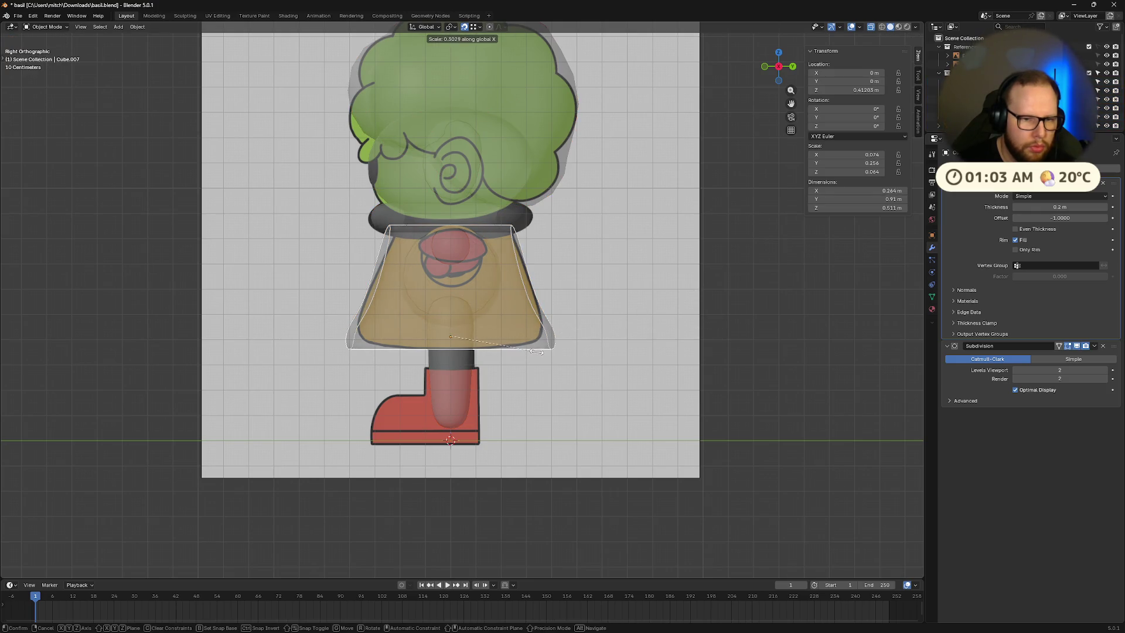
key("y")
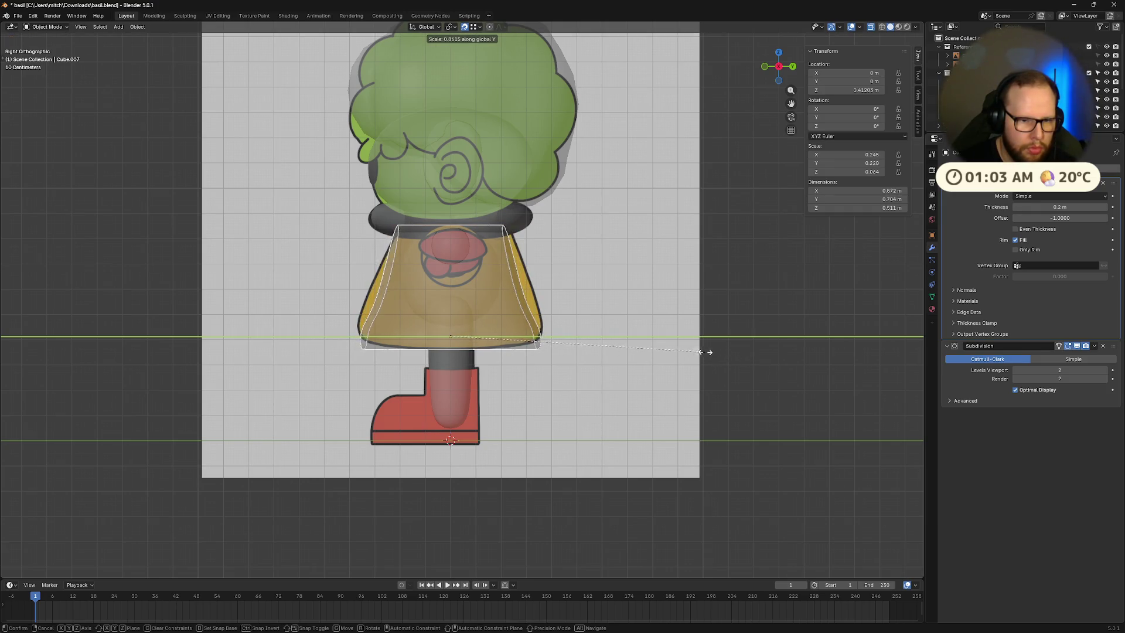
left_click(680, 305)
Step: Turn off X-ray with Alt+Z and bring the dress into Edit Mode
key("alt+z")
mouse_move(664, 291)
middle_mouse_down()
mouse_move(625, 301)
mouse_move(695, 288)
mouse_move(642, 326)
mouse_move(559, 321)
mouse_move(603, 312)
mouse_move(547, 359)
mouse_move(550, 289)
mouse_move(582, 251)
mouse_move(586, 222)
mouse_move(563, 246)
mouse_move(545, 291)
mouse_move(580, 309)
mouse_move(578, 344)
mouse_move(561, 350)
mouse_move(596, 363)
middle_mouse_up()
scroll(695, 289, "down", 5)
scroll(666, 299, "up", 5)
scroll(595, 321, "down", 4)
scroll(559, 321, "up", 3)
scroll(559, 321, "up", 3)
scroll(590, 296, "down", 3)
key("Tab")
scroll(562, 246, "up", 6)
scroll(545, 292, "down", 2)
Step: Widen the dress's bottom cage loop to 1.1 and extrude a new rim band
left_click(581, 365)
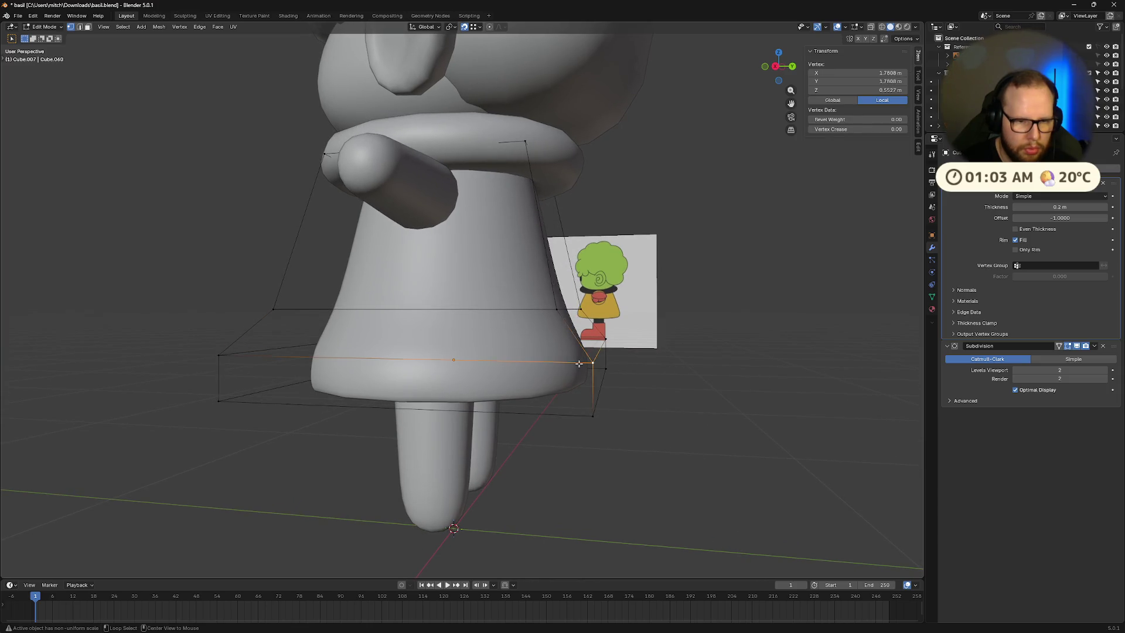
left_click(638, 410)
mouse_move(638, 410)
middle_mouse_down()
mouse_move(677, 402)
mouse_move(604, 389)
mouse_move(651, 396)
middle_mouse_up()
key("e")
left_click(775, 397)
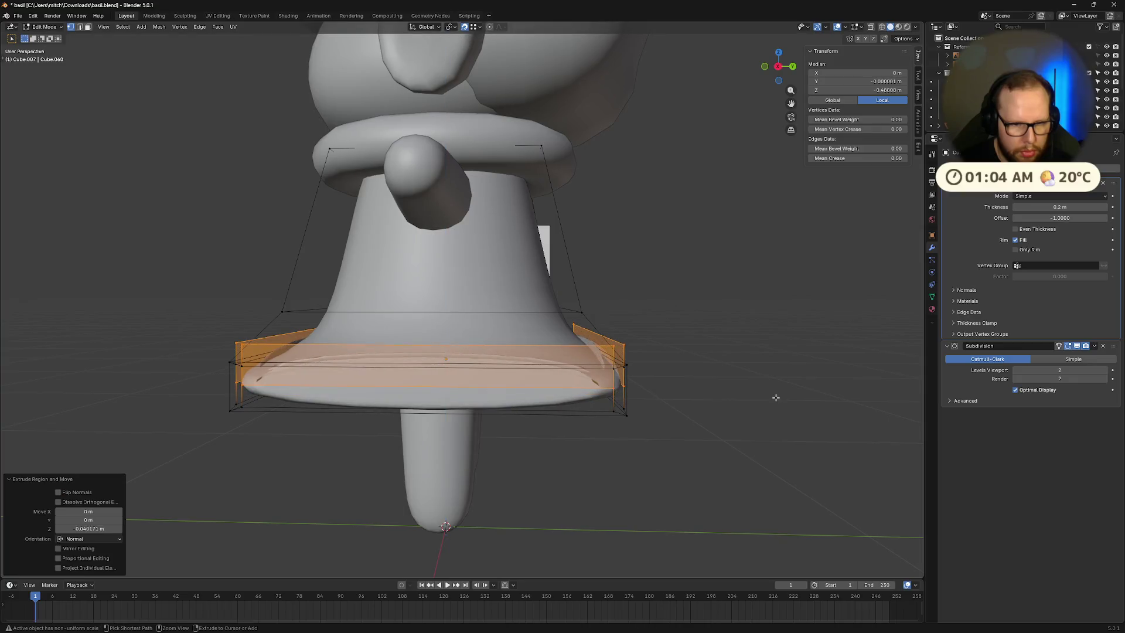
Step: Fill the dress's bottom opening with a face and push it slightly inward
key("f")
key("e")
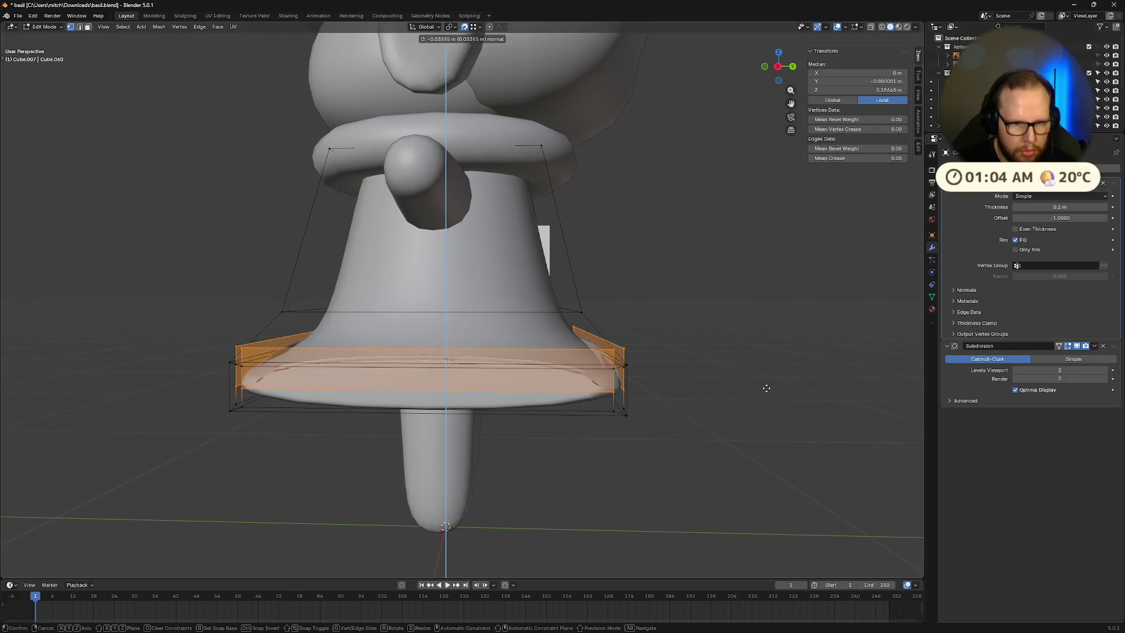
left_click(767, 387)
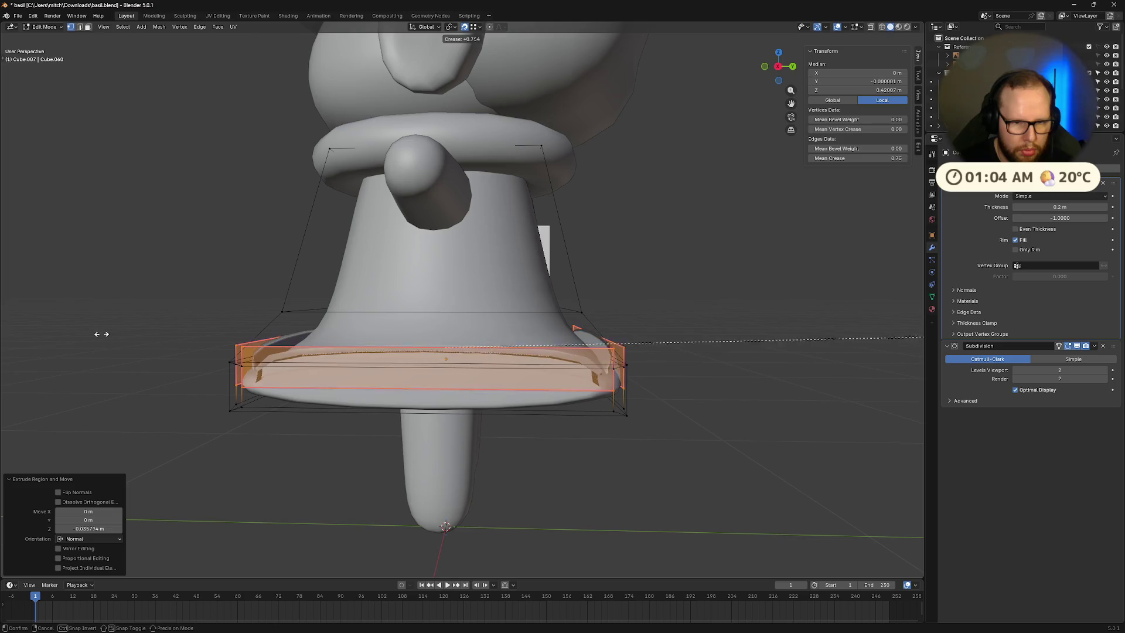
key("Escape")
mouse_move(235, 305)
middle_mouse_down()
mouse_move(277, 298)
mouse_move(350, 337)
middle_mouse_up()
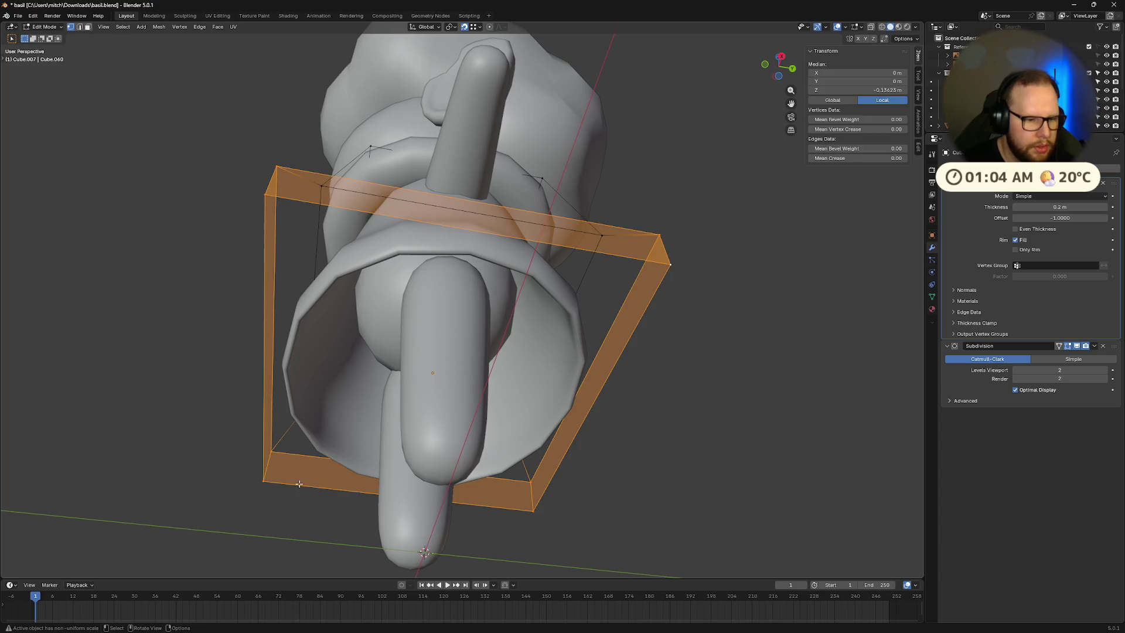
key("alt+a")
Step: Set the dress's Solidify thickness to 0.5 m, trying 0.4 first, and return to Object Mode
middle_click_drag(319, 487, 420, 489)
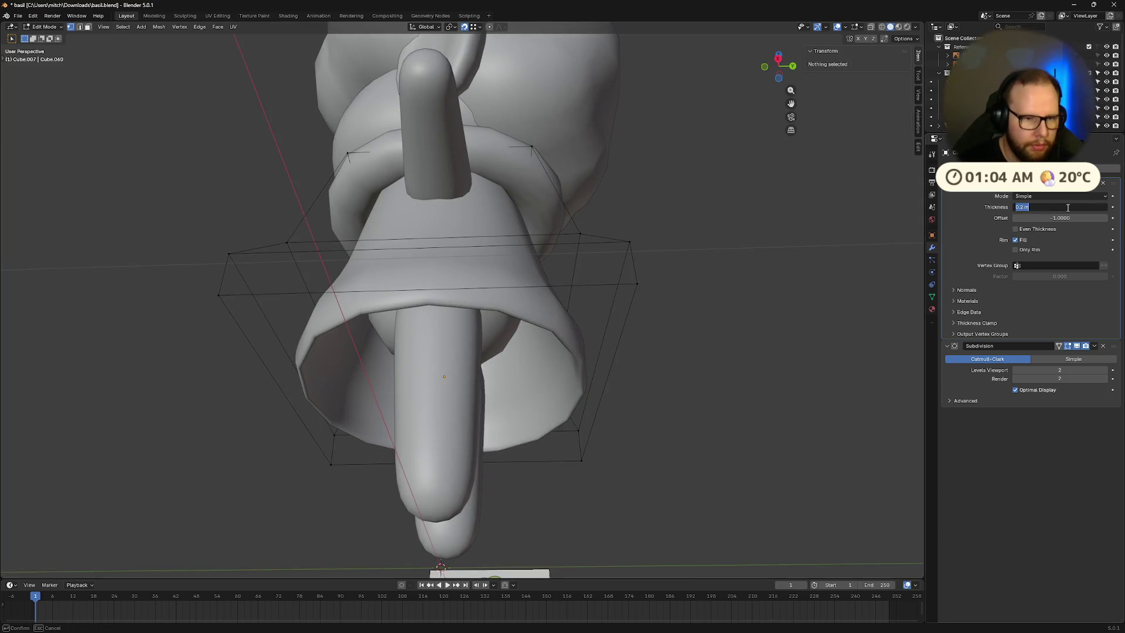
type("0.4")
key("Return")
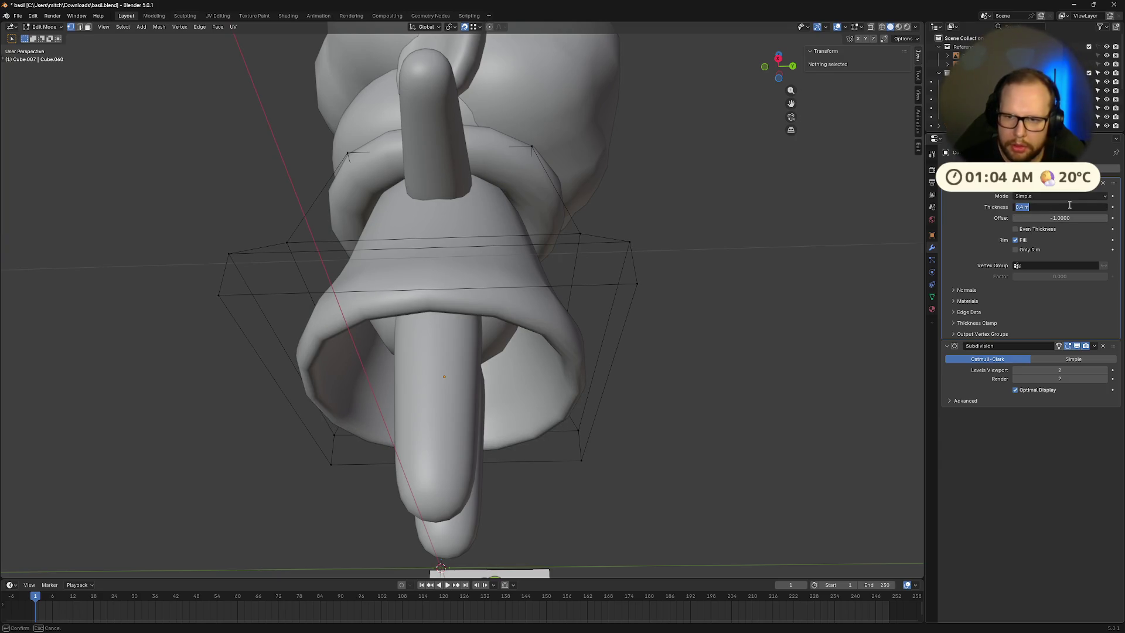
key("Return")
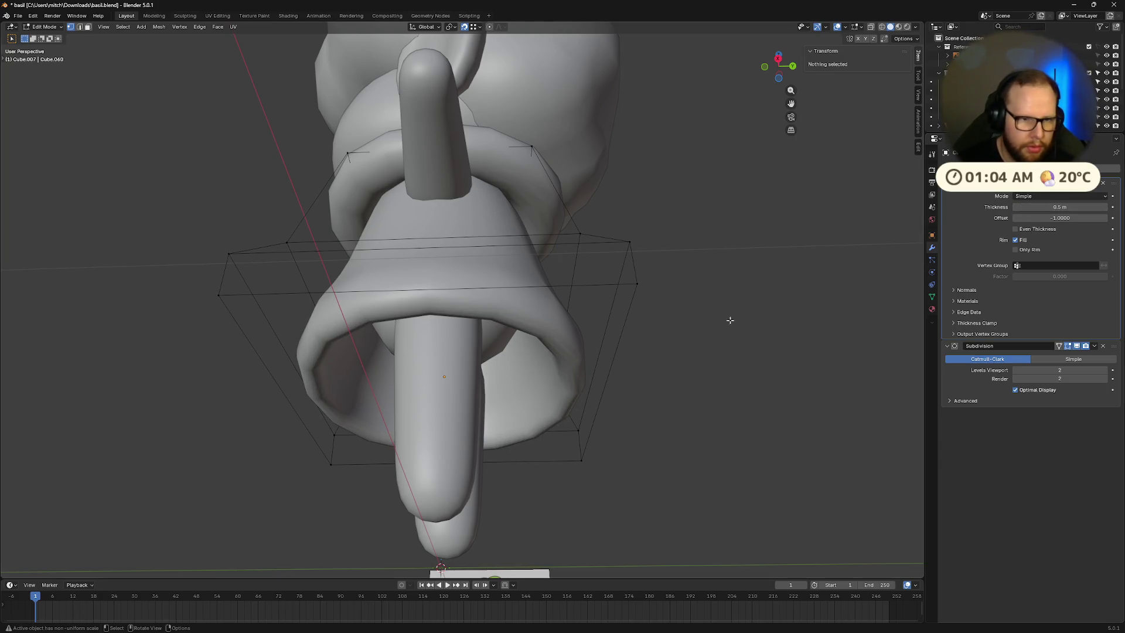
middle_click_drag(742, 310, 657, 459)
key("Tab")
mouse_move(595, 434)
middle_mouse_down()
mouse_move(677, 484)
mouse_move(646, 451)
mouse_move(506, 391)
mouse_move(493, 341)
mouse_move(578, 344)
middle_mouse_up()
scroll(621, 442, "down", 4)
Step: Lower the Body along Z by about 0.06 m
left_click(454, 276)
key("s")
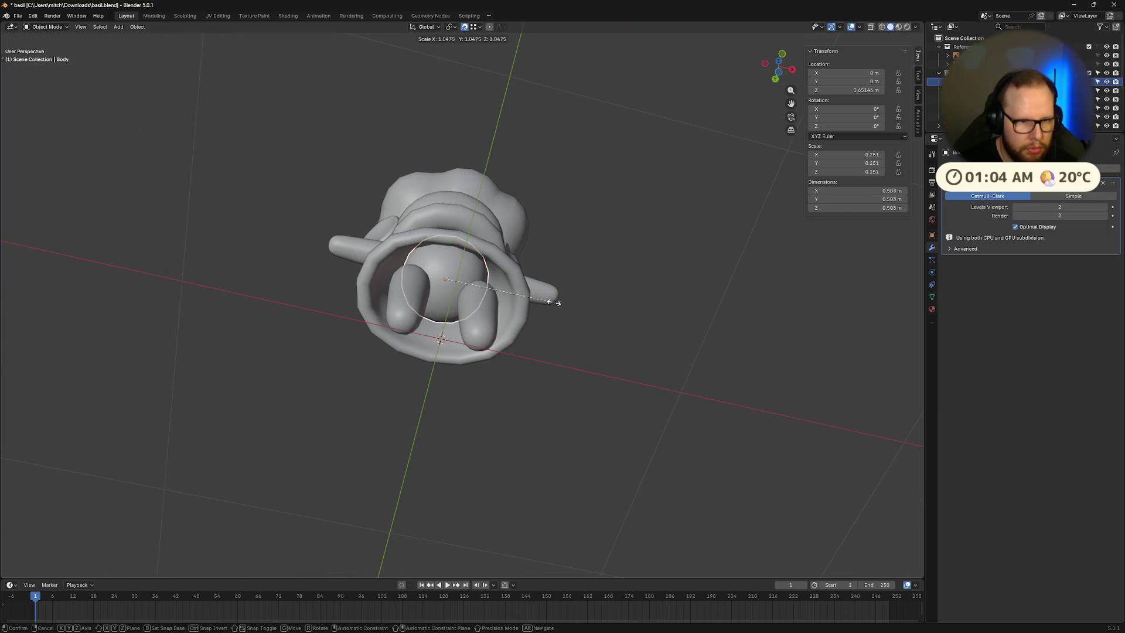
key("Escape")
mouse_move(573, 305)
middle_mouse_down()
mouse_move(581, 382)
mouse_move(533, 313)
mouse_move(553, 382)
mouse_move(543, 358)
middle_mouse_up()
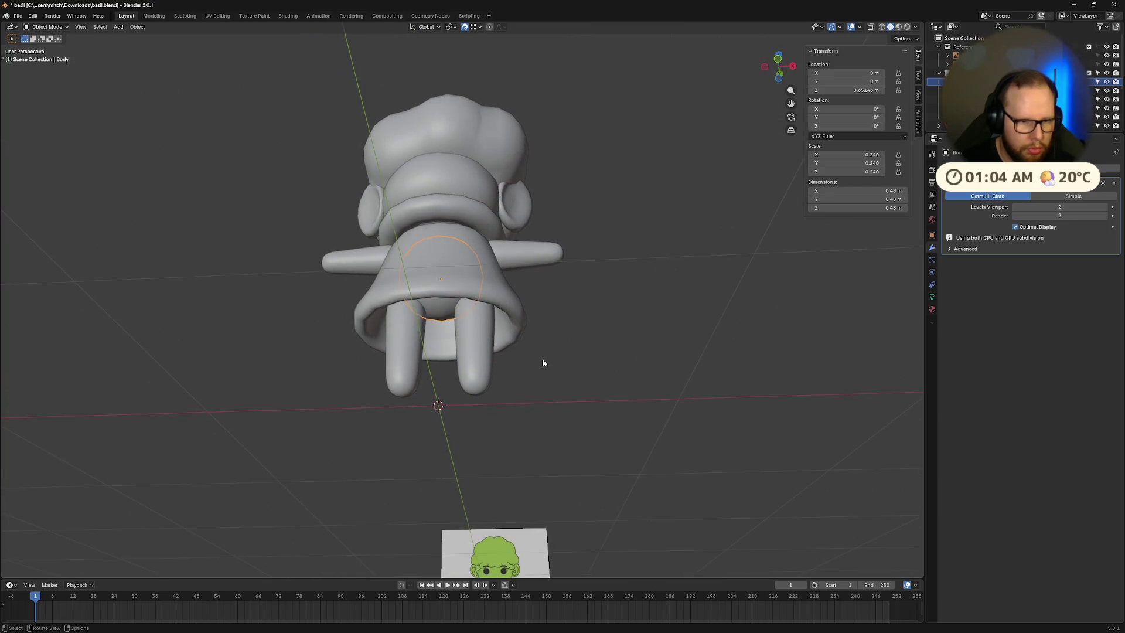
key("g")
key("z")
left_click(550, 364)
key("s")
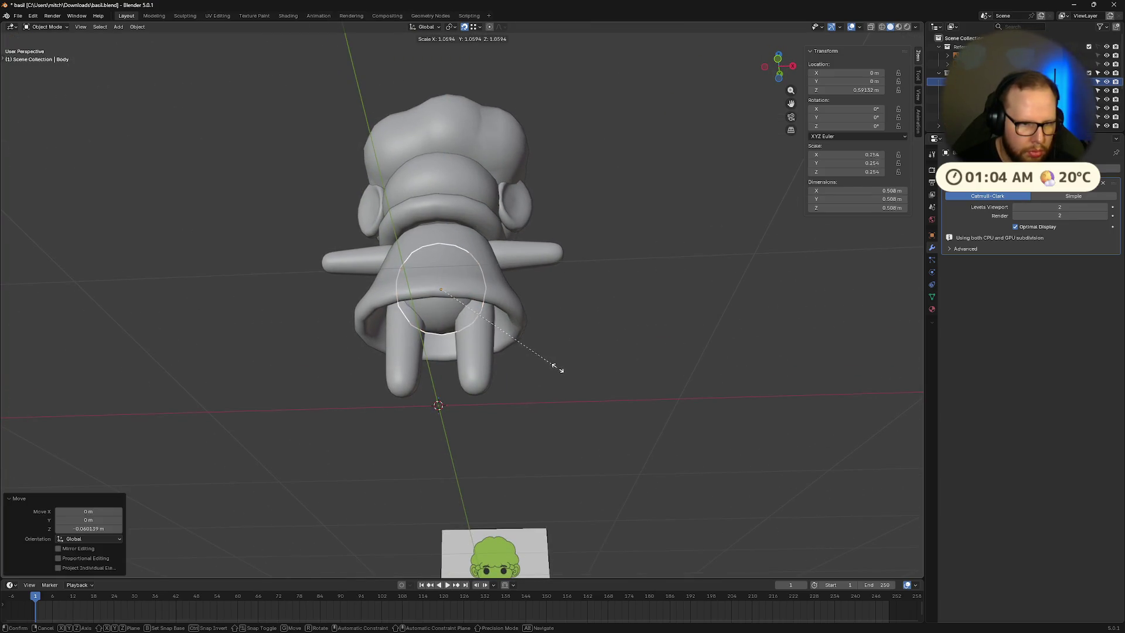
key("Escape")
mouse_move(587, 362)
middle_mouse_down()
mouse_move(558, 309)
mouse_move(613, 307)
mouse_move(665, 343)
mouse_move(656, 369)
mouse_move(581, 421)
mouse_move(536, 405)
middle_mouse_up()
scroll(568, 420, "up", 3)
scroll(568, 420, "down", 3)
Step: In the dress's Edit Mode, select the middle cage loop and begin scaling it inward
left_click(496, 327)
key("Tab")
scroll(571, 334, "up", 3)
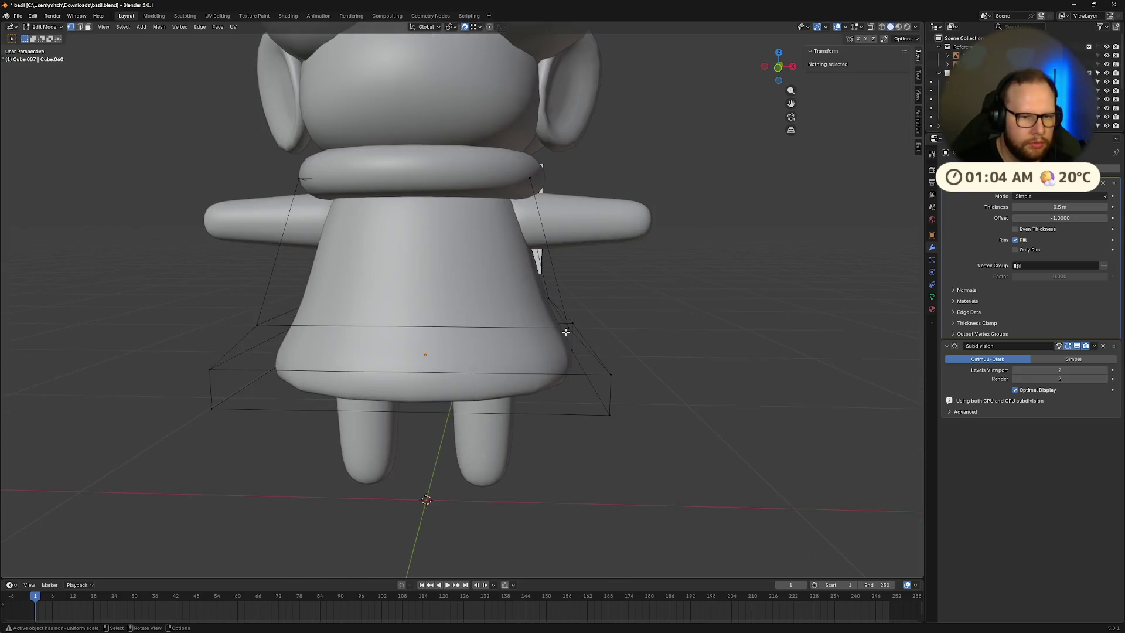
middle_click_drag(571, 334, 567, 321)
left_click(557, 304)
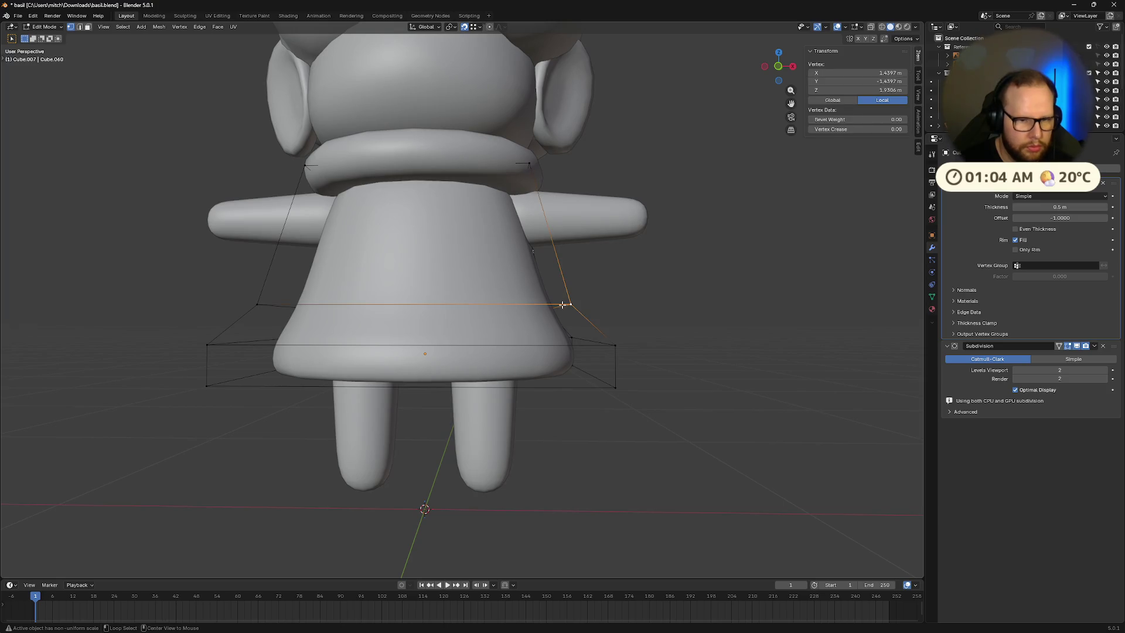
key("s")
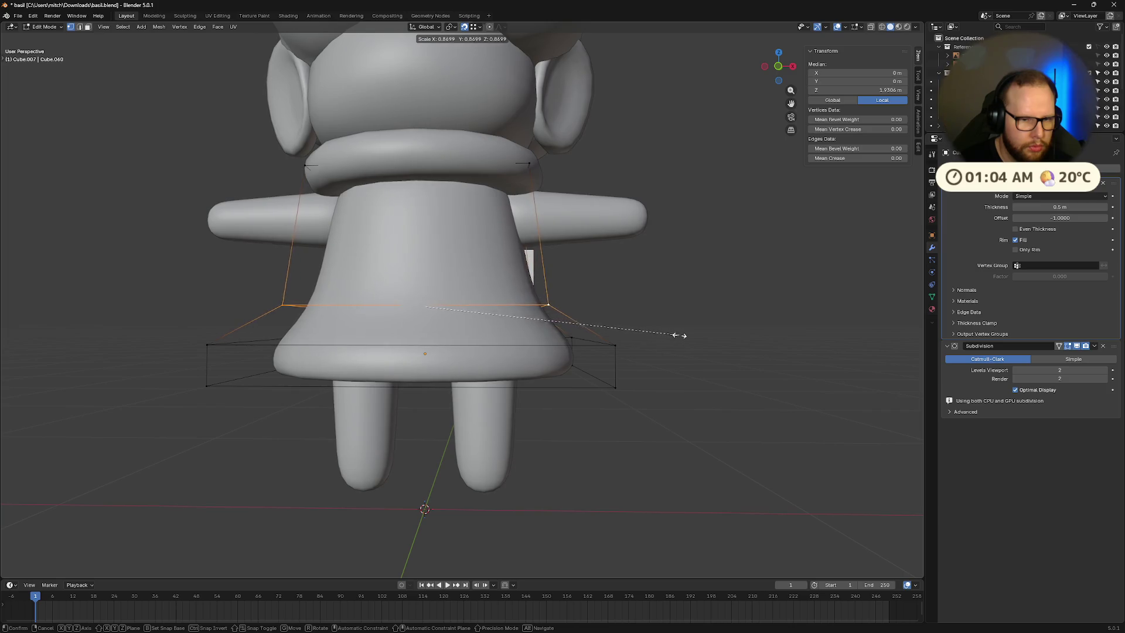
Step: Shrink the middle loop to 0.939, then fully crease the hem band's top and bottom loops
left_click(697, 340)
mouse_move(688, 356)
middle_mouse_down()
mouse_move(595, 382)
mouse_move(635, 394)
mouse_move(587, 485)
mouse_move(598, 484)
middle_mouse_up()
key("alt+a")
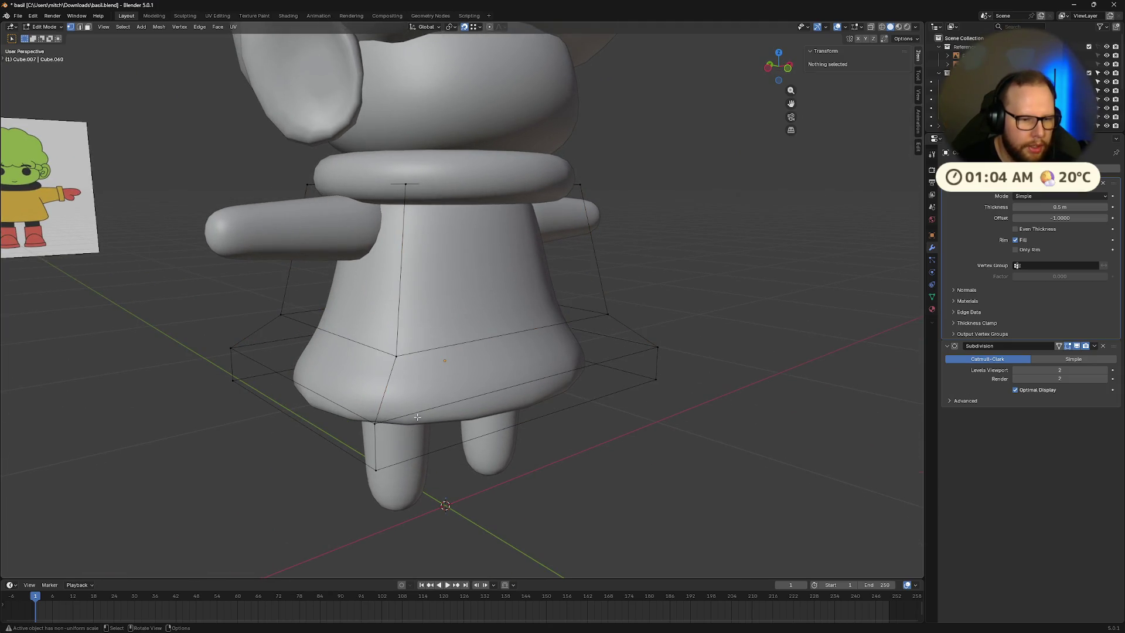
middle_click_drag(418, 413, 380, 358)
left_click(379, 359, "alt")
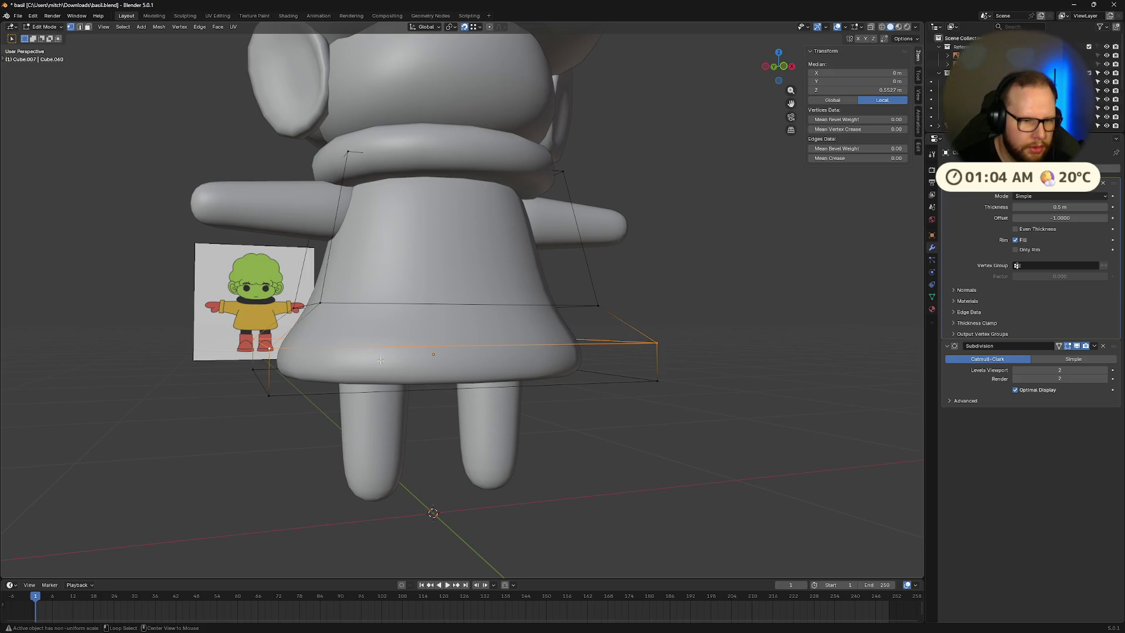
left_click(383, 391, "alt+shift")
left_click_drag(858, 158, 884, 158)
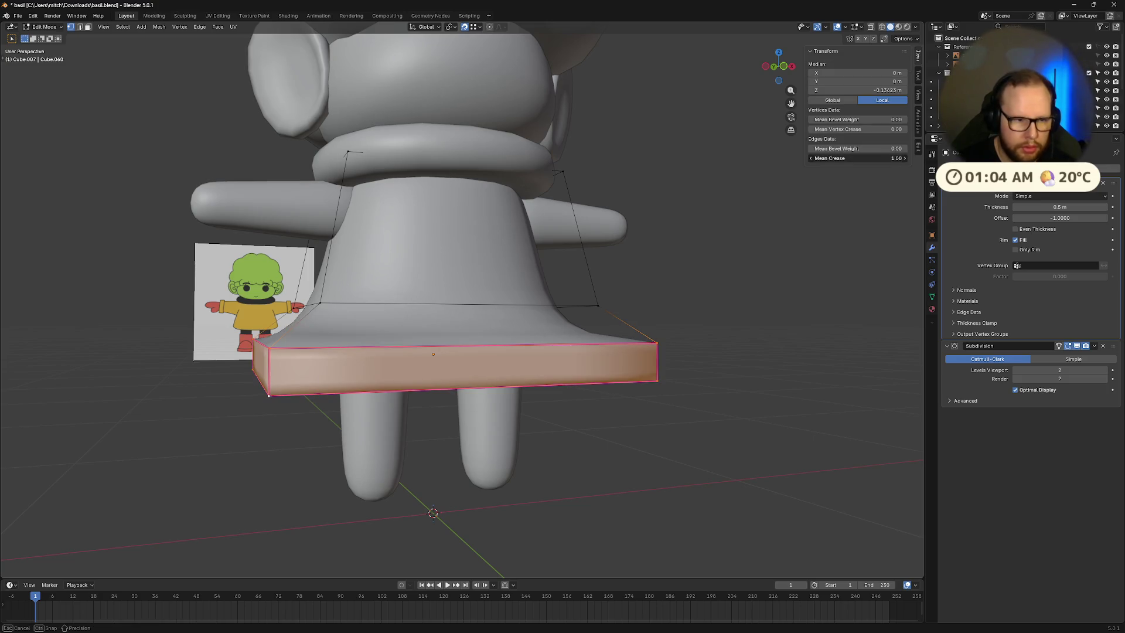
middle_click_drag(626, 395, 783, 379)
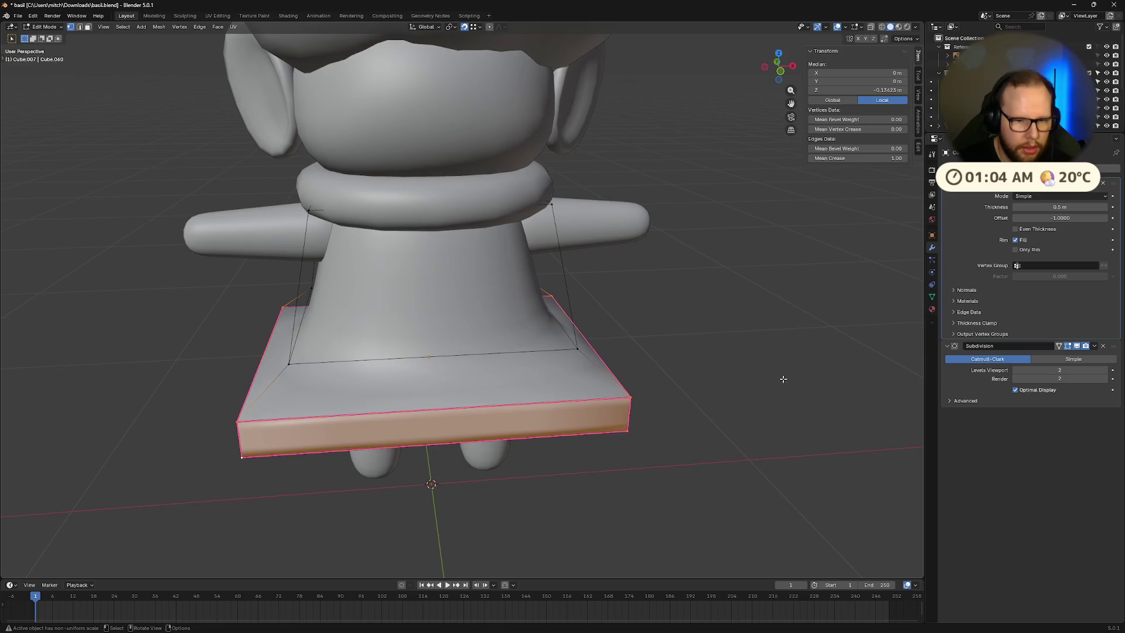
Step: Shrink the hem band to 0.764 and raise its top edge loop along Z
key("s")
left_click(693, 364)
mouse_move(685, 377)
middle_mouse_down()
mouse_move(736, 356)
mouse_move(671, 389)
middle_mouse_up()
key("Tab")
key("Tab")
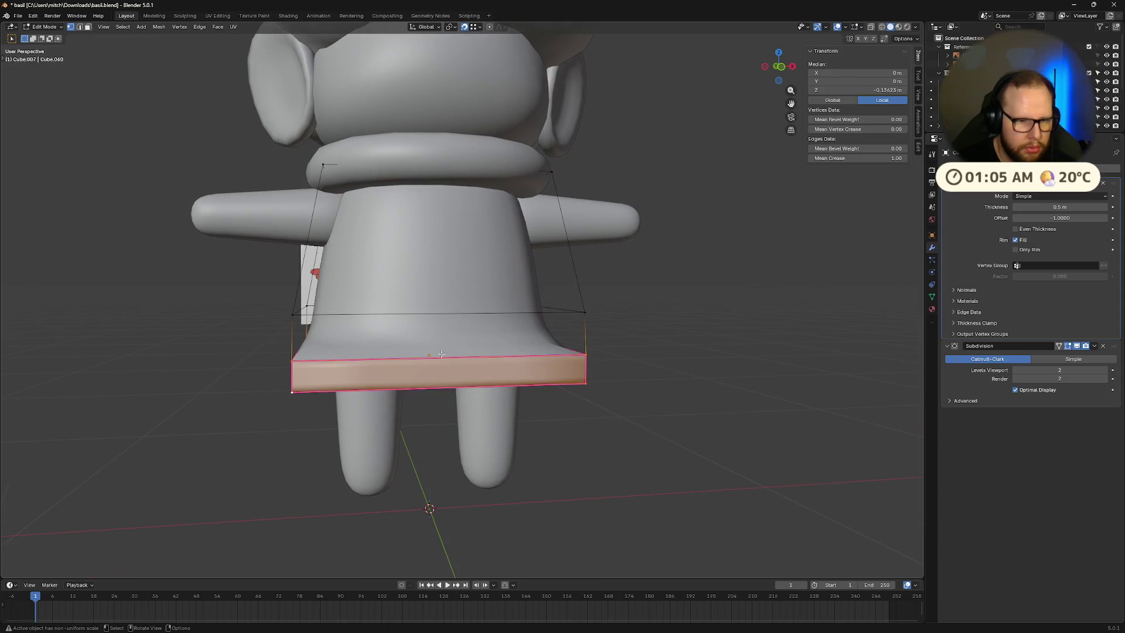
key("alt+a")
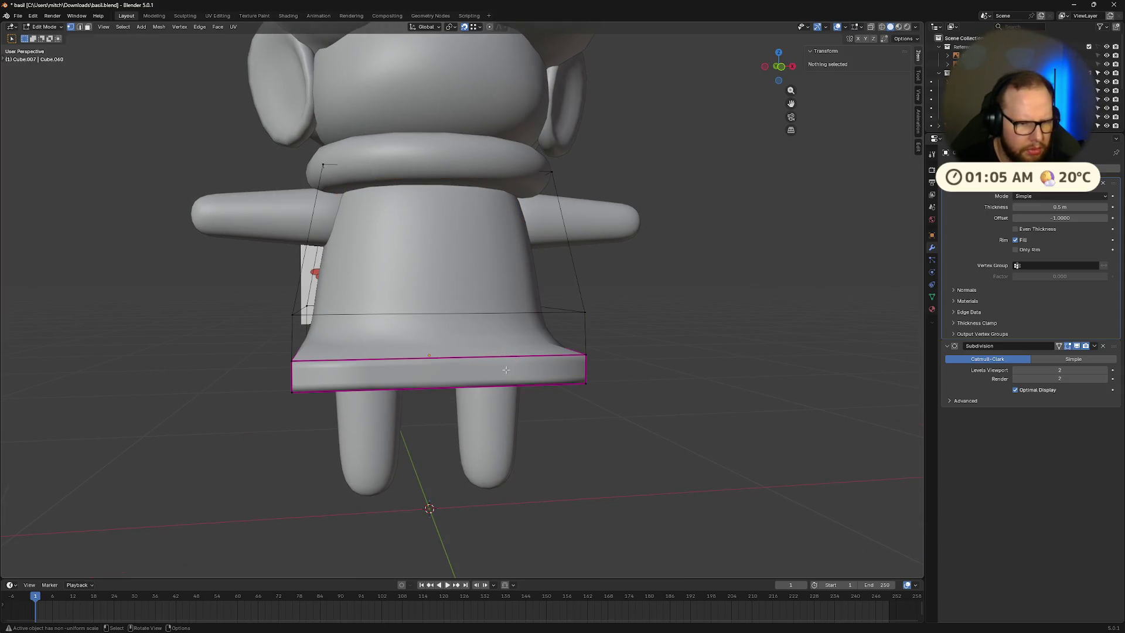
left_click(477, 357, "alt")
key("g")
key("z")
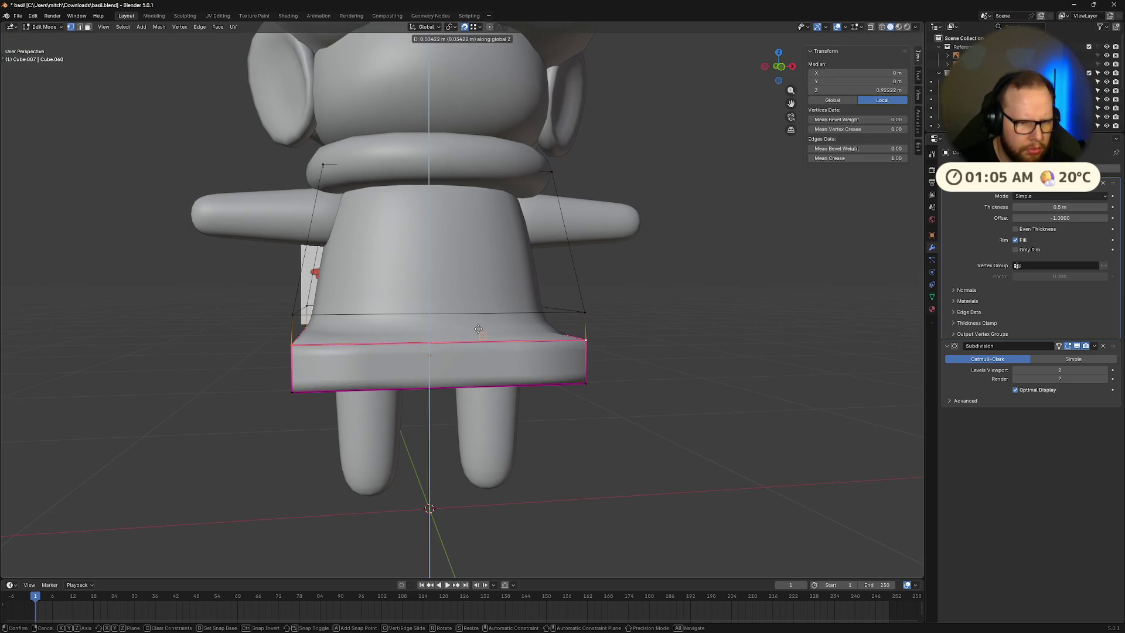
left_click(478, 329)
middle_click_drag(478, 329, 441, 5)
mouse_move(469, 235)
middle_mouse_down()
mouse_move(293, 293)
mouse_move(508, 365)
mouse_move(781, 172)
middle_mouse_up()
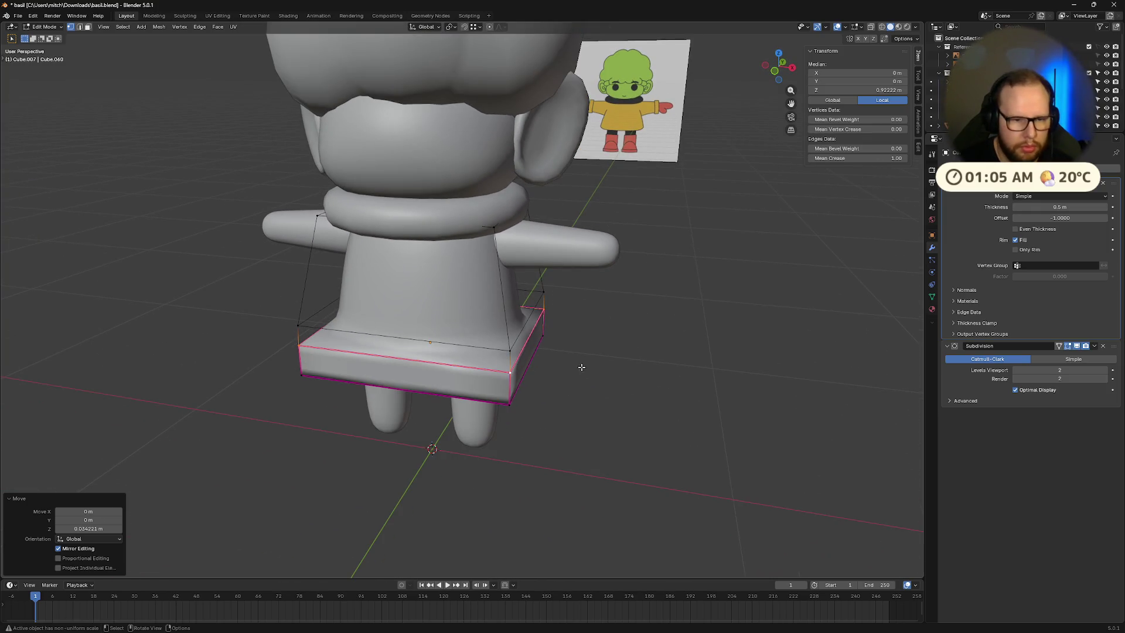
Step: Try selecting the hem's corner vertices and edges, then undo and cancel that crease
left_click(510, 391, "alt")
middle_click_drag(510, 391, 514, 381)
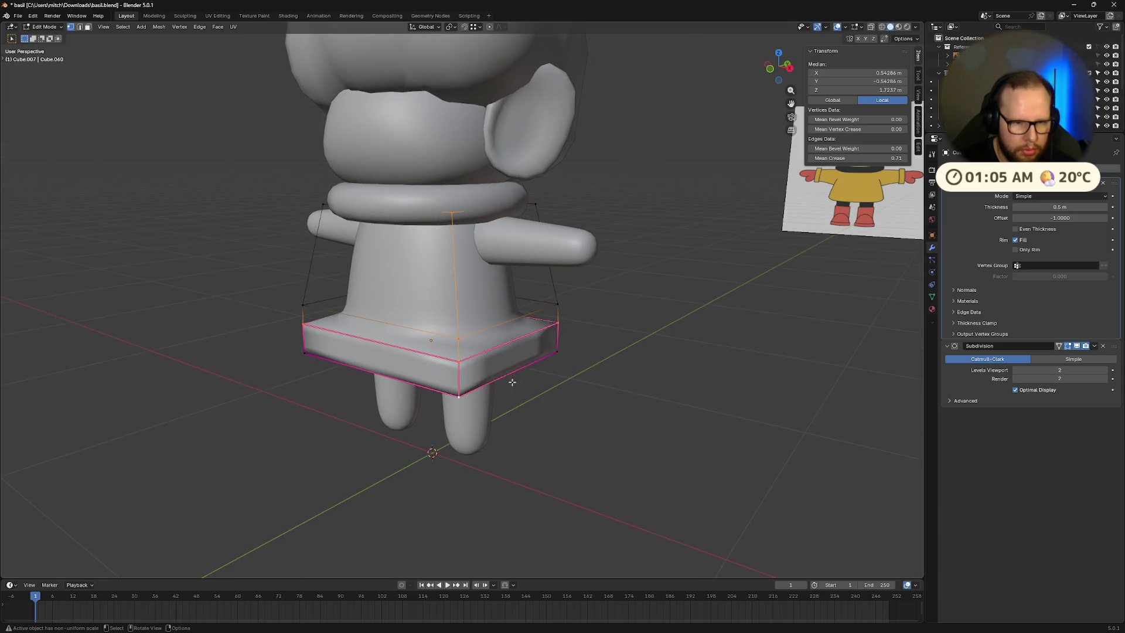
left_click(567, 330)
middle_click_drag(556, 337, 557, 353)
left_click(557, 354)
key("2")
left_click(537, 369)
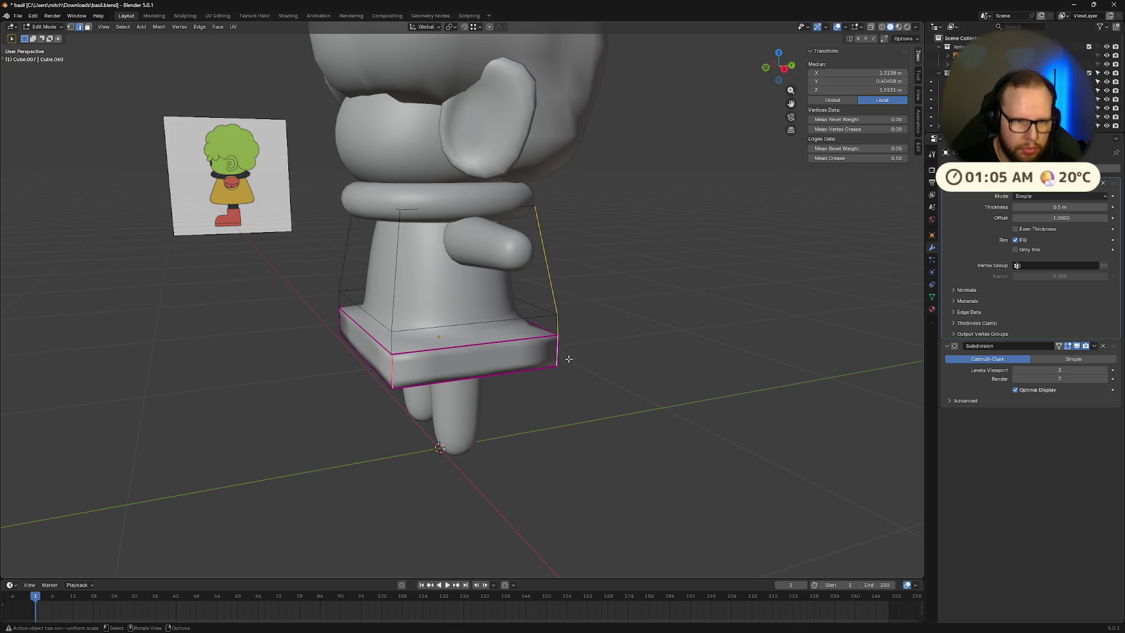
key("ctrl+z")
mouse_move(605, 352)
middle_mouse_down()
mouse_move(548, 358)
mouse_move(593, 339)
mouse_move(499, 346)
middle_mouse_up()
mouse_move(634, 358)
middle_mouse_down()
mouse_move(571, 354)
mouse_move(595, 350)
middle_mouse_up()
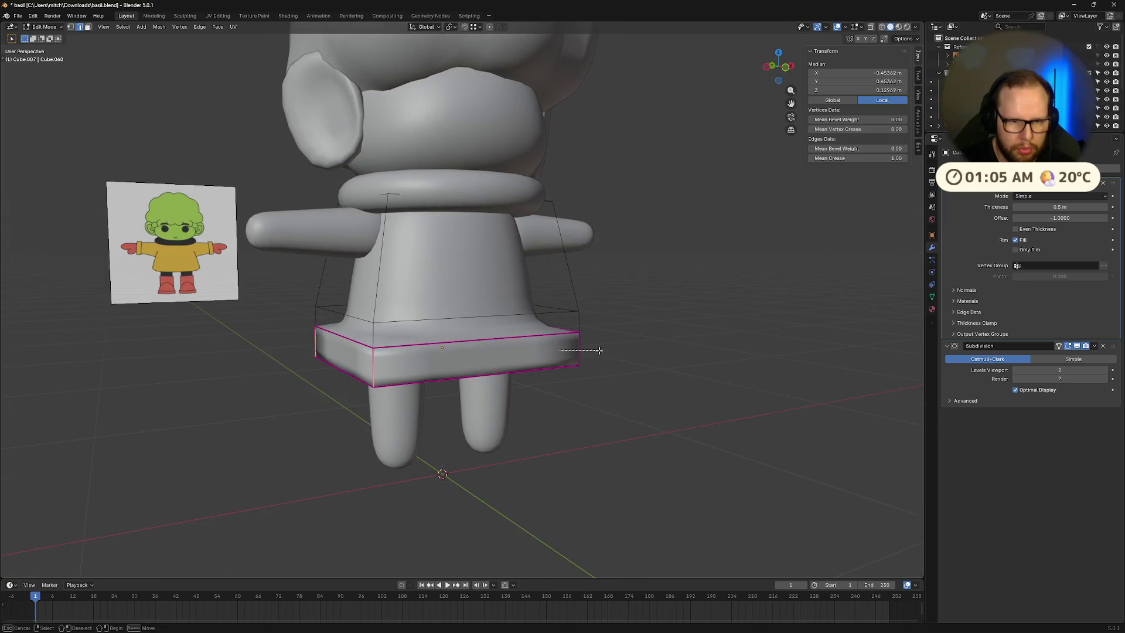
key("Escape")
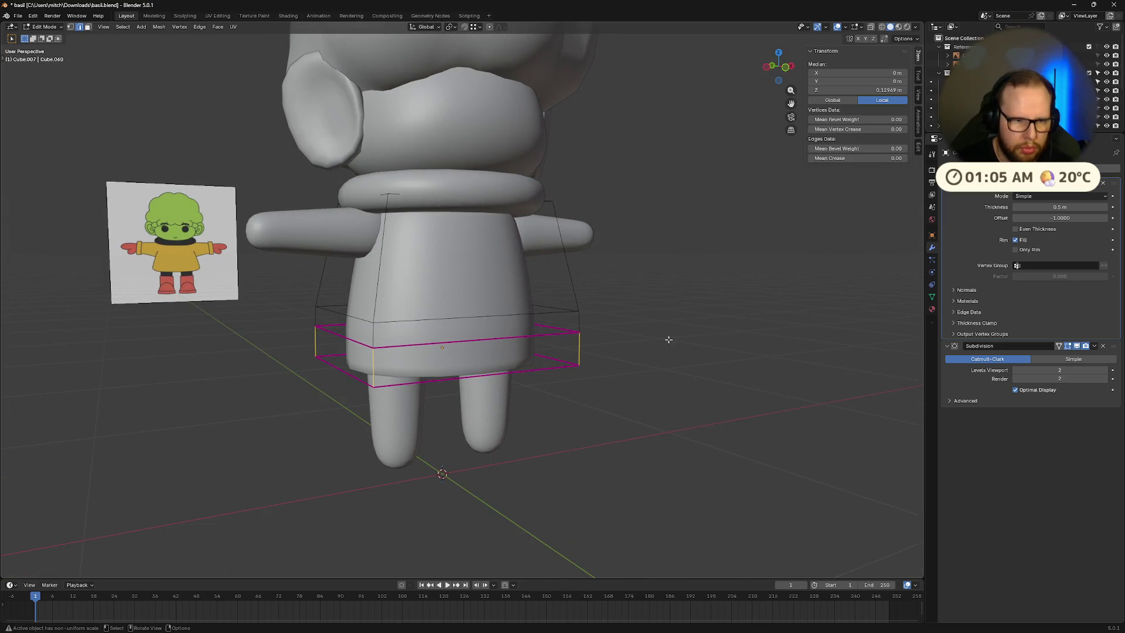
Step: Give the hem edge loop a light crease
mouse_move(664, 397)
middle_mouse_down()
mouse_move(630, 427)
mouse_move(637, 389)
mouse_move(673, 384)
middle_mouse_up()
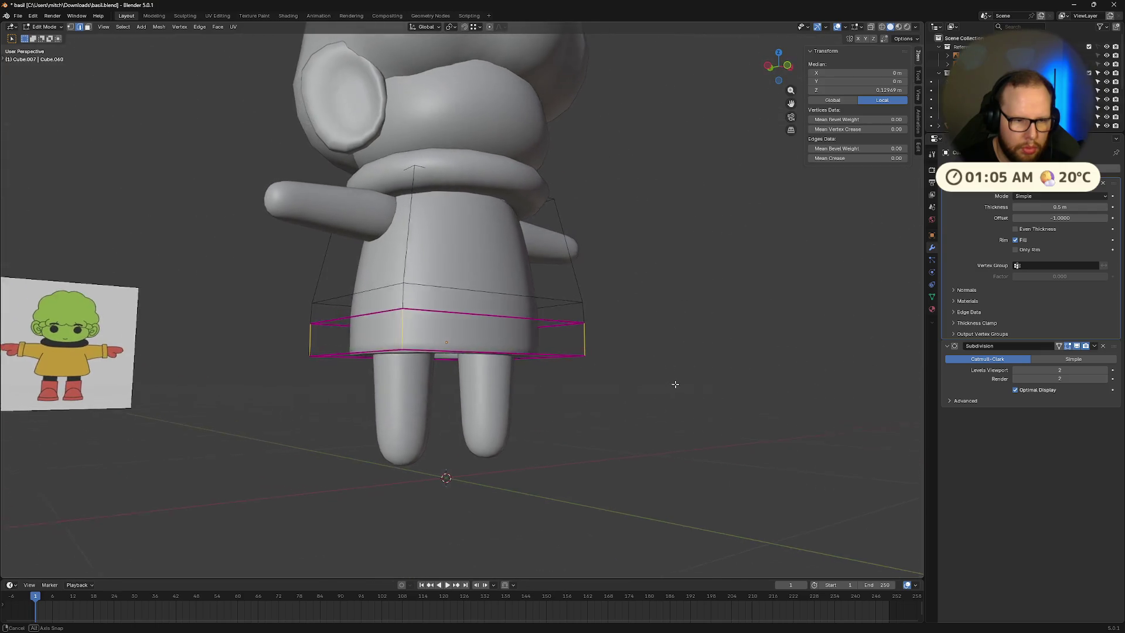
scroll(675, 388, "up", 3)
scroll(675, 388, "up", 3)
left_click_drag(818, 157, 855, 158)
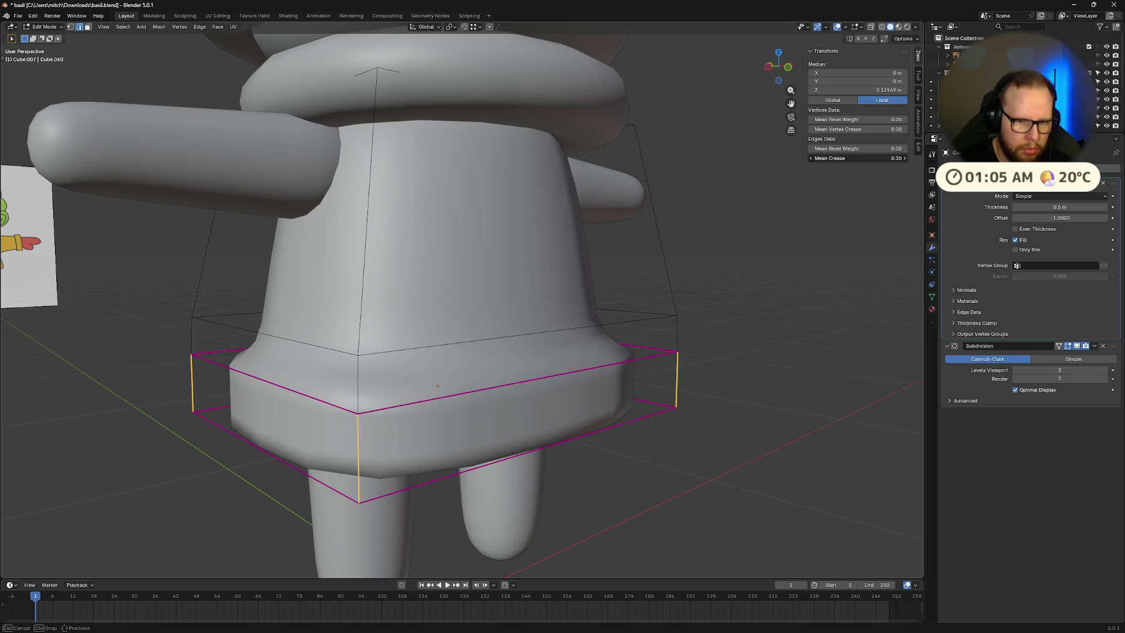
Step: Clear Sharp from the whole hem edge loop and return to Object Mode
left_click(738, 362)
middle_click_drag(736, 381, 650, 399)
left_click(468, 393)
mouse_move(468, 393)
middle_mouse_down()
mouse_move(762, 411)
mouse_move(518, 369)
middle_mouse_up()
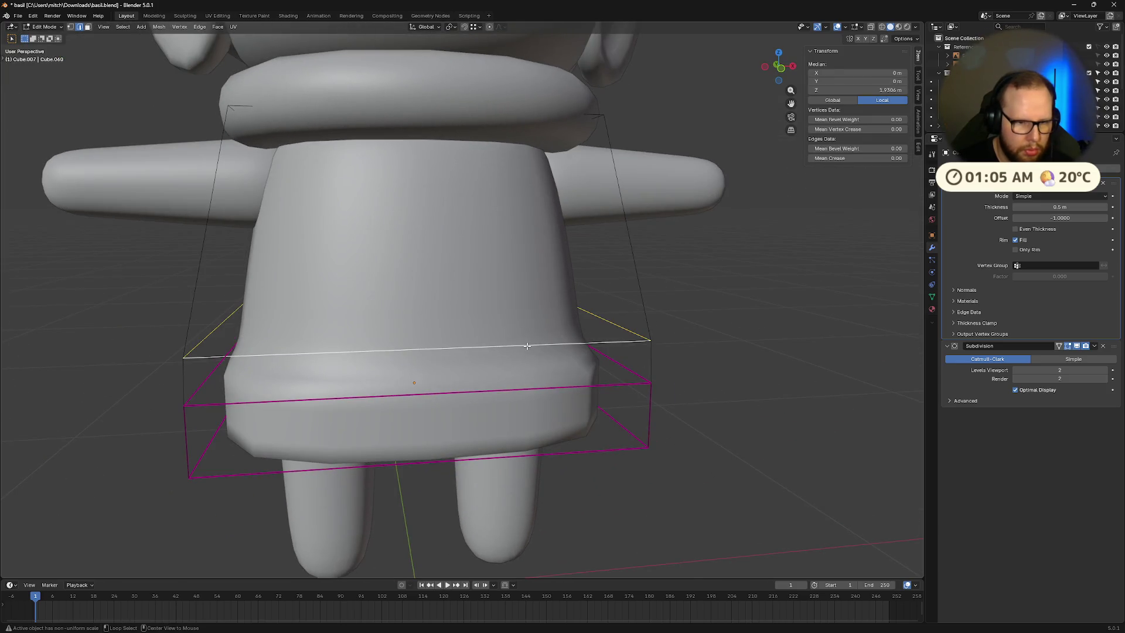
left_click(526, 346, "alt")
right_click(526, 346)
left_click(493, 544)
mouse_move(494, 536)
middle_mouse_down()
mouse_move(605, 359)
mouse_move(655, 389)
mouse_move(662, 427)
mouse_move(596, 441)
middle_mouse_up()
key("ctrl+z")
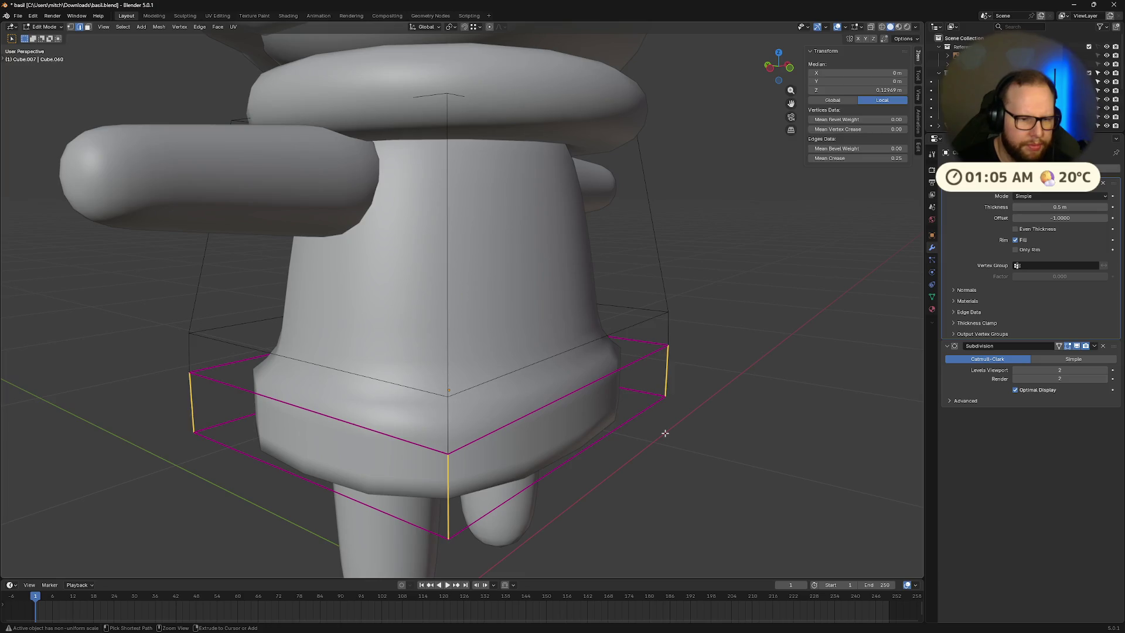
mouse_move(672, 432)
middle_mouse_down()
mouse_move(785, 389)
mouse_move(731, 371)
mouse_move(728, 356)
mouse_move(651, 366)
mouse_move(705, 369)
mouse_move(718, 331)
mouse_move(654, 375)
middle_mouse_up()
left_click(785, 389)
key("Tab")
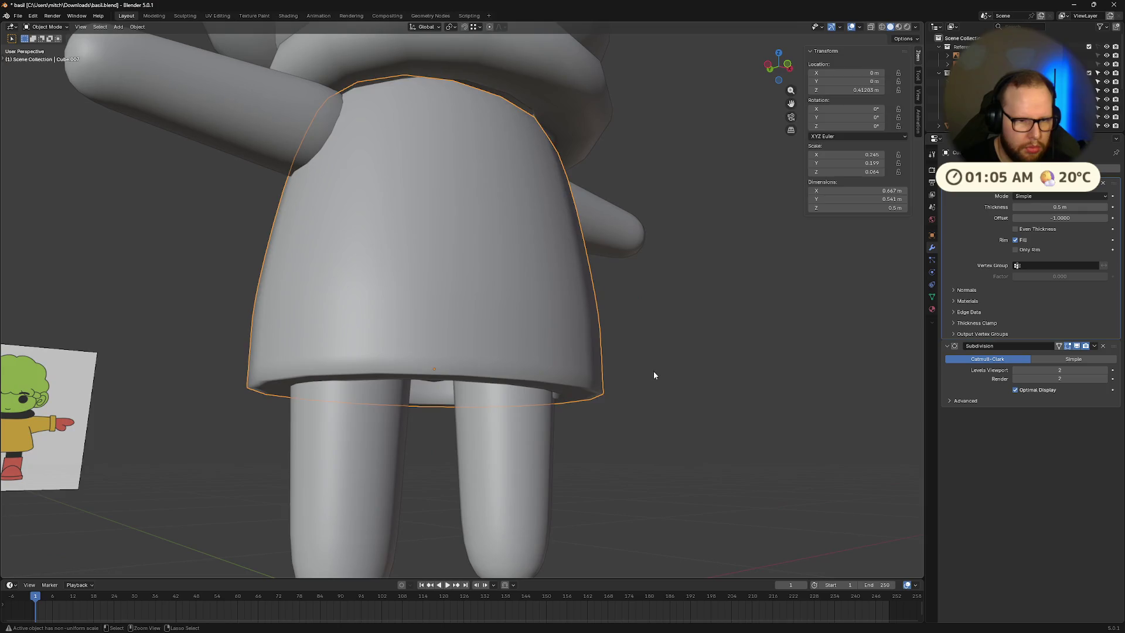
Step: Undo the extruded skirt band
key("Tab")
key("ctrl+z")
key("ctrl+z")
key("ctrl+z")
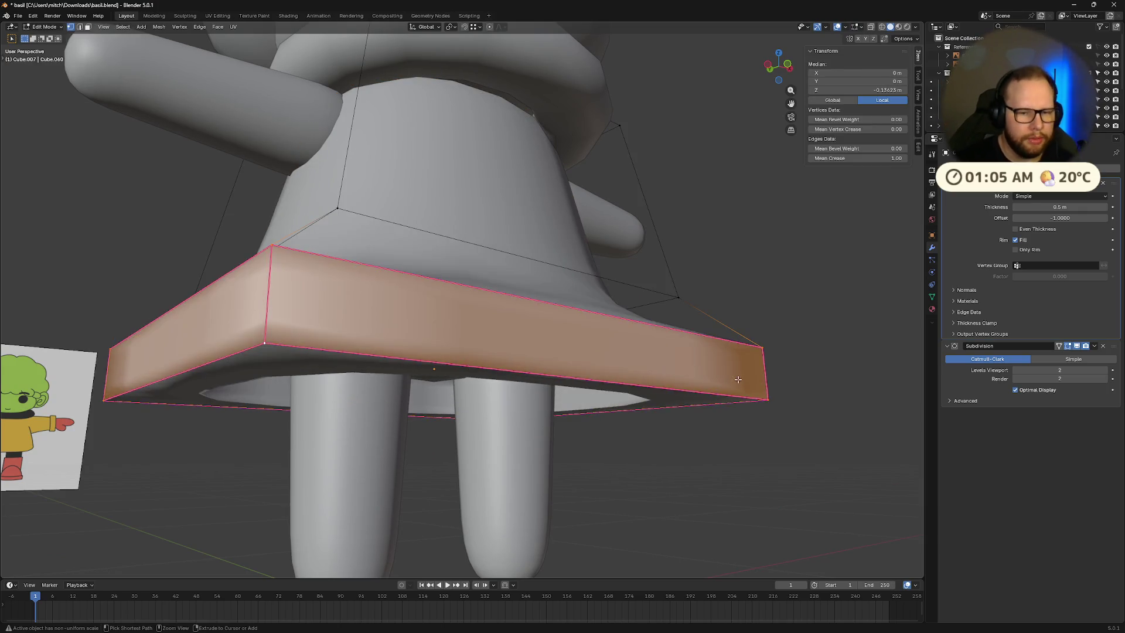
key("ctrl+z")
key("ctrl+z")
mouse_move(668, 408)
middle_mouse_down()
mouse_move(625, 432)
mouse_move(625, 419)
middle_mouse_up()
key("Tab")
scroll(624, 419, "down", 6)
mouse_move(657, 385)
middle_mouse_down()
mouse_move(607, 422)
mouse_move(551, 428)
mouse_move(474, 414)
mouse_move(478, 346)
mouse_move(433, 326)
mouse_move(427, 421)
mouse_move(644, 407)
middle_mouse_up()
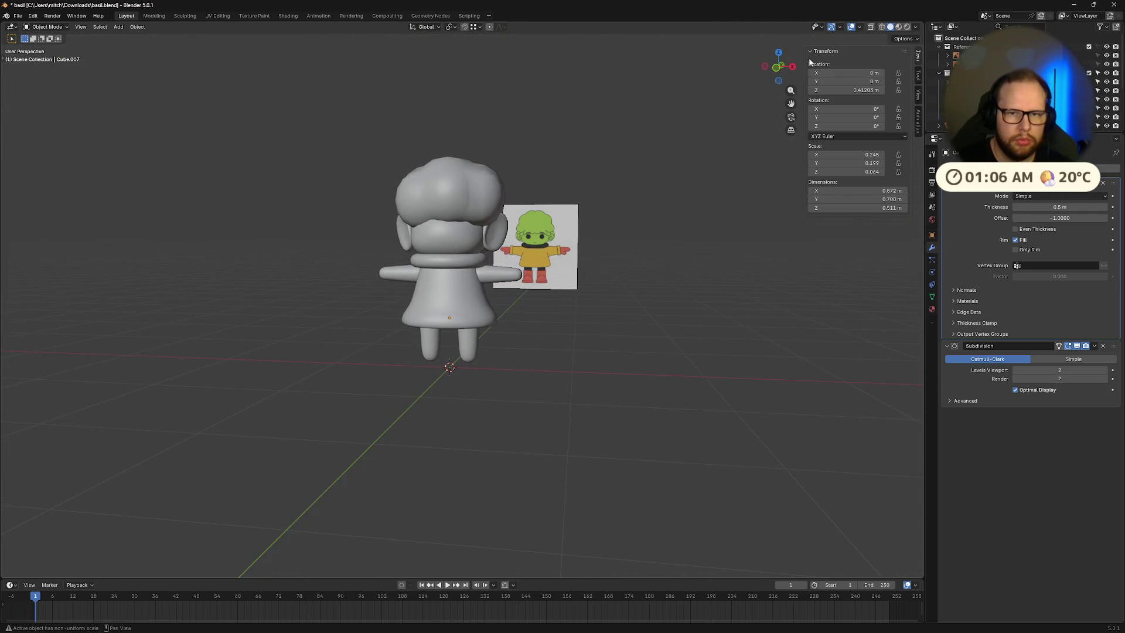
Step: In front orthographic view, narrow the skirt along X
left_click(776, 67)
key("x")
left_click(617, 310)
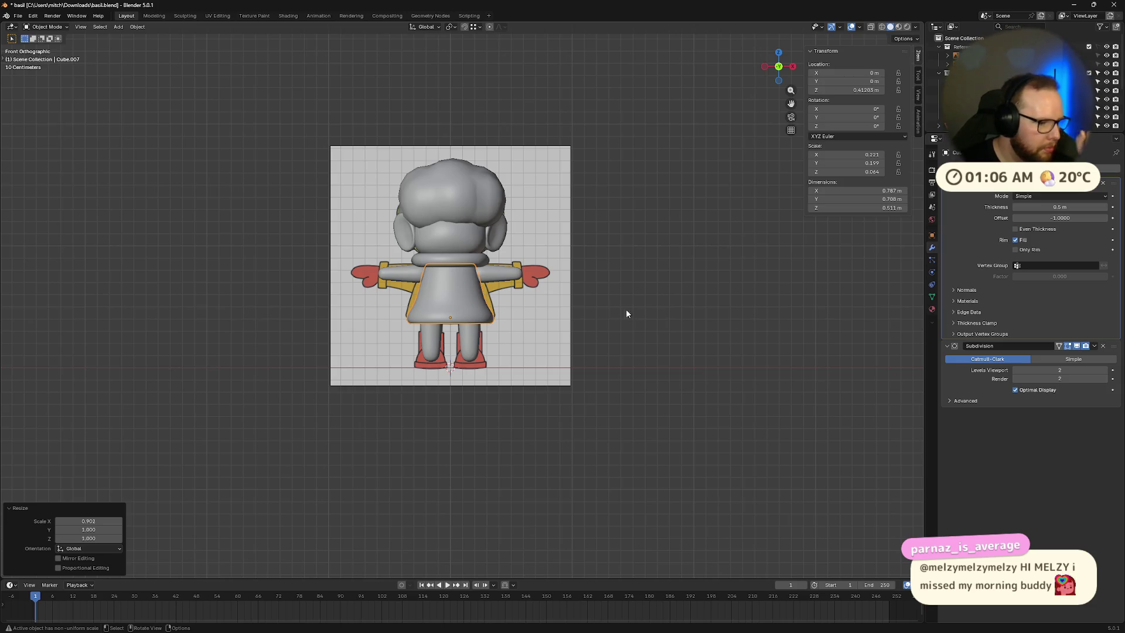
left_click(626, 322)
middle_click_drag(552, 300, 514, 318)
scroll(432, 326, "up", 5)
mouse_move(432, 326)
middle_mouse_down()
mouse_move(466, 324)
mouse_move(452, 252)
mouse_move(462, 284)
mouse_move(449, 280)
mouse_move(474, 291)
mouse_move(488, 274)
mouse_move(477, 251)
mouse_move(421, 241)
middle_mouse_up()
Step: Widen the Body slightly along the X axis
left_click(421, 241)
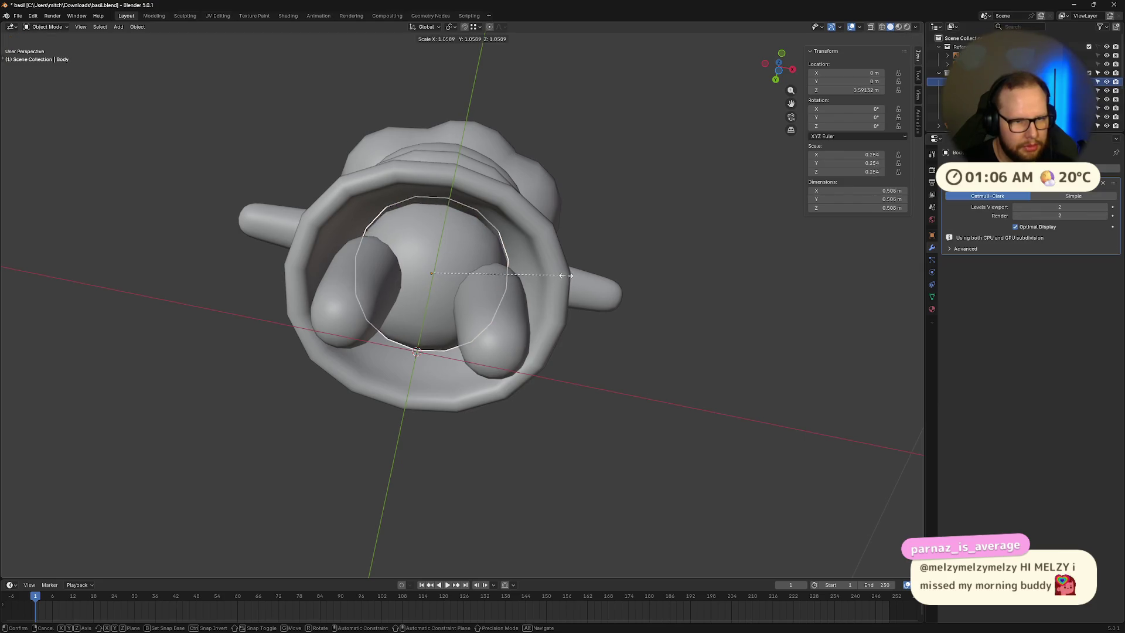
key("x")
left_click(583, 276)
key("Tab")
mouse_move(586, 275)
middle_mouse_down()
mouse_move(670, 292)
mouse_move(744, 258)
mouse_move(735, 344)
mouse_move(628, 359)
mouse_move(635, 308)
mouse_move(627, 375)
mouse_move(676, 298)
mouse_move(700, 327)
mouse_move(642, 316)
mouse_move(670, 334)
mouse_move(675, 357)
mouse_move(683, 240)
middle_mouse_up()
key("Tab")
key("s")
key("x")
left_click(654, 375)
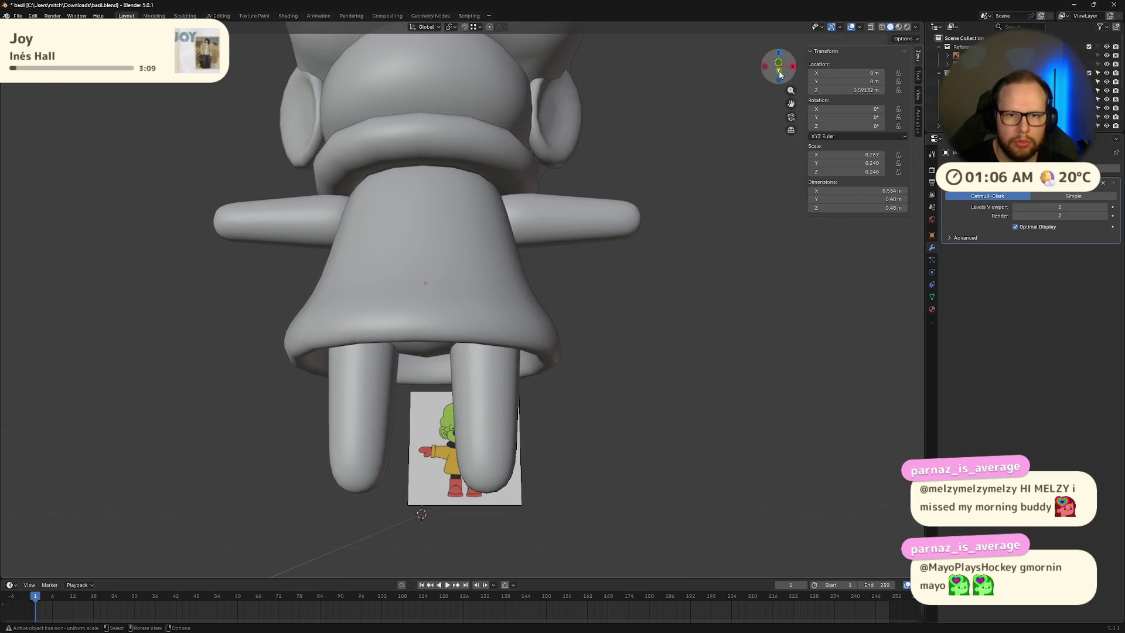
Step: Compare the character's proportions in front orthographic and perspective views
left_click(780, 74)
scroll(546, 301, "down", 8)
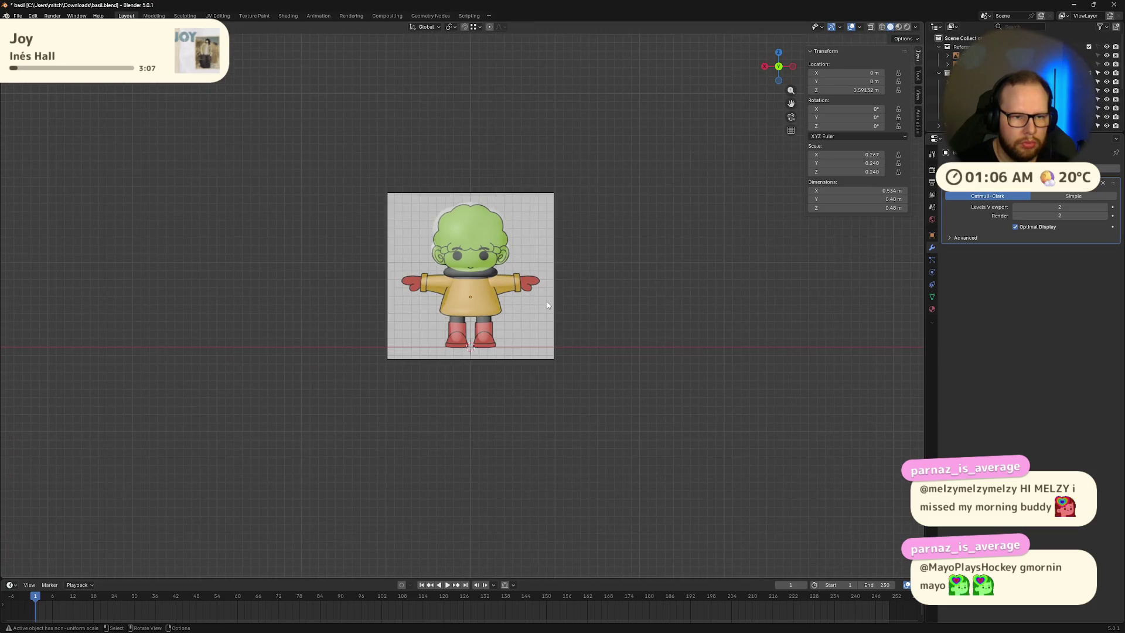
mouse_move(602, 286)
middle_mouse_down()
mouse_move(581, 302)
mouse_move(444, 303)
mouse_move(571, 311)
mouse_move(529, 333)
mouse_move(567, 310)
middle_mouse_up()
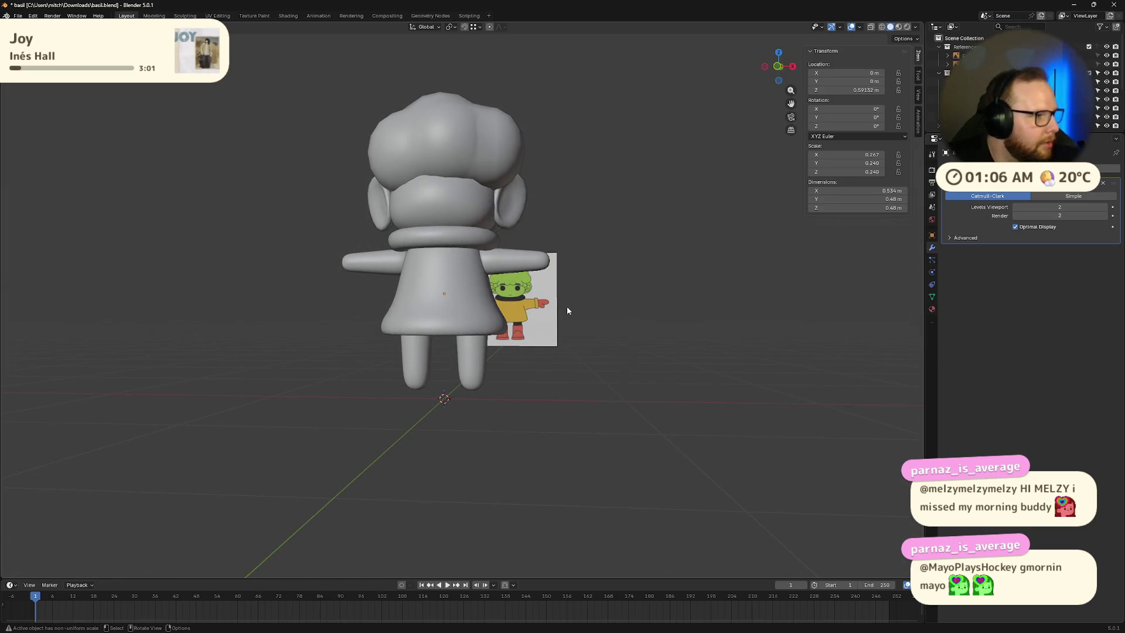
scroll(474, 321, "up", 5)
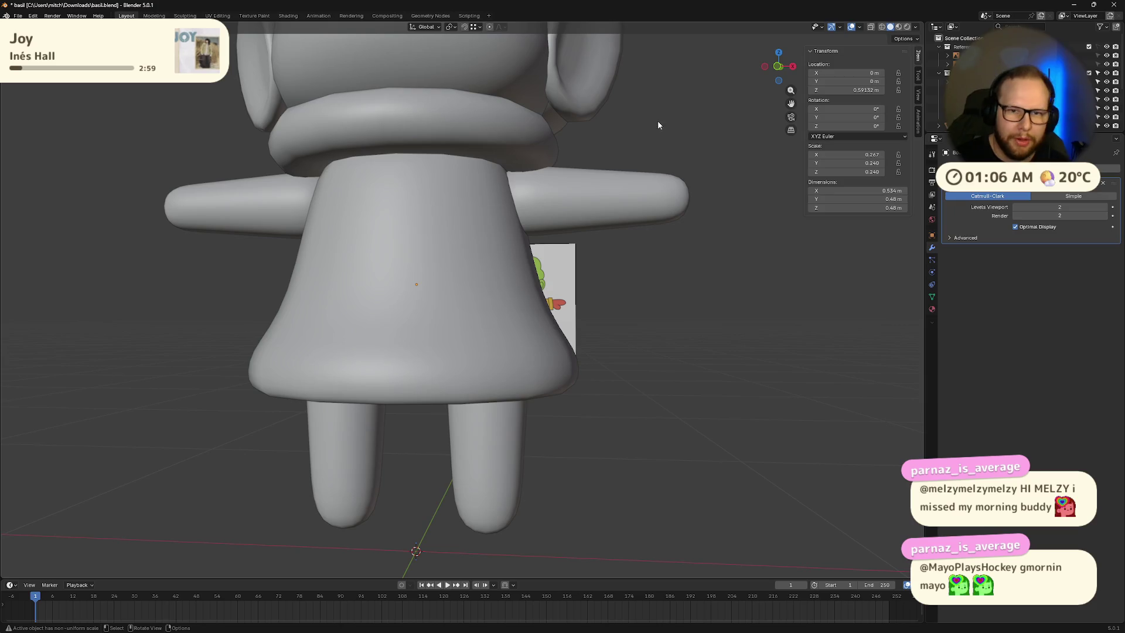
left_click(780, 67)
scroll(574, 383, "down", 2)
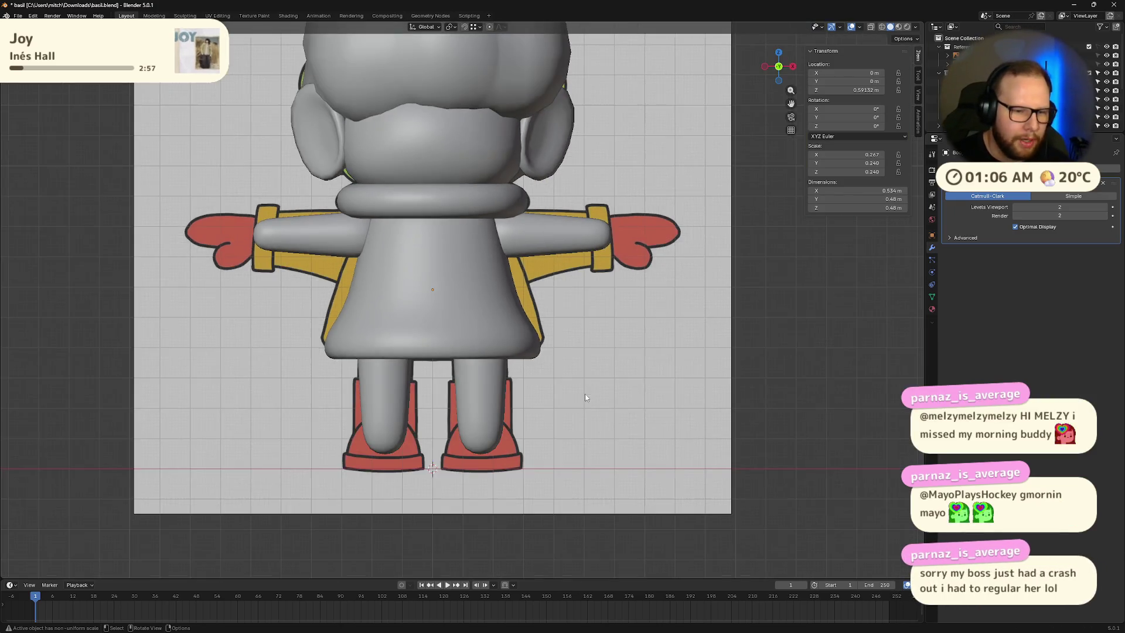
key("shift+a")
Step: Add a cube and scale it down to 0.149 for a boot
mouse_move(564, 406)
left_click(624, 411)
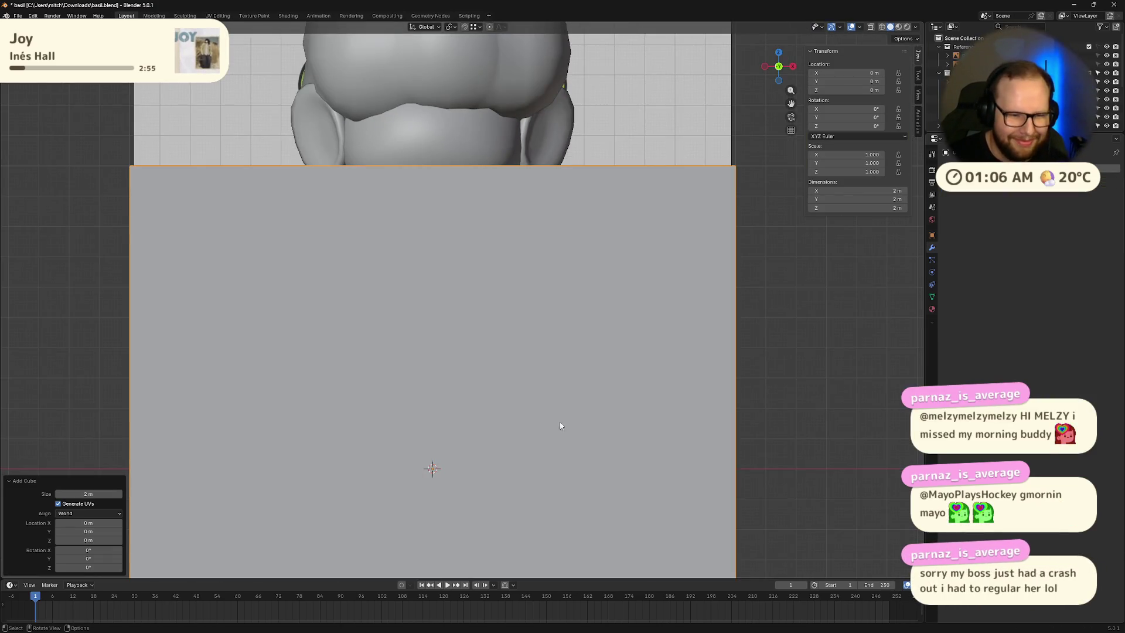
scroll(586, 410, "down", 4)
key("s")
left_click(491, 386)
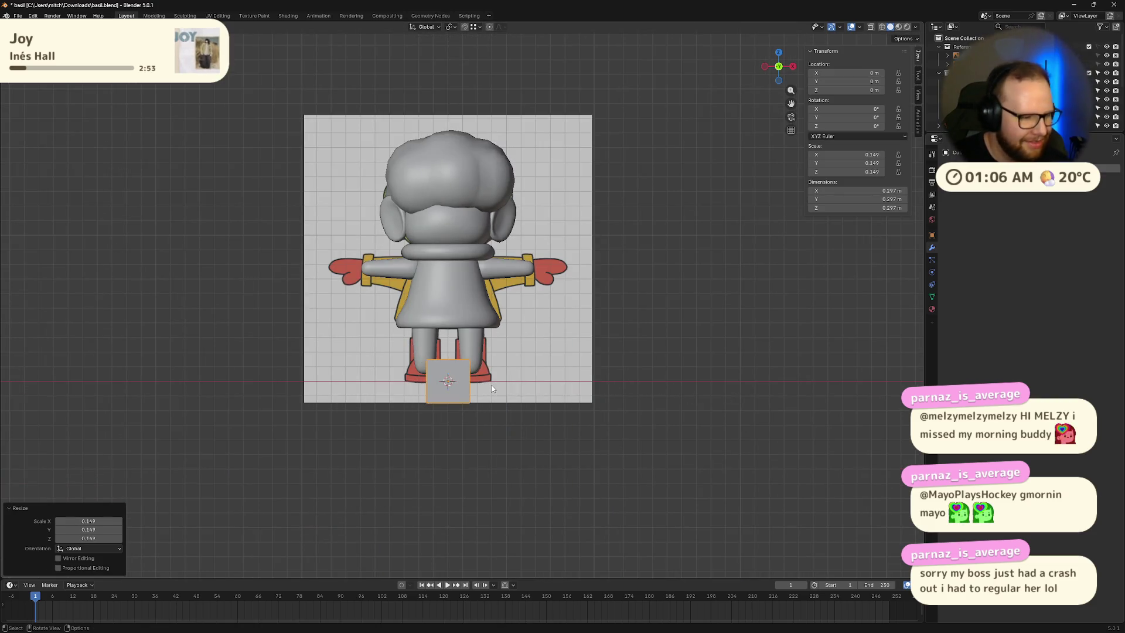
scroll(492, 388, "up", 3)
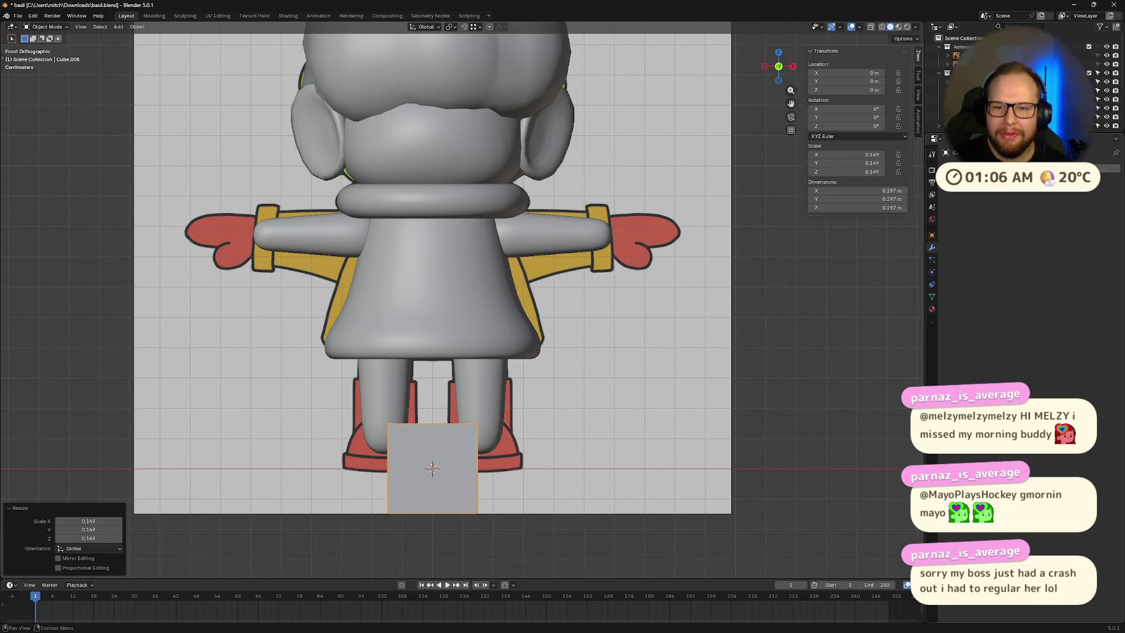
Step: Position the cube over the reference's right boot
key("g")
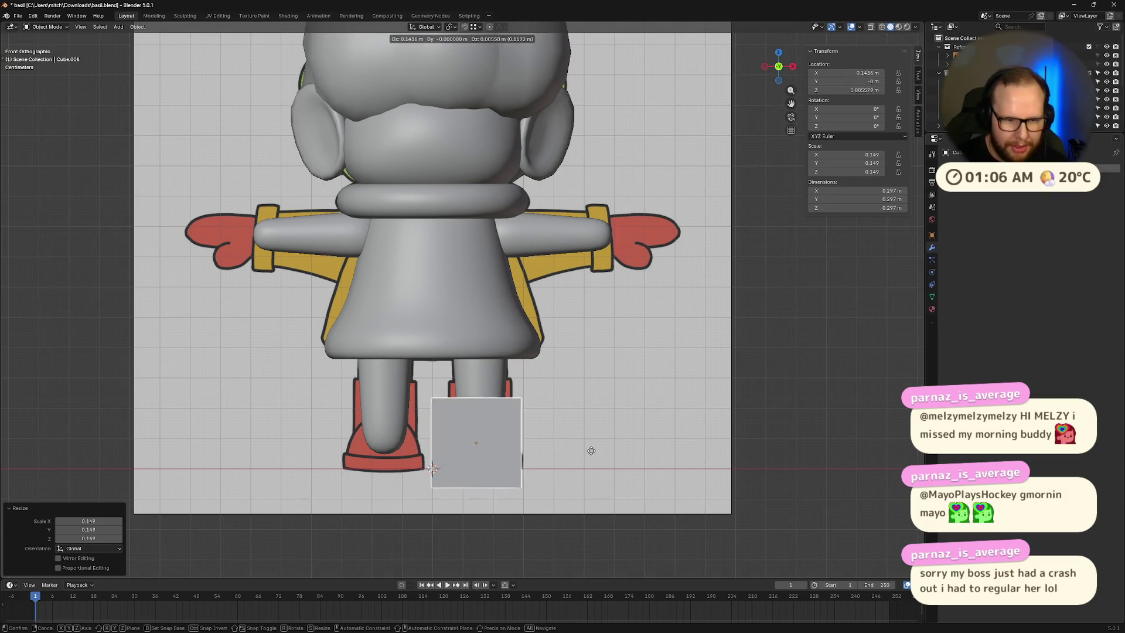
left_click(595, 449)
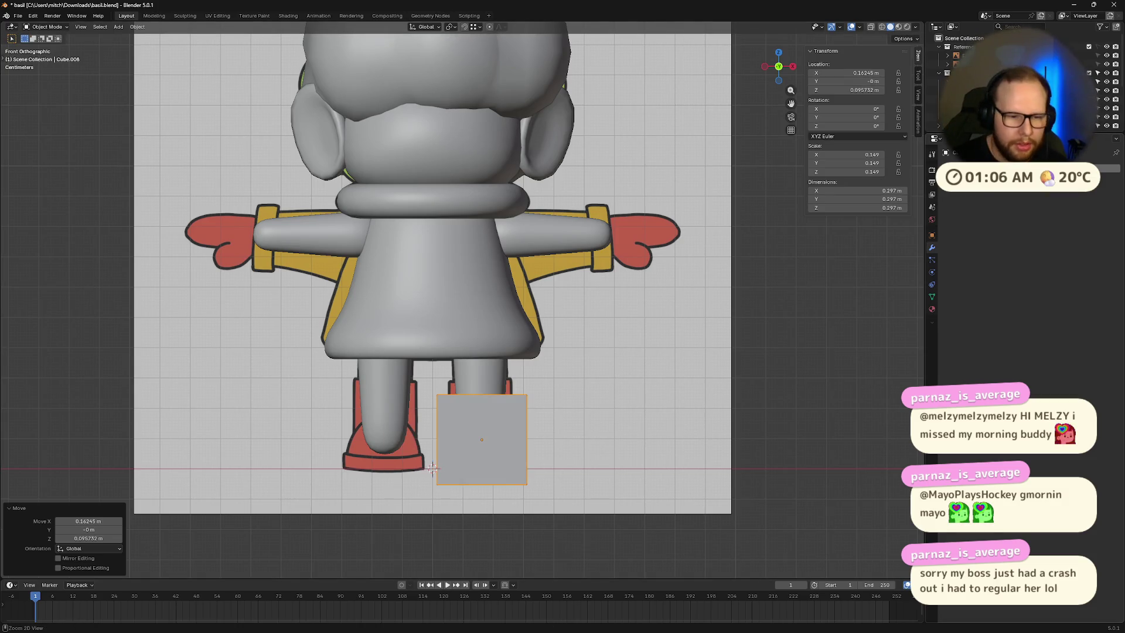
key("alt+g")
key("shift+a")
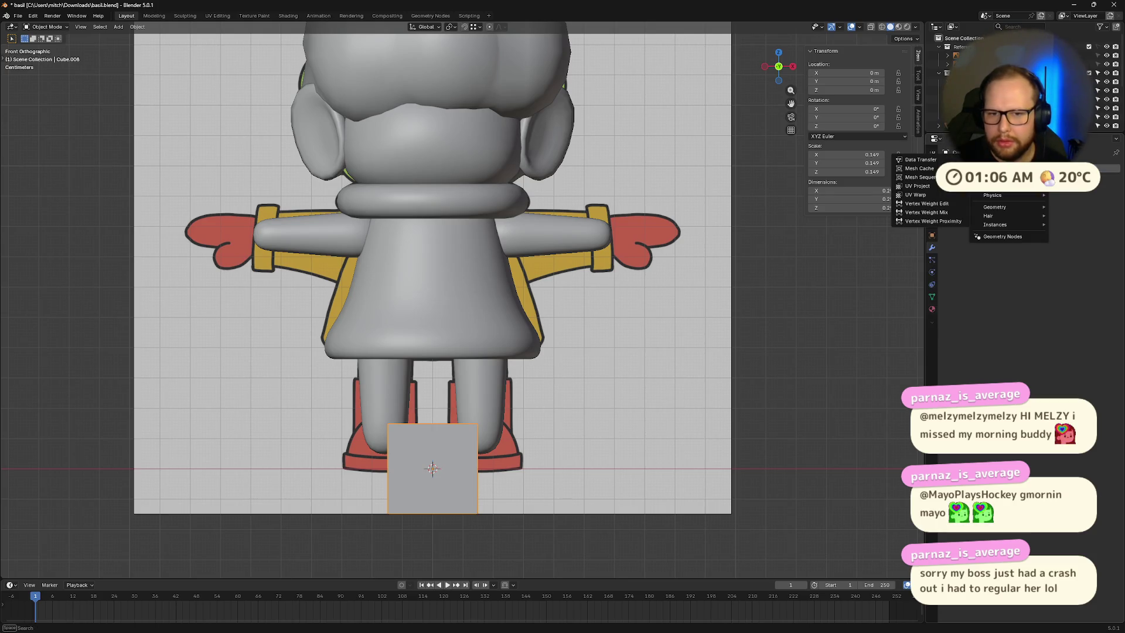
key("Escape")
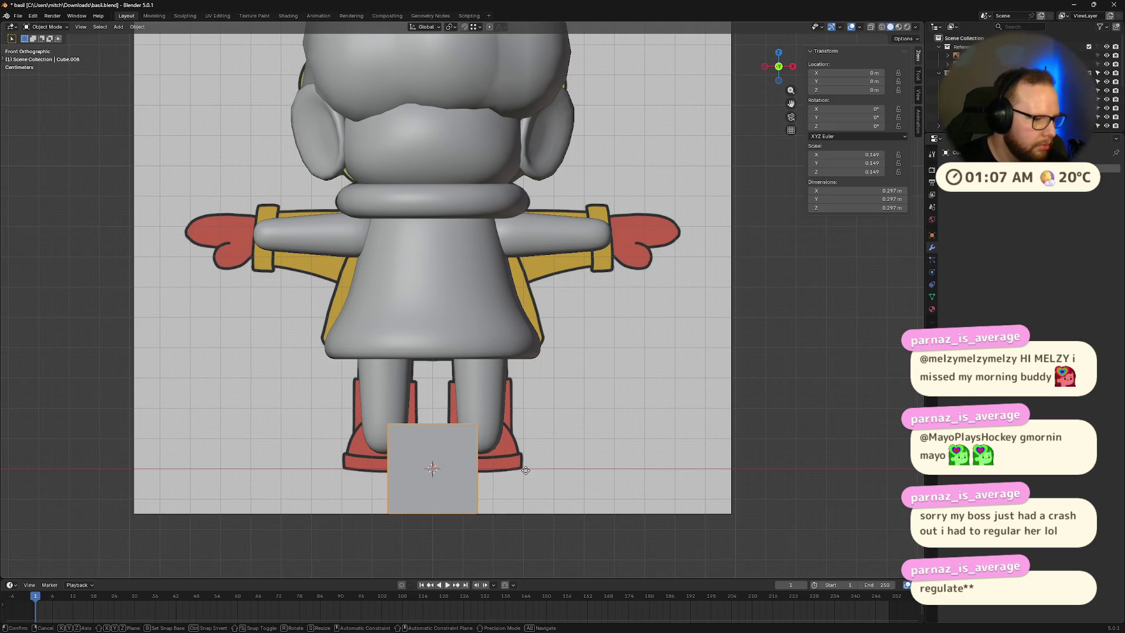
key("g")
left_click(592, 451)
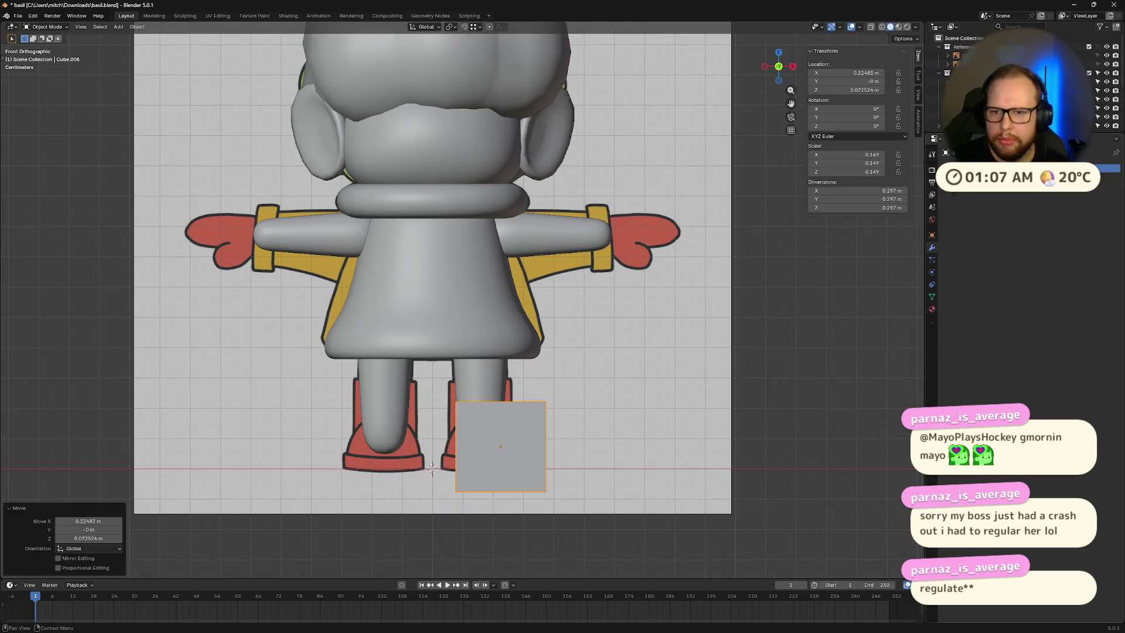
Step: Add a Mirror modifier with Head as mirror object, and turn on X-ray
key("shift+a")
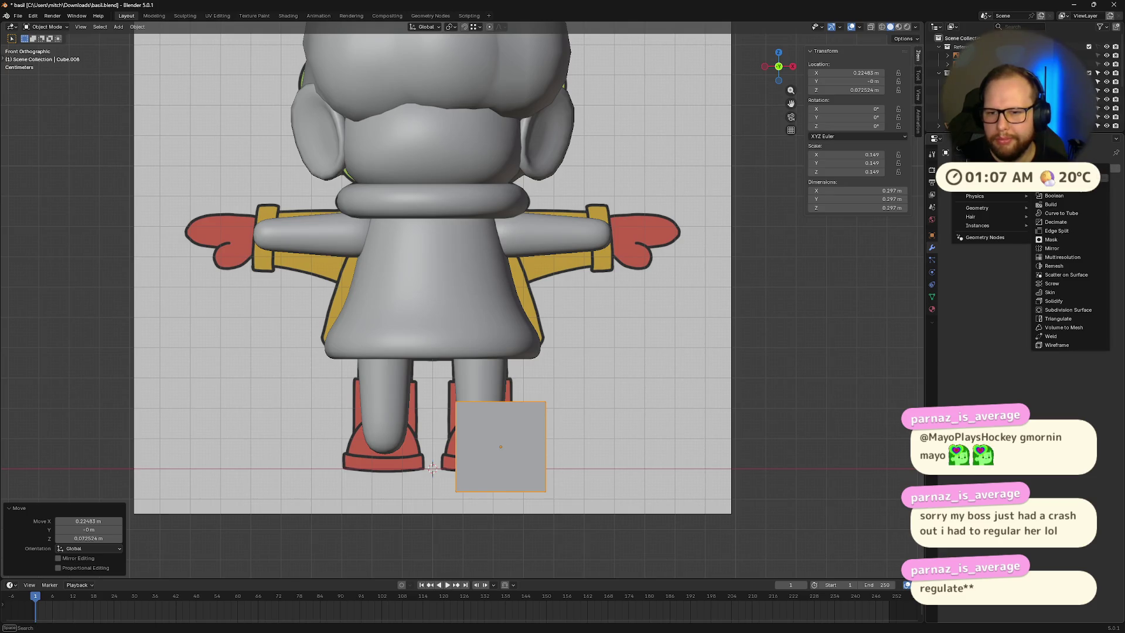
left_click(1061, 248)
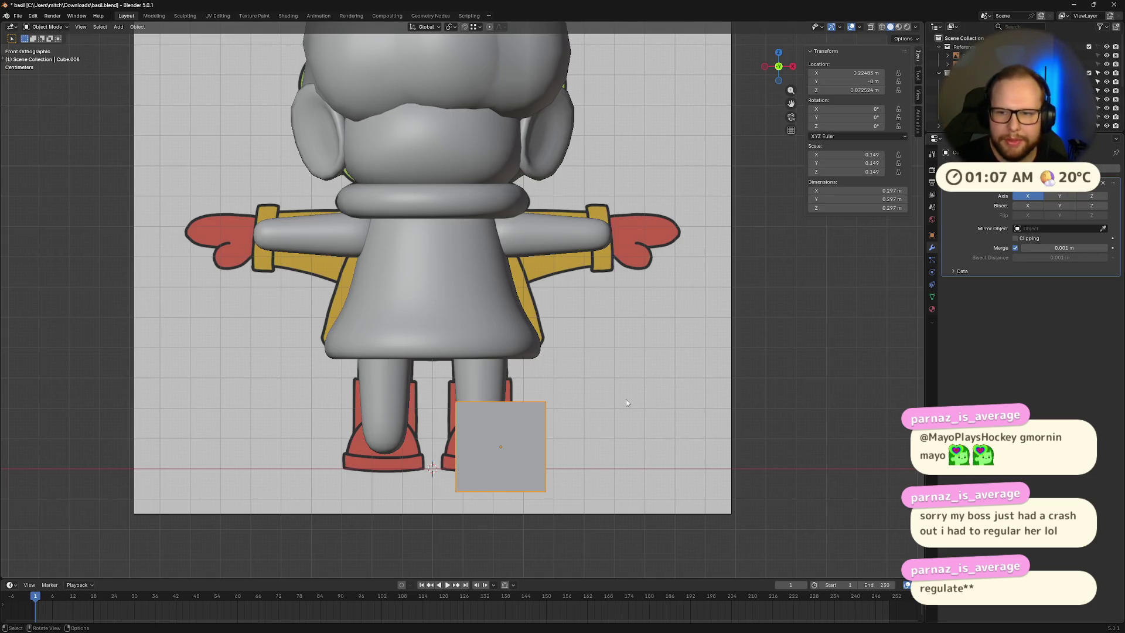
left_click(1103, 229)
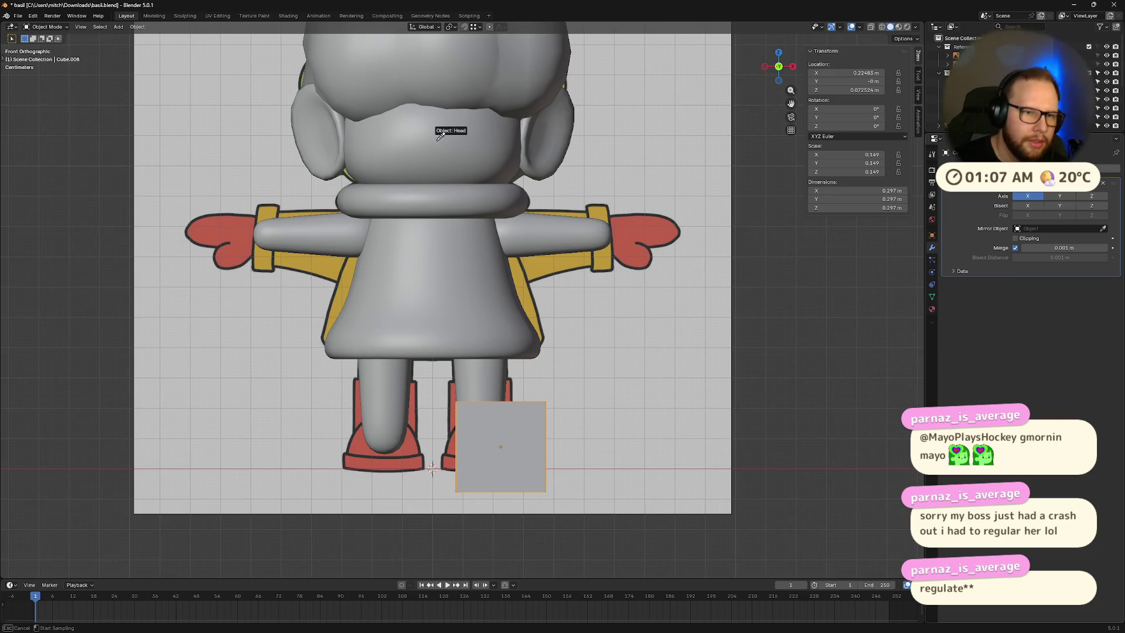
left_click(460, 115)
scroll(620, 422, "down", 3)
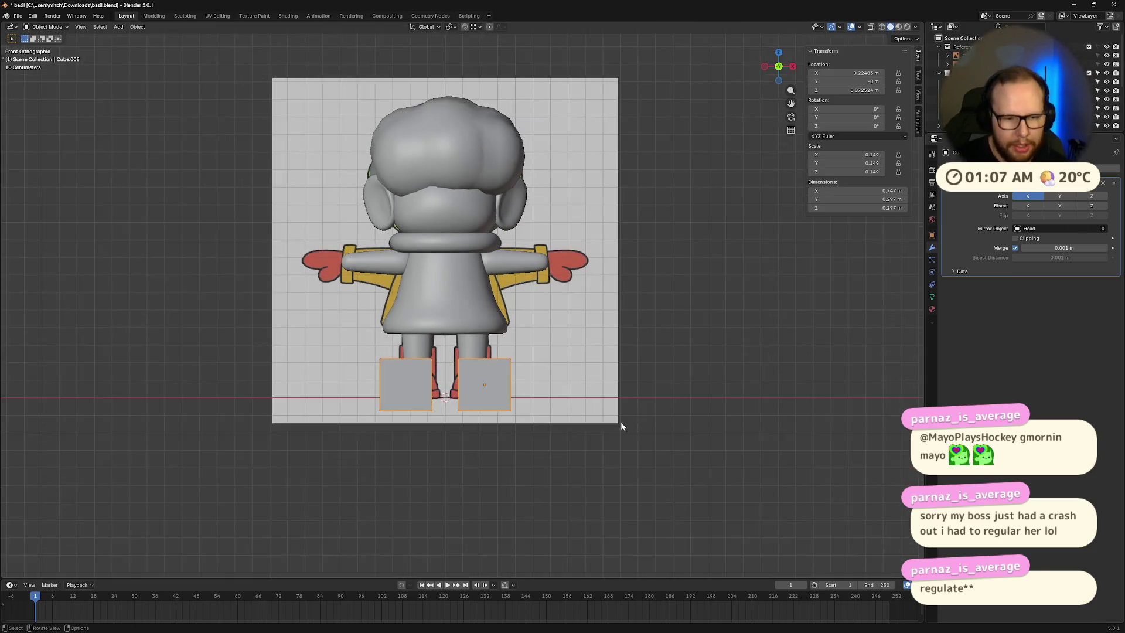
scroll(606, 451, "up", 5)
scroll(605, 434, "down", 2)
key("alt+z")
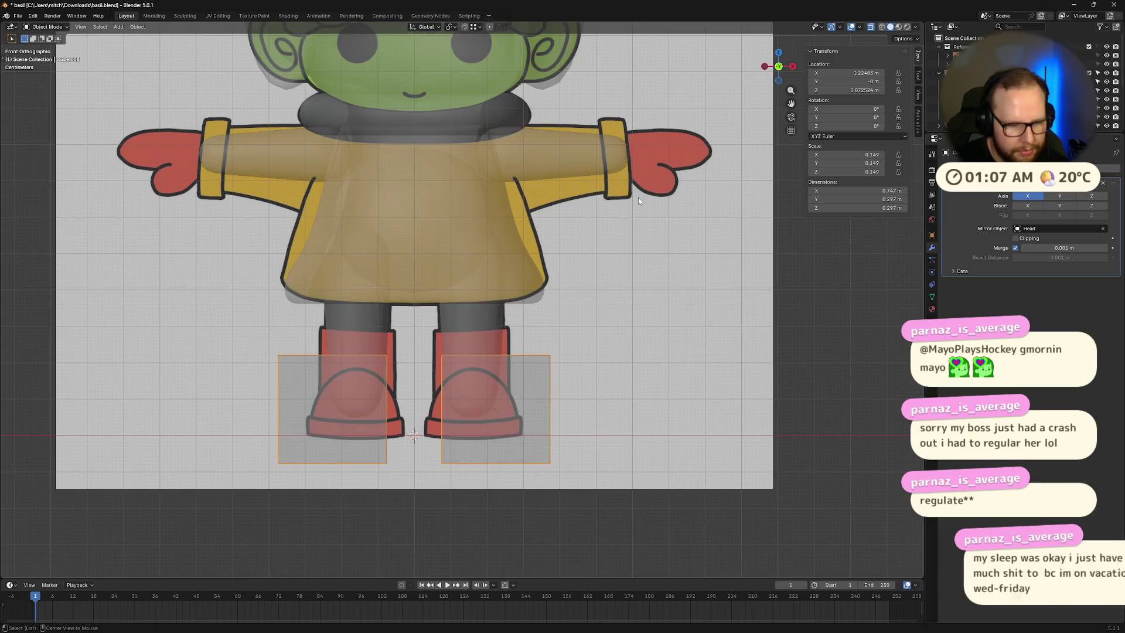
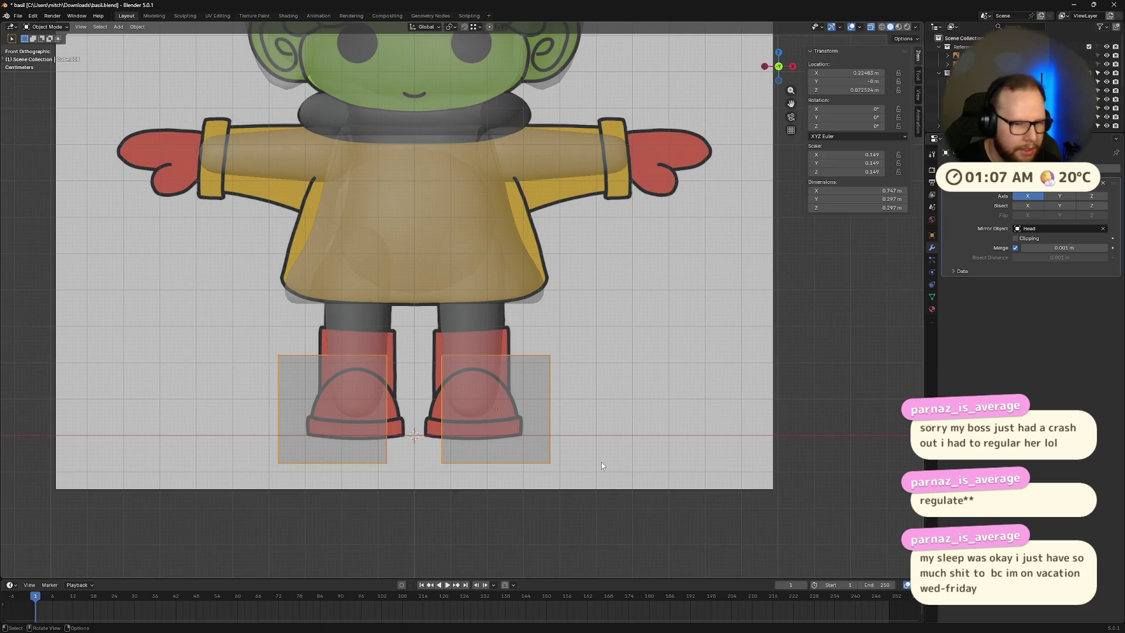
Step: Raise both boot cubes, move them inward, and shrink them uniformly over the red boots
key("g")
key("z")
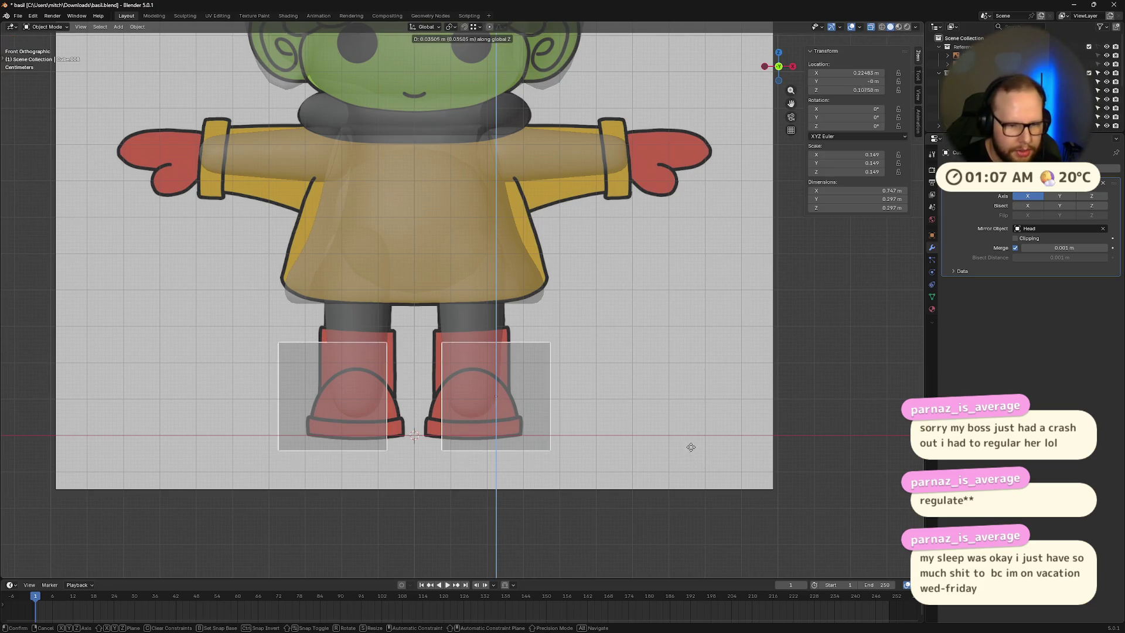
left_click(694, 445)
key("g")
key("x")
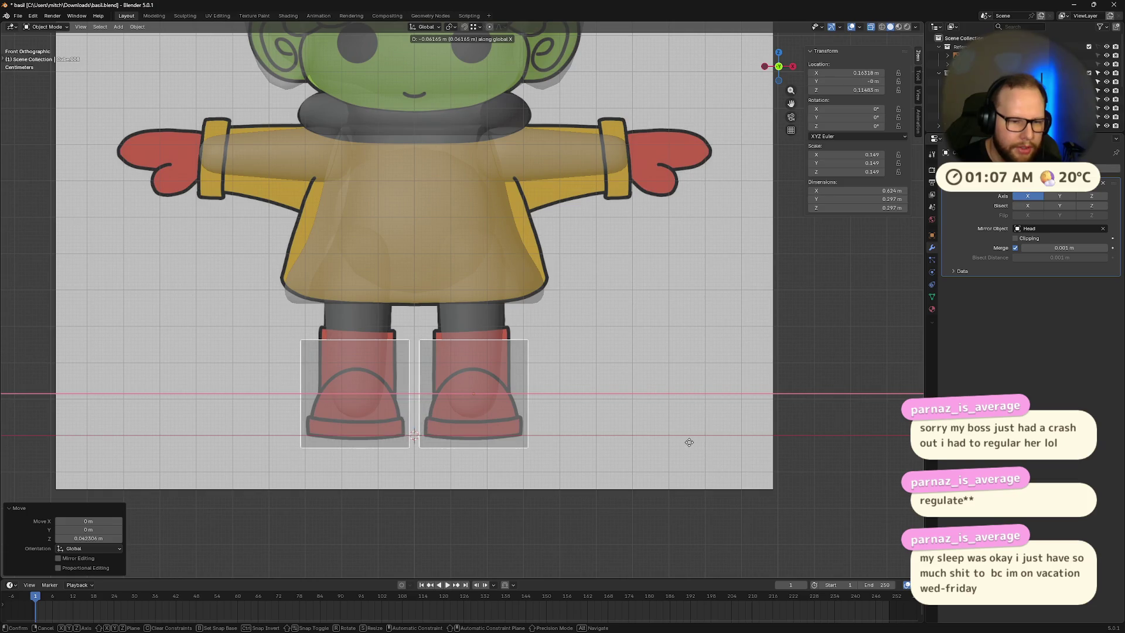
left_click(689, 443)
key("s")
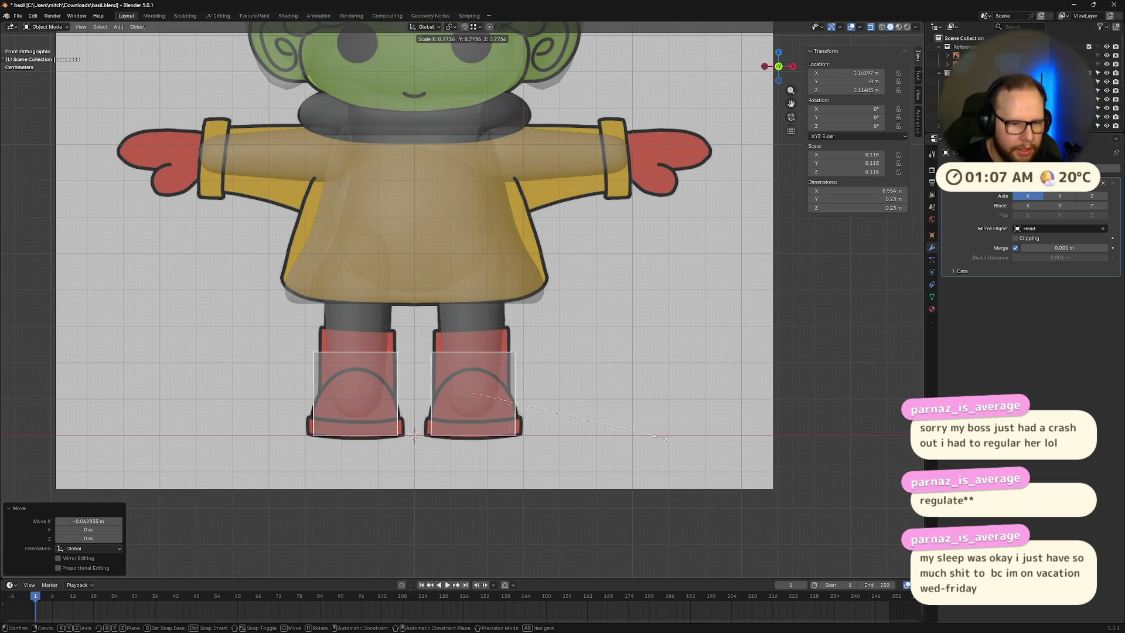
left_click(650, 442)
Step: Fine-tune the boot cubes' height position and flatten them vertically to a Z scale of 0.146
key("g")
key("z")
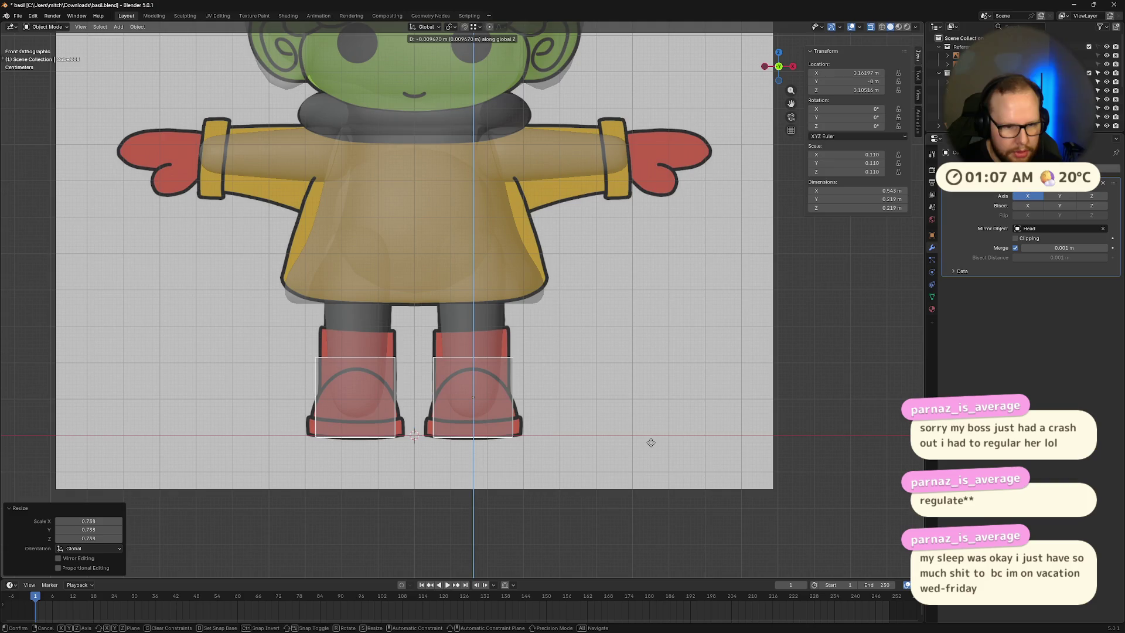
left_click(655, 419)
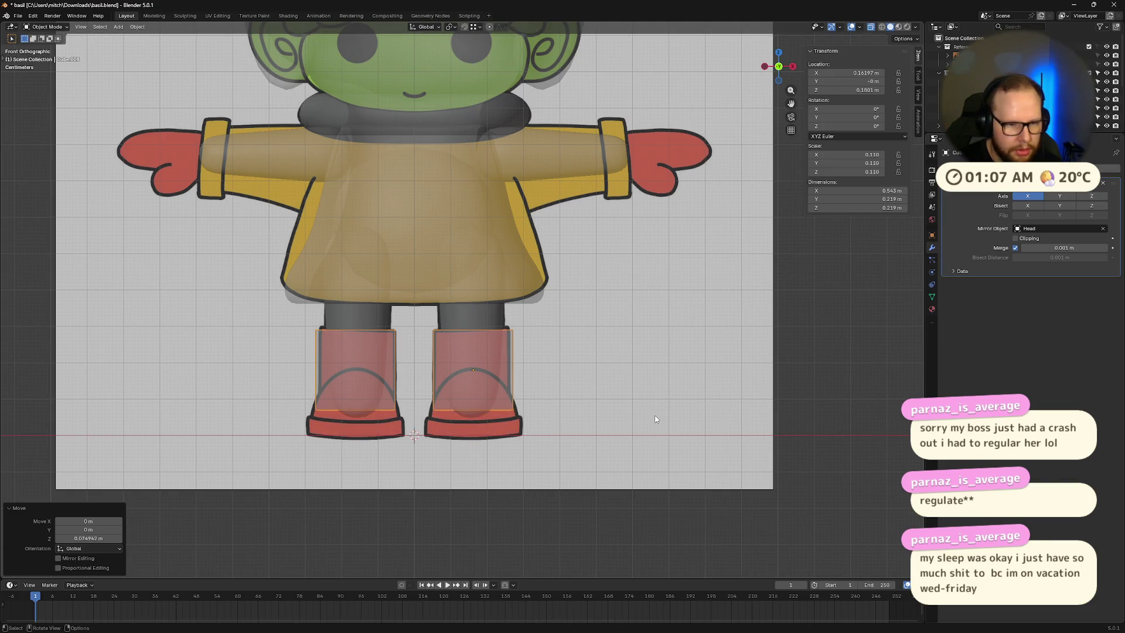
key("g")
key("z")
left_click(657, 438)
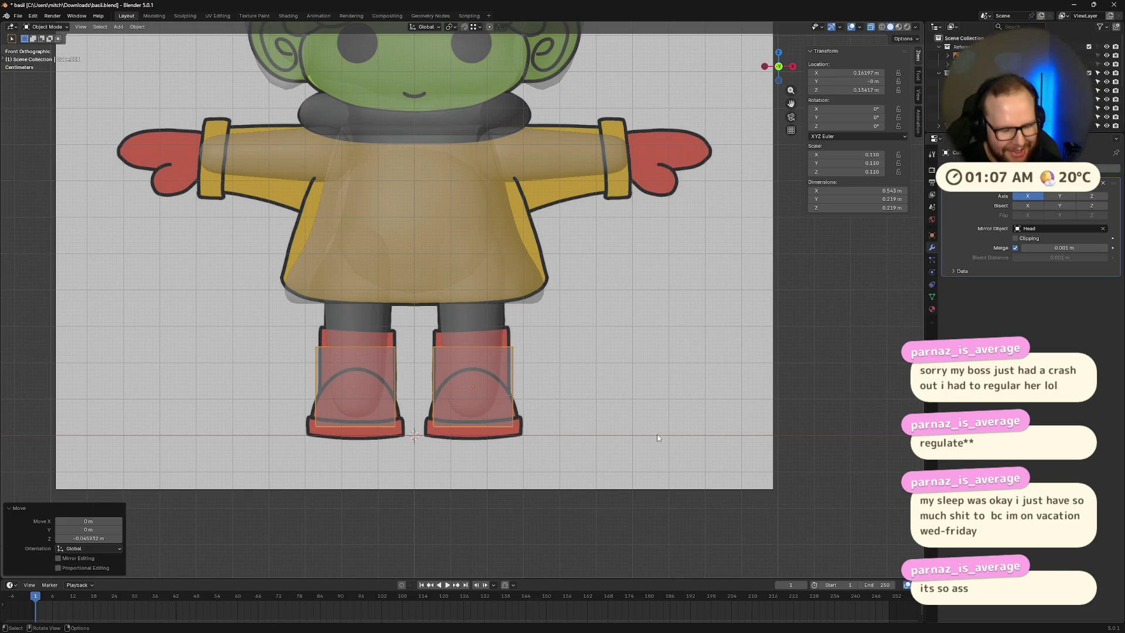
key("s")
key("z")
key("Escape")
key("g")
key("z")
left_click(732, 437)
key("s")
key("z")
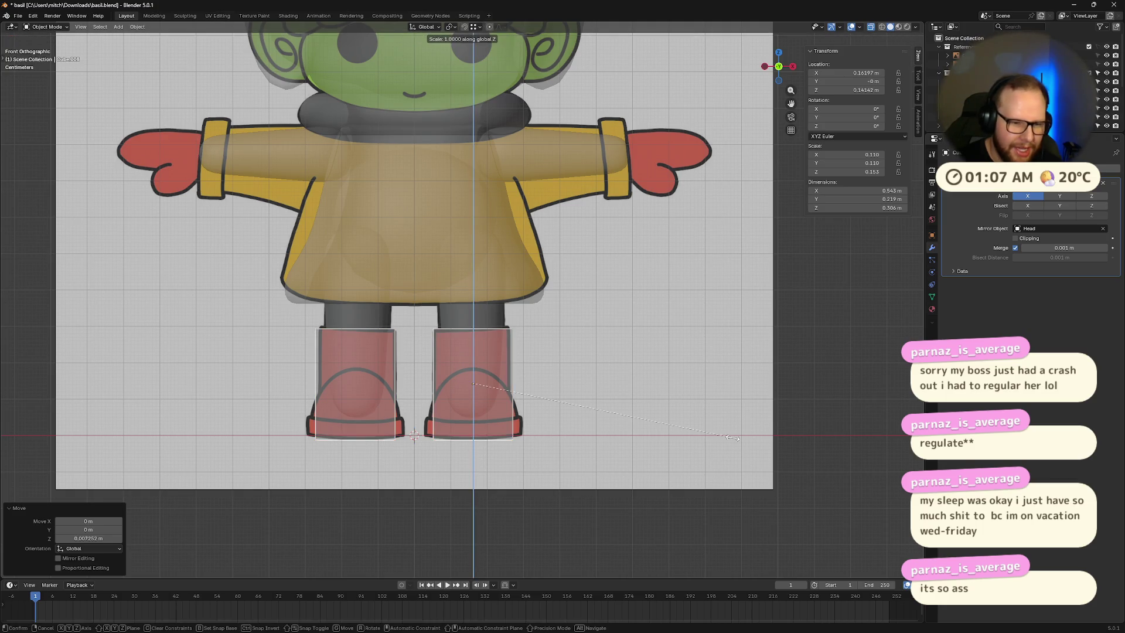
left_click(721, 434)
mouse_move(720, 434)
middle_mouse_down()
mouse_move(684, 469)
mouse_move(626, 472)
mouse_move(613, 455)
middle_mouse_up()
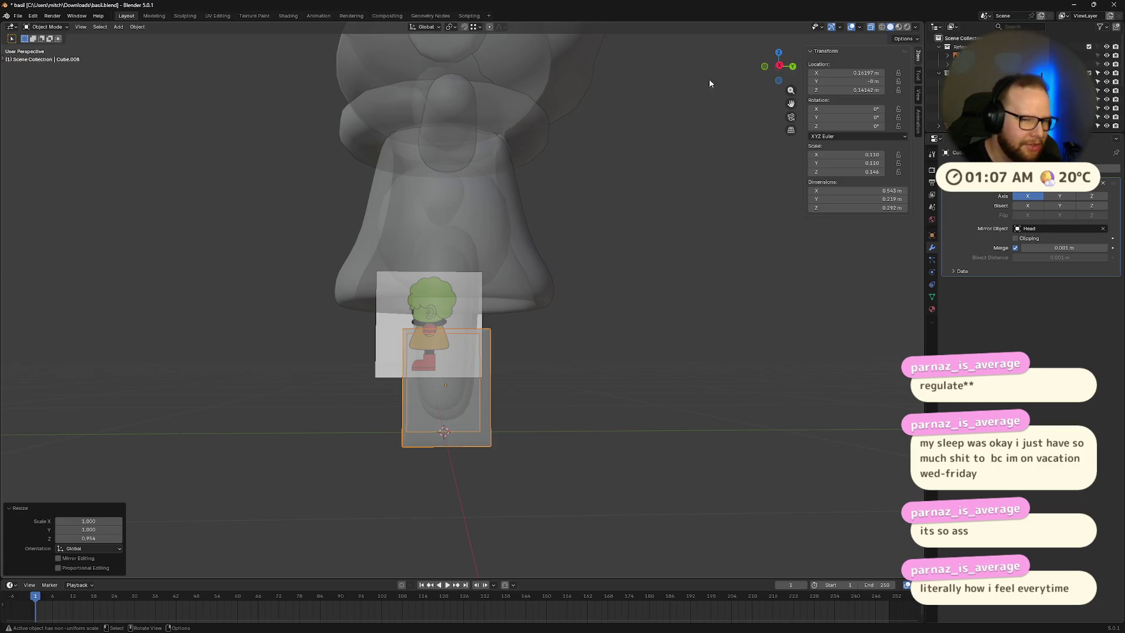
Step: In side view, scale and move the boot box vertically so its base meets the boot sole
left_click(779, 66)
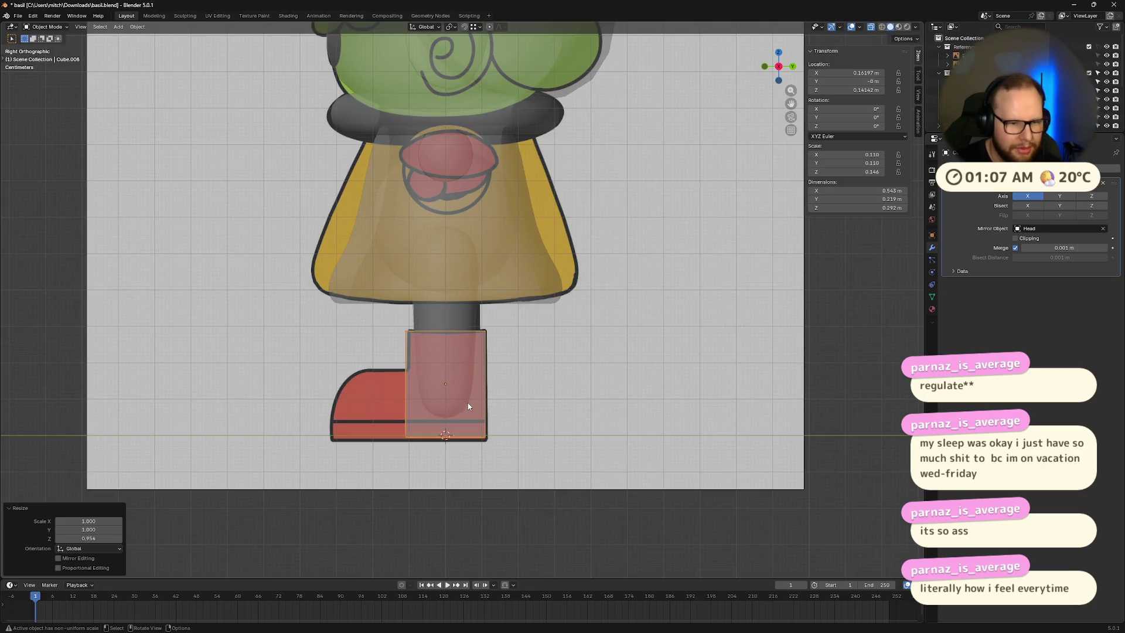
key("s")
key("z")
left_click(533, 396)
key("g")
key("z")
left_click(534, 397)
mouse_move(513, 421)
middle_mouse_down()
mouse_move(518, 409)
mouse_move(561, 407)
mouse_move(429, 434)
middle_mouse_up()
Step: Add a centred horizontal edge loop around the boot box and check it against both references
key("Tab")
key("ctrl+r")
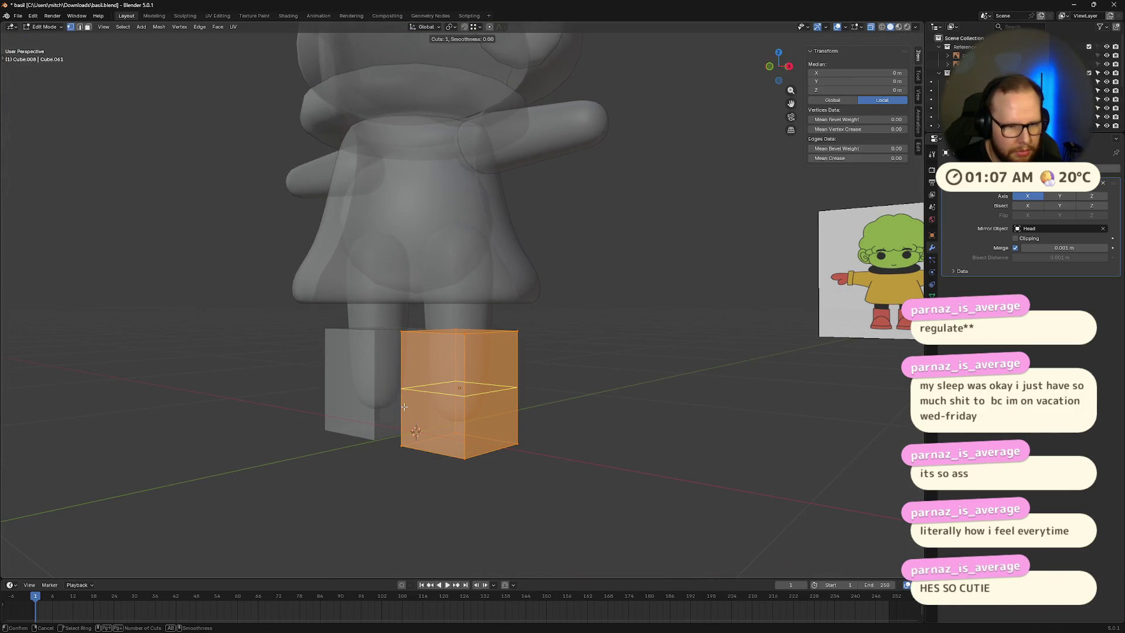
left_click(403, 409)
right_click(404, 406)
middle_click_drag(637, 438, 607, 445)
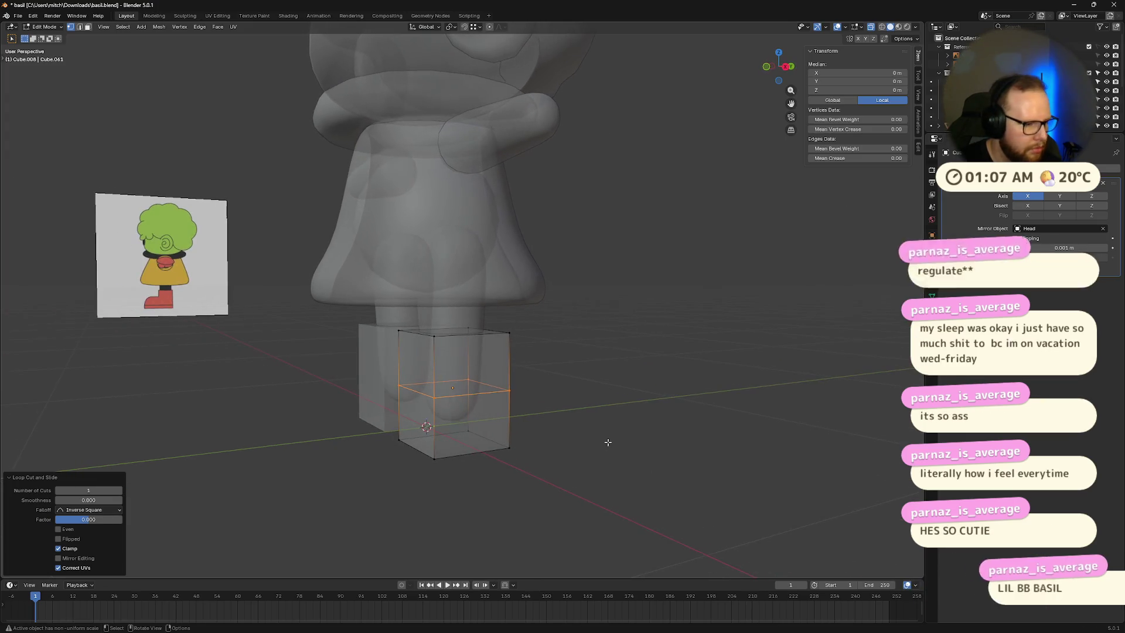
mouse_move(654, 225)
middle_mouse_down()
mouse_move(690, 245)
mouse_move(643, 248)
mouse_move(623, 191)
mouse_move(562, 191)
mouse_move(736, 219)
mouse_move(705, 279)
mouse_move(611, 195)
mouse_move(567, 273)
middle_mouse_up()
scroll(515, 293, "up", 6)
mouse_move(505, 315)
middle_mouse_down()
mouse_move(551, 310)
mouse_move(520, 307)
middle_mouse_up()
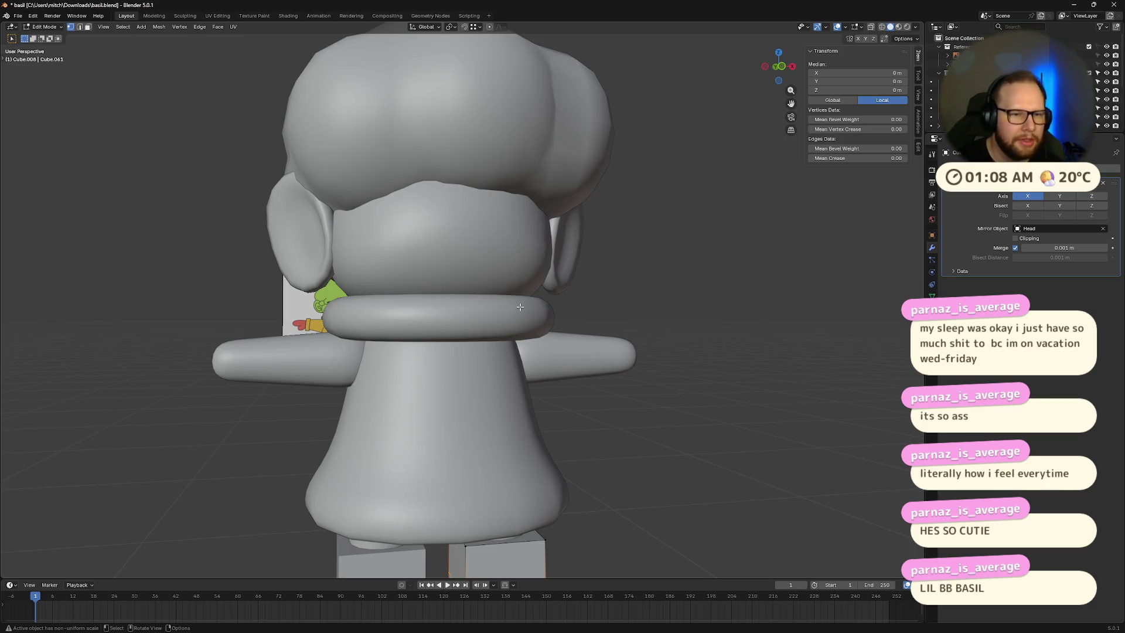
scroll(519, 307, "down", 8)
mouse_move(603, 372)
middle_mouse_down()
mouse_move(540, 389)
mouse_move(562, 398)
middle_mouse_up()
left_click(788, 66)
scroll(474, 429, "up", 3)
middle_click_drag(388, 559, 638, 314, "shift")
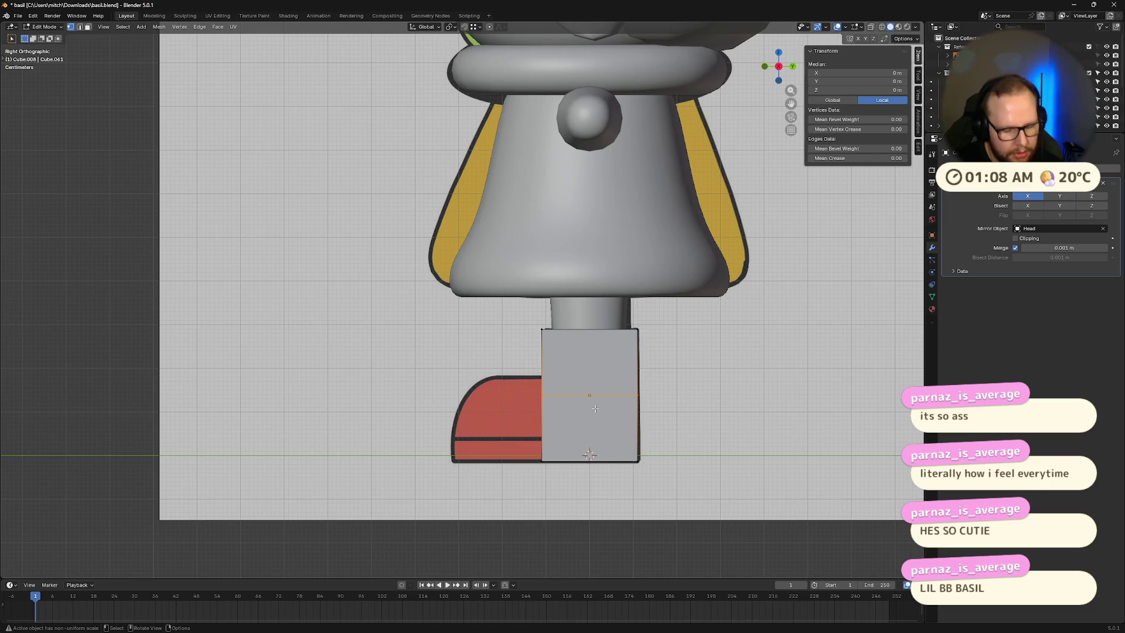
Step: Raise the new middle edge loop of the boot along Z
key("g")
key("z")
left_click(599, 390)
middle_click_drag(517, 412, 548, 416)
Step: Extrude the boot's front face forward twice to cover the red shoe's toe
key("3")
left_click(547, 416)
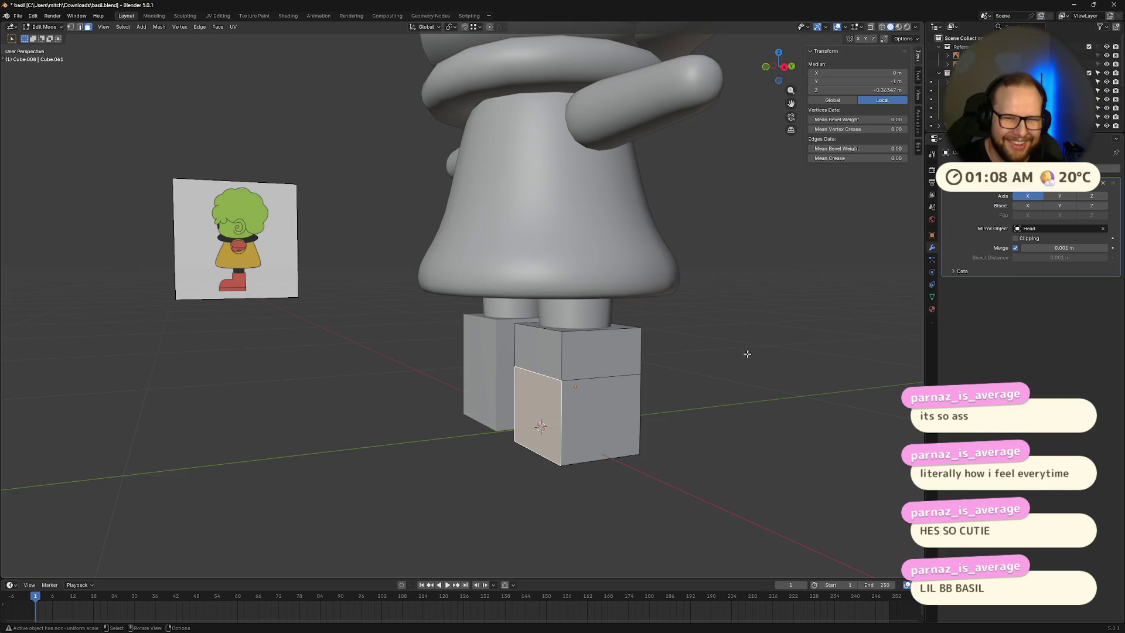
middle_click_drag(729, 356, 677, 194)
left_click(781, 81)
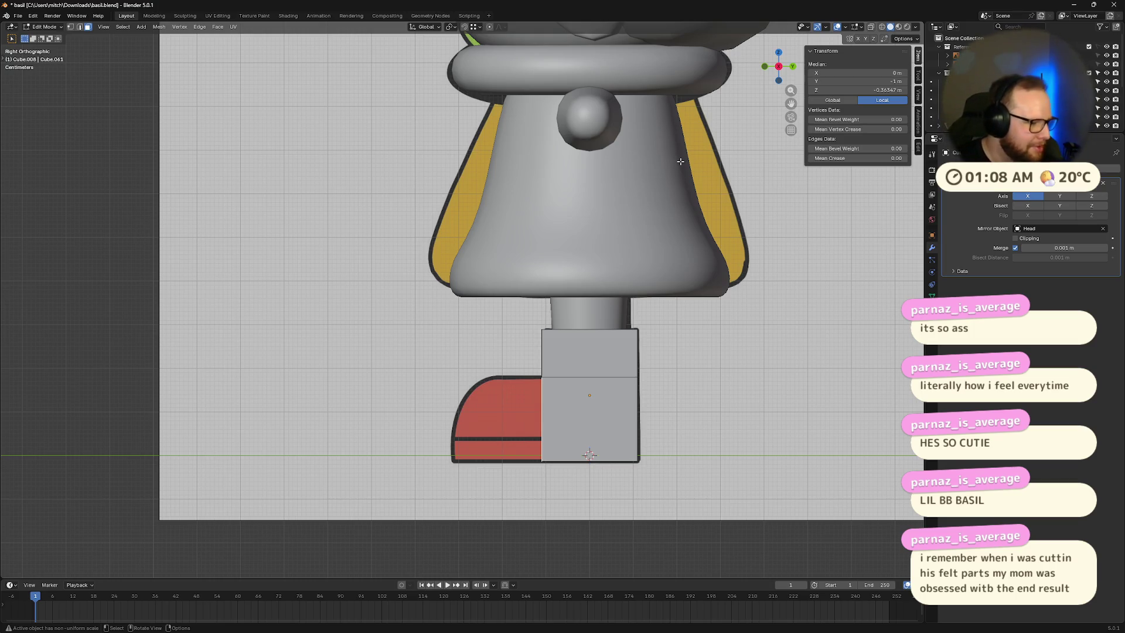
middle_click_drag(611, 352, 565, 343)
left_click(781, 68)
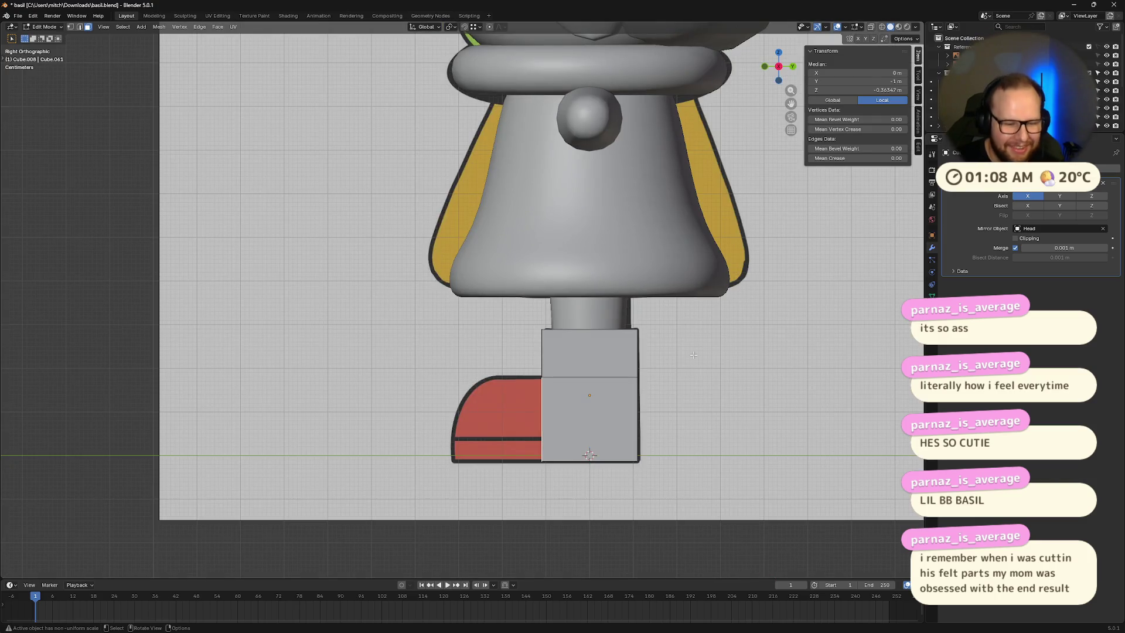
key("e")
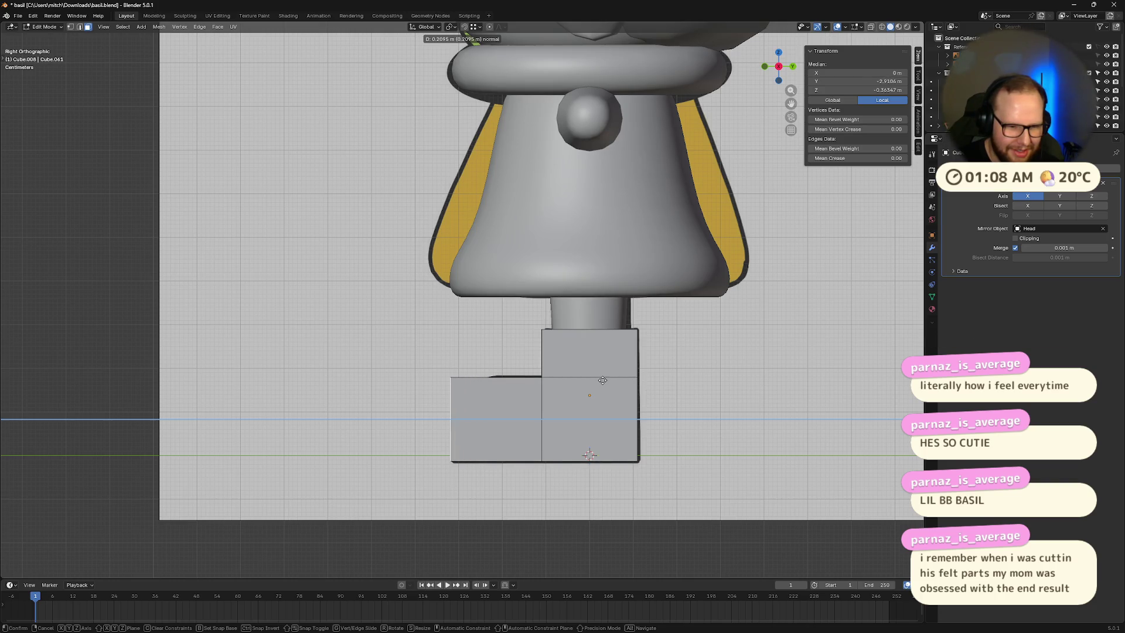
left_click(648, 386)
key("e")
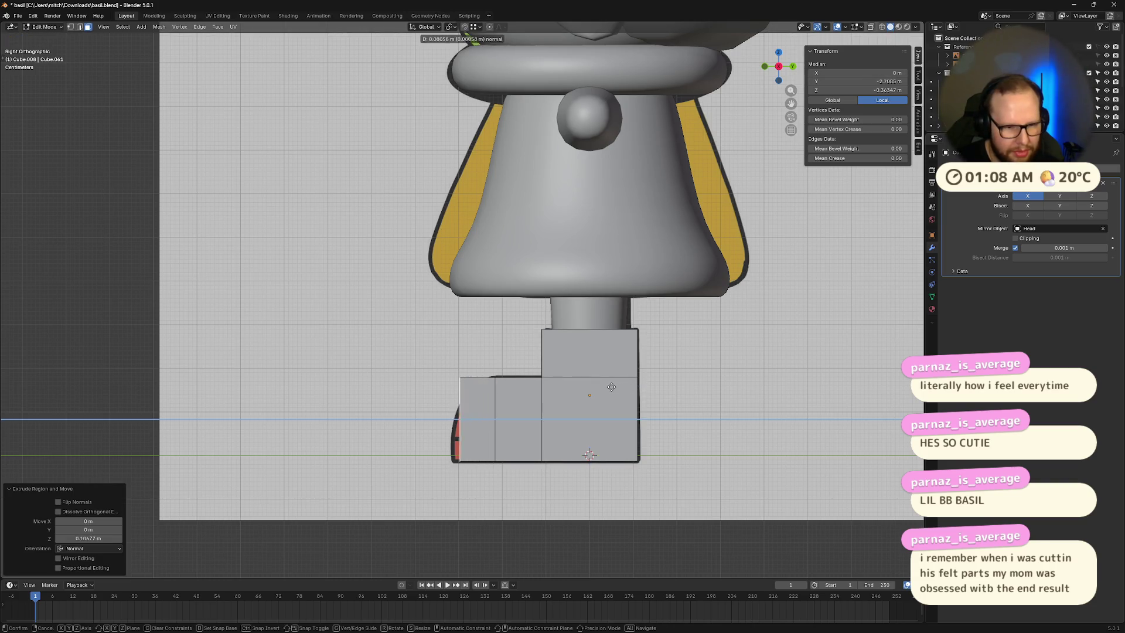
left_click(603, 387)
Step: Lower the toe's top front edge along Z to give the tip a downward slope
mouse_move(471, 373)
middle_mouse_down()
mouse_move(462, 387)
mouse_move(586, 263)
middle_mouse_up()
left_click(462, 385)
key("2")
left_click(474, 375)
left_click(784, 71)
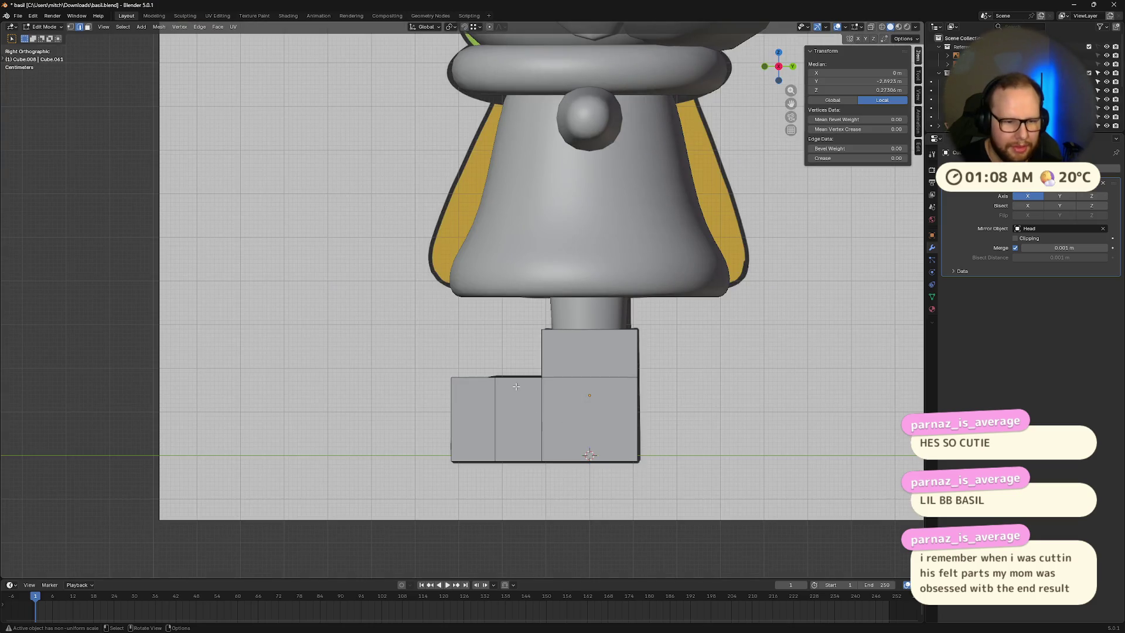
key("g")
key("z")
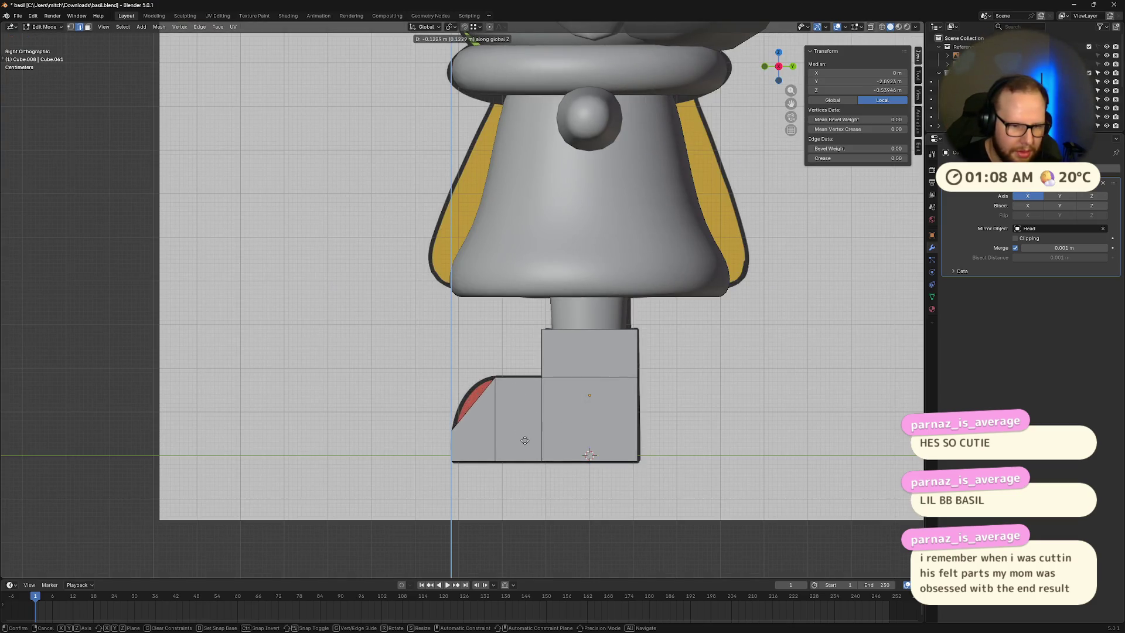
left_click(526, 413)
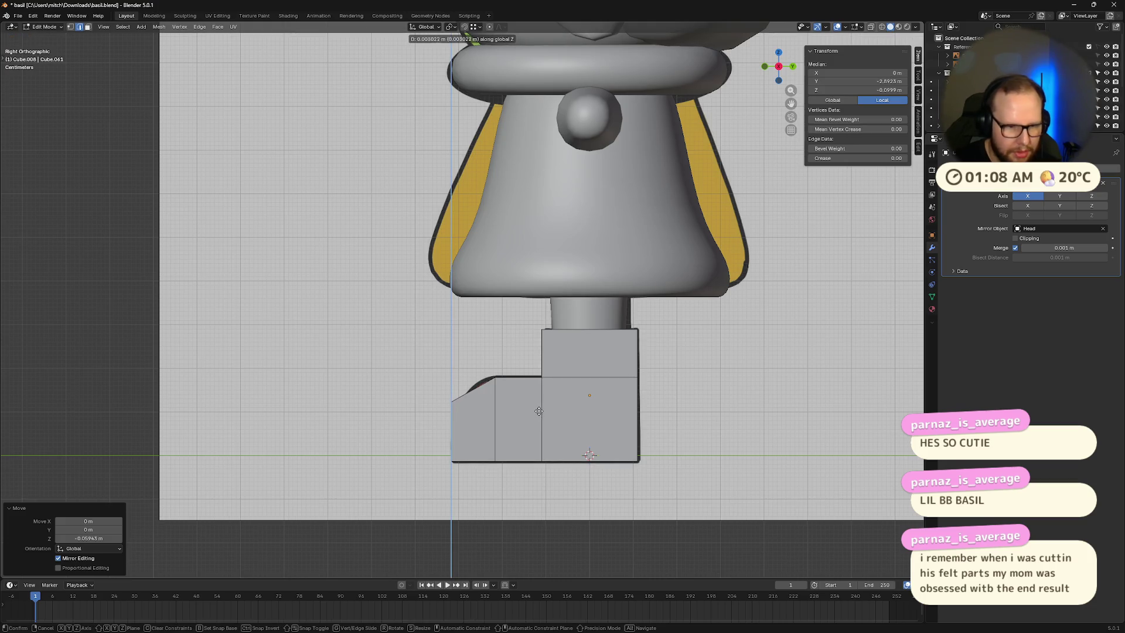
left_click(540, 411)
mouse_move(538, 411)
middle_mouse_down()
mouse_move(444, 409)
mouse_move(439, 423)
middle_mouse_up()
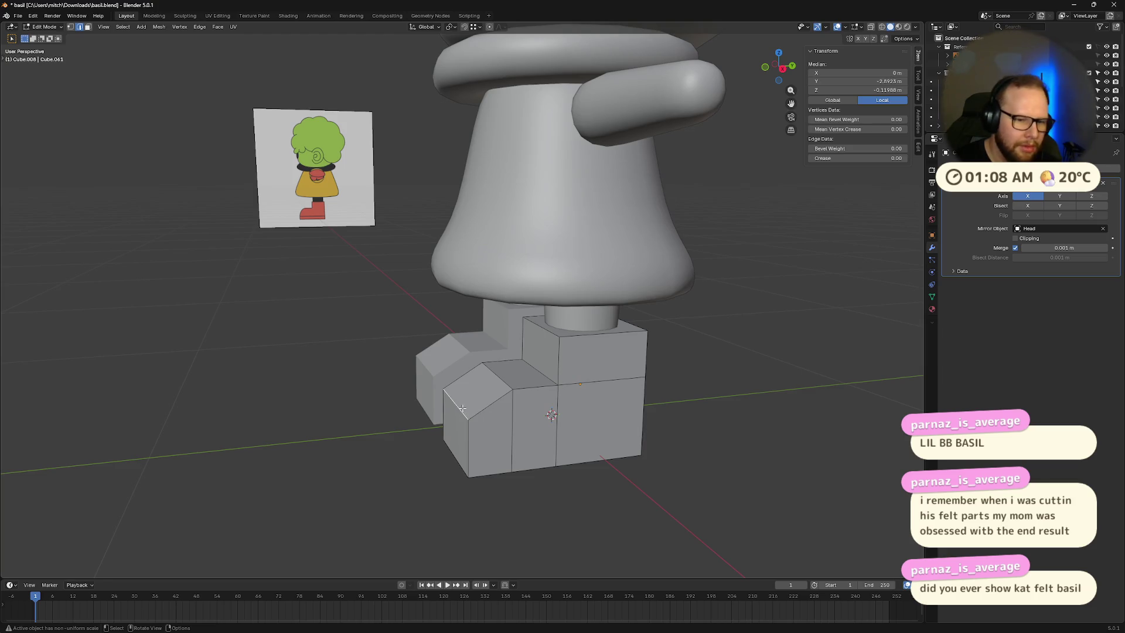
Step: Move the selected toe edge forward along Y onto the red shoe outline
left_click(782, 68)
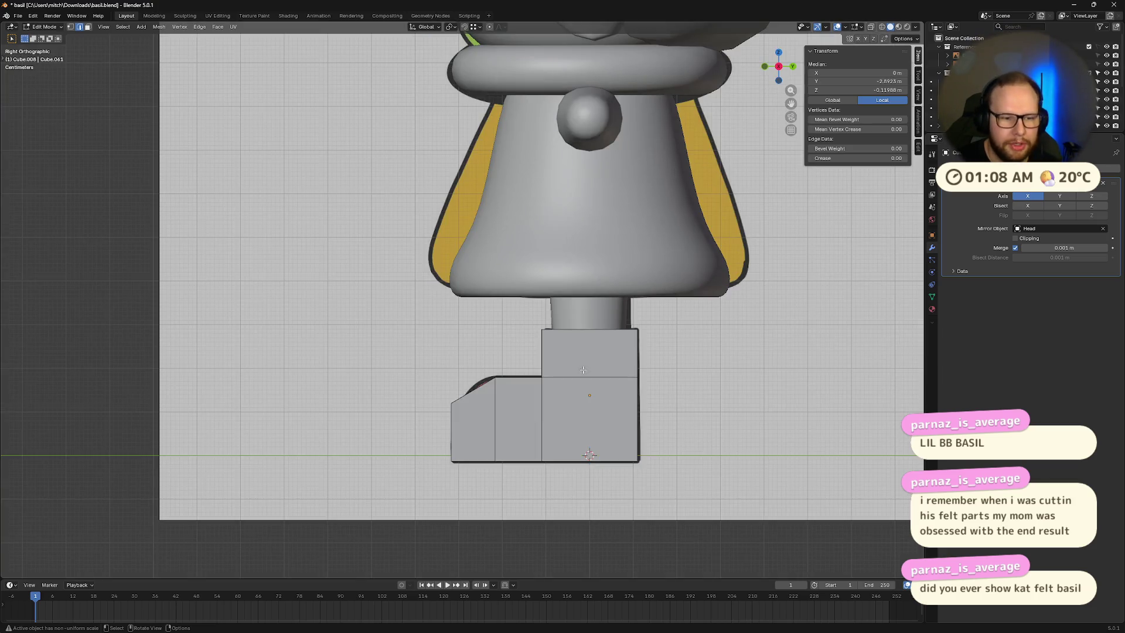
key("g")
key("z")
key("x")
left_click(517, 442)
middle_click_drag(517, 443, 523, 407)
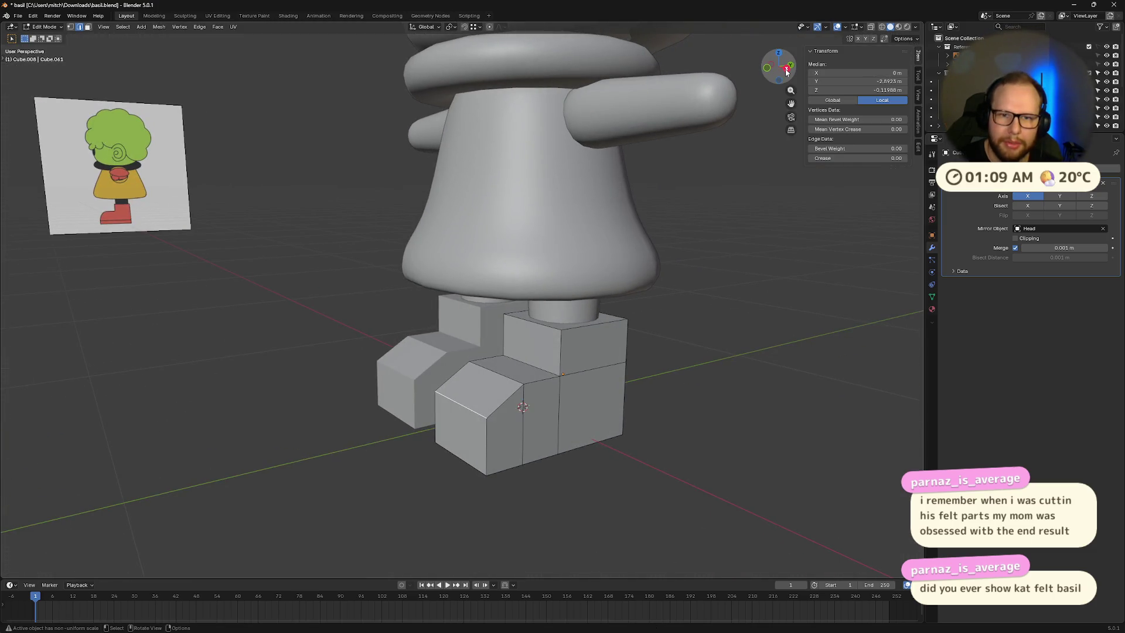
left_click(787, 69)
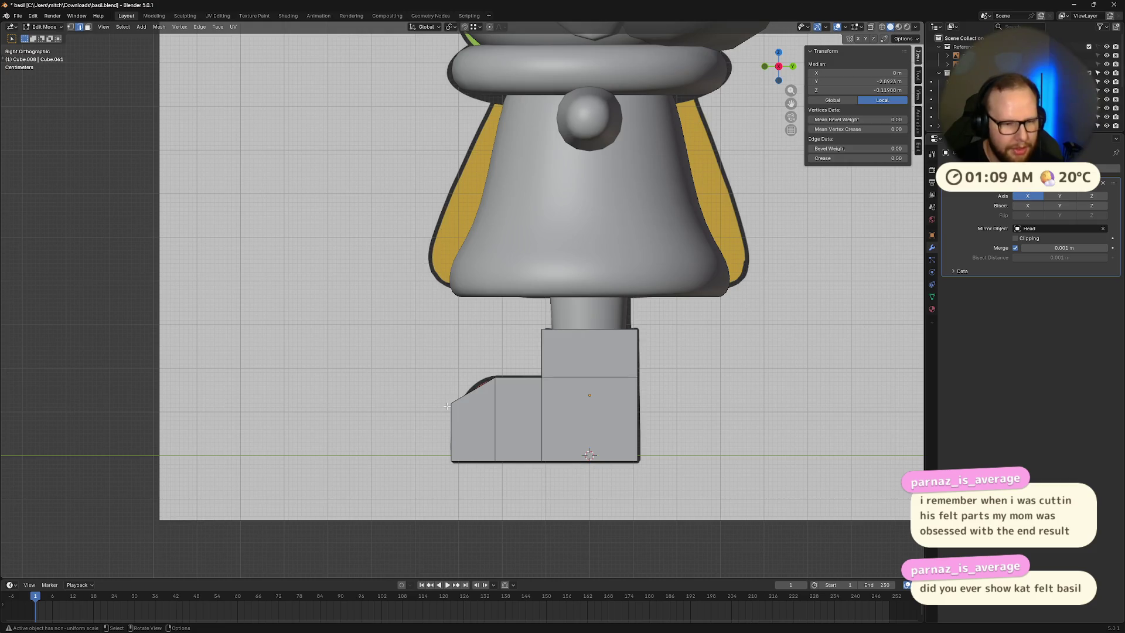
key("g")
key("y")
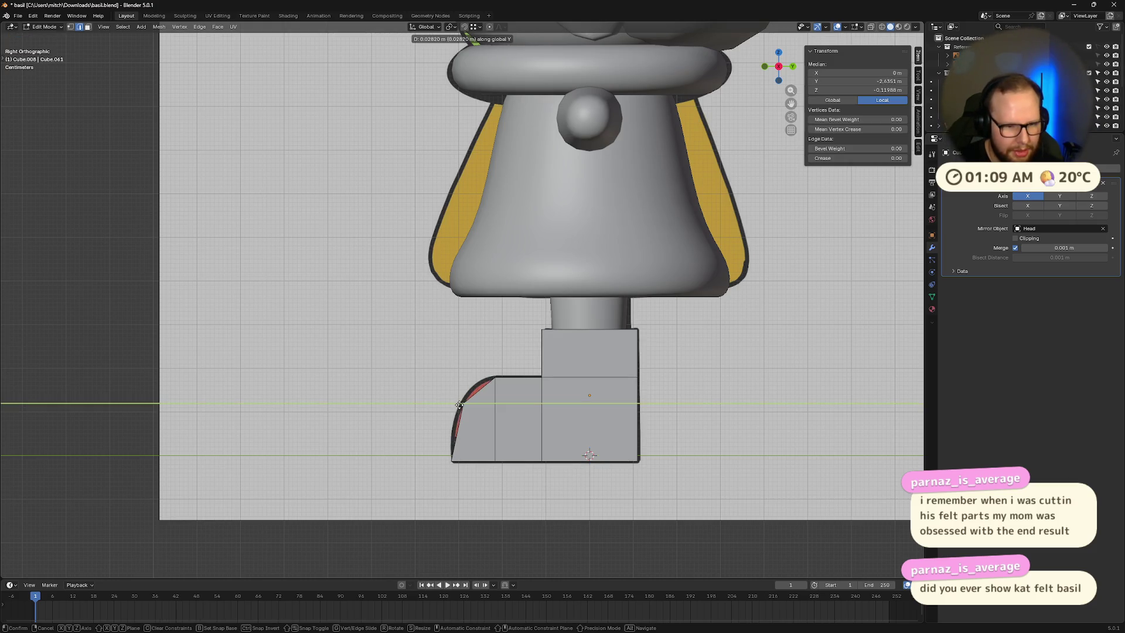
left_click(450, 413)
Step: Return to Object Mode and smooth both boots with a level-2 Subdivision Surface (Ctrl+2)
mouse_move(450, 413)
middle_mouse_down()
mouse_move(407, 427)
mouse_move(494, 449)
middle_mouse_up()
mouse_move(586, 454)
middle_mouse_down()
mouse_move(670, 457)
mouse_move(584, 445)
mouse_move(659, 465)
middle_mouse_up()
key("Tab")
key("ctrl+2")
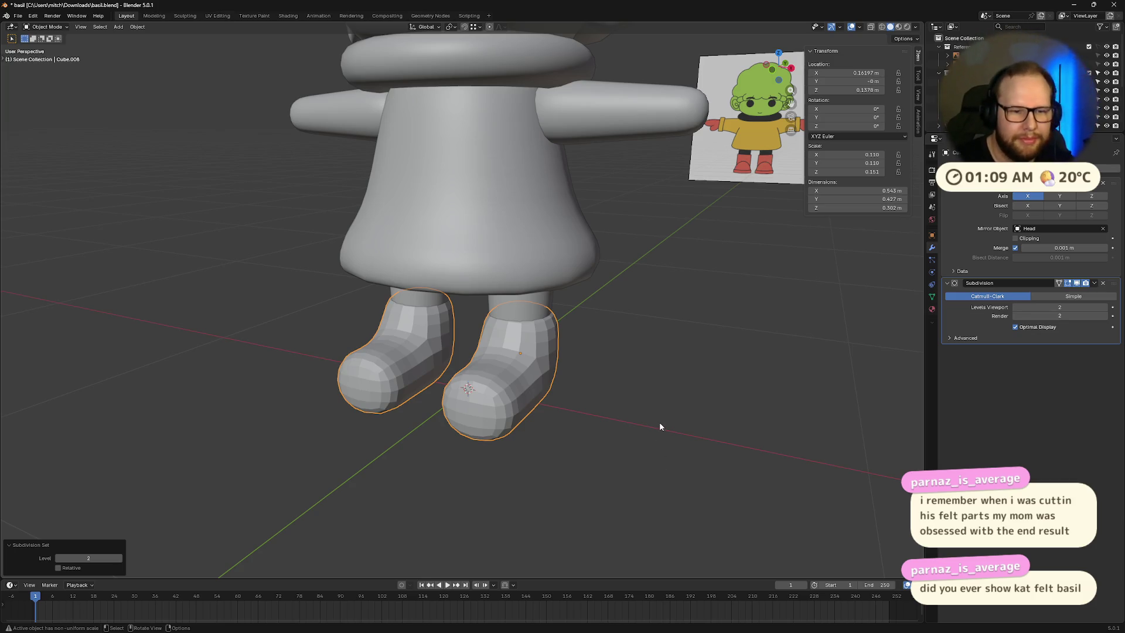
Step: Frame the smoothed boot in Right Orthographic view over the side reference and enter Edit Mode
mouse_move(568, 479)
middle_mouse_down()
mouse_move(625, 500)
mouse_move(617, 478)
mouse_move(523, 467)
mouse_move(558, 448)
middle_mouse_up()
scroll(621, 483, "down", 10)
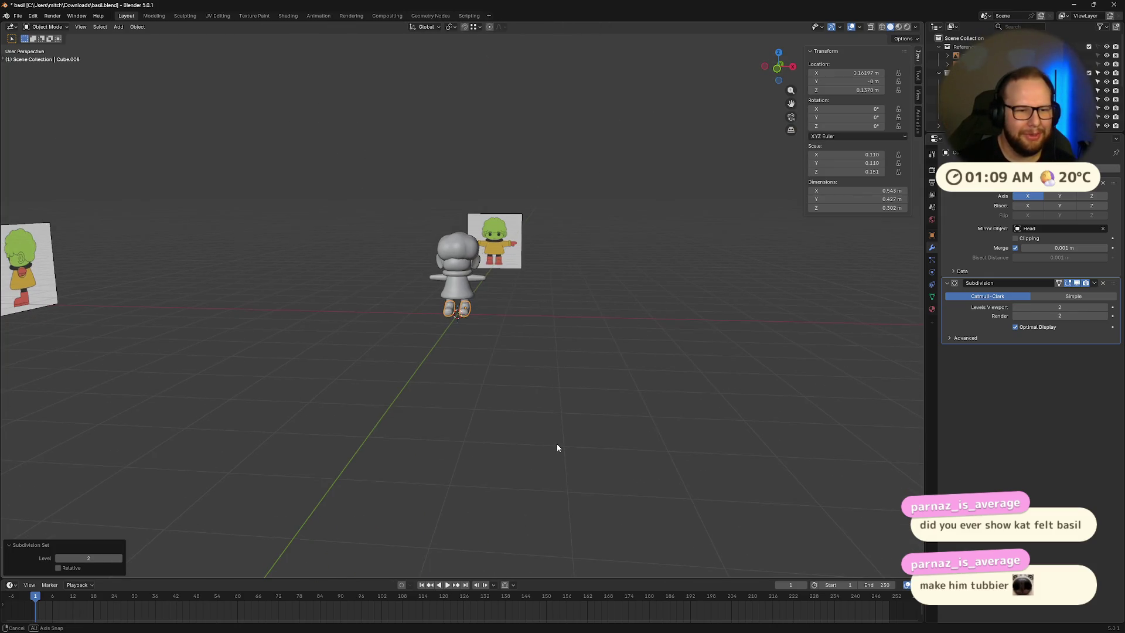
scroll(564, 311, "up", 10)
mouse_move(571, 330)
middle_mouse_down()
mouse_move(600, 325)
mouse_move(494, 294)
mouse_move(539, 351)
mouse_move(588, 328)
mouse_move(754, 152)
mouse_move(641, 228)
mouse_move(736, 79)
middle_mouse_up()
left_click(781, 70)
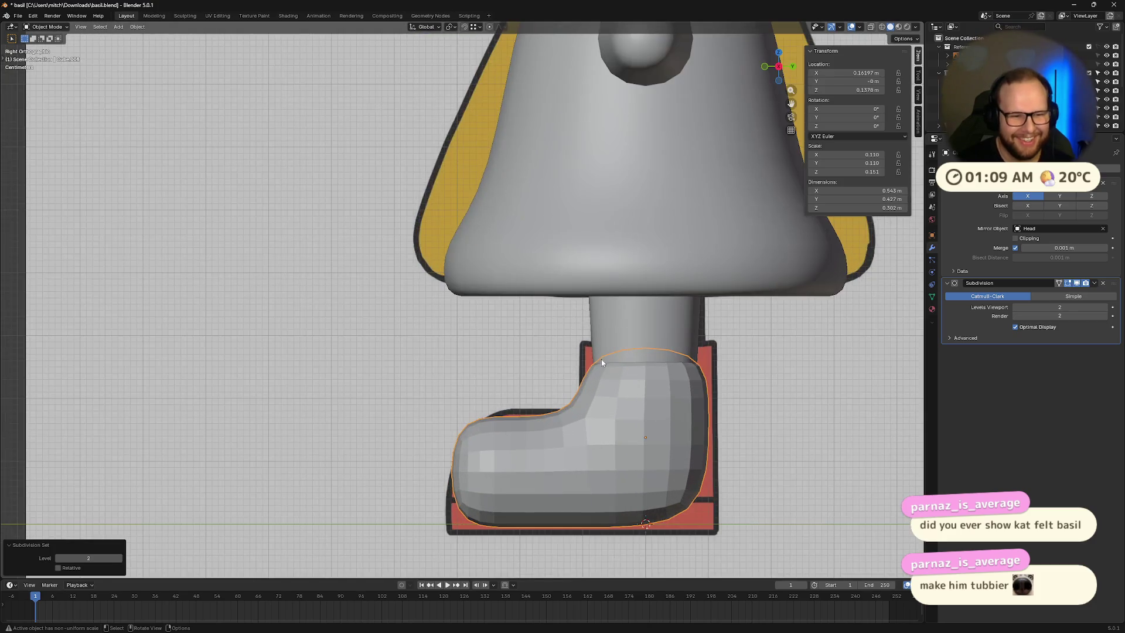
middle_click_drag(717, 425, 554, 366, "shift")
key("Tab")
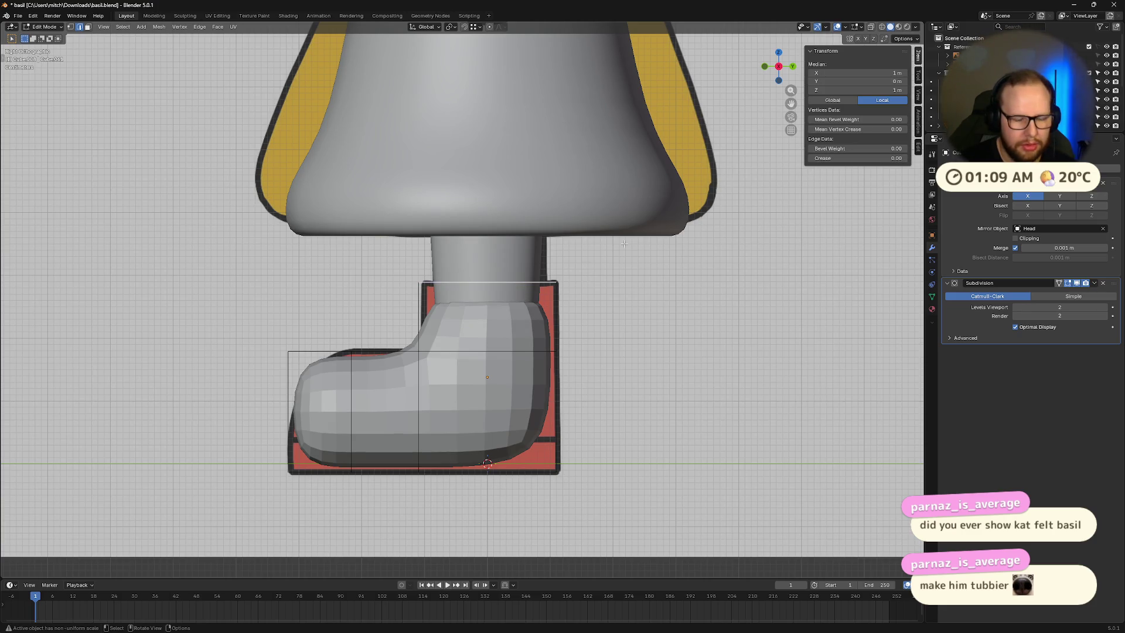
Step: Compare the boot cage with the red side-reference outline using X-ray in side view
right_click(428, 278)
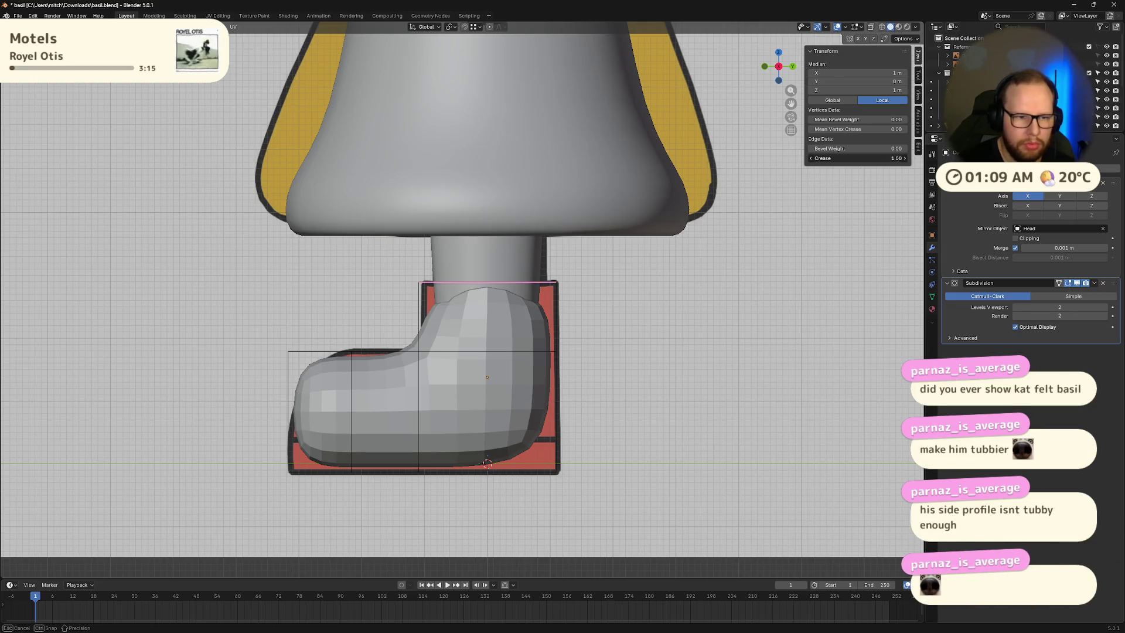
mouse_move(520, 308)
middle_mouse_down()
mouse_move(545, 339)
mouse_move(485, 300)
middle_mouse_up()
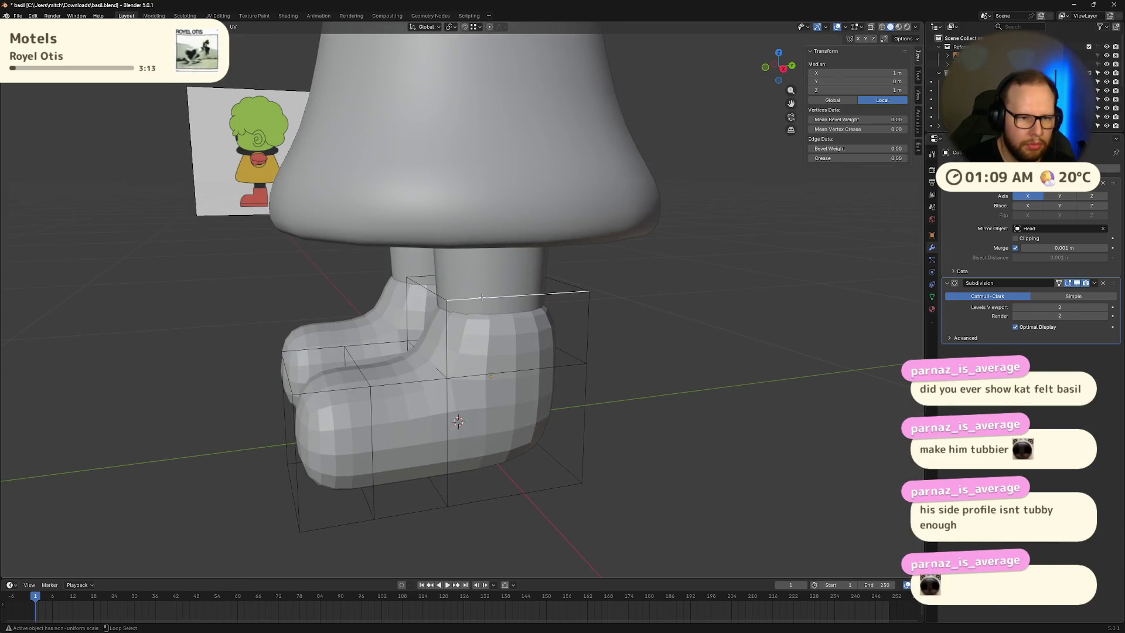
left_click(455, 298, "shift")
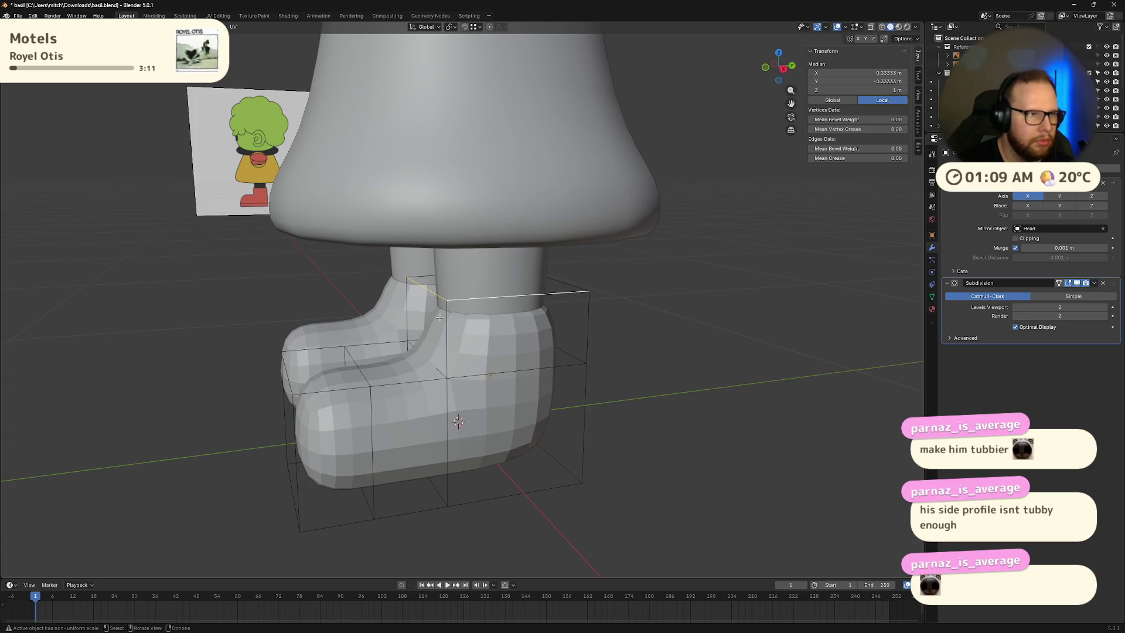
key("alt+z")
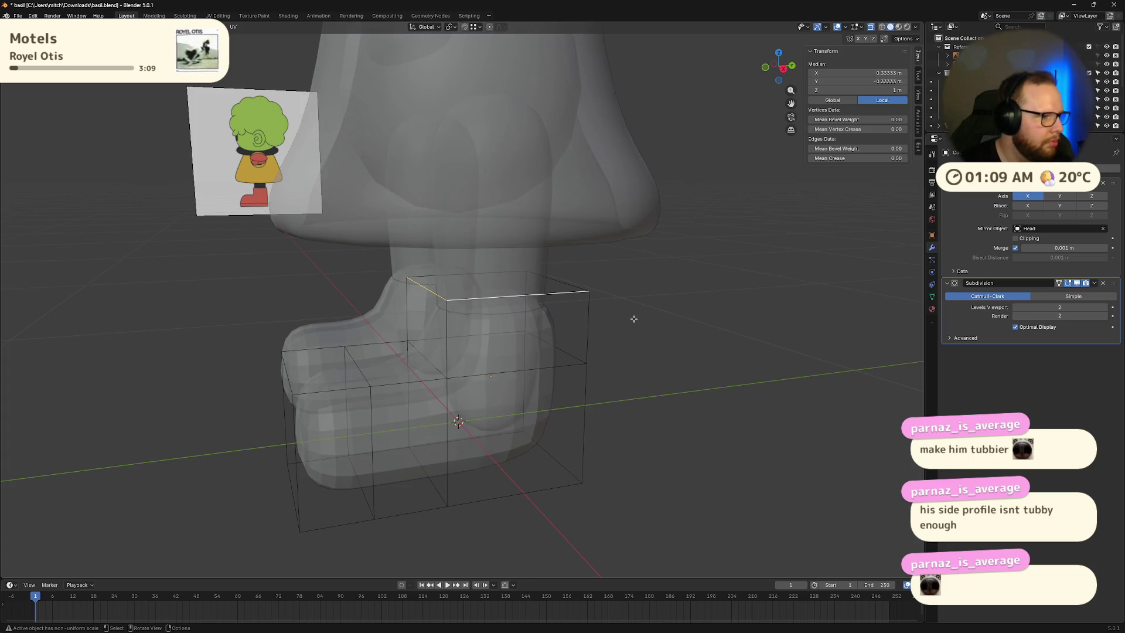
scroll(735, 339, "down", 3)
middle_click_drag(723, 340, 635, 321)
left_click(778, 68)
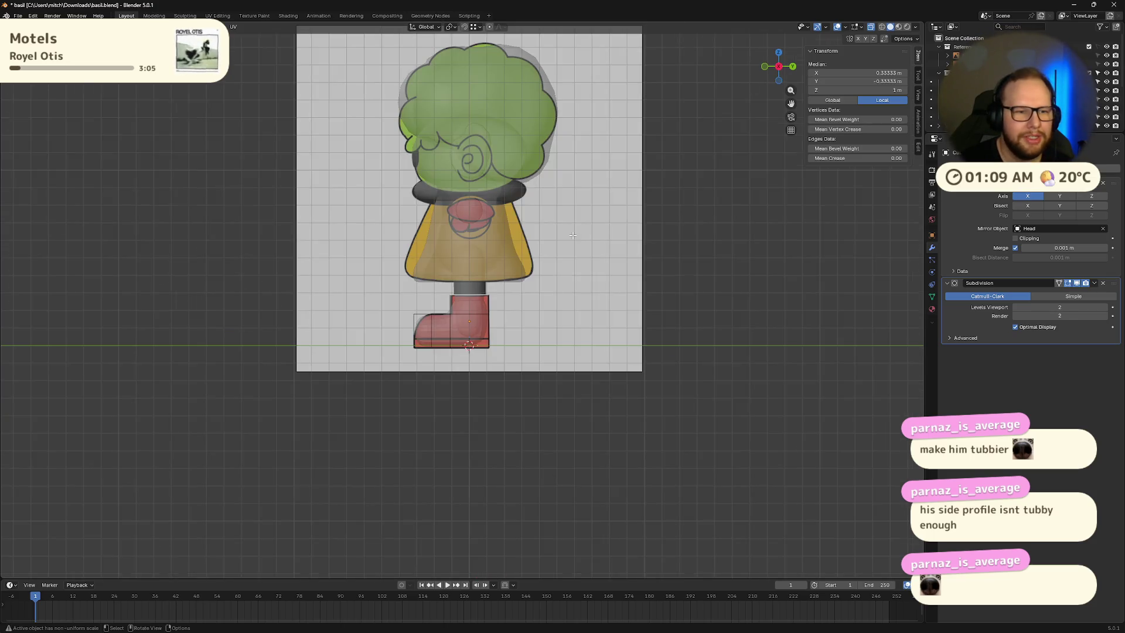
scroll(572, 235, "up", 3)
scroll(485, 235, "down", 4)
scroll(484, 234, "up", 3)
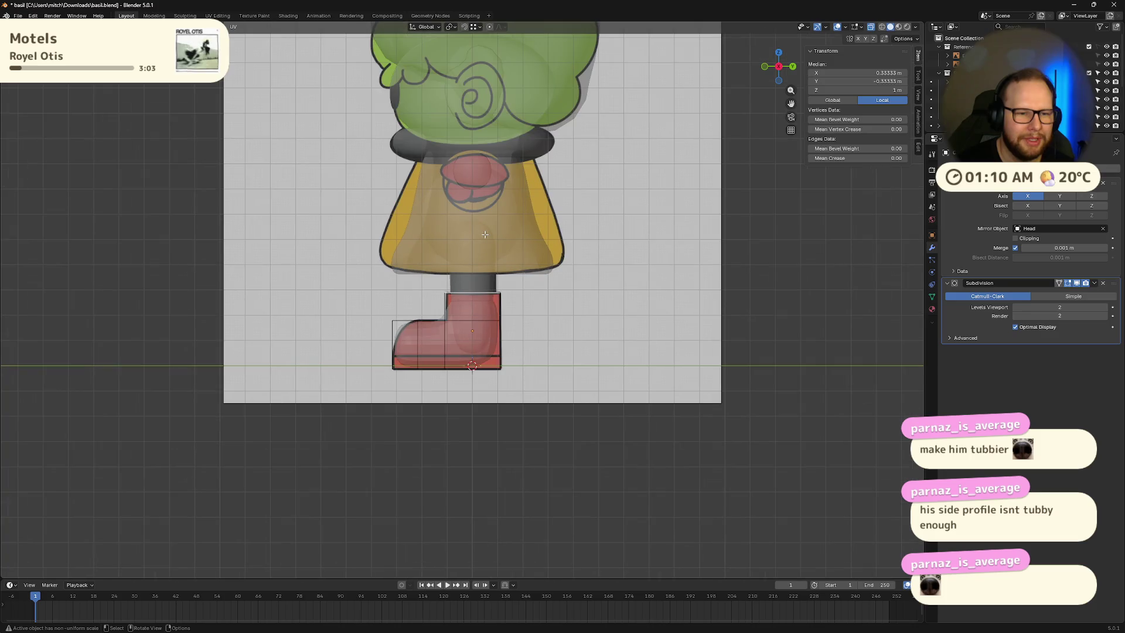
scroll(471, 223, "down", 4)
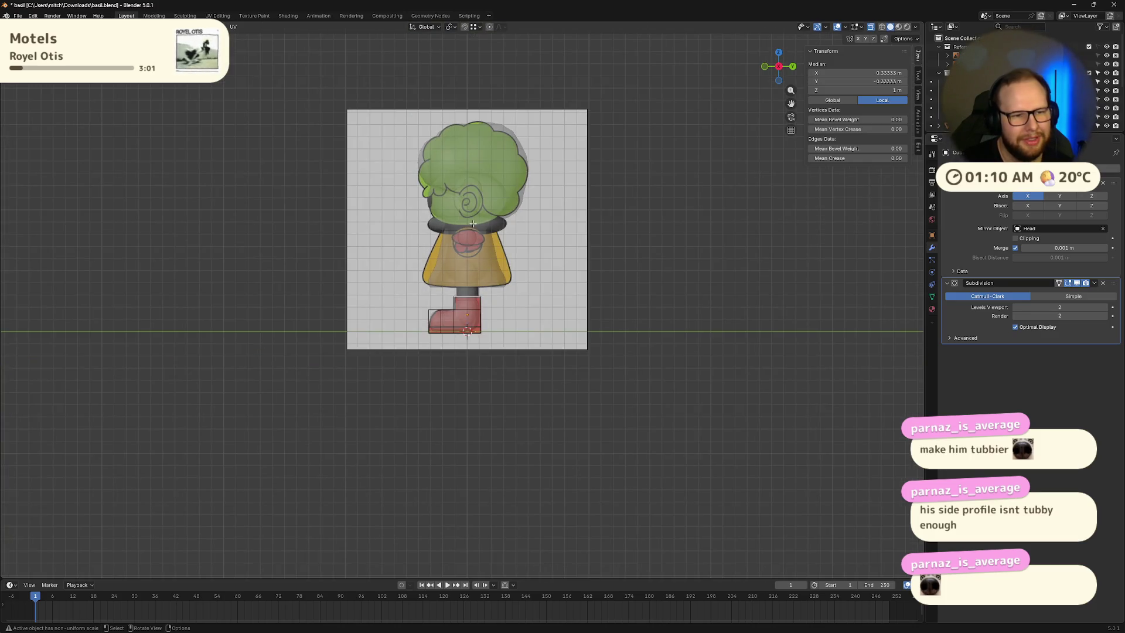
scroll(488, 214, "up", 2)
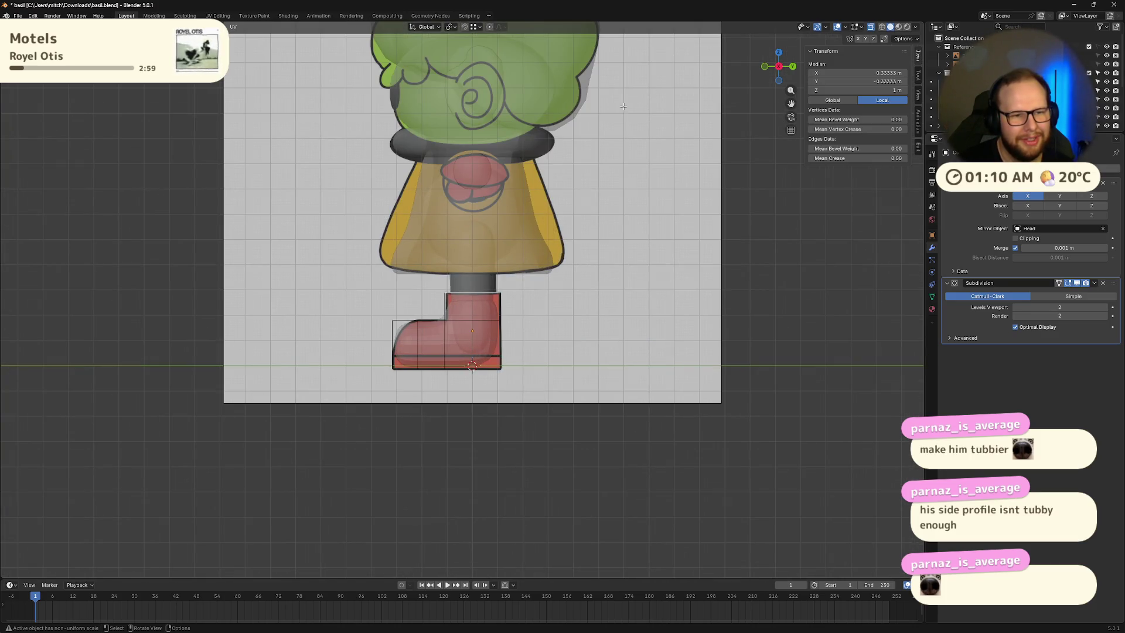
mouse_move(632, 235)
middle_mouse_down()
mouse_move(725, 251)
mouse_move(627, 280)
mouse_move(683, 282)
mouse_move(527, 261)
mouse_move(609, 246)
middle_mouse_up()
left_click(778, 69)
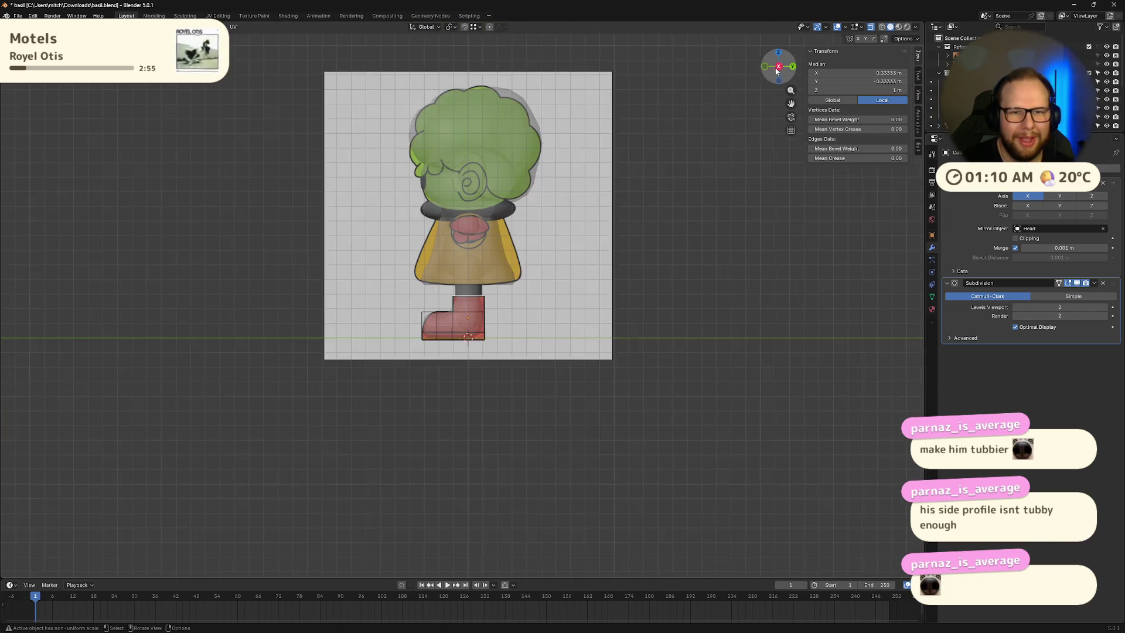
scroll(634, 273, "up", 4)
Step: Leave Edit Mode, turn X-ray off, and select the torso body
key("Tab")
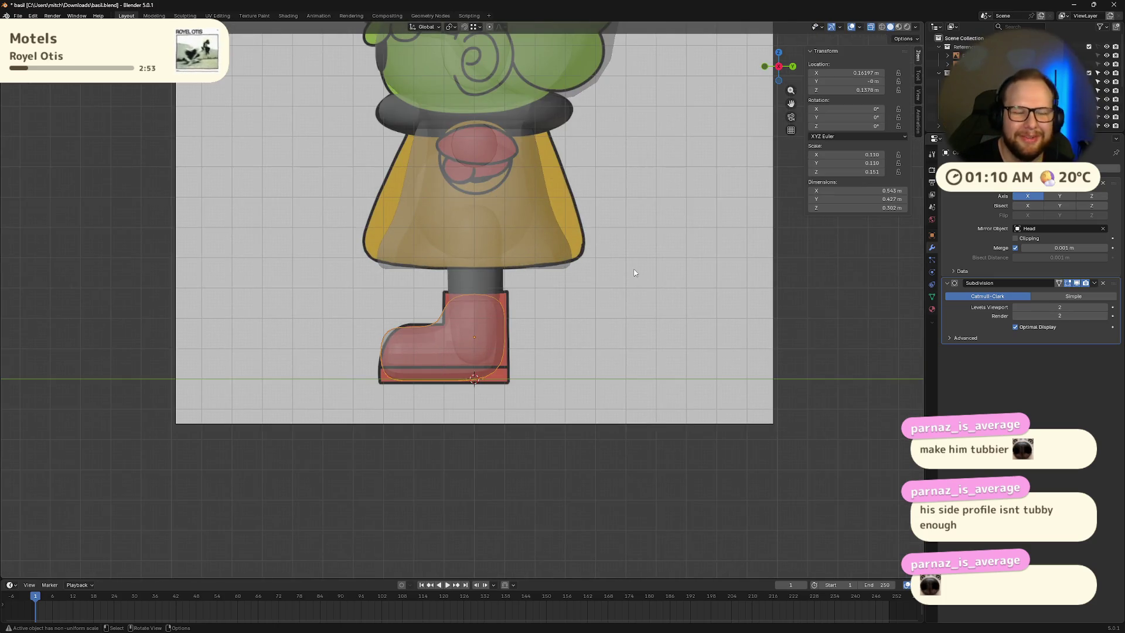
key("alt+z")
left_click(529, 196)
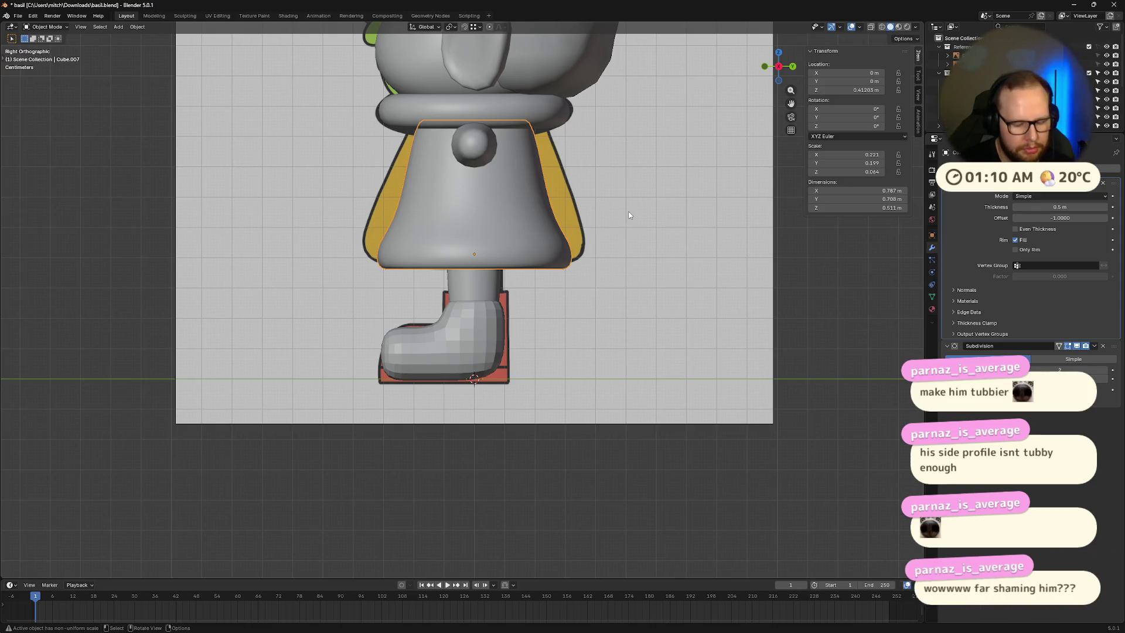
Step: Scale the torso along Y to 1.154 to deepen it front-to-back
key("s")
key("y")
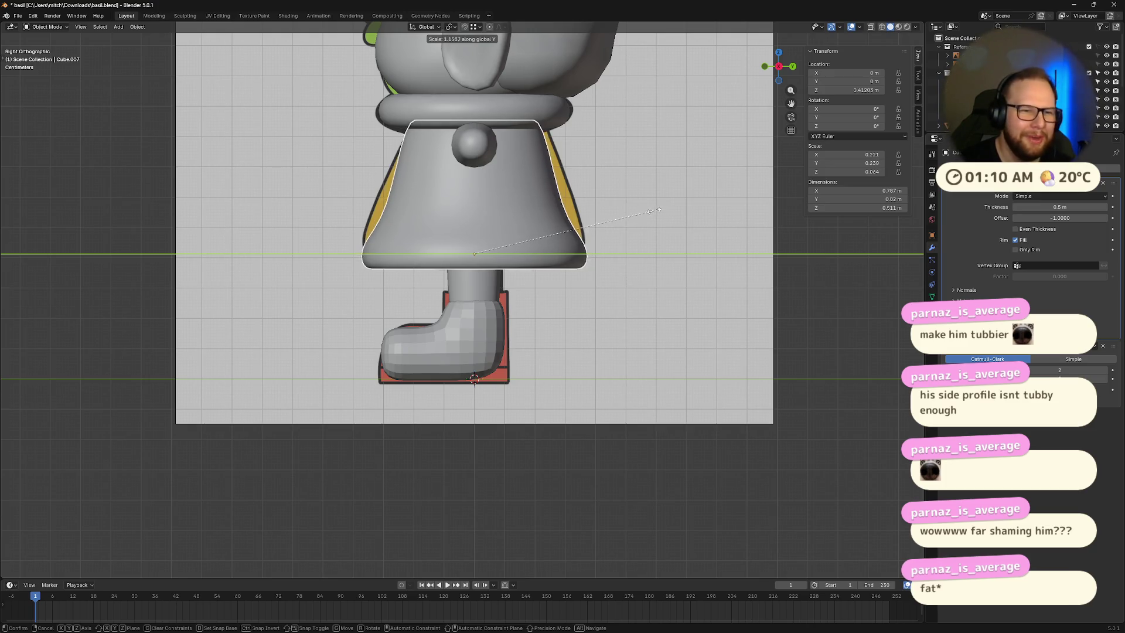
left_click(644, 216)
mouse_move(583, 289)
middle_mouse_down()
mouse_move(693, 301)
mouse_move(687, 291)
mouse_move(640, 311)
mouse_move(586, 294)
mouse_move(567, 258)
mouse_move(714, 276)
mouse_move(663, 314)
mouse_move(557, 306)
mouse_move(518, 258)
middle_mouse_up()
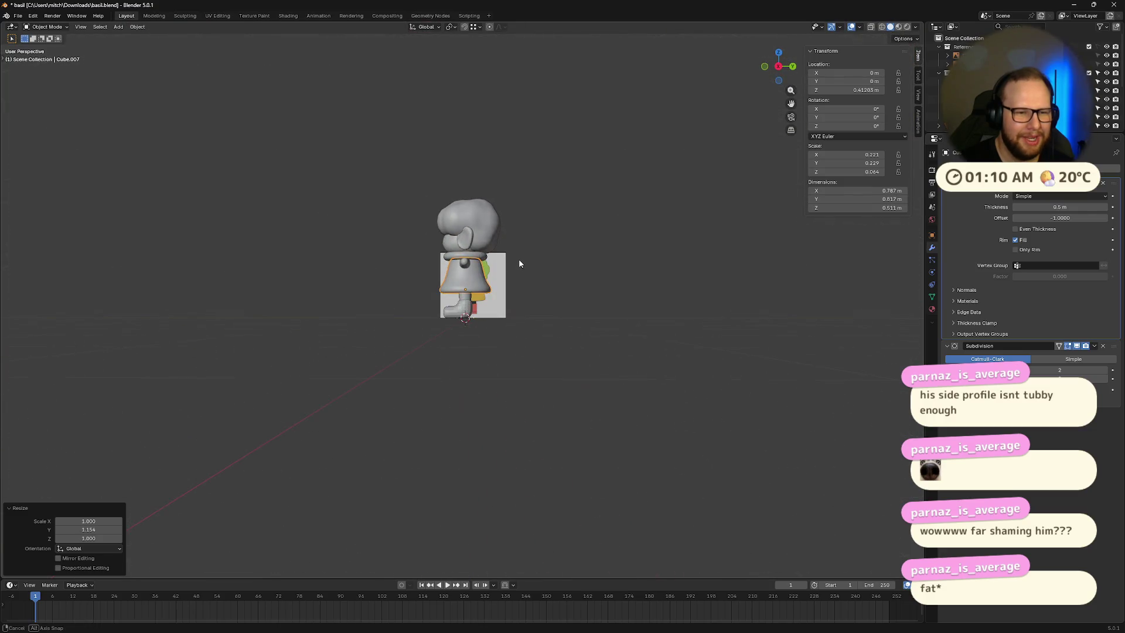
scroll(518, 258, "up", 5)
key("KP_3")
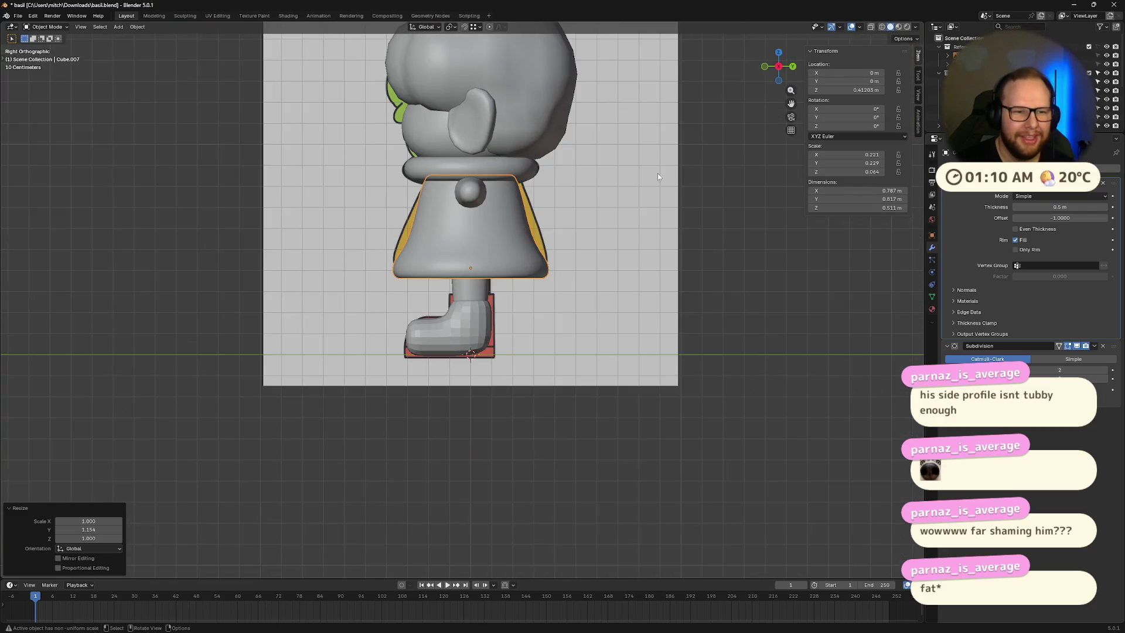
Step: In the skirt's Edit Mode with X-ray on, box-select the lower ring of hem faces
key("Tab")
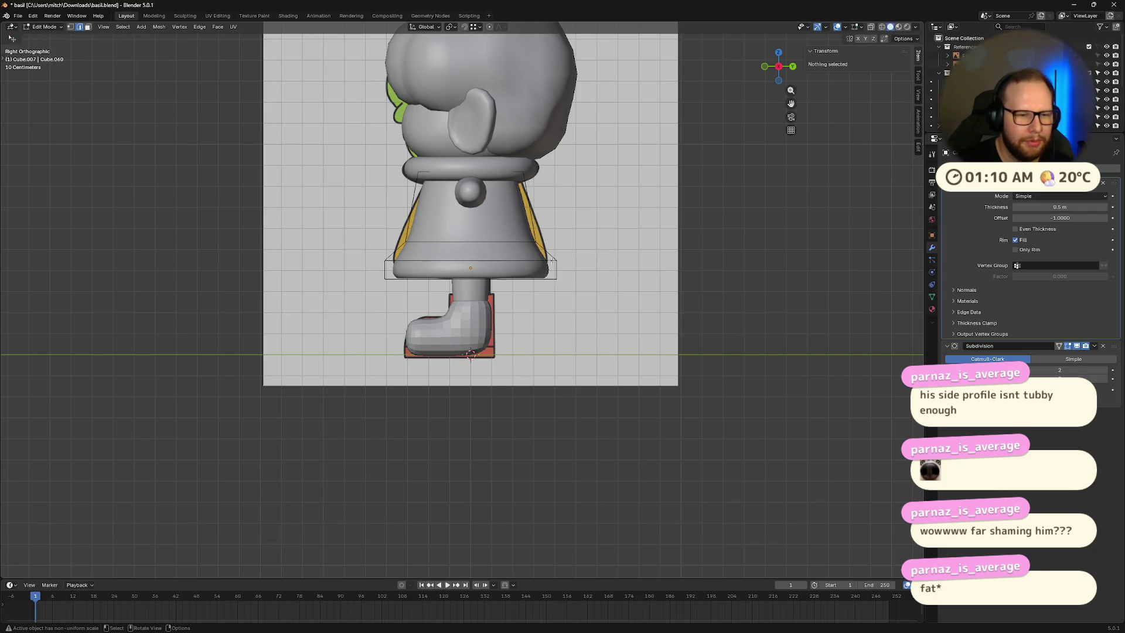
scroll(585, 257, "up", 3)
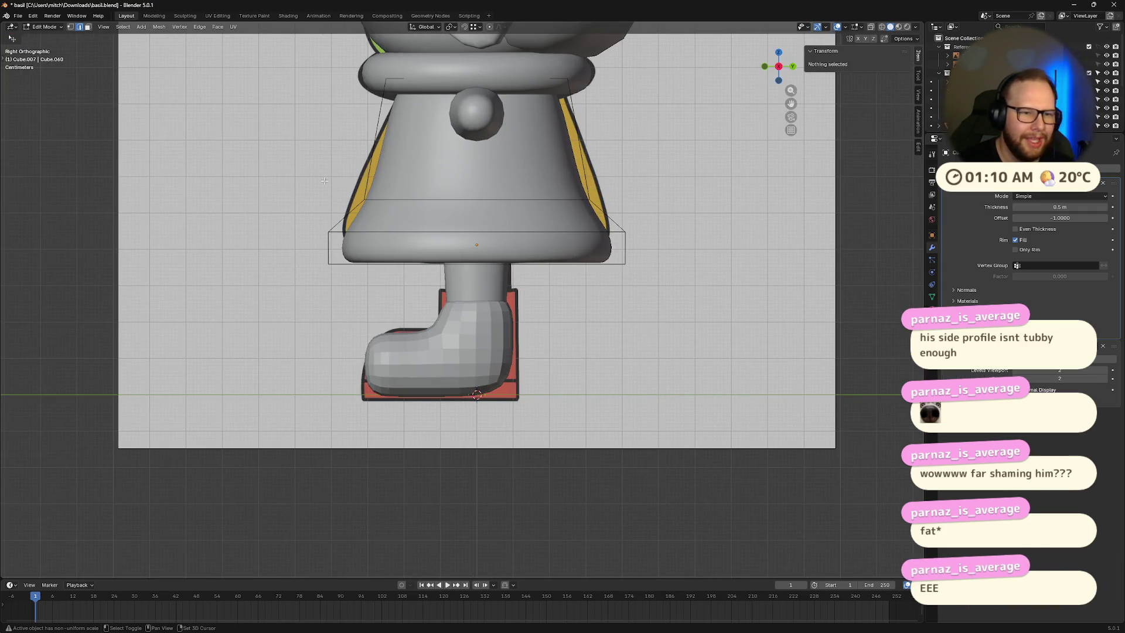
left_click(416, 202)
left_click(323, 198)
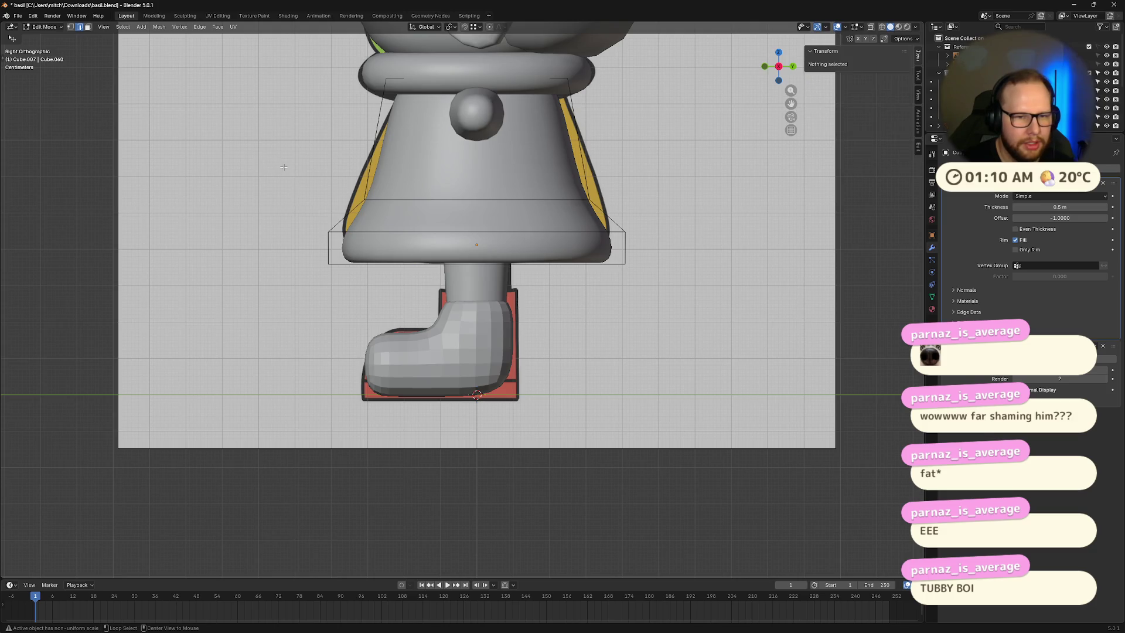
key("alt+z")
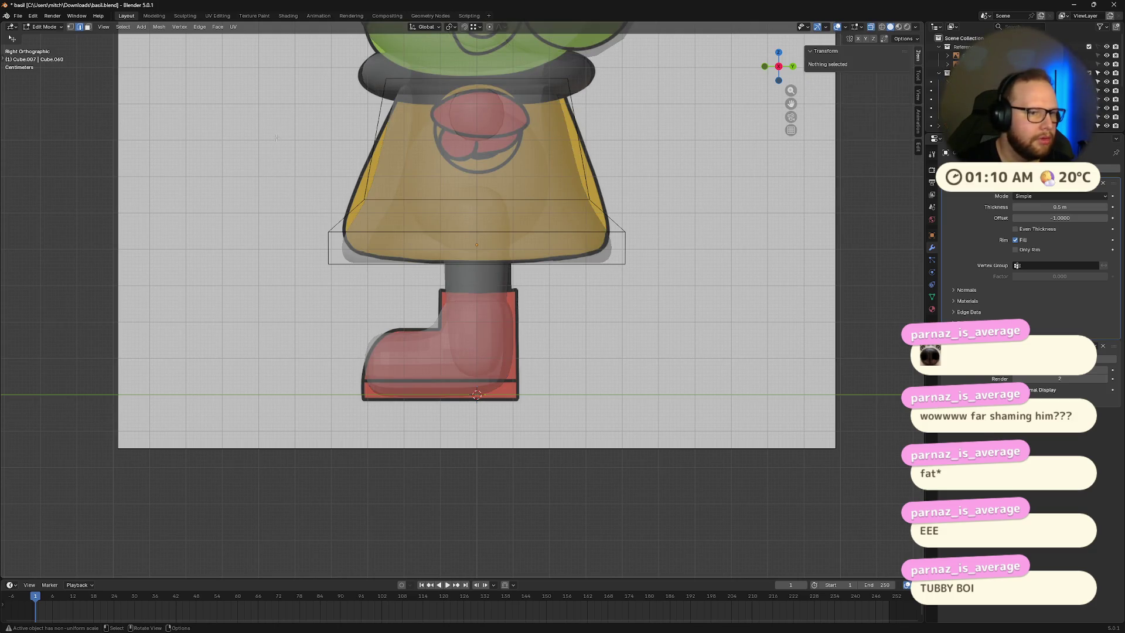
key("w")
left_click_drag(298, 180, 669, 295)
Step: Tilt the skirt hem around X and raise it along Z
key("r")
key("x")
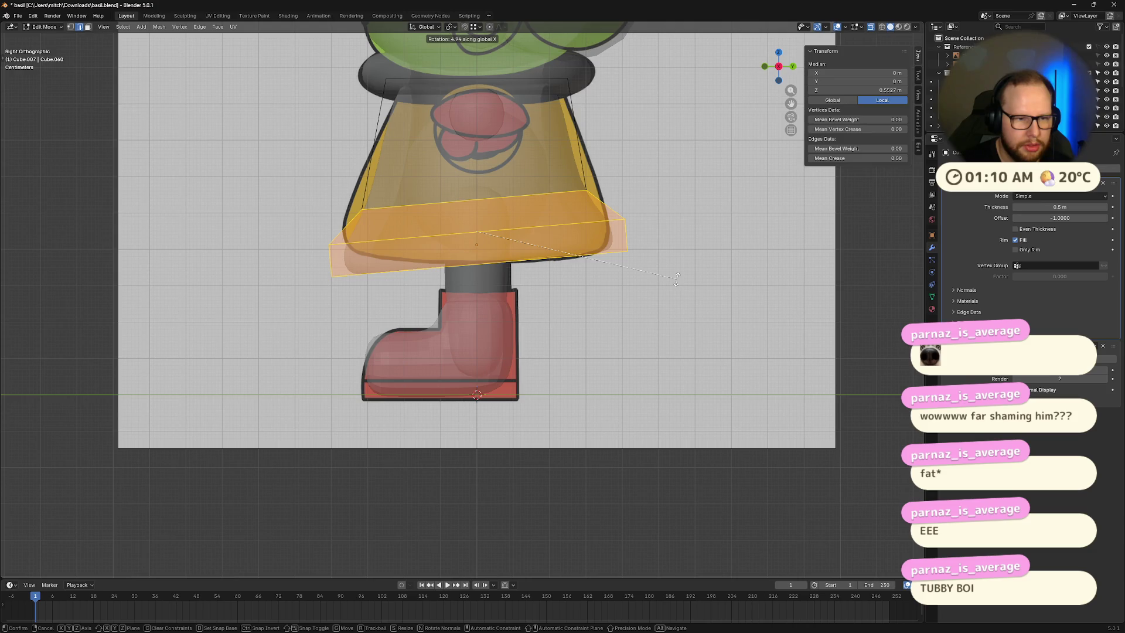
left_click(677, 278)
key("g")
key("z")
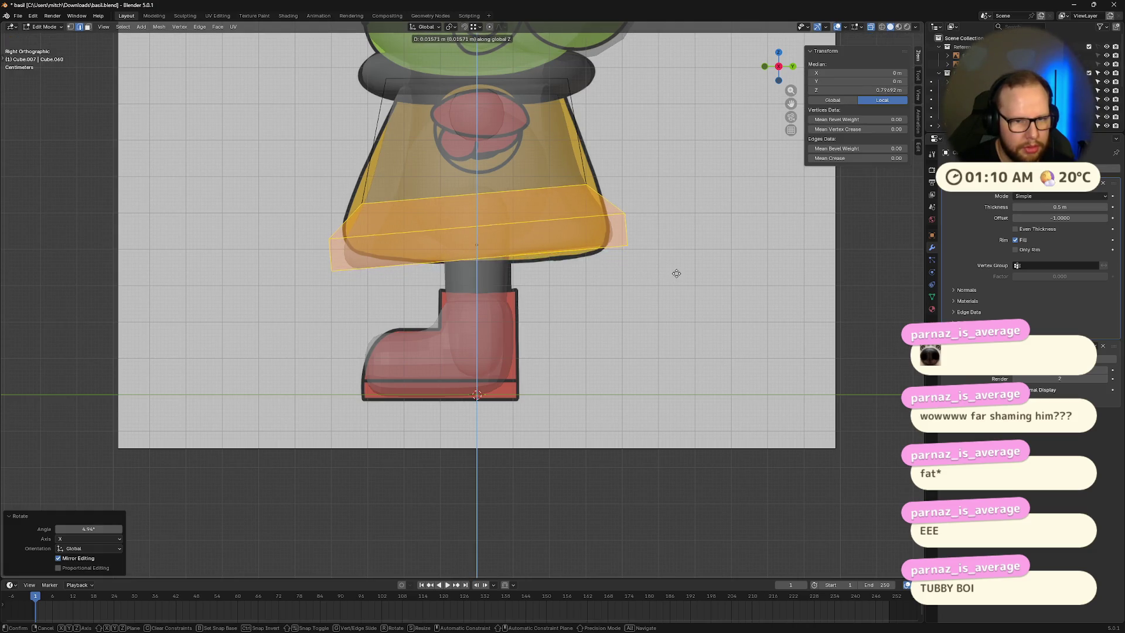
left_click(676, 273)
Step: Set the hem tilt to −3.16° around X, adjust its height, and exit Edit Mode
key("r")
key("x")
key("r")
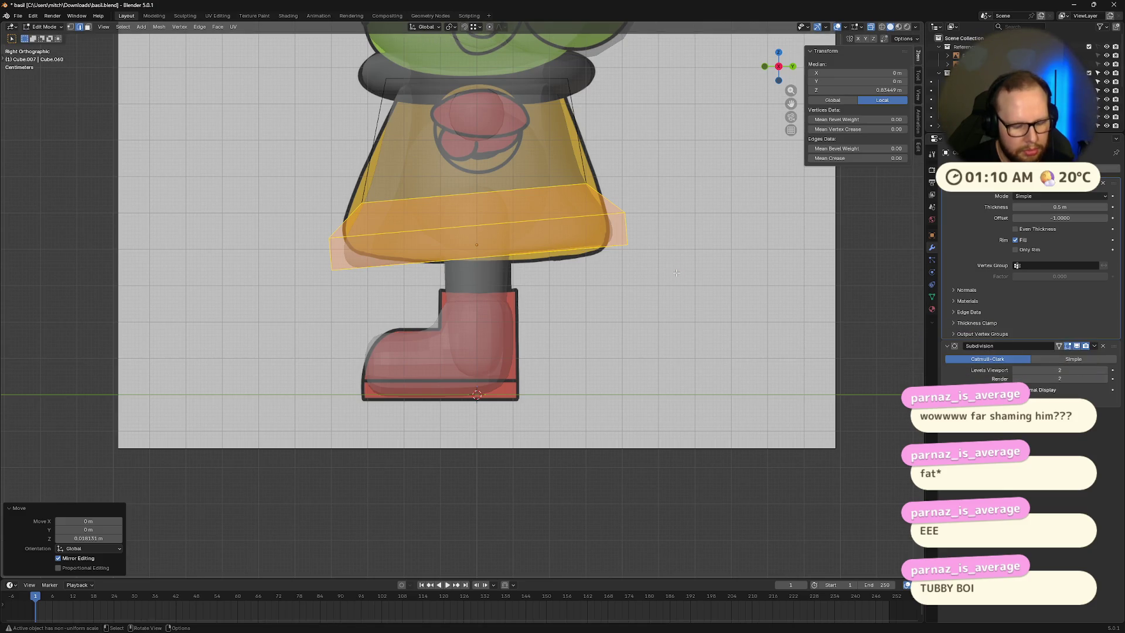
key("r")
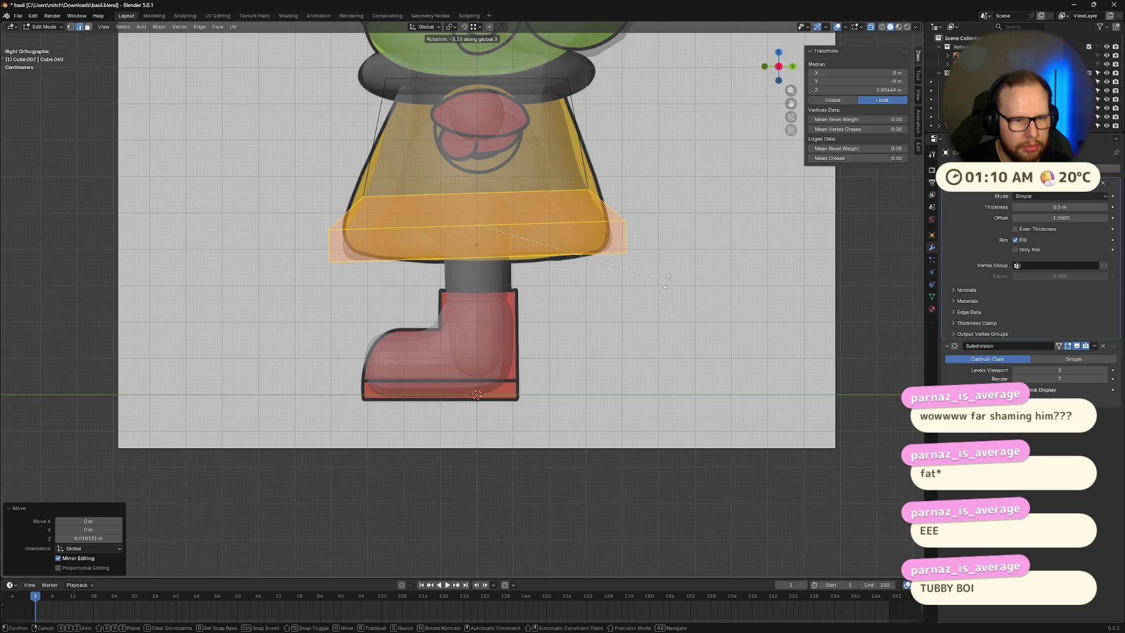
left_click(666, 280)
key("g")
key("z")
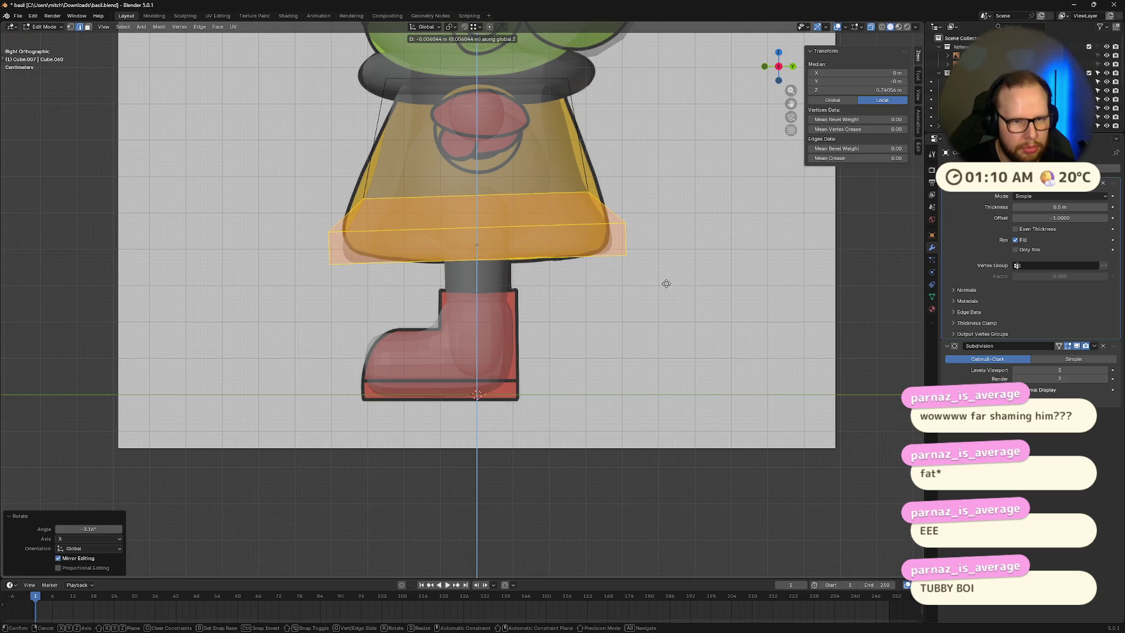
left_click(666, 283)
left_click(674, 202)
key("Tab")
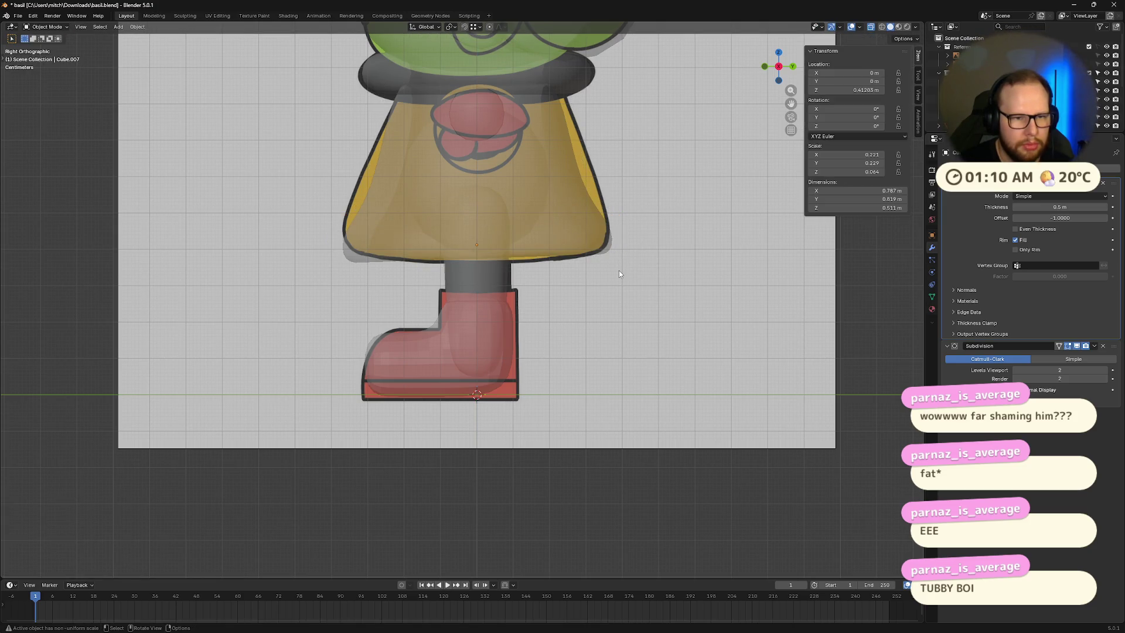
scroll(618, 270, "down", 4)
mouse_move(754, 85)
middle_mouse_down()
mouse_move(645, 208)
mouse_move(609, 184)
mouse_move(529, 189)
mouse_move(513, 153)
mouse_move(526, 217)
middle_mouse_up()
Step: Select the Body object, enlarge it, then scale it back down to a smaller size
left_click(526, 218)
scroll(585, 215, "up", 3)
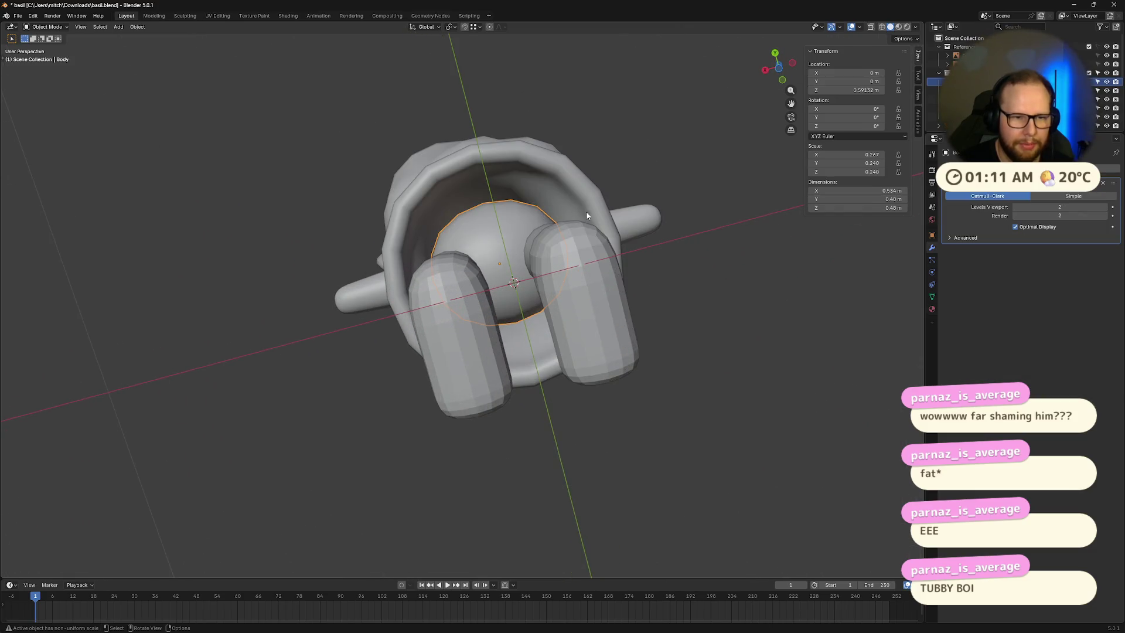
key("s")
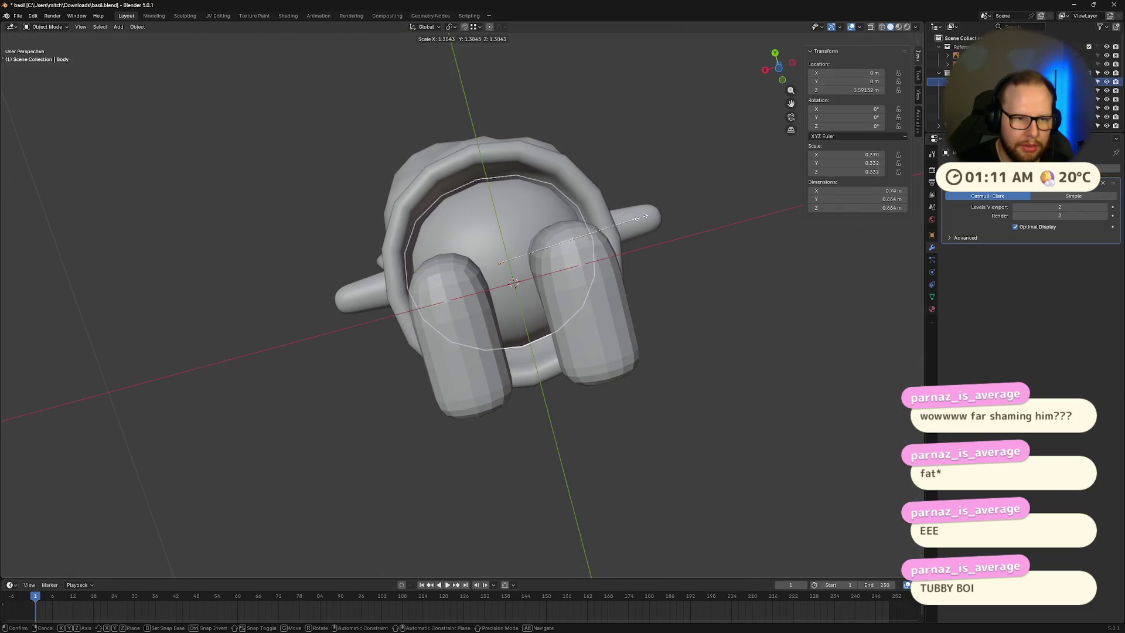
left_click(640, 214)
mouse_move(641, 214)
middle_mouse_down()
mouse_move(699, 245)
mouse_move(696, 306)
mouse_move(673, 297)
mouse_move(666, 206)
mouse_move(738, 213)
mouse_move(782, 273)
mouse_move(762, 258)
mouse_move(785, 246)
middle_mouse_up()
key("s")
left_click(648, 269)
Step: Briefly inspect the Body's mesh cage from a new angle in Edit Mode
key("Tab")
middle_click_drag(325, 294, 362, 324)
key("Tab")
middle_click_drag(537, 338, 525, 321)
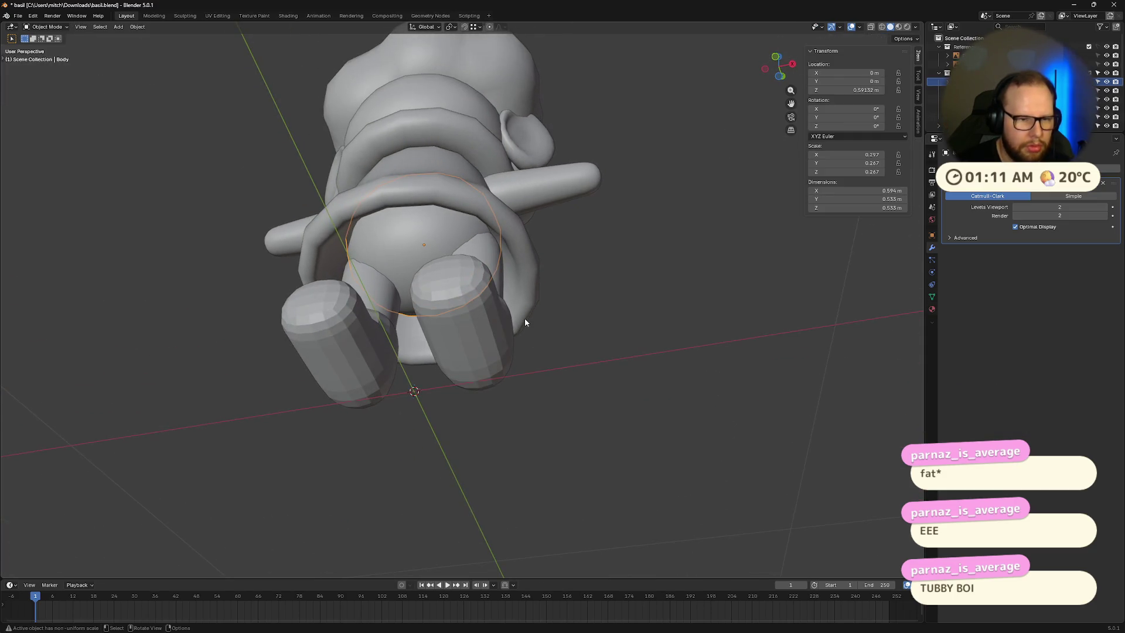
Step: Try flattening the Body along Z, undo it, and open the feet mesh in Edit Mode
key("s")
key("z")
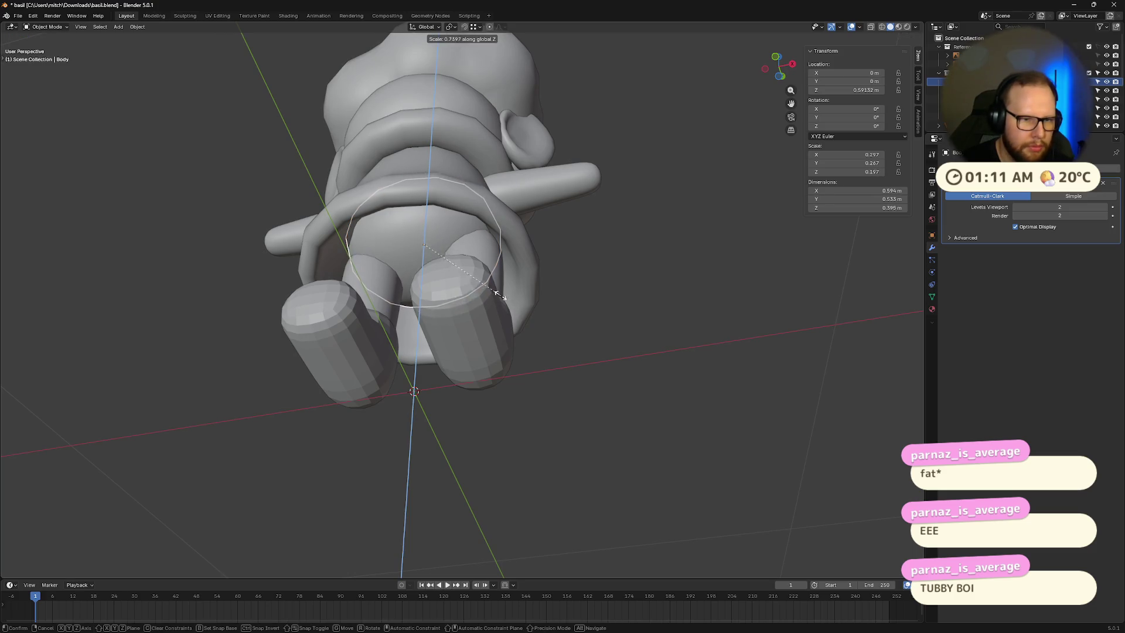
left_click(490, 284)
mouse_move(491, 284)
middle_mouse_down()
mouse_move(535, 261)
mouse_move(714, 284)
mouse_move(597, 334)
mouse_move(621, 398)
mouse_move(485, 396)
mouse_move(529, 338)
mouse_move(582, 377)
mouse_move(476, 372)
mouse_move(462, 384)
mouse_move(572, 386)
mouse_move(409, 389)
mouse_move(463, 382)
middle_mouse_up()
key("ctrl+z")
left_click(462, 384)
key("Tab")
key("alt+a")
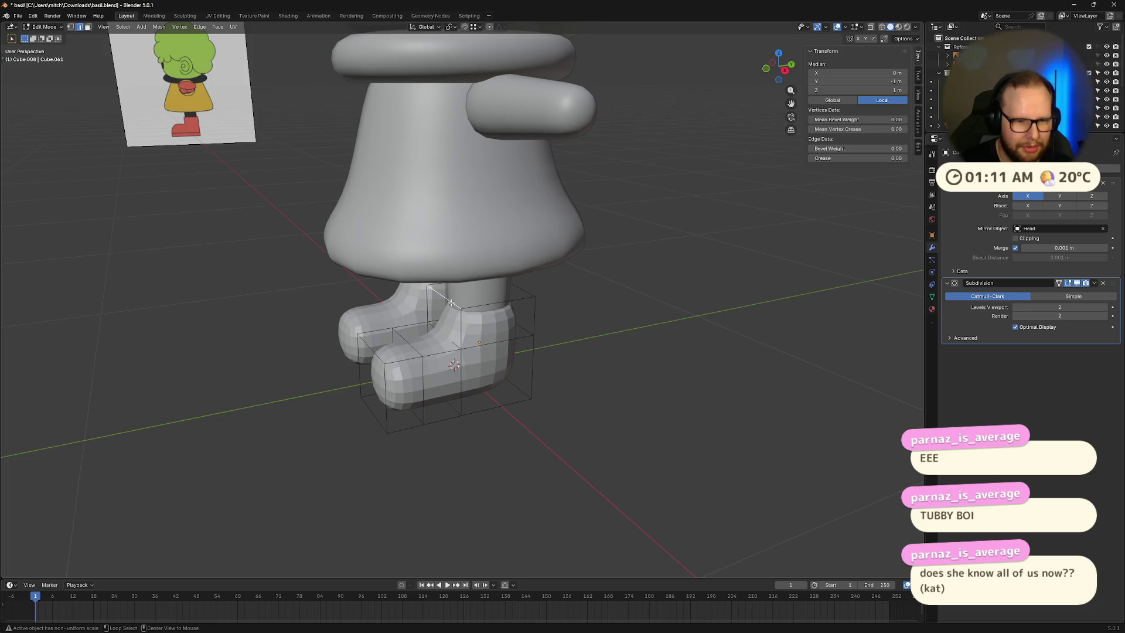
left_click(479, 306, "alt")
middle_click_drag(479, 306, 363, 287)
key("b")
left_click_drag(394, 270, 498, 307)
middle_click_drag(498, 307, 467, 293)
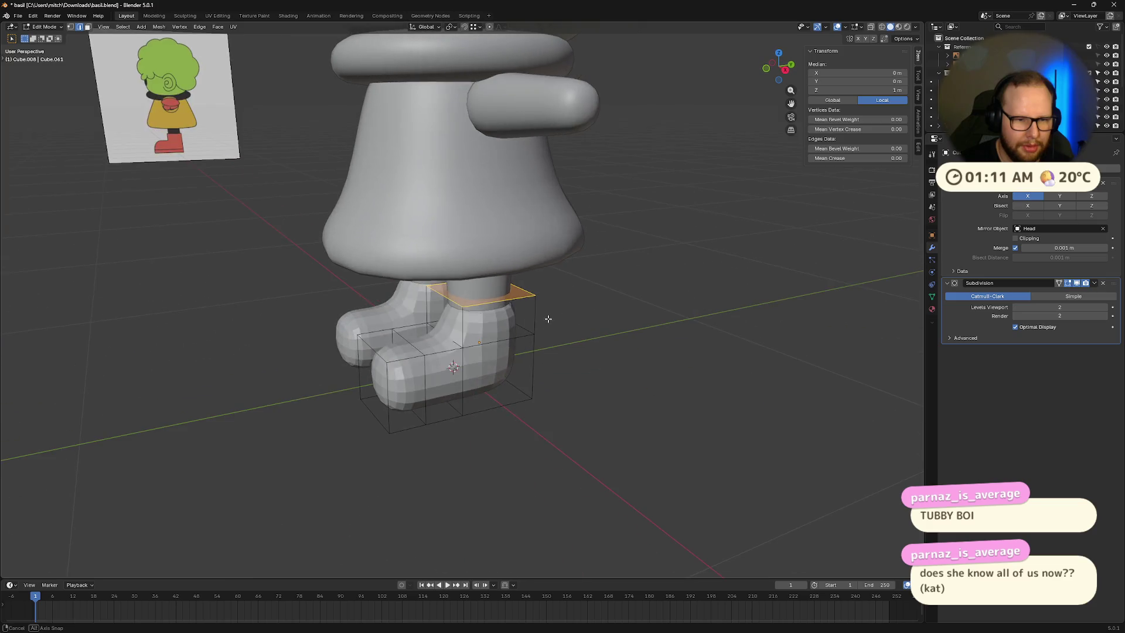
right_click(467, 294)
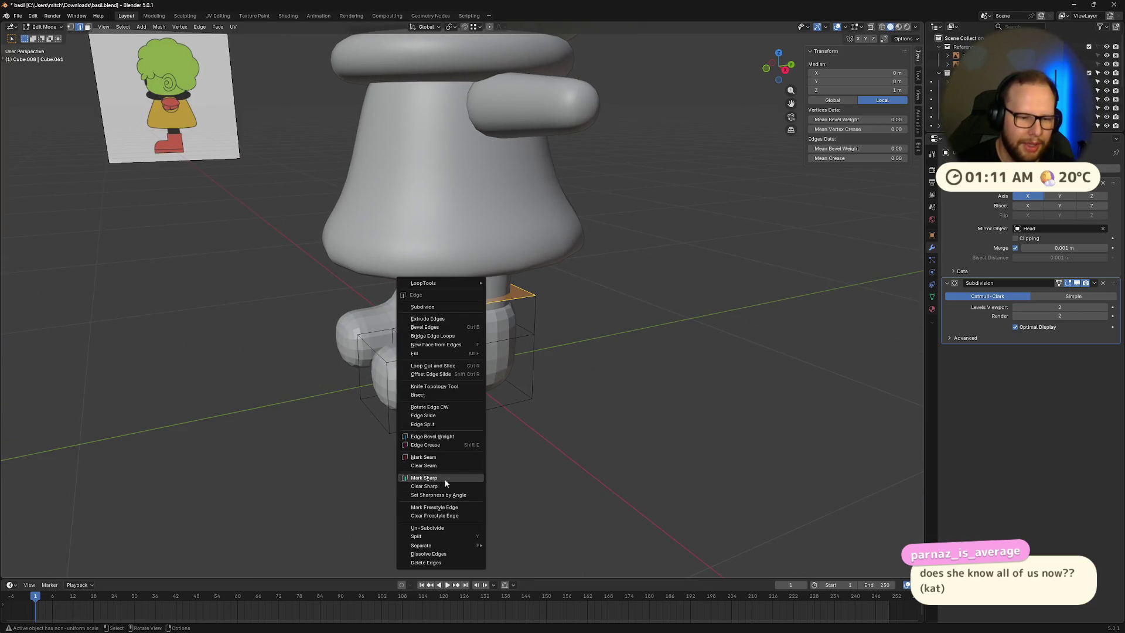
left_click(424, 478)
mouse_move(586, 439)
middle_mouse_down()
mouse_move(519, 421)
mouse_move(440, 427)
middle_mouse_up()
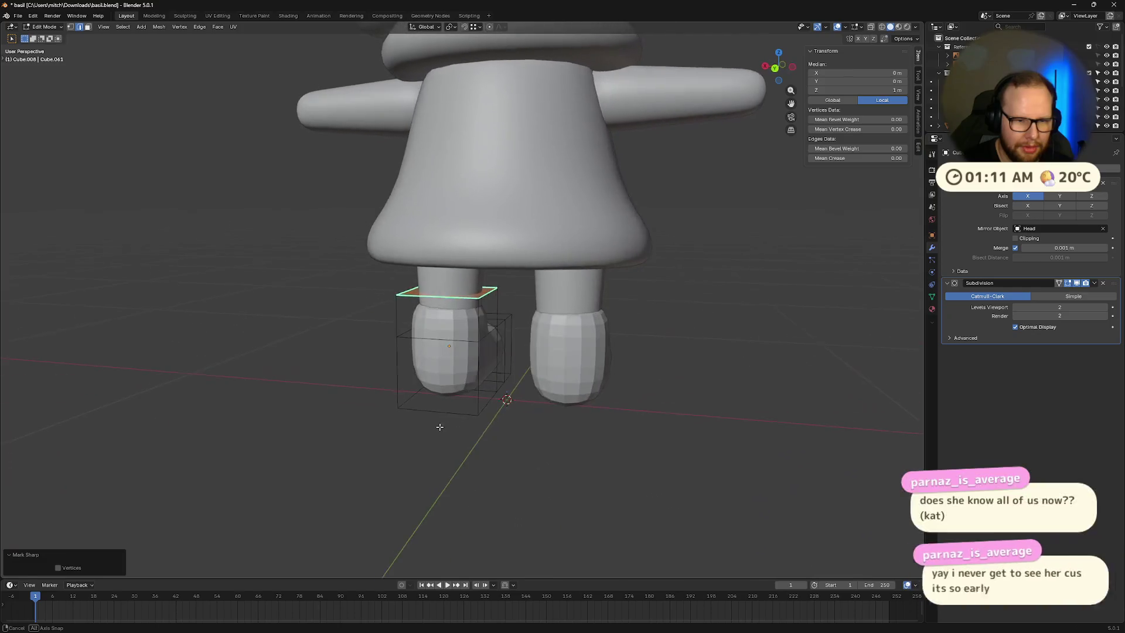
key("ctrl+z")
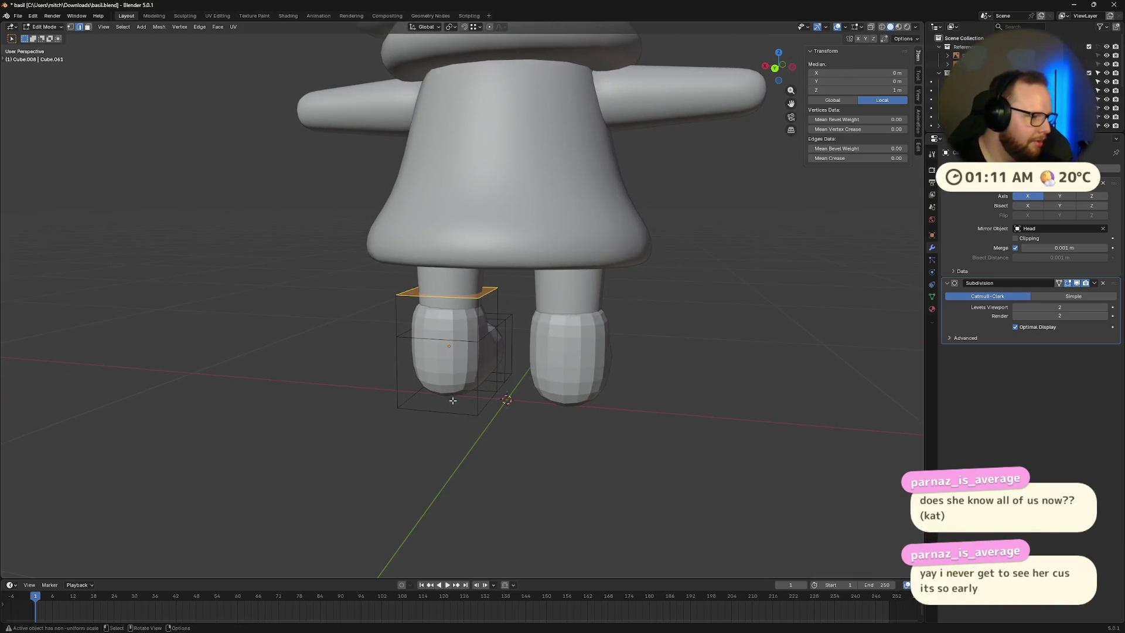
left_click(489, 292)
mouse_move(489, 292)
middle_mouse_down()
mouse_move(515, 327)
mouse_move(486, 384)
mouse_move(459, 406)
mouse_move(433, 380)
mouse_move(399, 382)
middle_mouse_up()
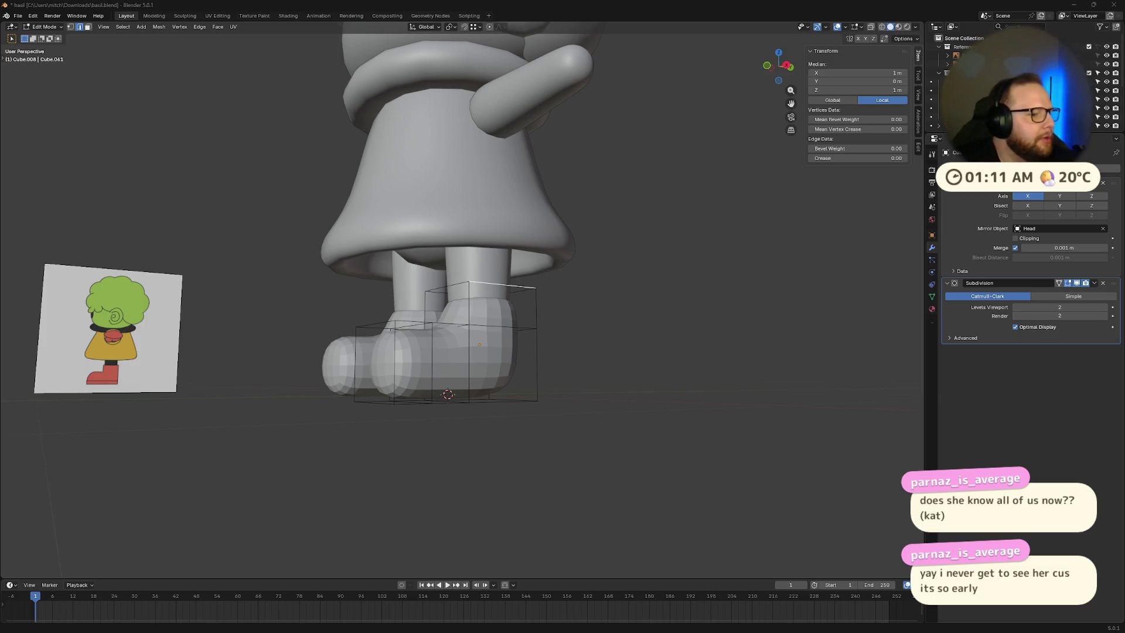
mouse_move(503, 293)
middle_mouse_down()
mouse_move(531, 265)
mouse_move(410, 267)
middle_mouse_up()
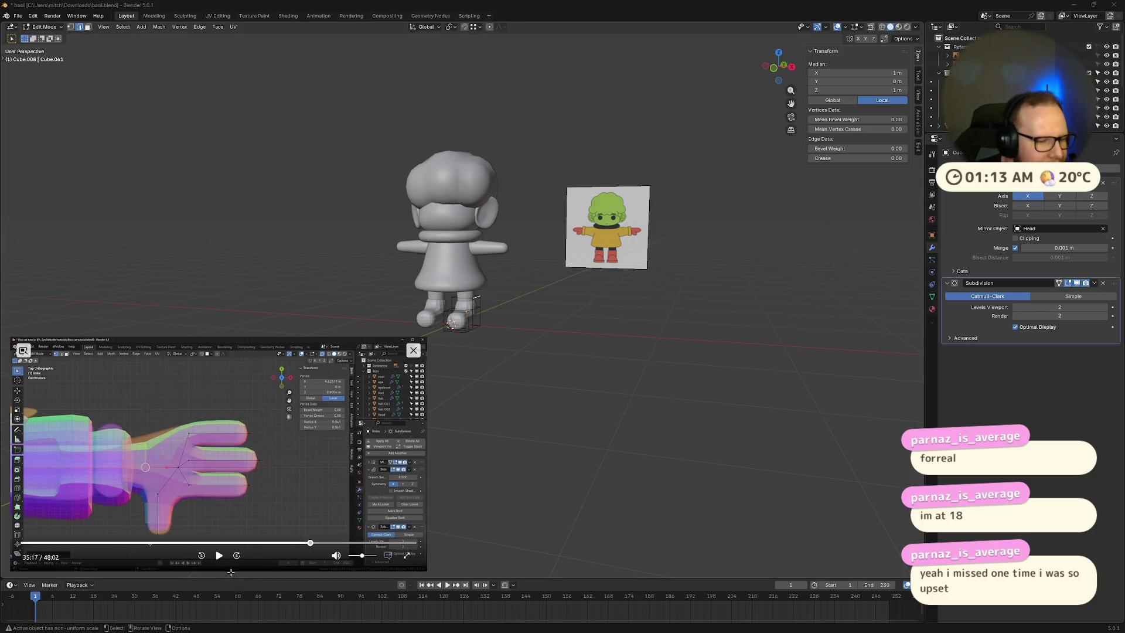
Step: Scrub the reference tutorial back to about 34:51 and pause it
left_click(345, 543)
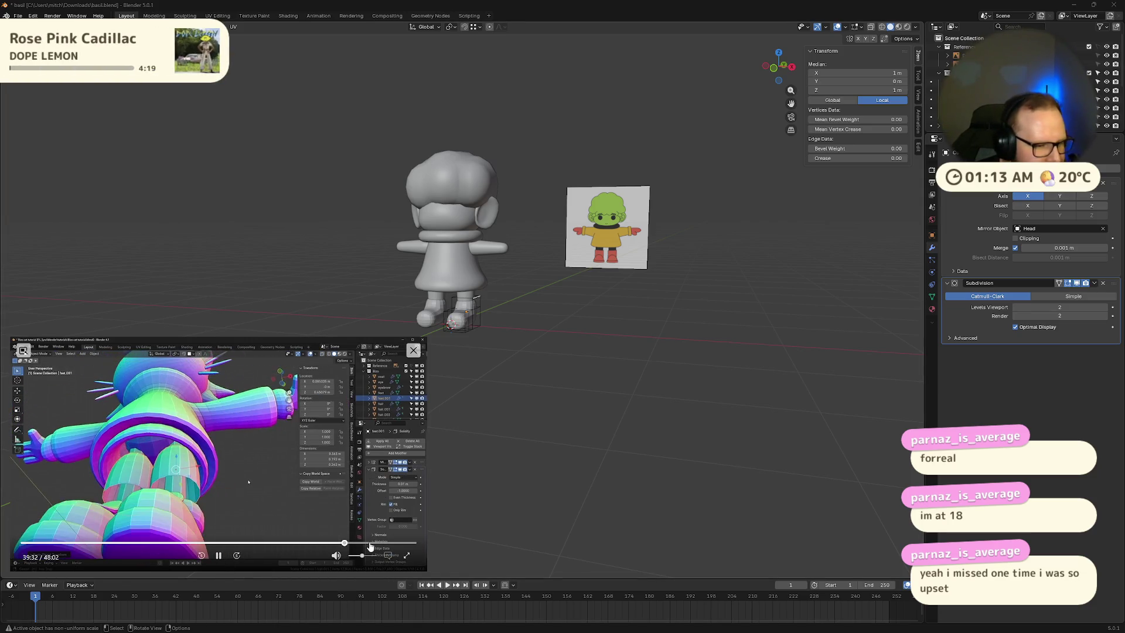
left_click(335, 544)
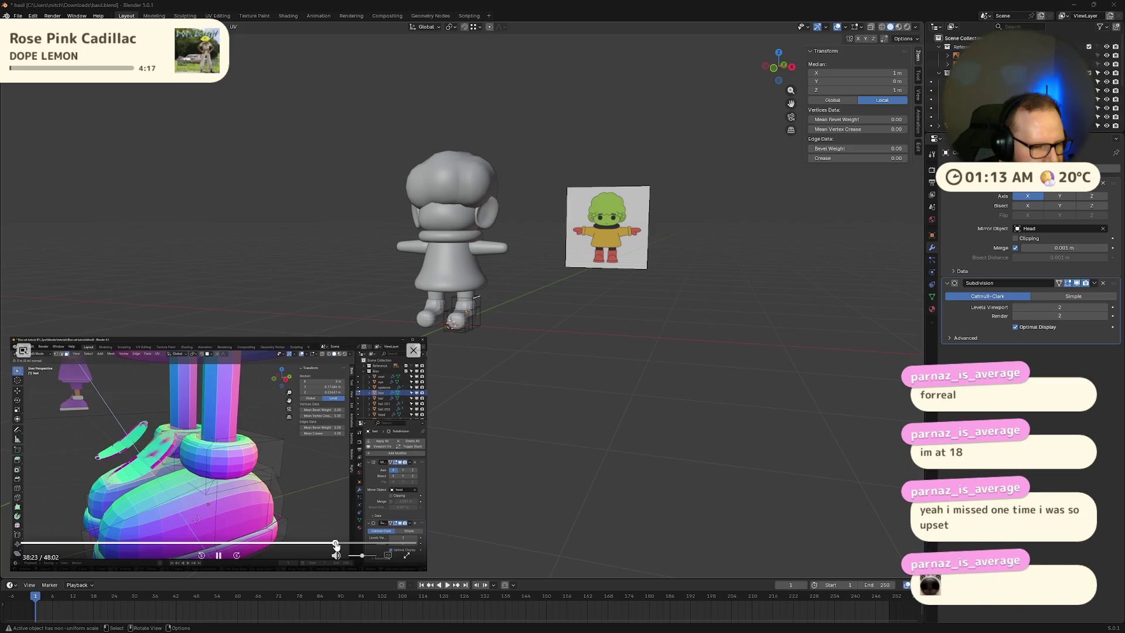
left_click(324, 543)
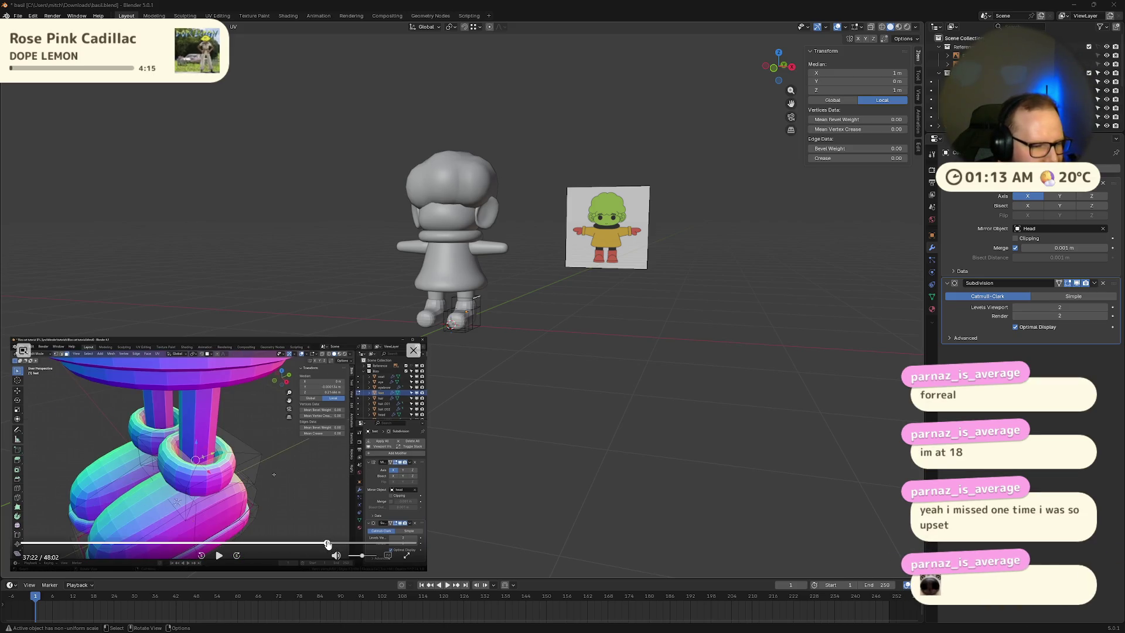
left_click(317, 544)
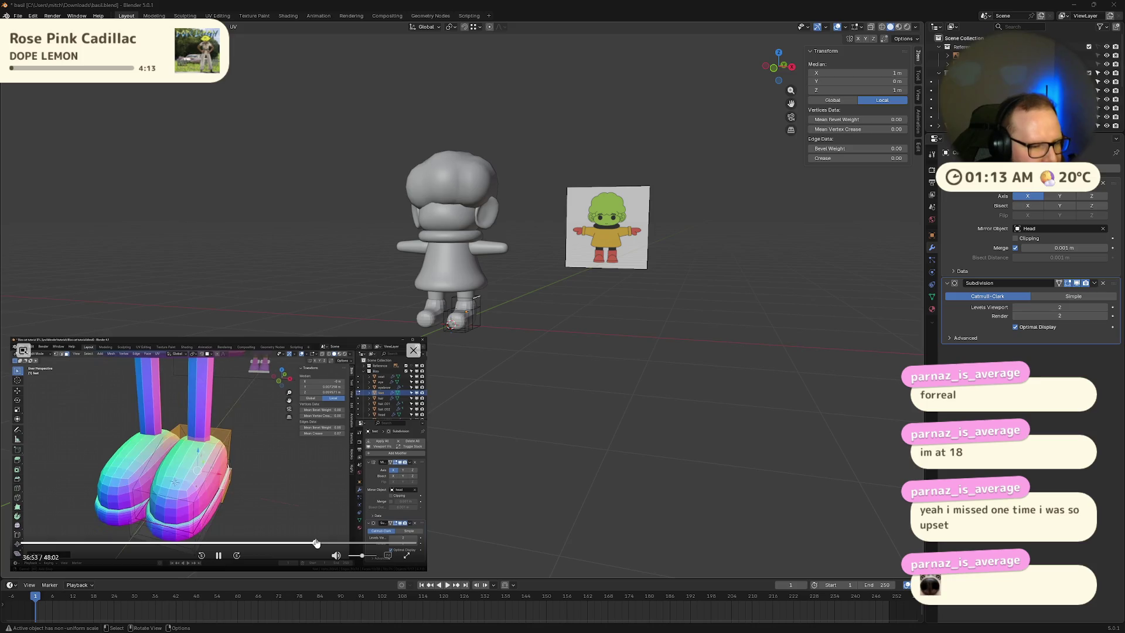
left_click(307, 544)
left_click(215, 555)
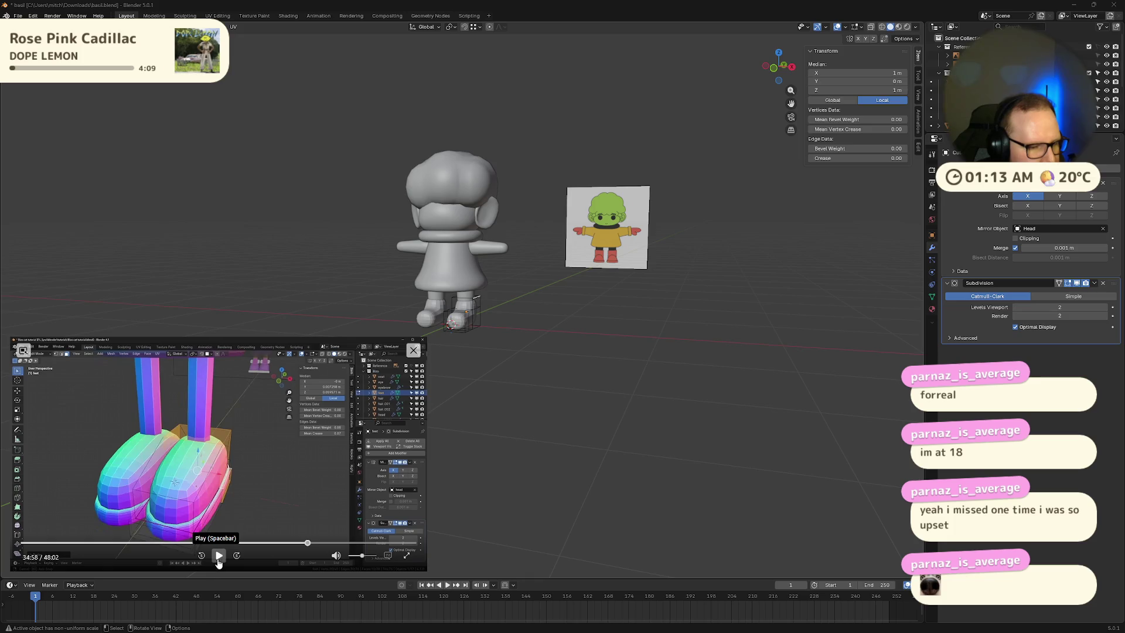
left_click(215, 558)
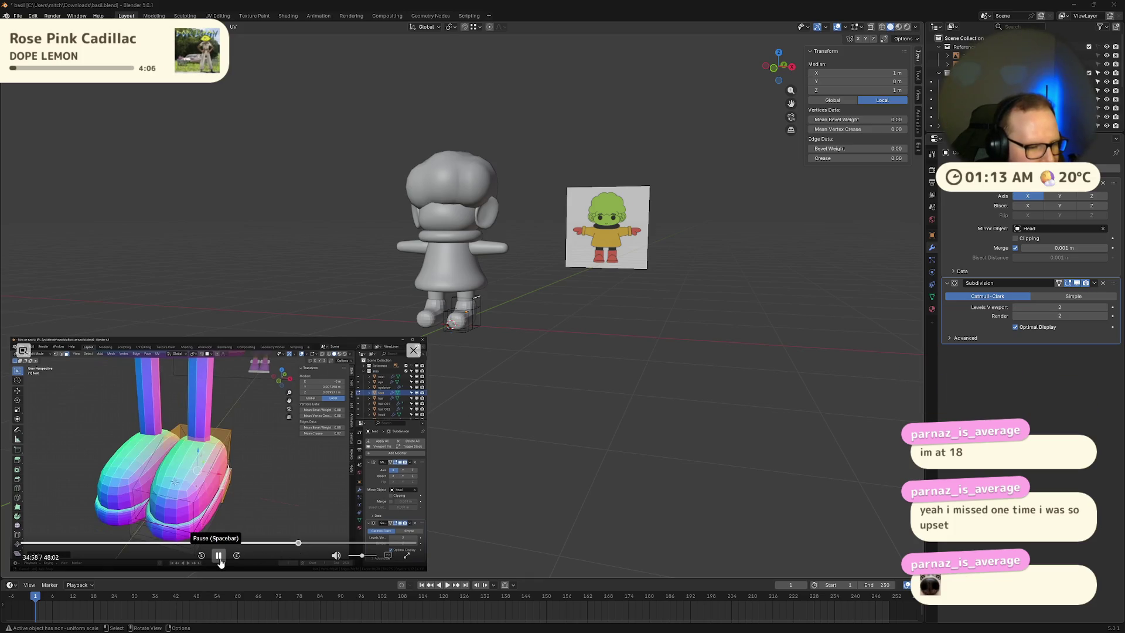
left_click(306, 544)
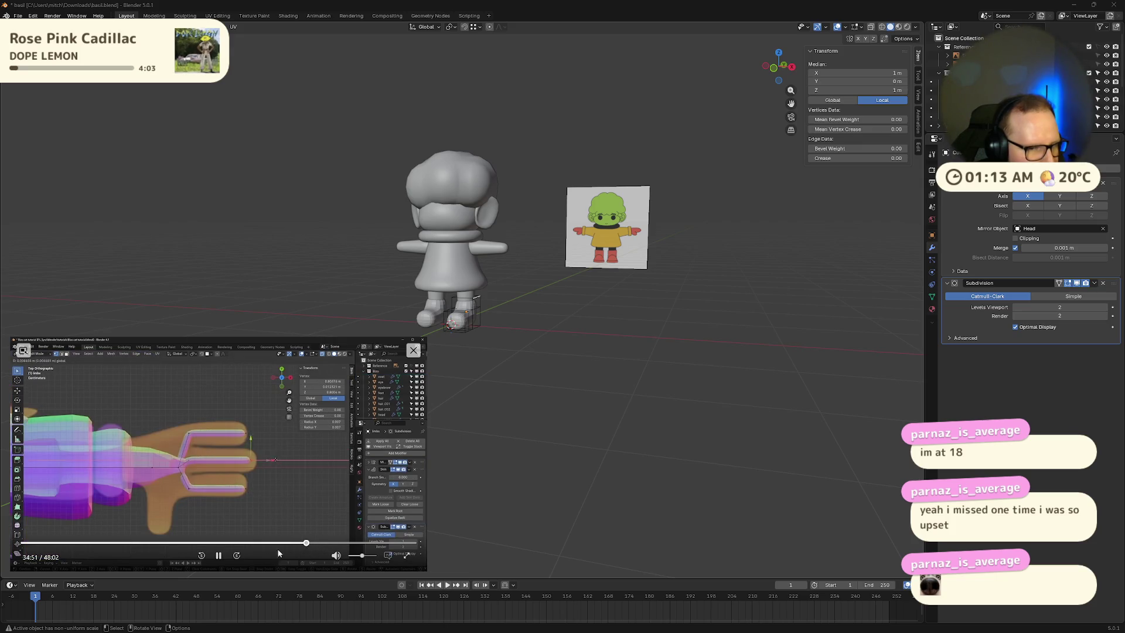
left_click(218, 555)
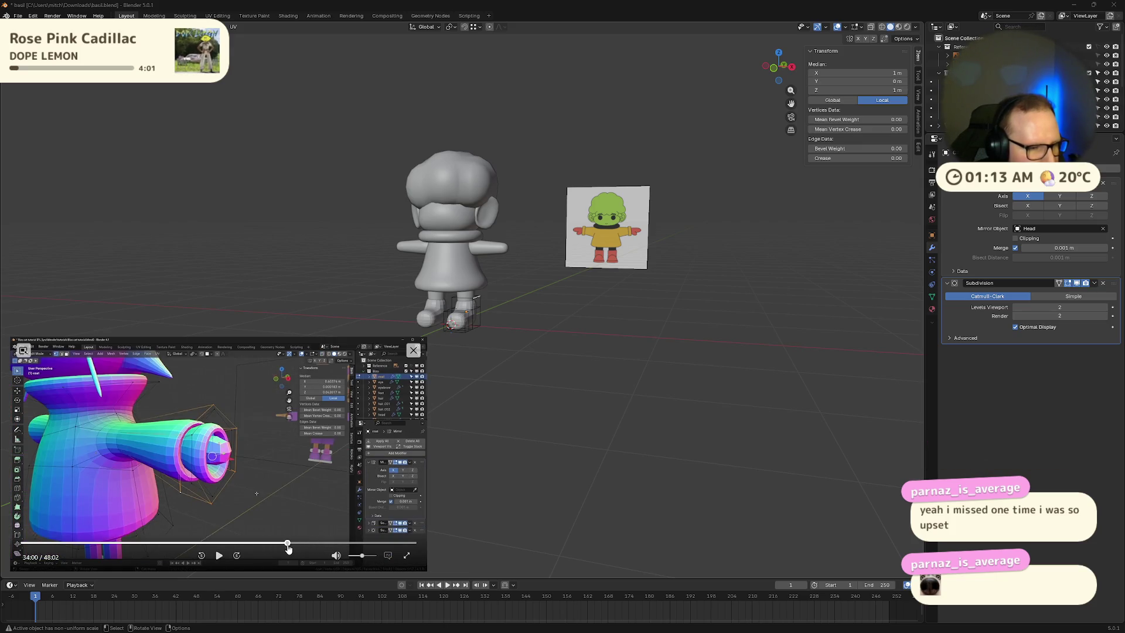
Step: Shrink the picture-in-picture window and delete the boot object in Blender
mouse_move(486, 317)
middle_mouse_down()
mouse_move(477, 305)
mouse_move(485, 310)
middle_mouse_up()
scroll(485, 310, "up", 5)
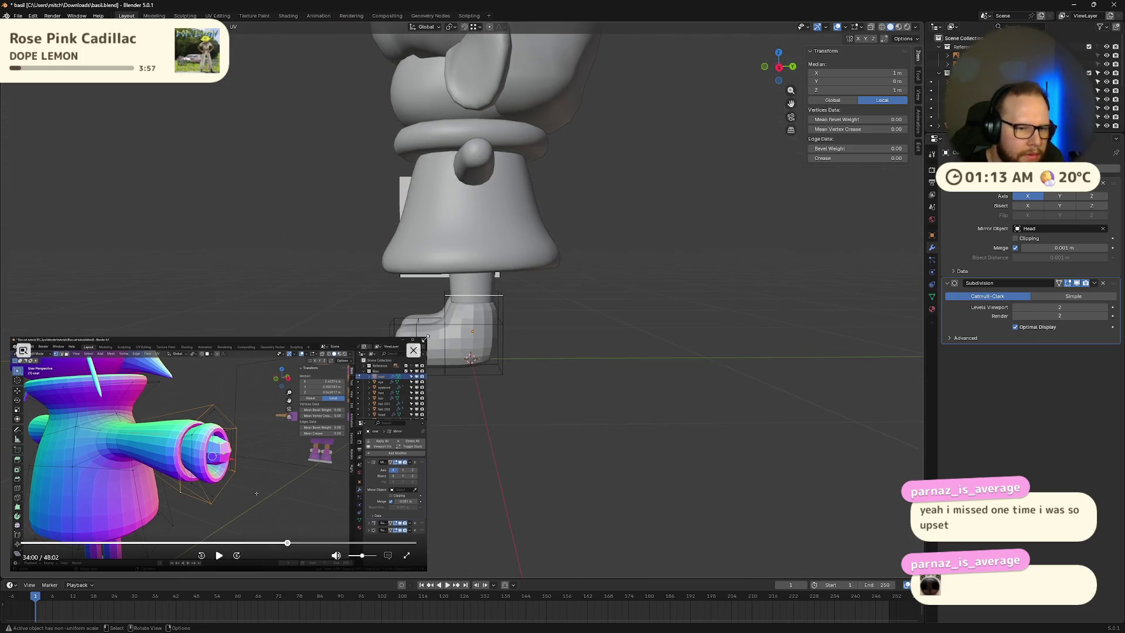
mouse_move(425, 339)
left_mouse_down()
mouse_move(281, 446)
mouse_move(301, 430)
mouse_move(273, 423)
left_mouse_up()
key("Tab")
middle_click_drag(472, 351, 460, 359)
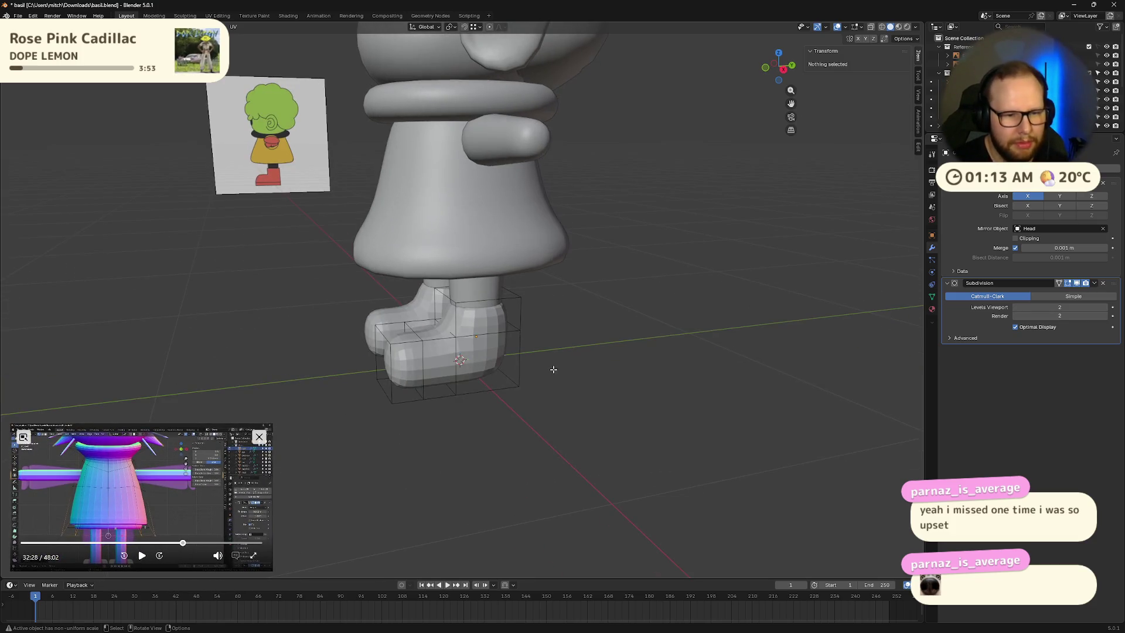
key("Delete")
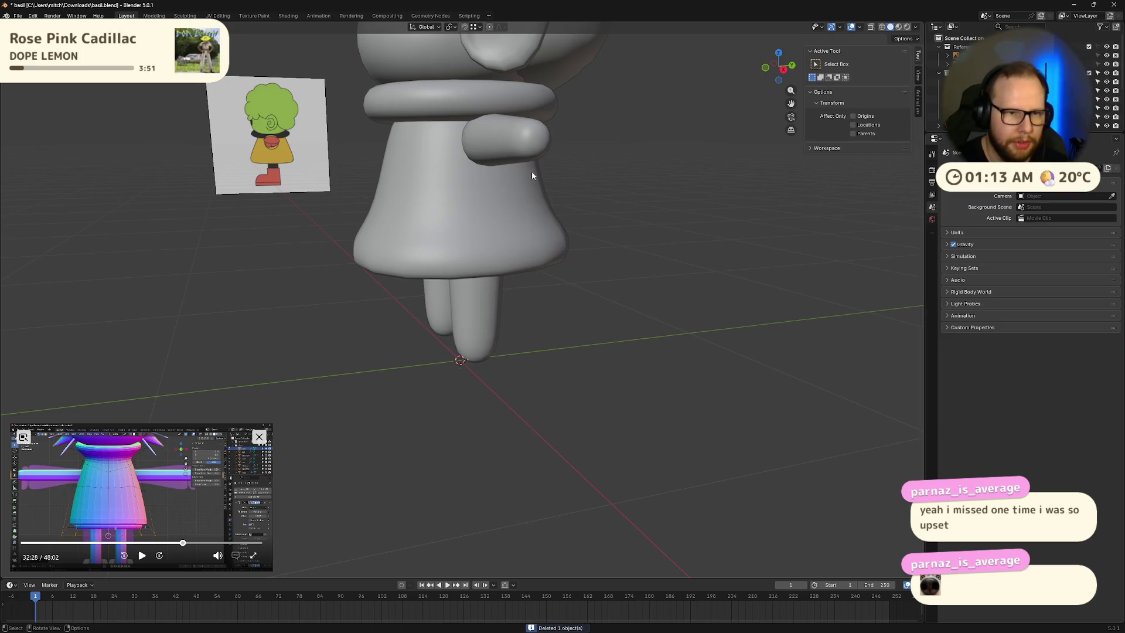
Step: Inset the upper front face of the body cage in Edit Mode
left_click(474, 192)
key("Tab")
mouse_move(558, 191)
middle_mouse_down()
mouse_move(548, 178)
mouse_move(563, 160)
middle_mouse_up()
key("3")
left_click(553, 161)
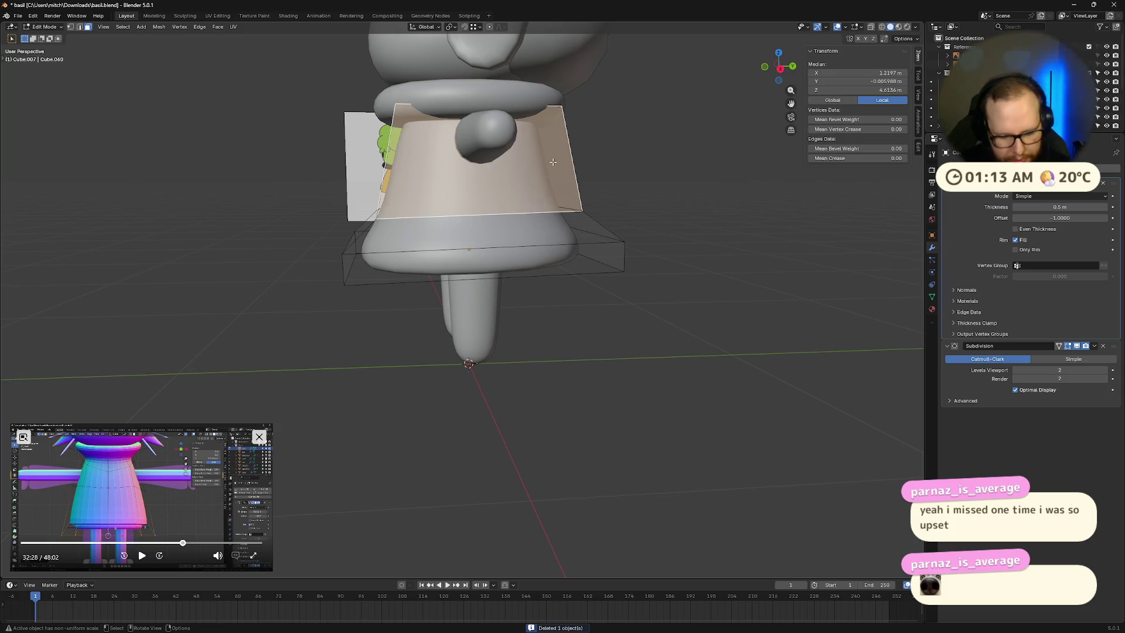
key("i")
left_click(680, 231)
Step: Extrude the inset face vertically and scale it along Z
middle_click_drag(680, 231, 697, 240)
key("e")
key("z")
left_click(699, 232)
key("s")
key("z")
left_click(705, 216)
Step: Turn on X-ray display and clear the selection
mouse_move(703, 213)
middle_mouse_down()
mouse_move(658, 201)
mouse_move(667, 223)
mouse_move(665, 213)
middle_mouse_up()
key("g")
key("z")
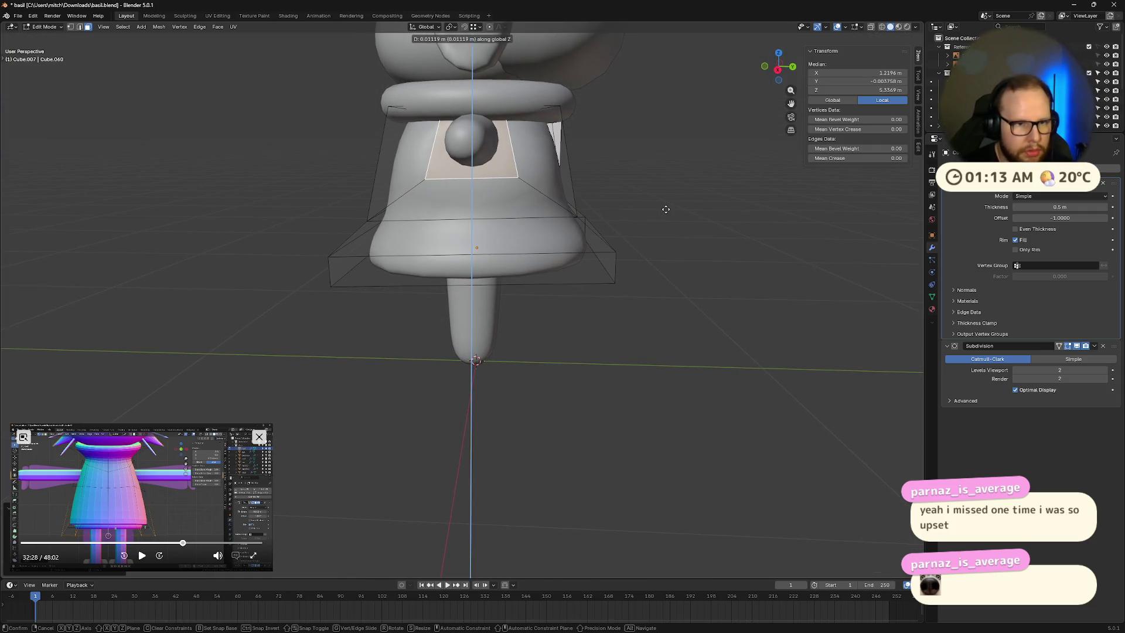
key("Escape")
key("alt+z")
mouse_move(666, 210)
middle_mouse_down()
mouse_move(701, 221)
mouse_move(582, 171)
middle_mouse_up()
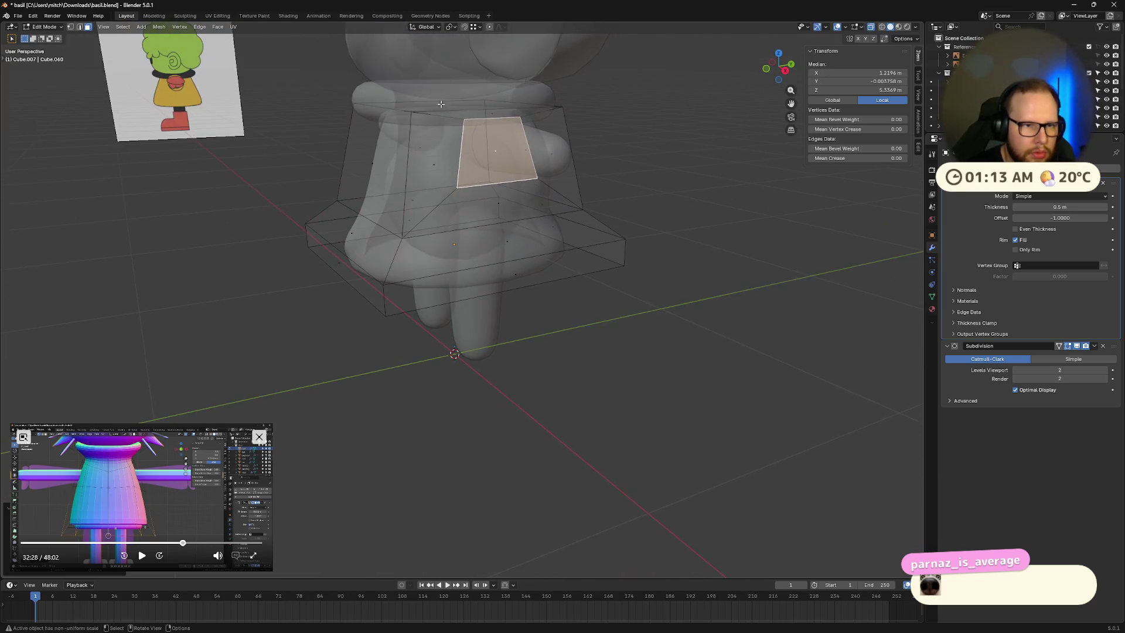
key("alt+a")
mouse_move(462, 112)
middle_mouse_down()
mouse_move(474, 128)
mouse_move(465, 119)
middle_mouse_up()
Step: Raise the two upper edge loops of the body cage along Z
key("2")
left_click(474, 127)
left_click(474, 127, "alt")
left_click(466, 121, "alt+shift")
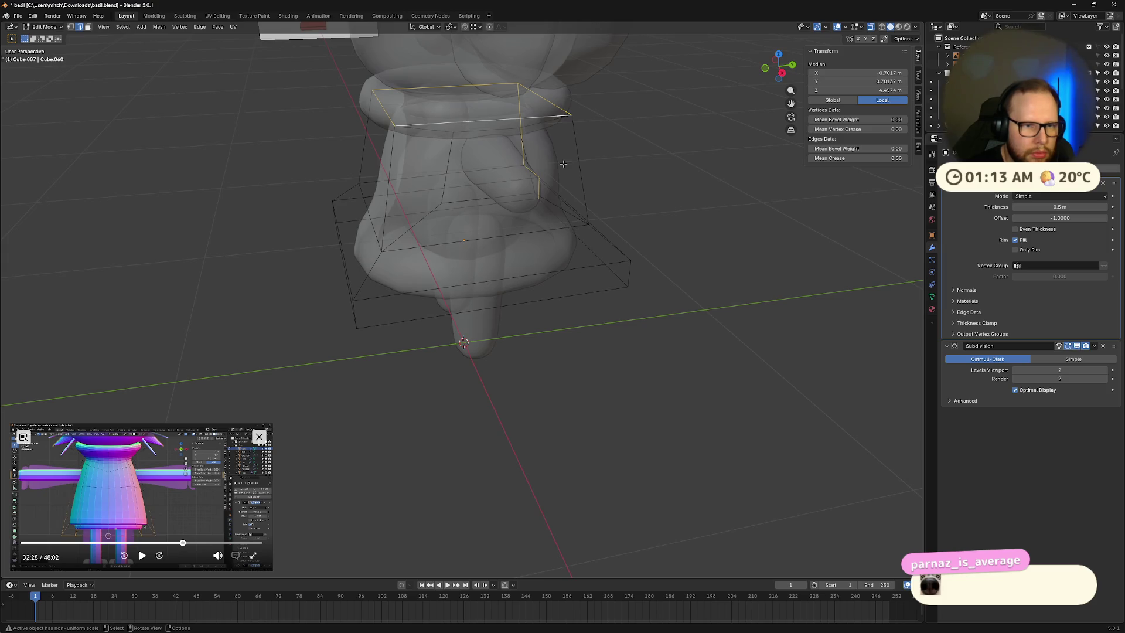
key("g")
key("z")
mouse_move(561, 146)
middle_mouse_down()
mouse_move(547, 130)
mouse_move(552, 147)
middle_mouse_up()
left_click(548, 134)
Step: Raise the smaller inner face on the front along Z
key("3")
left_click(447, 141)
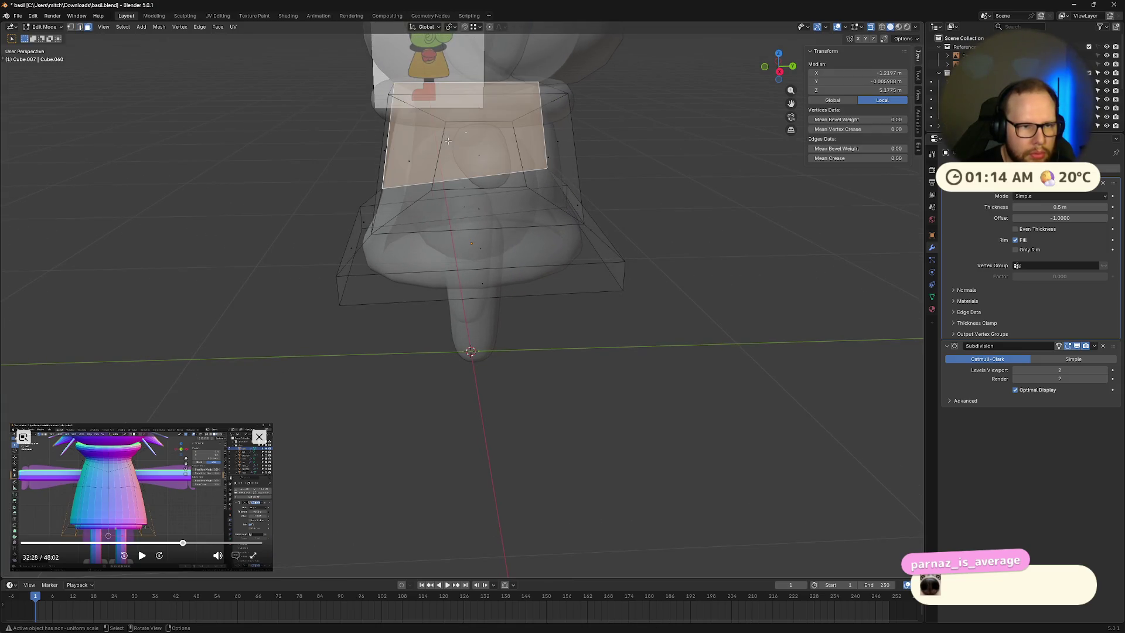
left_click(497, 185)
left_click(521, 166)
key("g")
key("z")
left_click(532, 167)
middle_click_drag(532, 166, 533, 166)
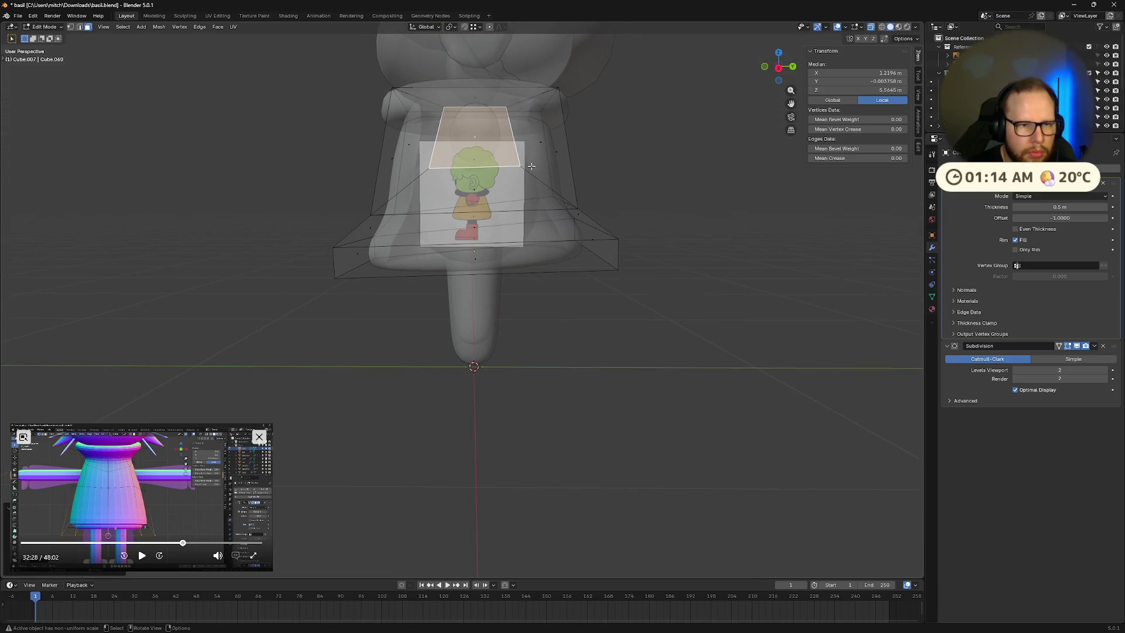
left_click(519, 168)
Step: Move the front horizontal edge up along Z and scale it along Y
key("2")
left_click(502, 167)
key("g")
key("z")
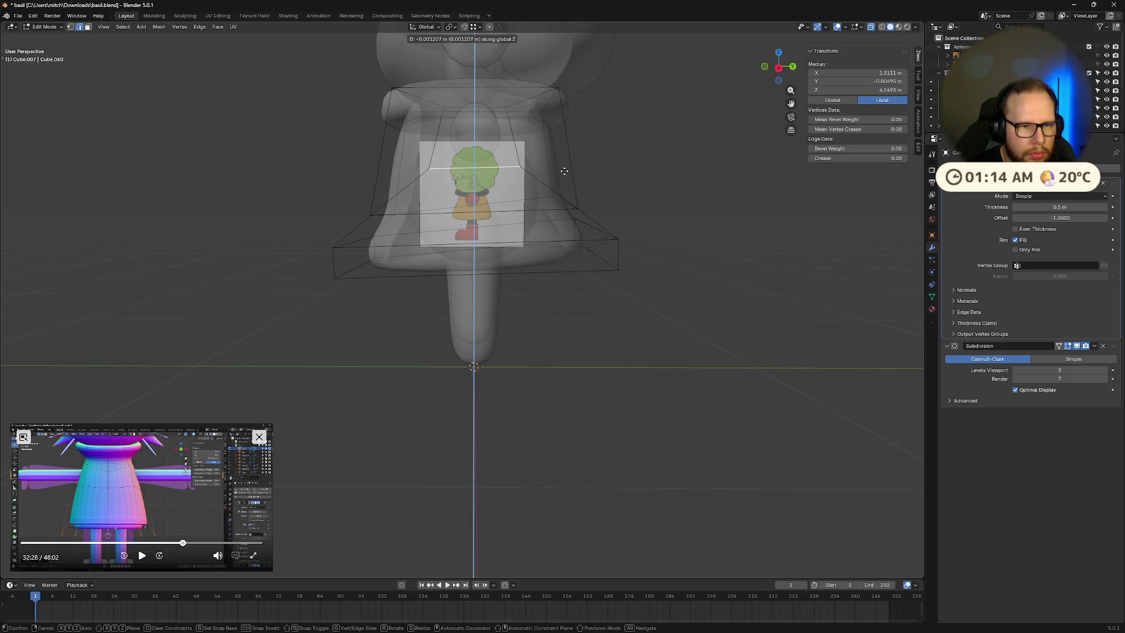
left_click(564, 171)
key("g")
key("x")
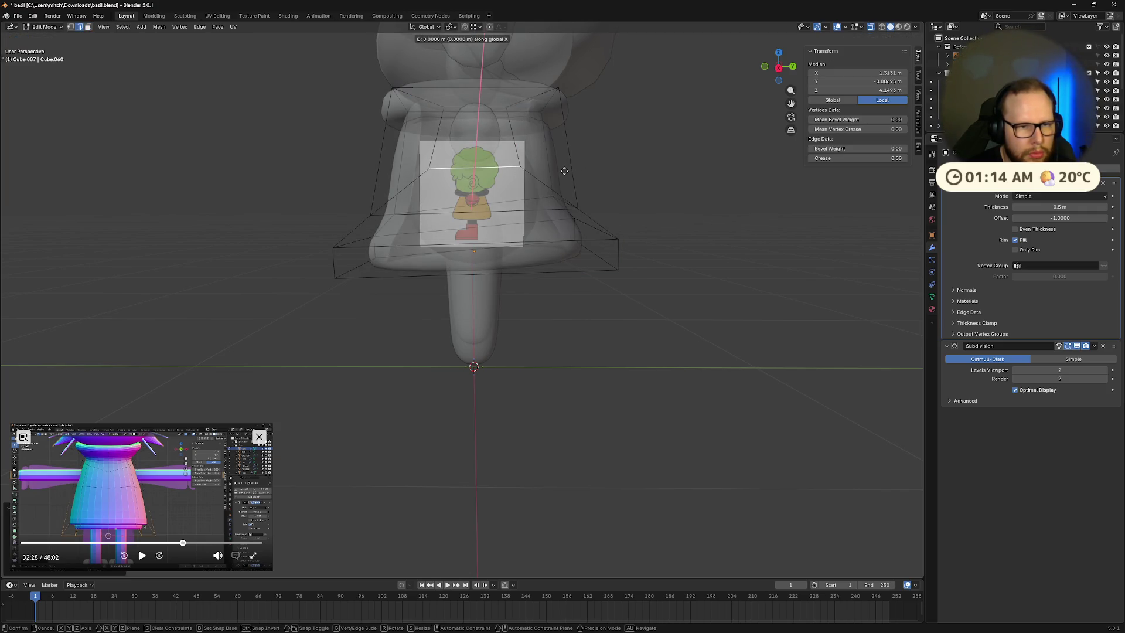
key("y")
key("y")
key("s")
key("y")
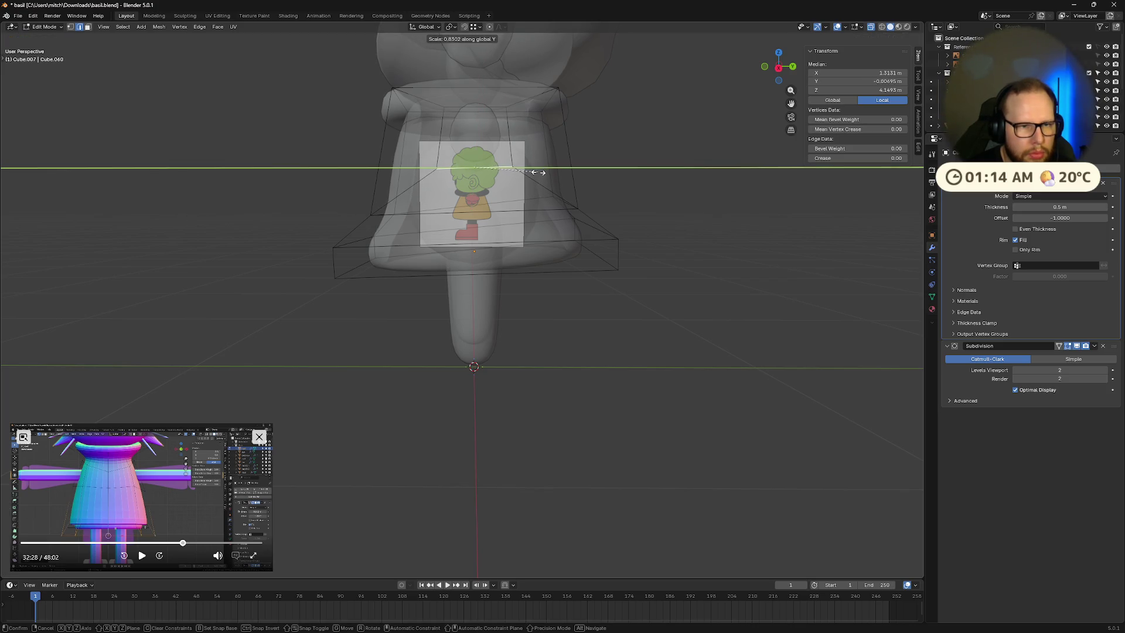
left_click(537, 173)
middle_click_drag(537, 172, 564, 187)
Step: Select the face above that edge and bring up the deletion options
key("3")
left_click(518, 175)
key("g")
key("z")
key("Escape")
mouse_move(520, 176)
middle_mouse_down()
mouse_move(610, 184)
mouse_move(562, 185)
middle_mouse_up()
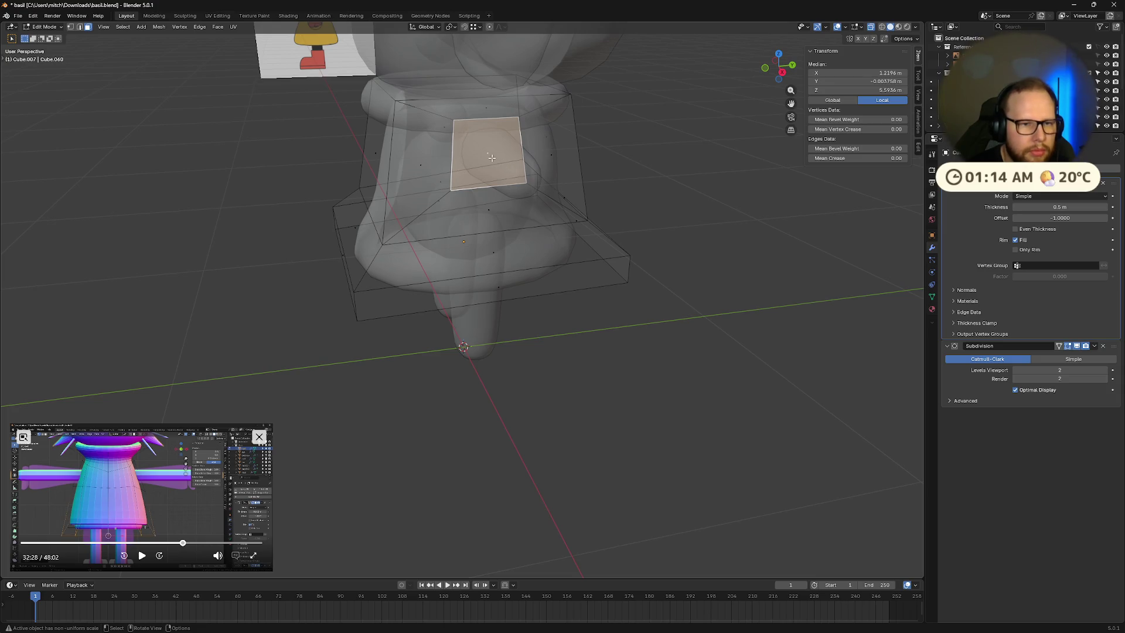
key("x")
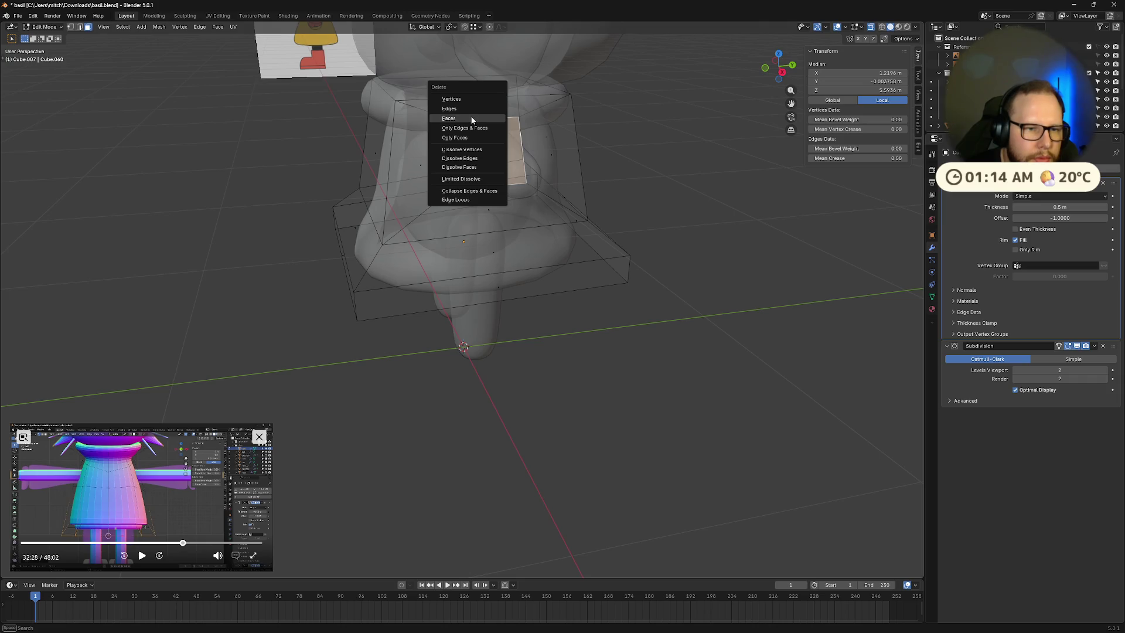
Step: Delete the selected face from the cage and turn off X-ray display
left_click(473, 118)
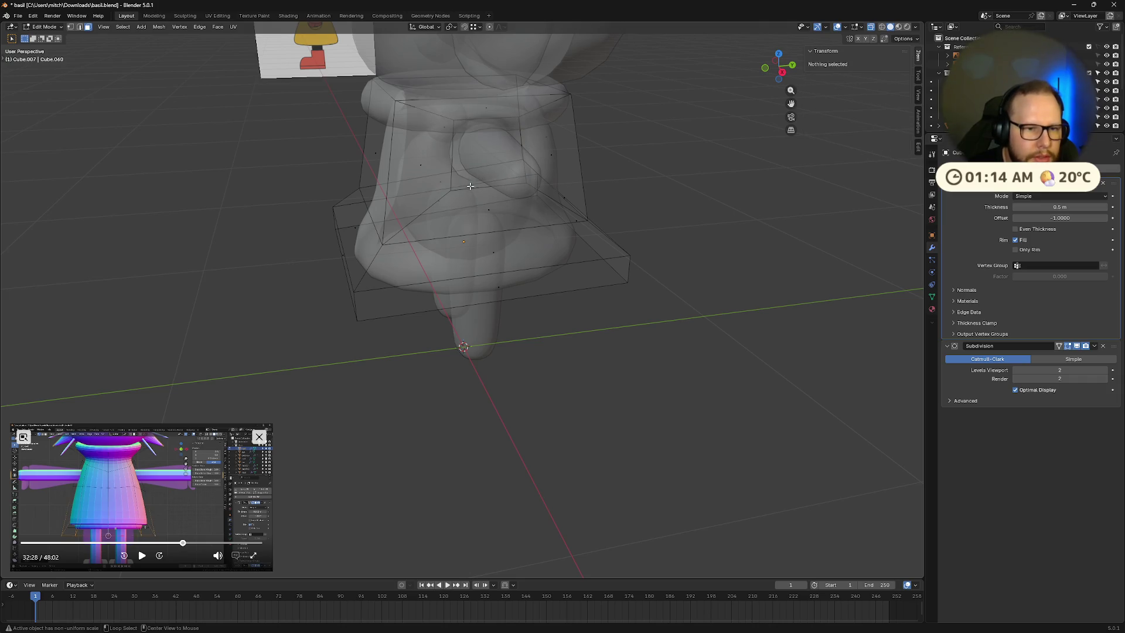
mouse_move(488, 186)
middle_mouse_down()
mouse_move(469, 185)
mouse_move(581, 193)
mouse_move(532, 158)
mouse_move(535, 186)
mouse_move(600, 179)
mouse_move(608, 192)
middle_mouse_up()
key("Tab")
key("alt+z")
key("Tab")
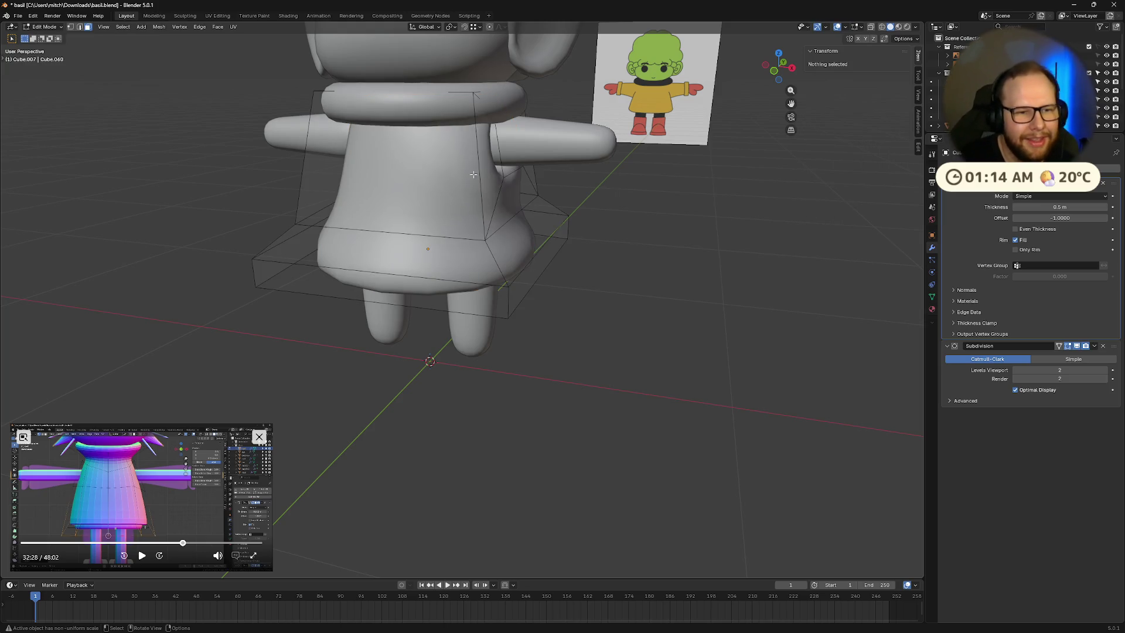
Step: Lengthen the arm by moving its end edge outward along X
left_click(508, 177)
middle_click_drag(508, 177, 581, 207)
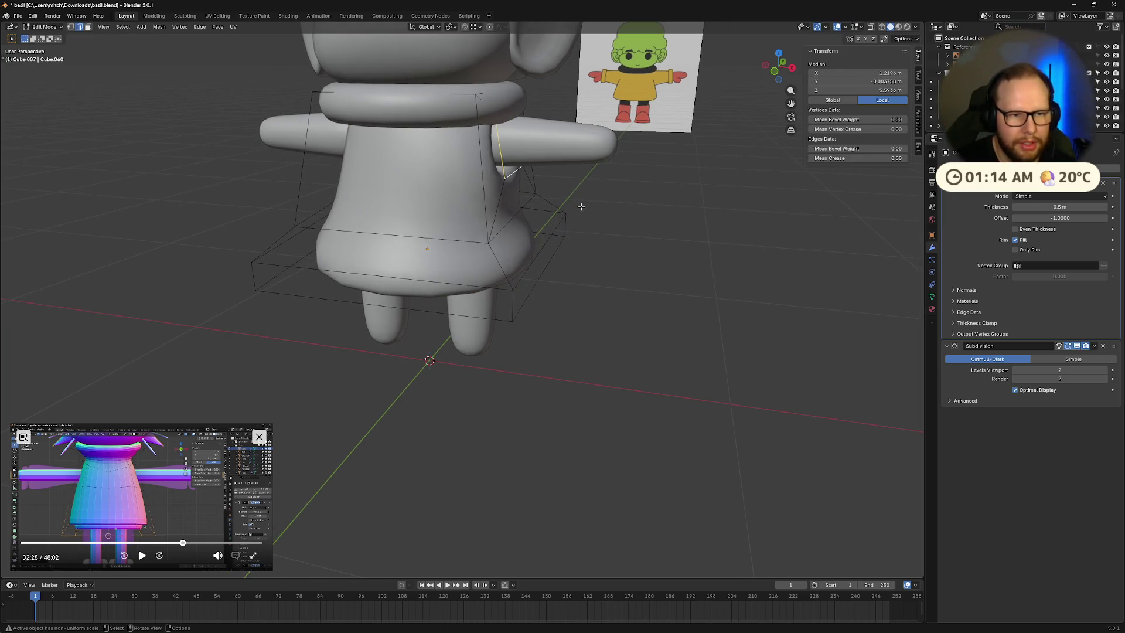
key("g")
key("x")
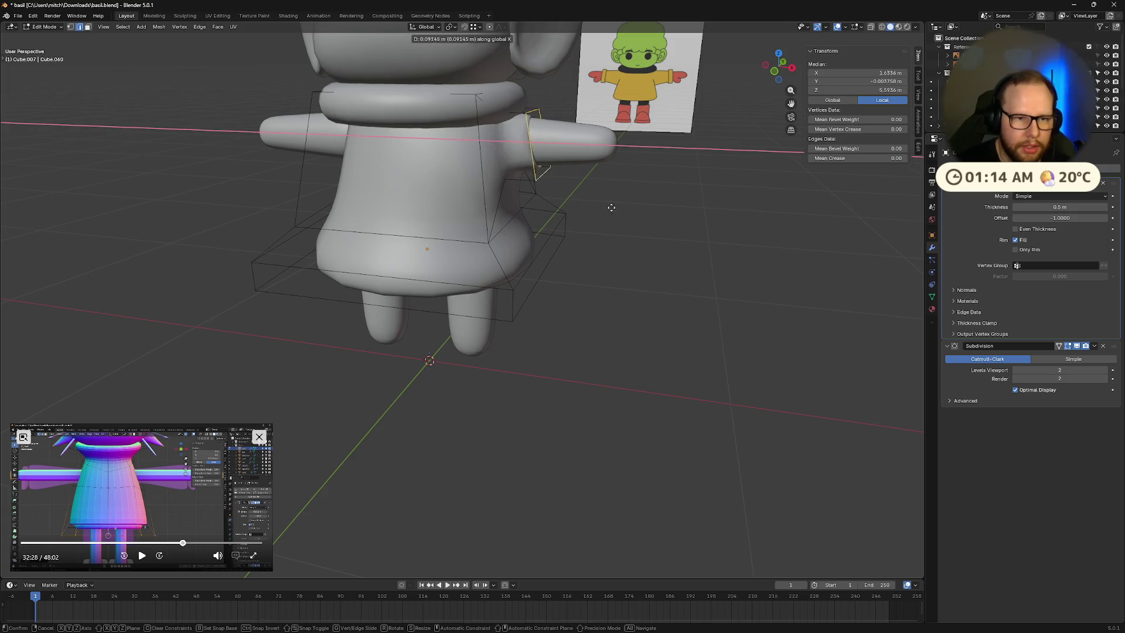
left_click(678, 209)
mouse_move(678, 209)
middle_mouse_down()
mouse_move(677, 251)
mouse_move(695, 196)
mouse_move(609, 256)
middle_mouse_up()
scroll(561, 258, "up", 4)
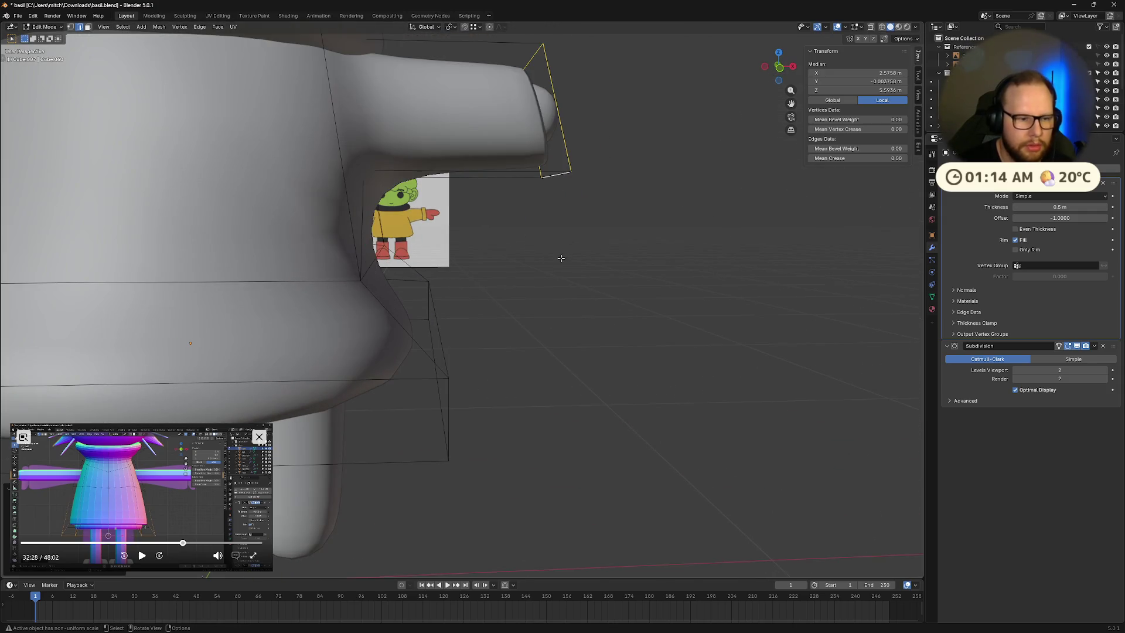
Step: Play the tutorial, skip ahead to 34:15 and pause it
left_click(142, 556)
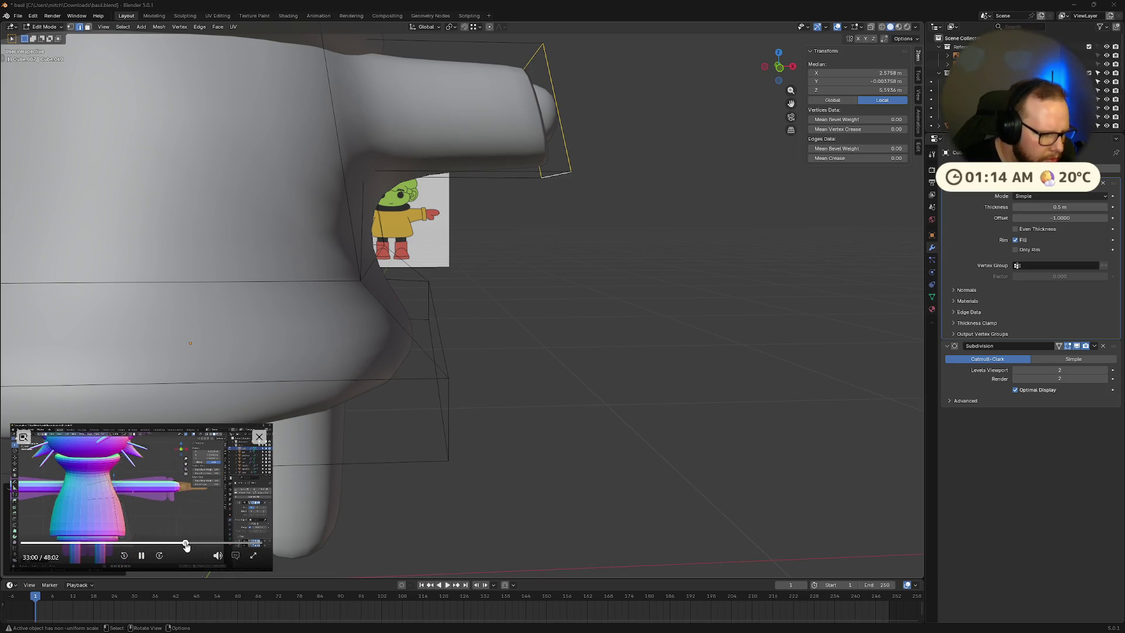
left_click(188, 545)
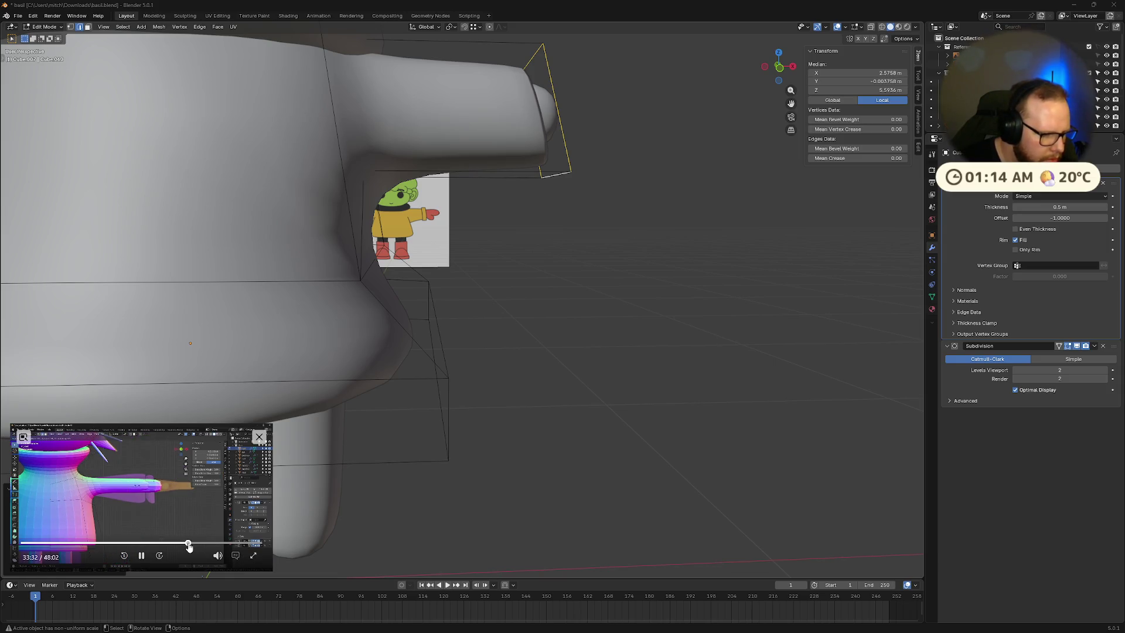
left_click_drag(188, 545, 192, 545)
left_click(141, 555)
Step: Rotate the arm's end face about X until it stands nearly vertical
mouse_move(598, 404)
middle_mouse_down()
mouse_move(609, 410)
mouse_move(562, 445)
mouse_move(575, 349)
mouse_move(552, 402)
mouse_move(555, 246)
middle_mouse_up()
key("r")
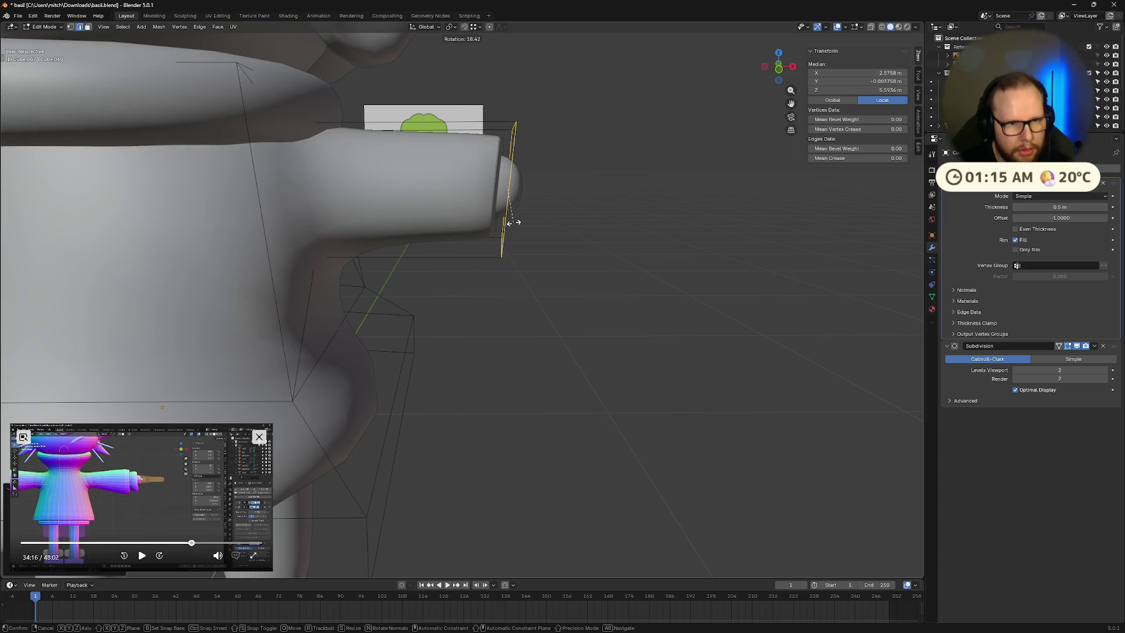
key("x")
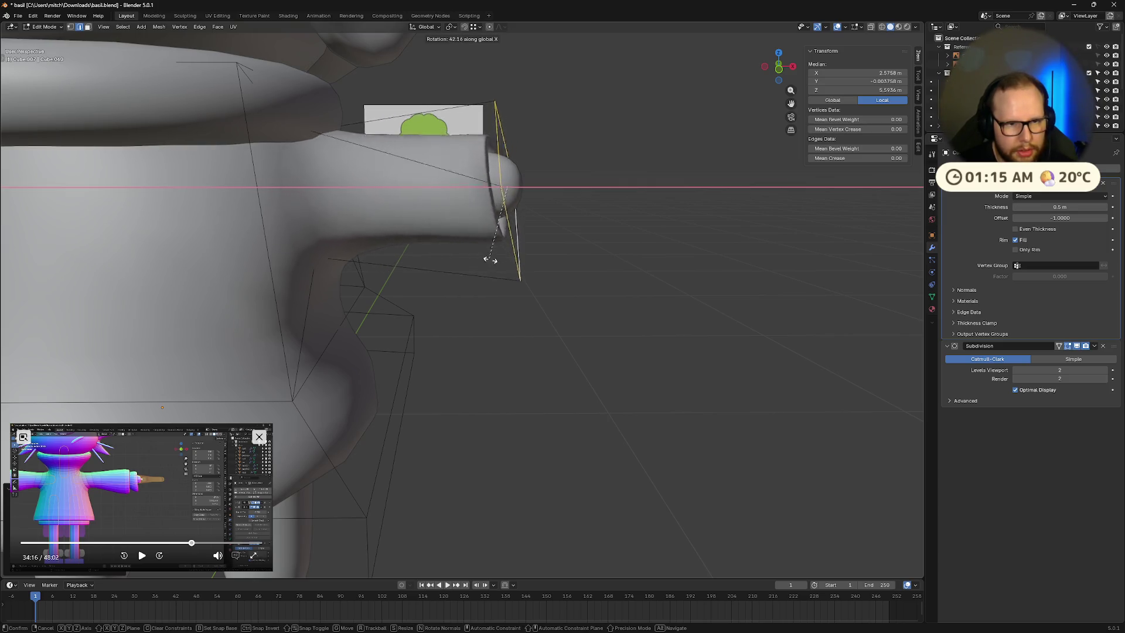
left_click(446, 281)
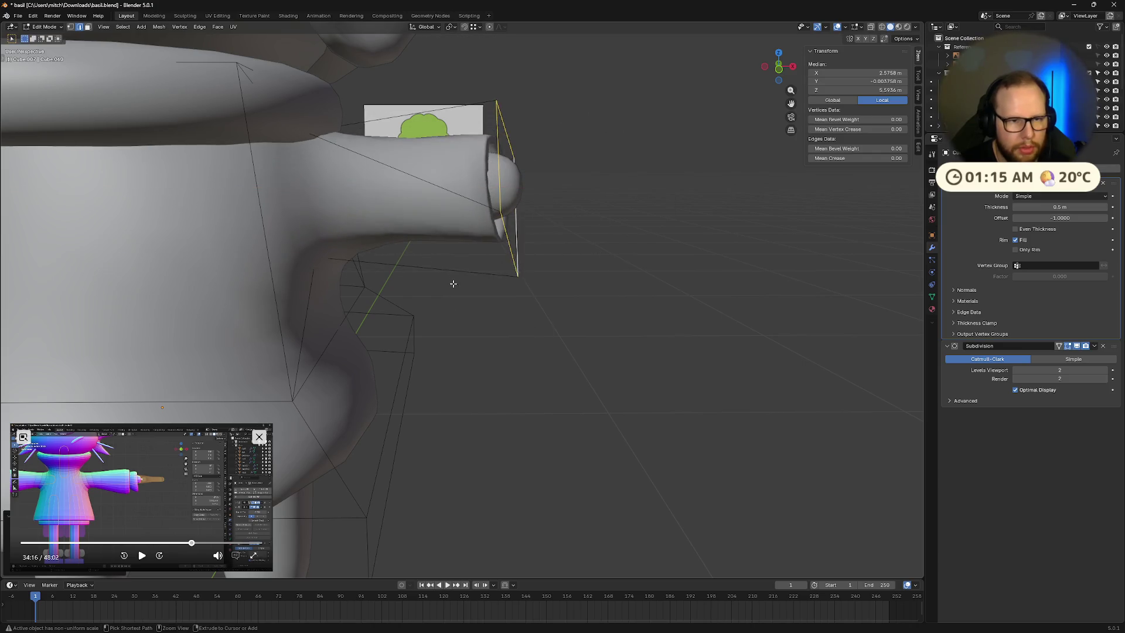
Step: Rewind the tutorial from 33:58 in ten-second jumps, pause, and frame the whole character
left_click(142, 556)
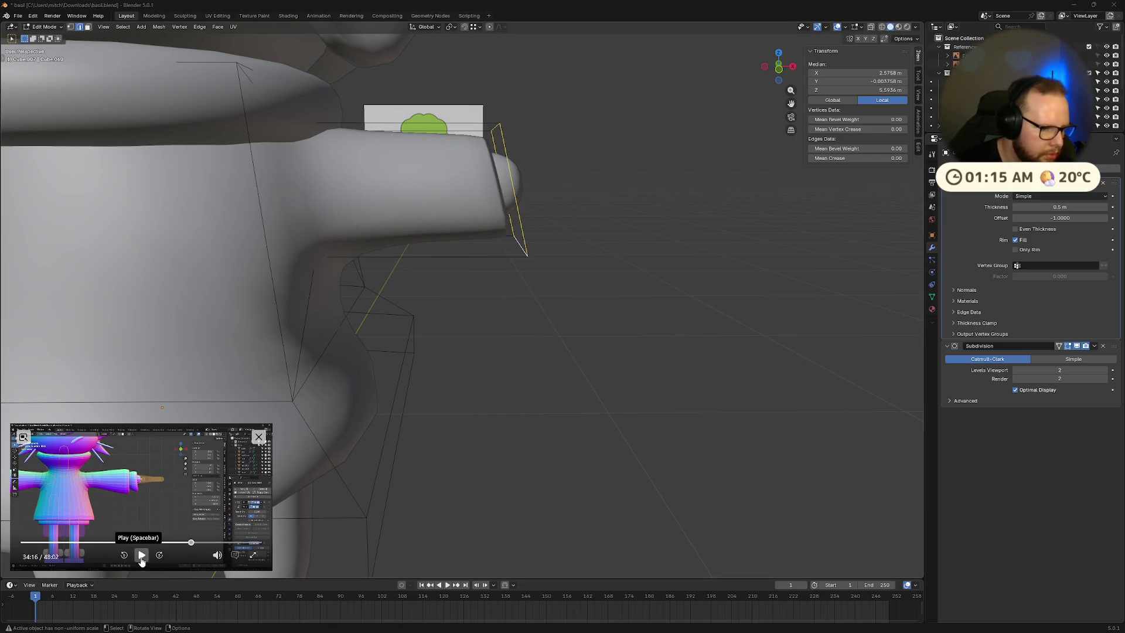
left_click(189, 542)
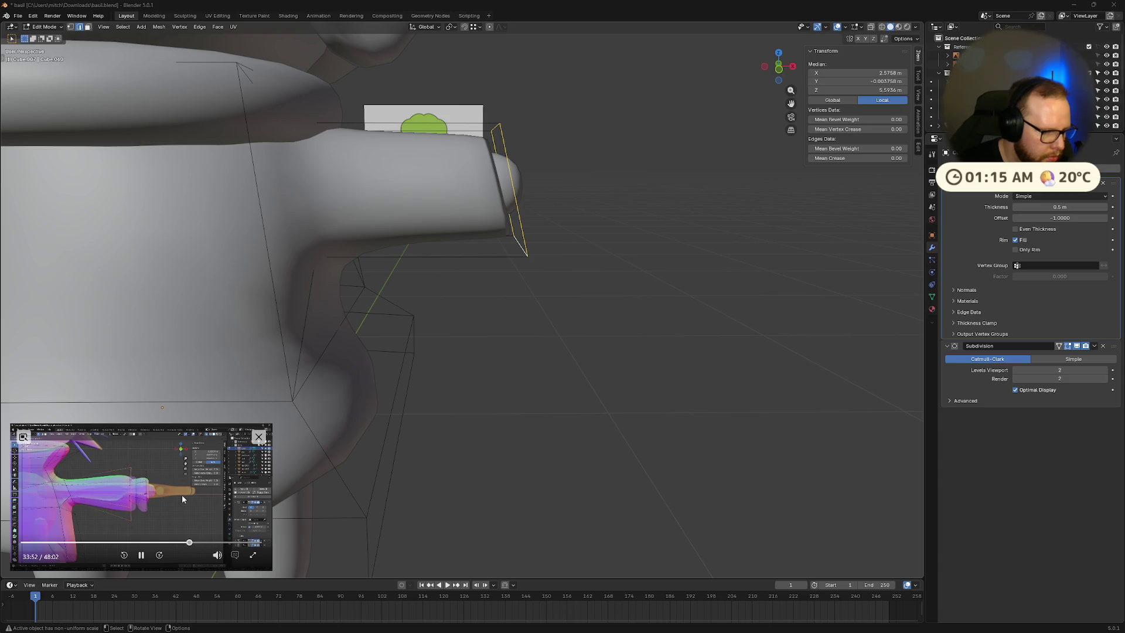
key("Left")
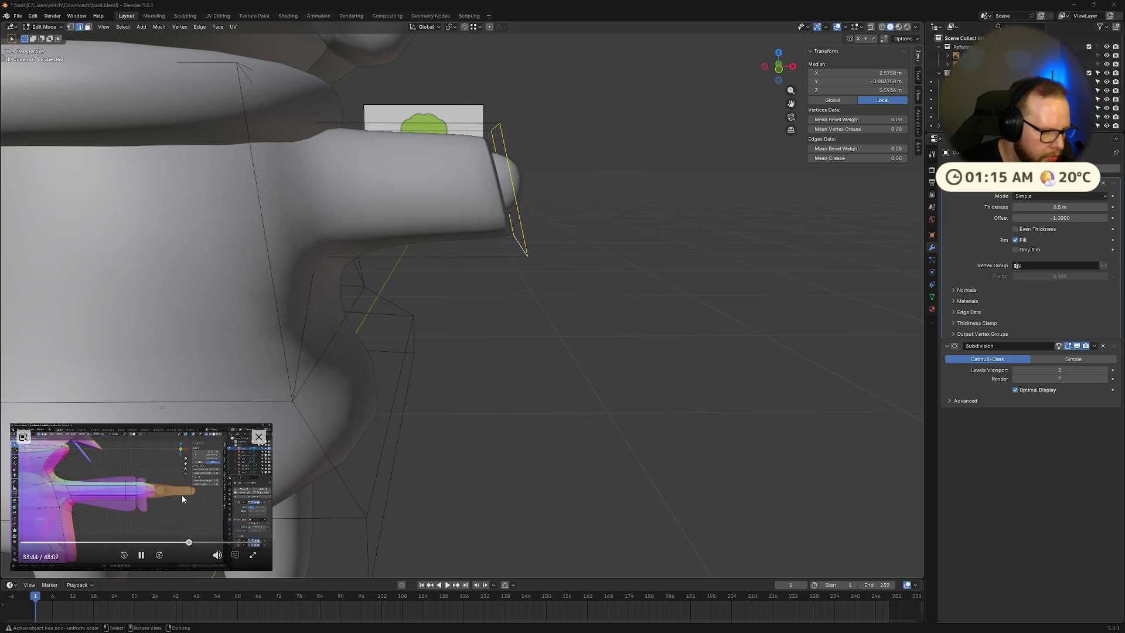
key("Left")
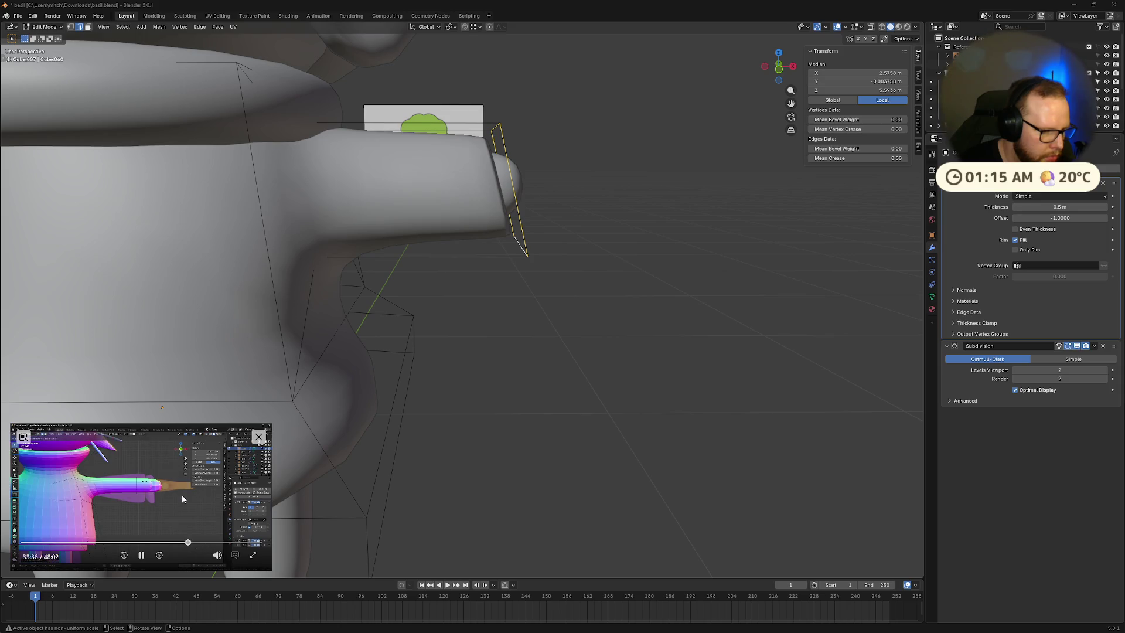
key("Left")
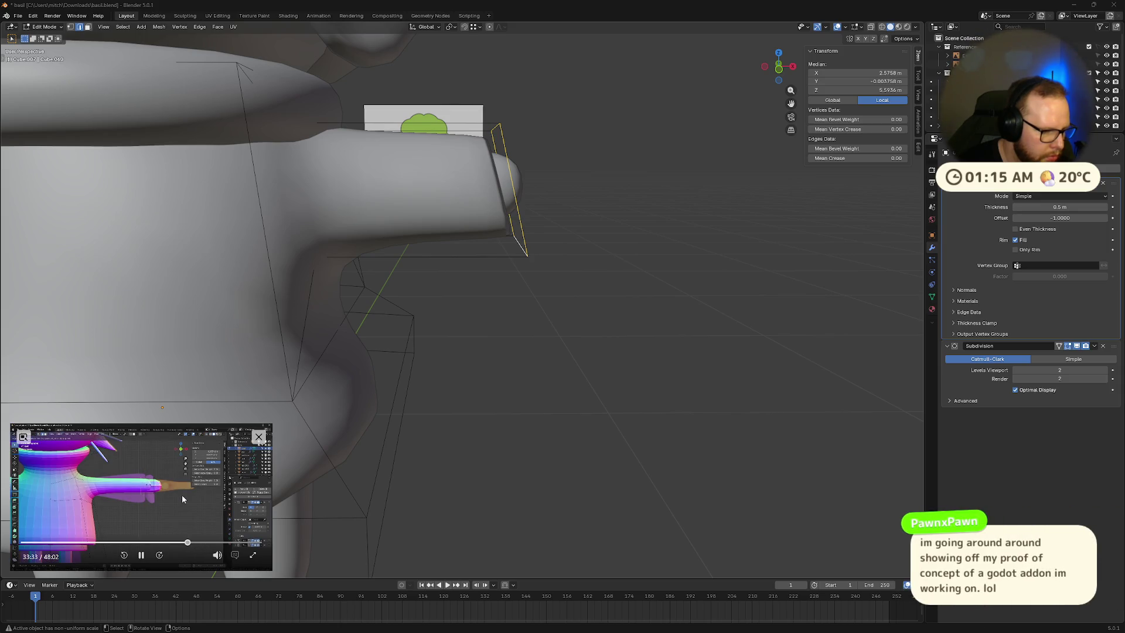
left_click(141, 554)
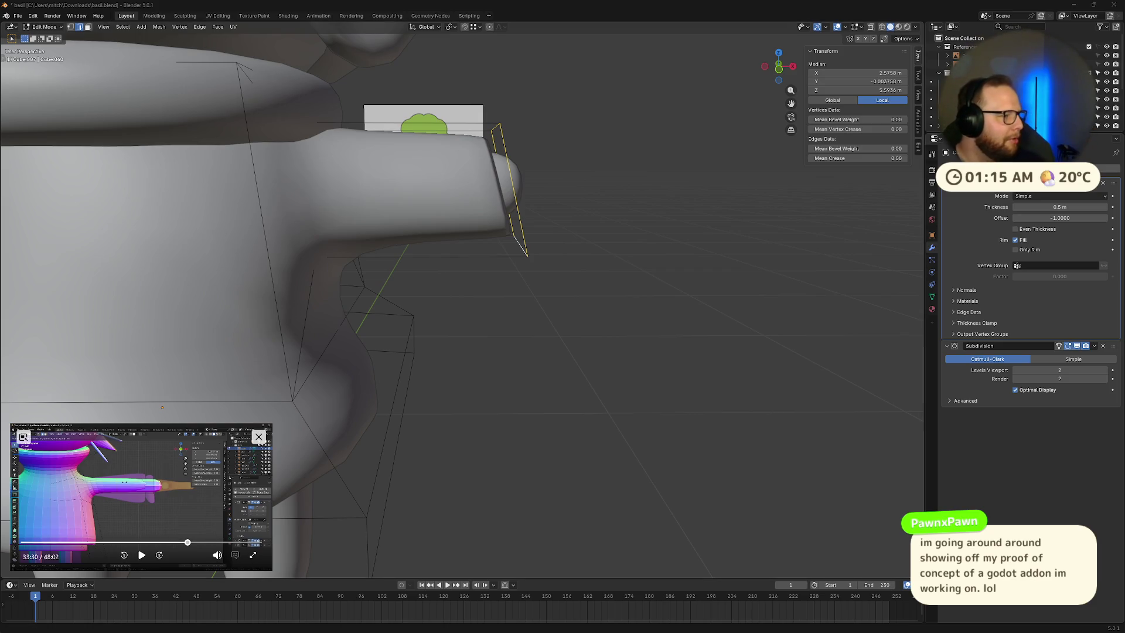
scroll(223, 369, "down", 8)
mouse_move(502, 333)
middle_mouse_down()
mouse_move(554, 392)
mouse_move(515, 377)
middle_mouse_up()
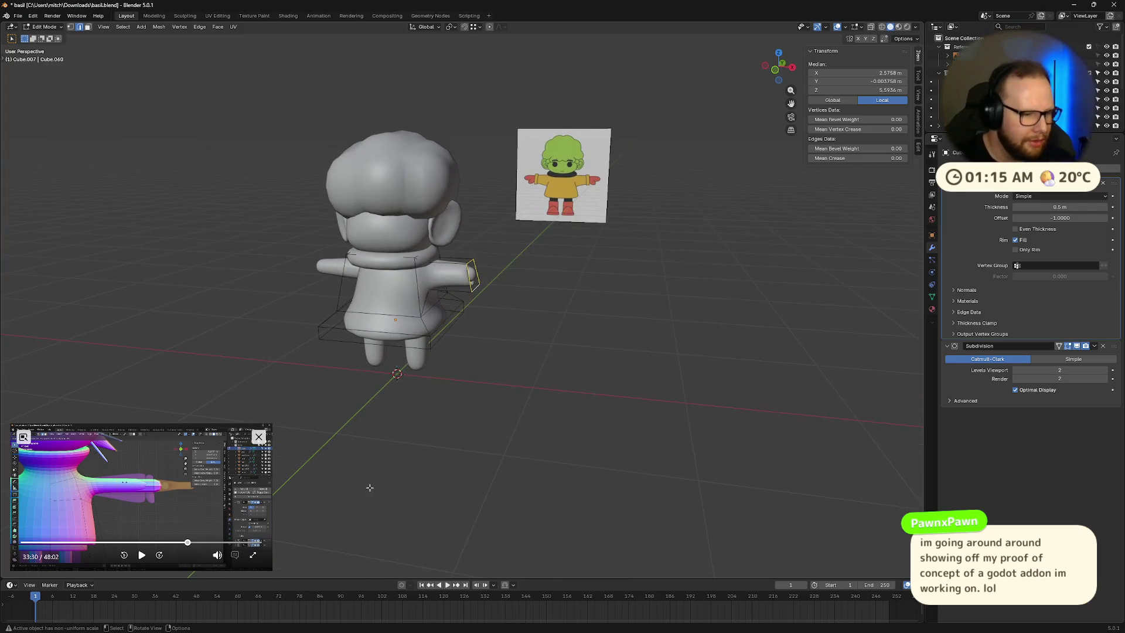
Step: Replay the tutorial from 33:03 and pause it at 33:14
left_click(145, 555)
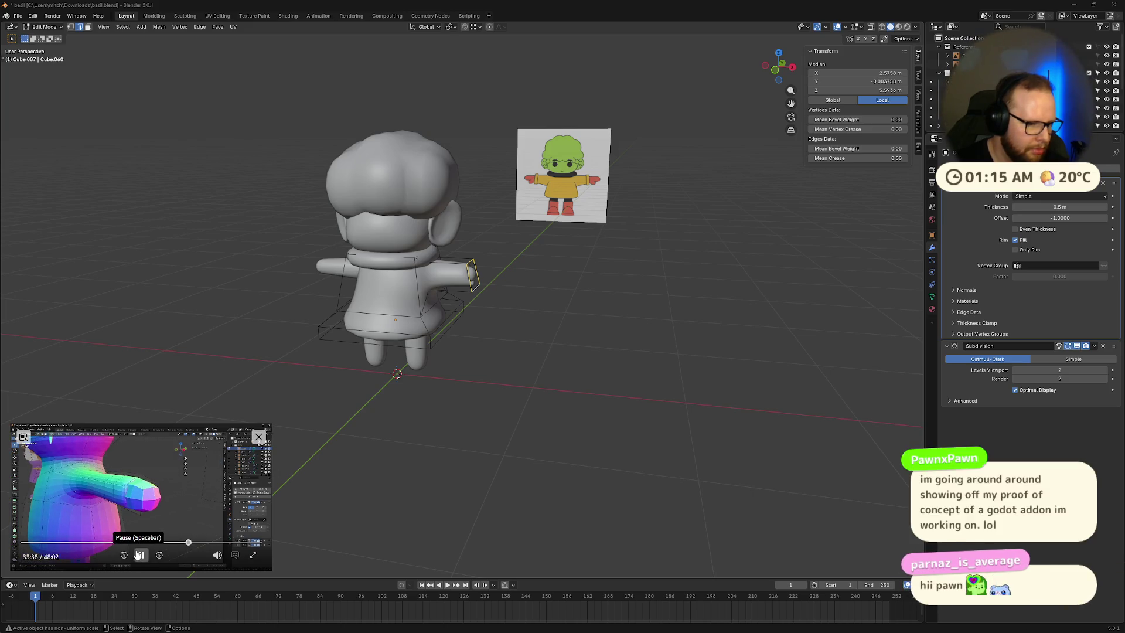
left_click(185, 543)
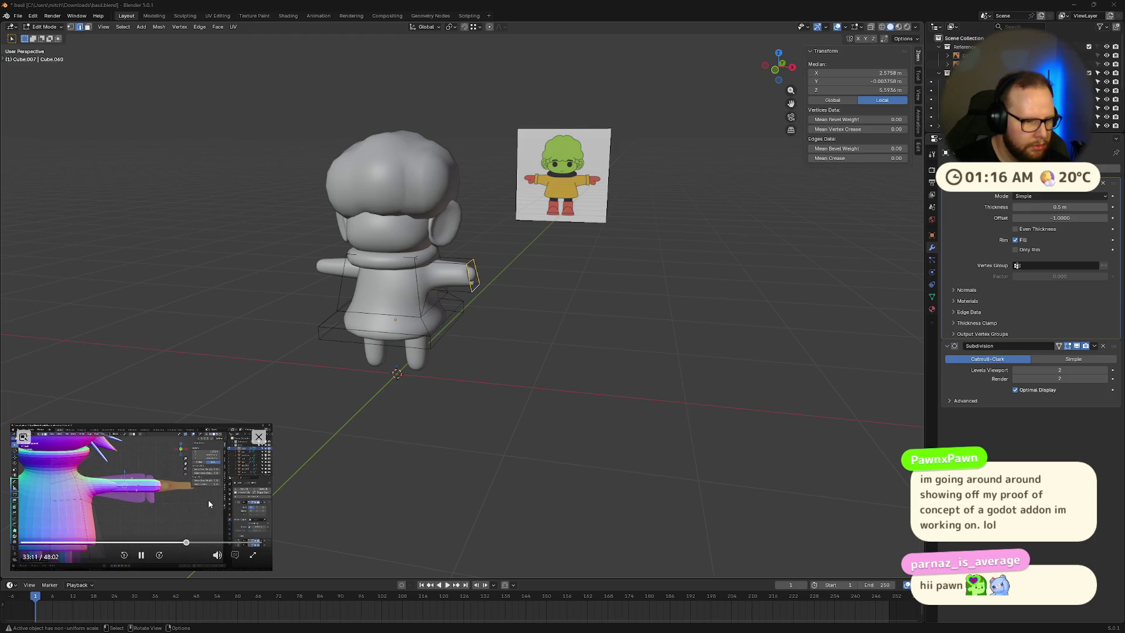
left_click(134, 554)
scroll(535, 269, "up", 4)
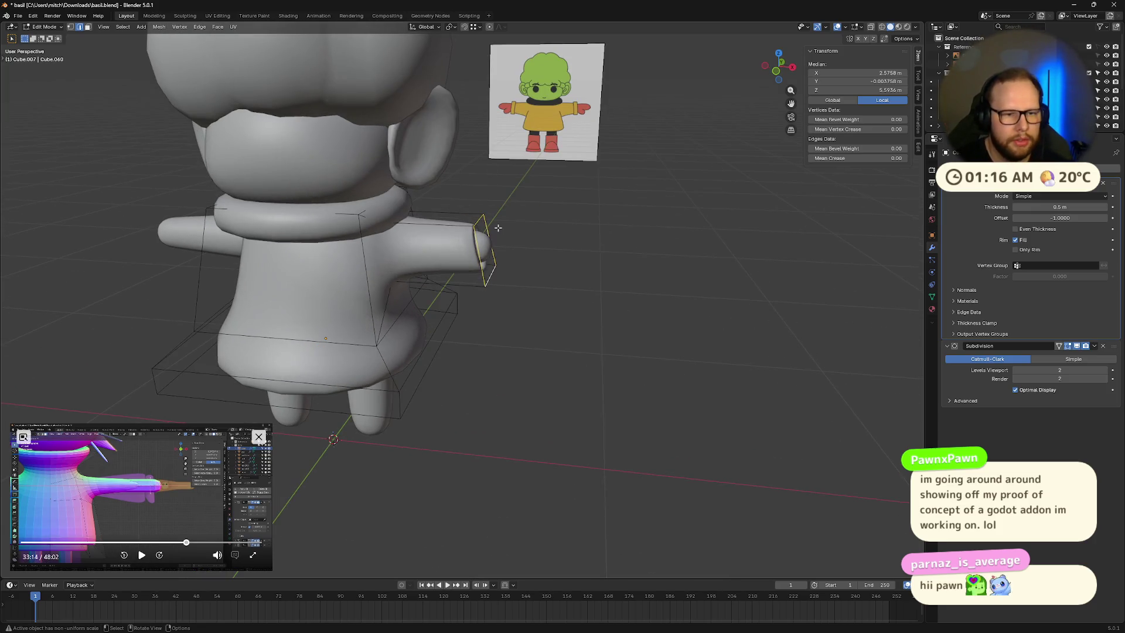
Step: Flatten the arm's end face by scaling it to 0 along X
key("s")
key("x")
key("0")
key("Return")
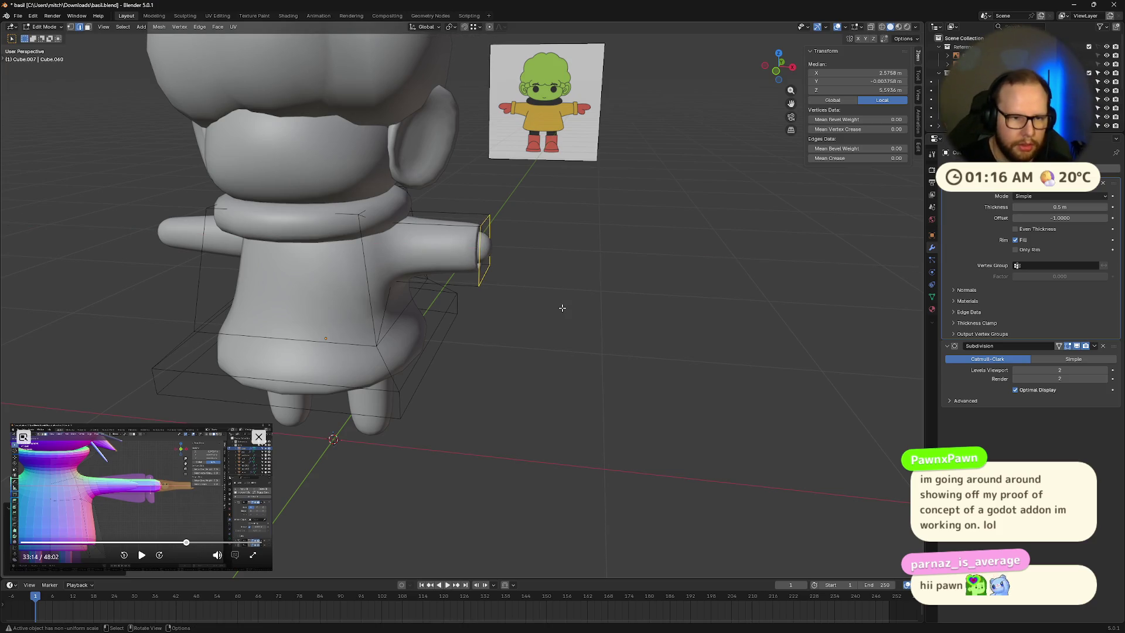
scroll(563, 299, "up", 8)
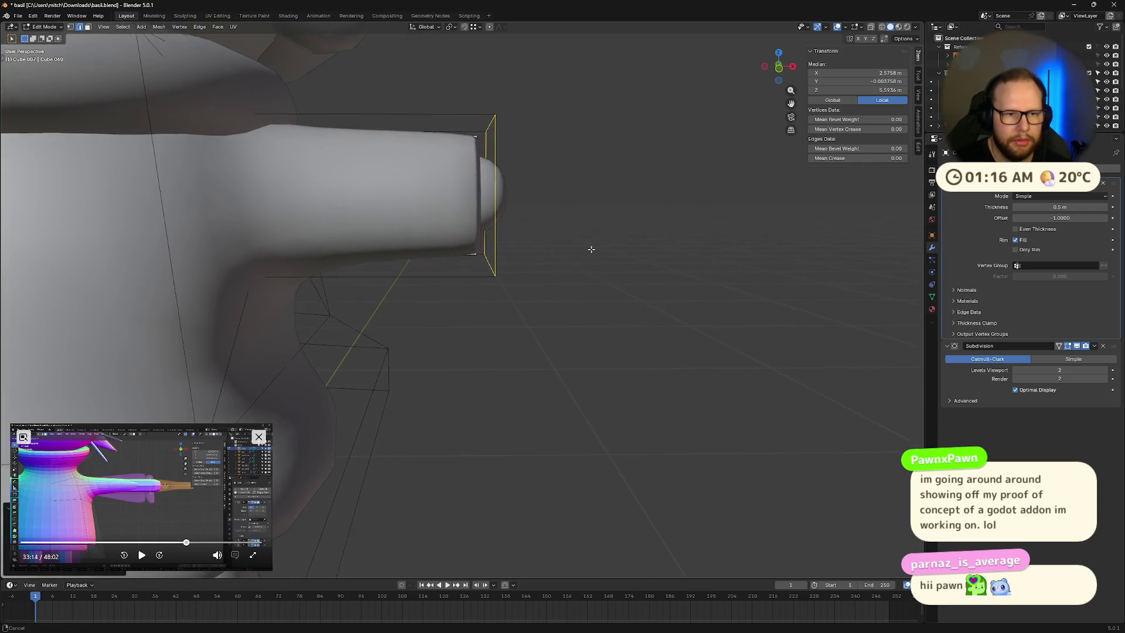
Step: Nudge the flattened end face further out along X
key("g")
key("x")
left_click(600, 271)
mouse_move(600, 271)
middle_mouse_down()
mouse_move(595, 286)
mouse_move(526, 278)
middle_mouse_up()
Step: Select the arm-end strip and top face and scale them up about 1.35 into a cuff
left_click(473, 260)
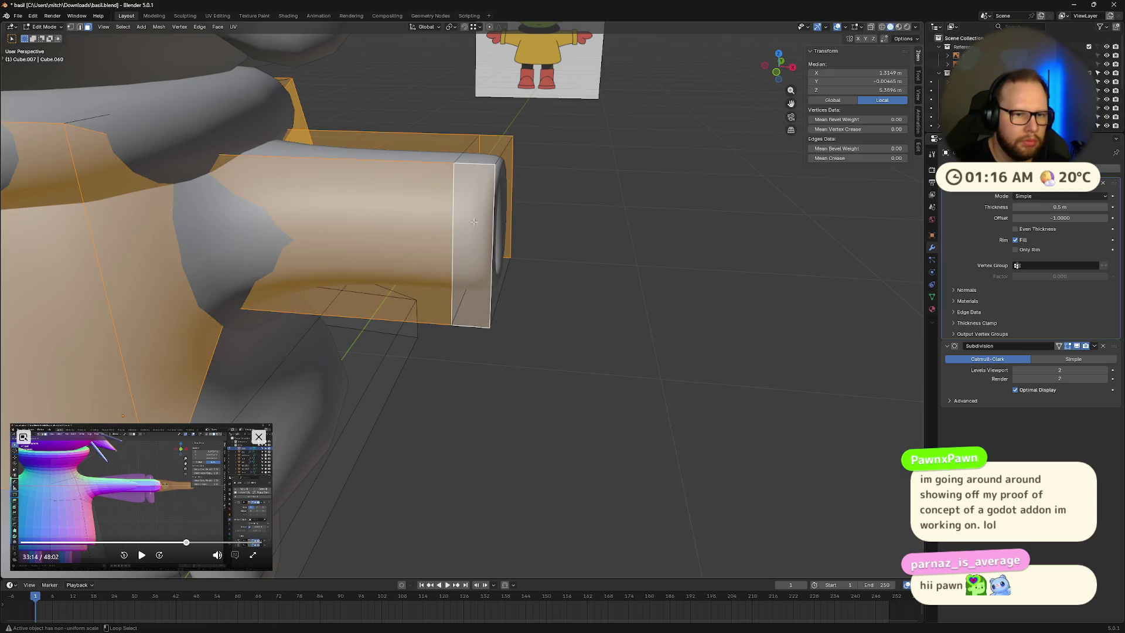
left_click(490, 159, "shift")
mouse_move(466, 345)
middle_mouse_down()
mouse_move(437, 333)
mouse_move(524, 328)
middle_mouse_up()
key("s")
key("Escape")
key("ctrl+z")
key("ctrl+z")
key("ctrl+z")
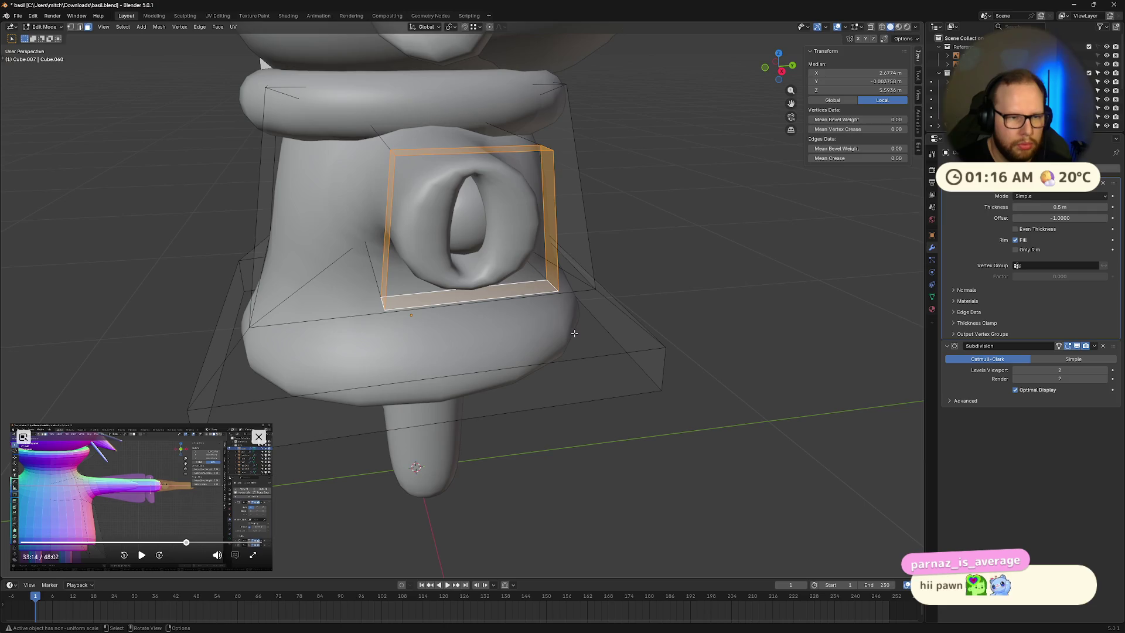
key("s")
left_click(653, 335)
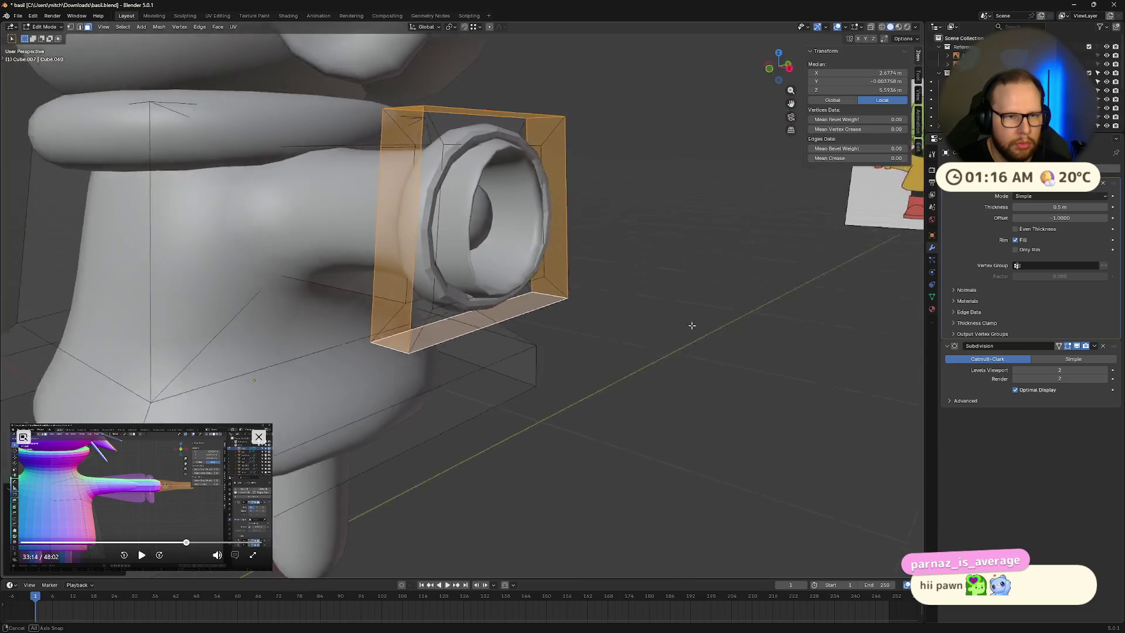